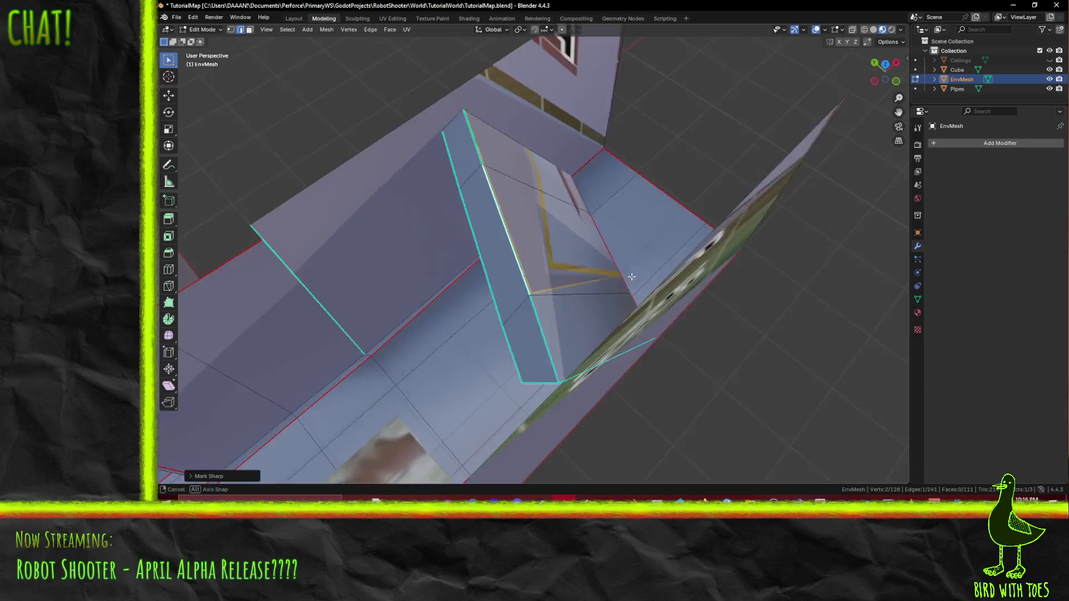
Step: Delete the three overlapping wall faces from the corridor mesh and save the level file
key(ctrl+s)
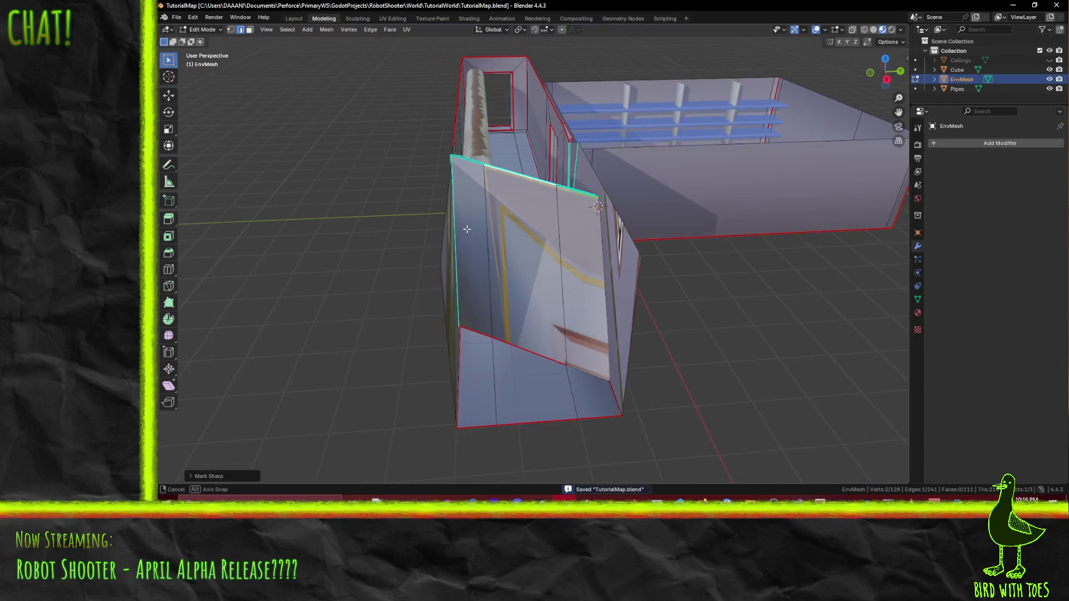
shift+click(483, 274)
shift+click(526, 293)
shift+click(588, 330)
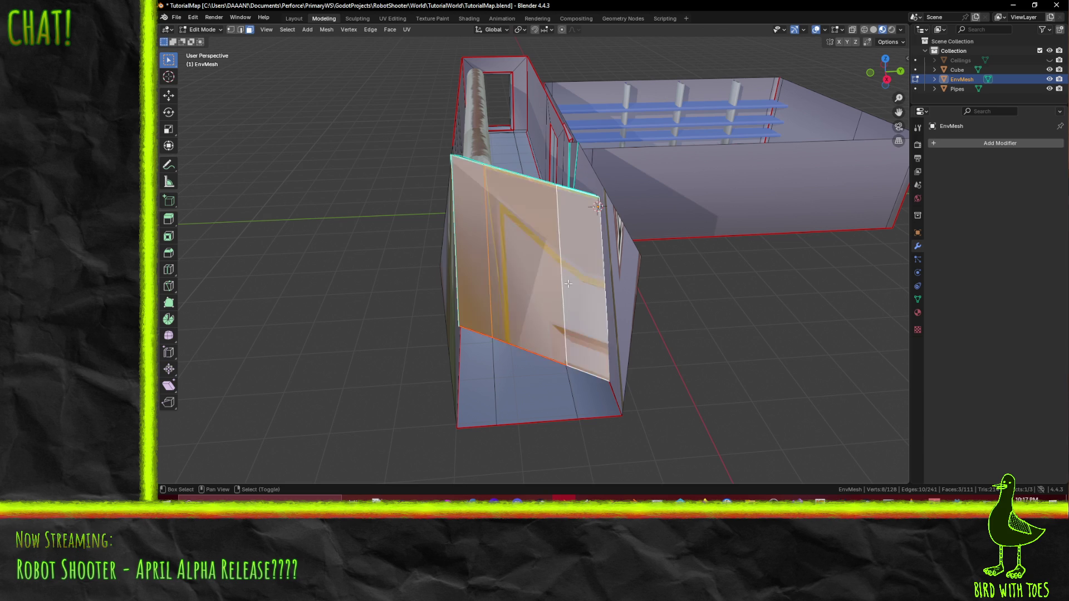
key(x)
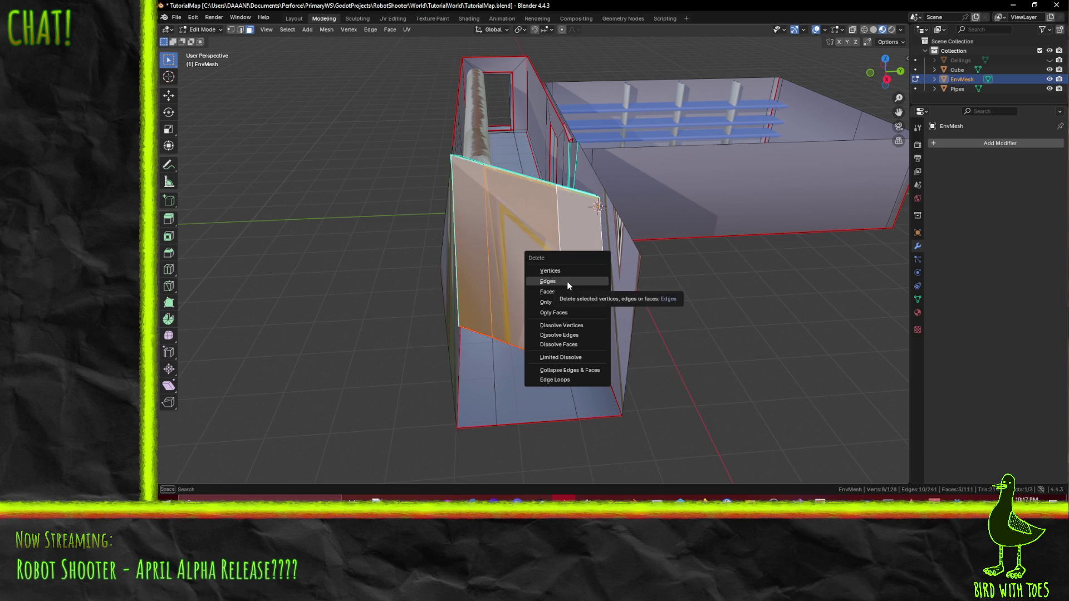
click(567, 282)
mouse_move(578, 316)
middle_down()
mouse_move(698, 345)
mouse_move(194, 359)
mouse_move(346, 309)
middle_up()
key(ctrl+s)
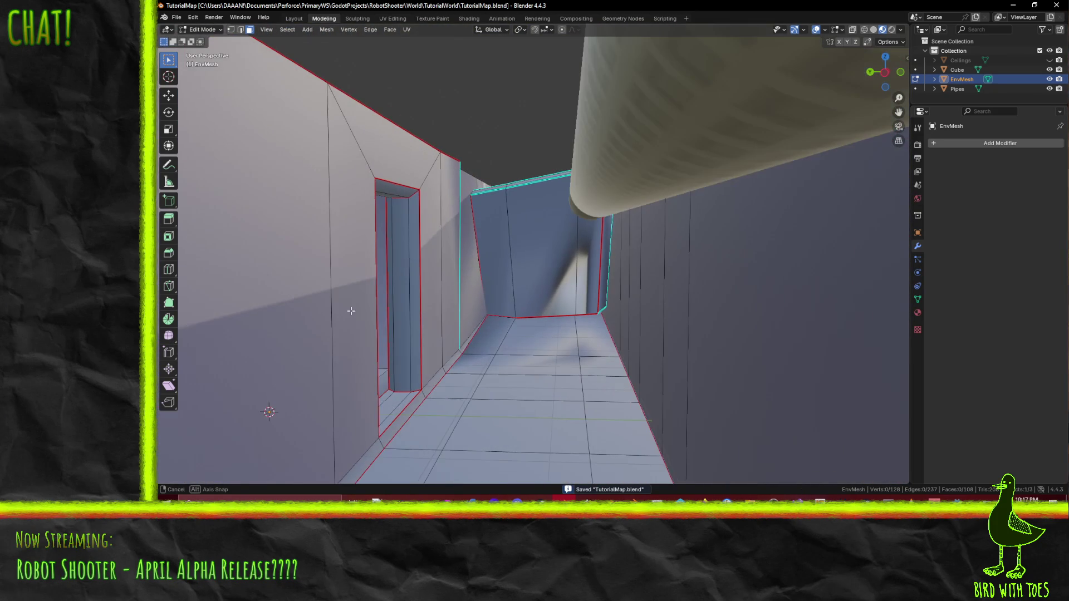
Step: In edge select, pick the opening's vertical edges and fill a new wall face between them
mouse_move(346, 309)
middle_down()
mouse_move(446, 249)
mouse_move(319, 325)
middle_up()
key(2)
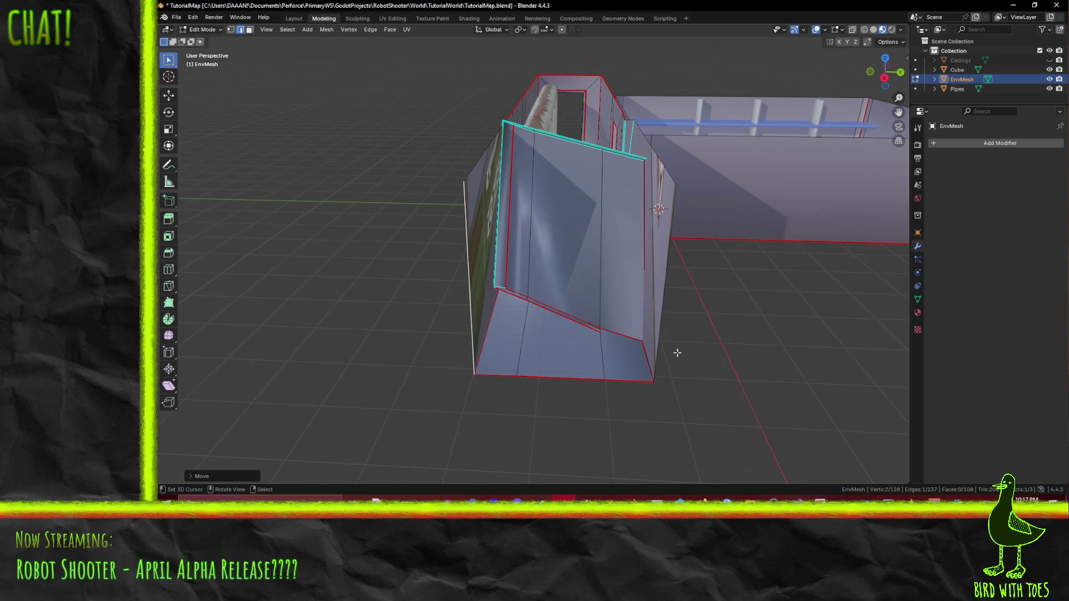
shift+click(670, 308)
key(f)
Step: Try Select Similar by seam, undo it, then mark the selected edge as a seam
middle_drag(677, 371, 568, 159)
key(F3)
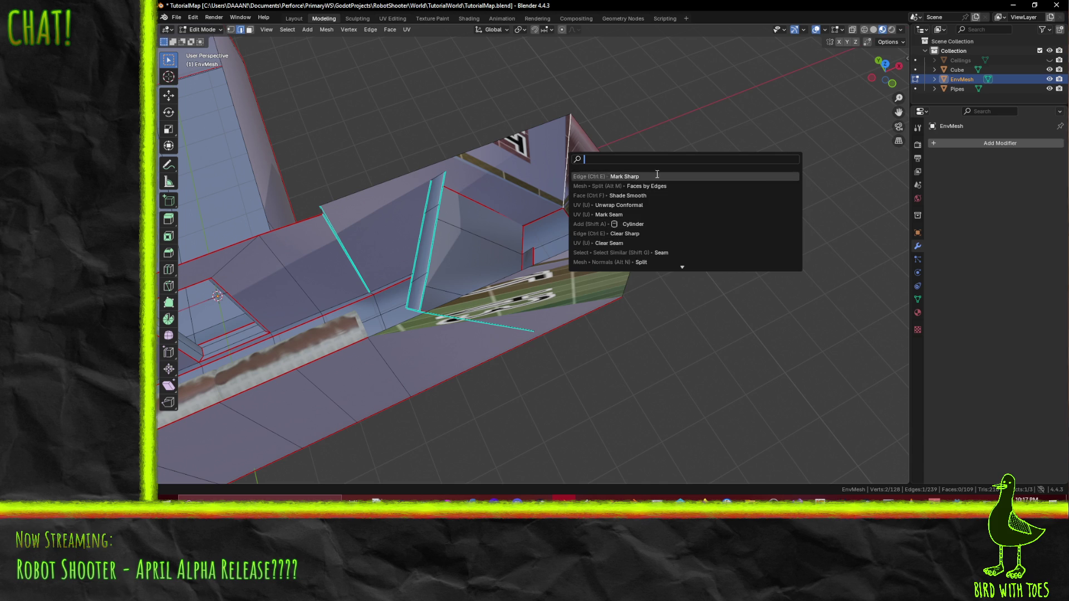
click(652, 252)
key(ctrl+z)
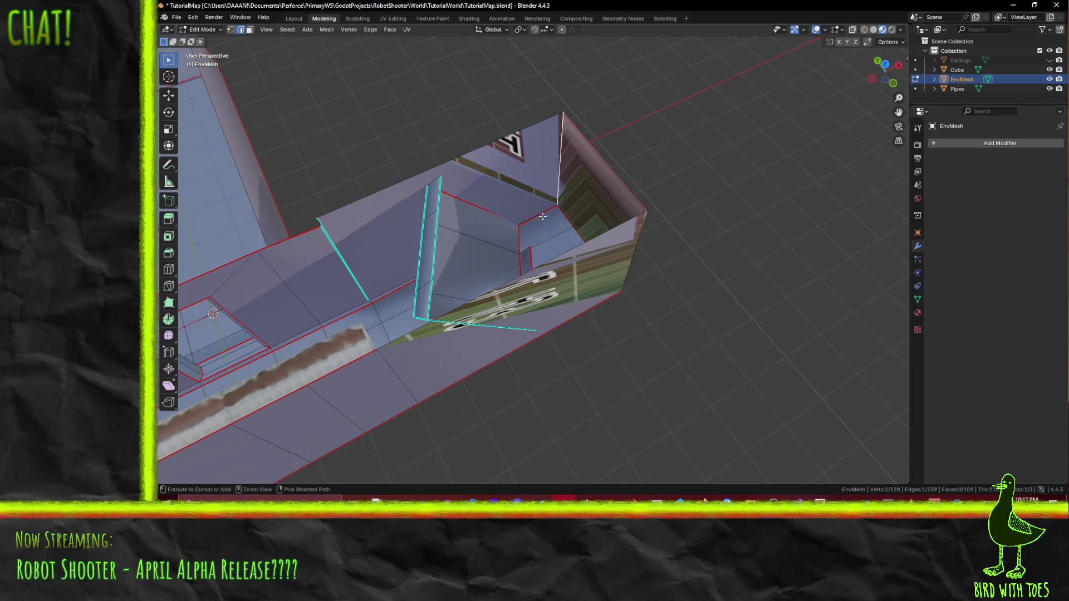
key(F3)
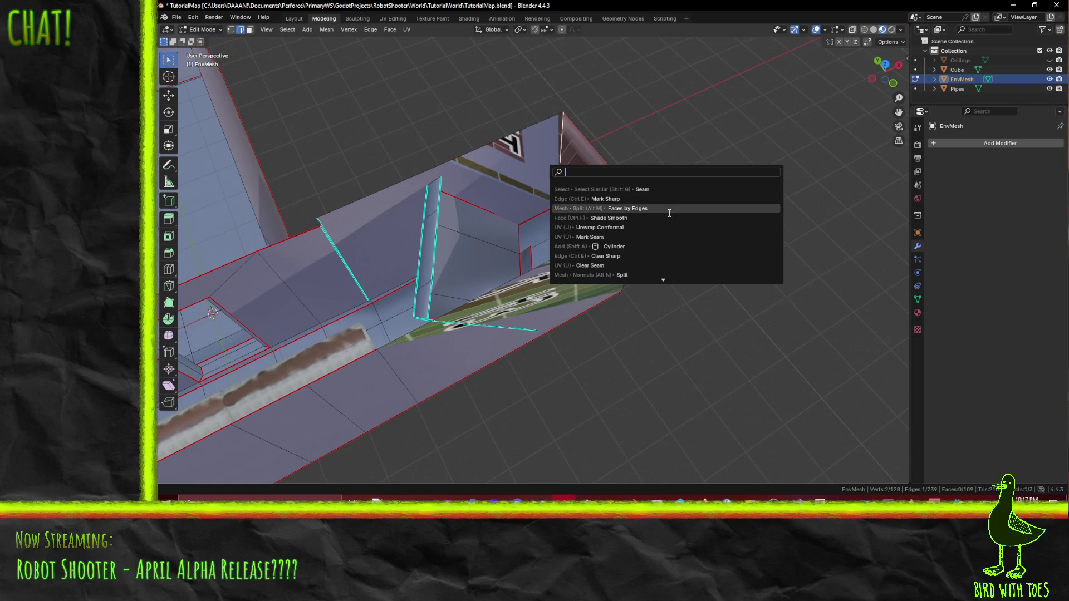
text(mark)
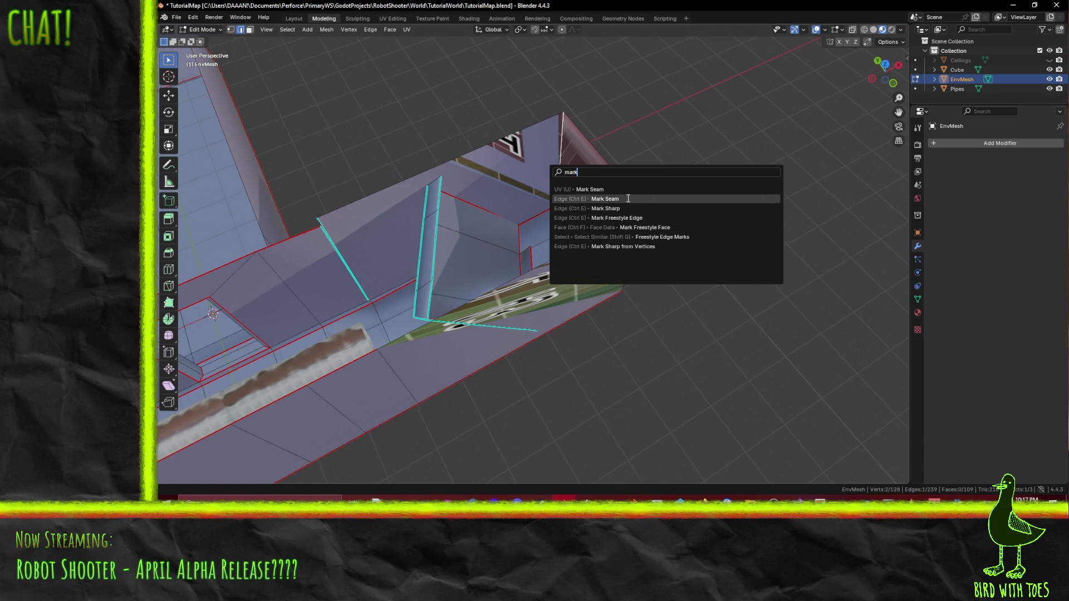
click(601, 199)
mouse_move(602, 199)
middle_down()
mouse_move(567, 261)
mouse_move(549, 215)
mouse_move(535, 259)
mouse_move(478, 257)
mouse_move(458, 277)
middle_up()
Step: Clear the seam from the selected edges around the new wall face via command search
key(F3)
click(601, 200)
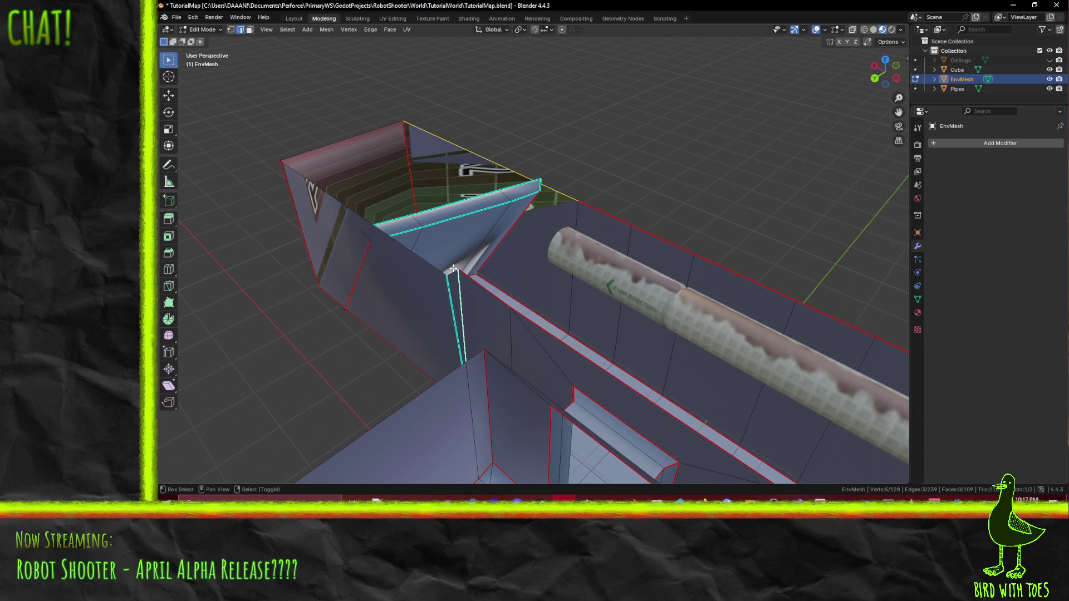
key(F3)
mouse_move(462, 279)
middle_down()
mouse_move(516, 282)
mouse_move(552, 253)
mouse_move(448, 257)
middle_up()
key(F3)
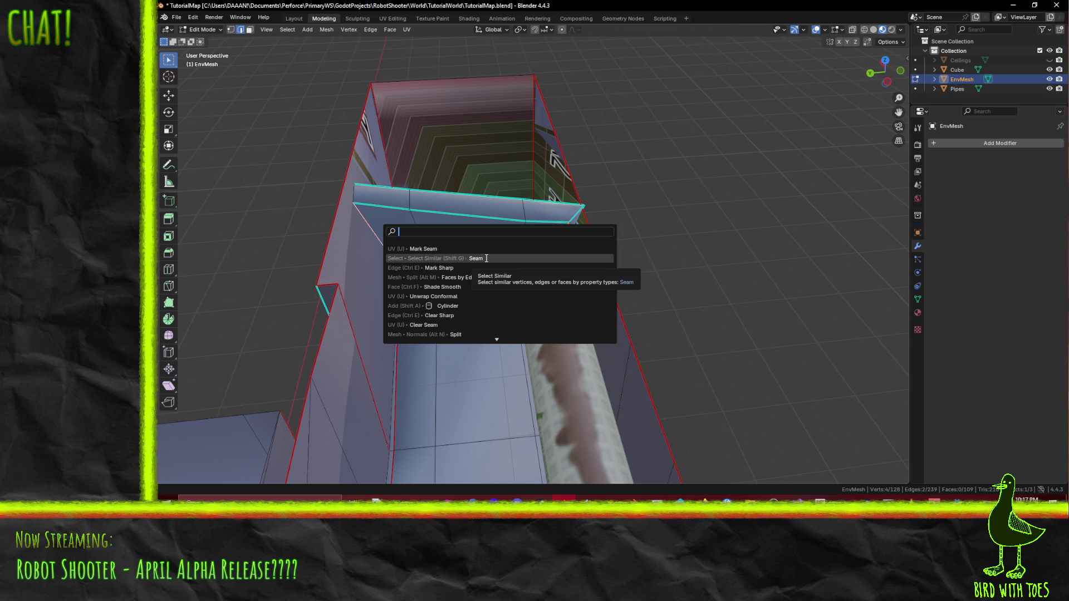
text(clear)
click(441, 248)
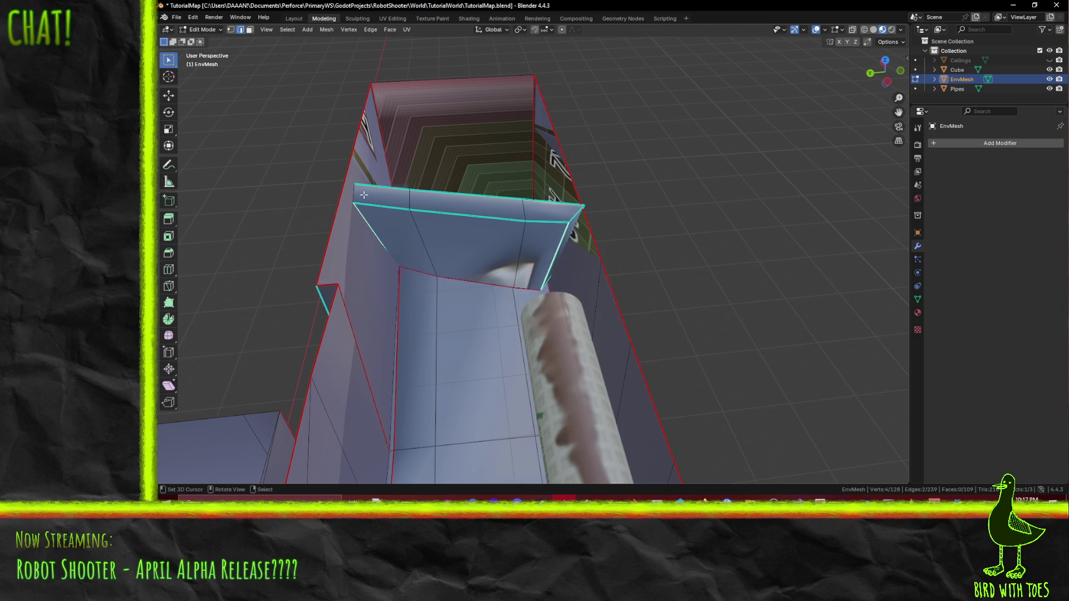
mouse_move(471, 283)
middle_down()
mouse_move(404, 255)
mouse_move(558, 287)
mouse_move(519, 336)
mouse_move(670, 408)
middle_up()
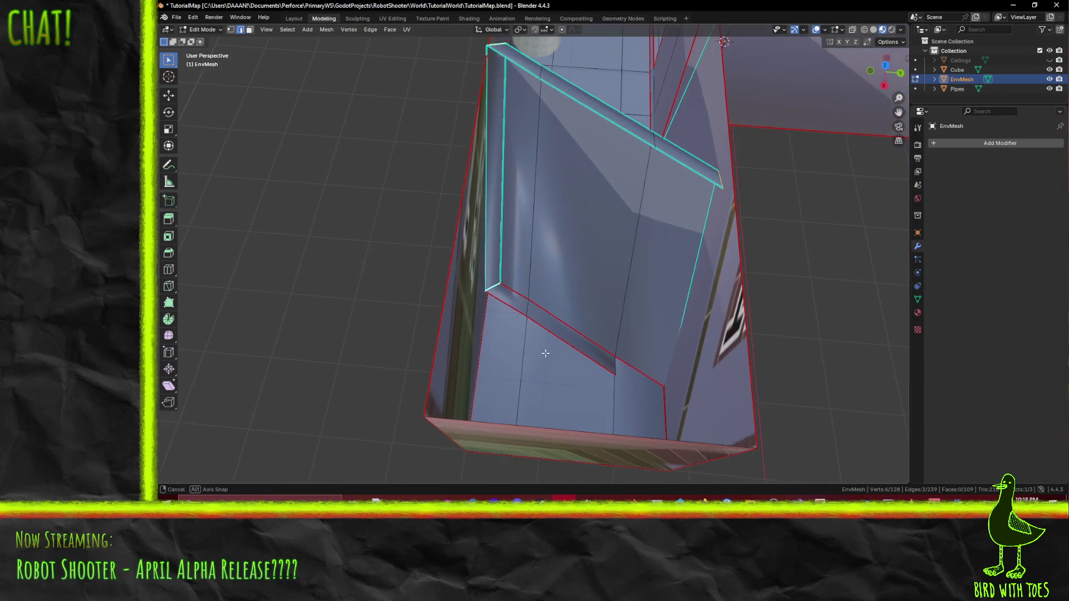
key(z)
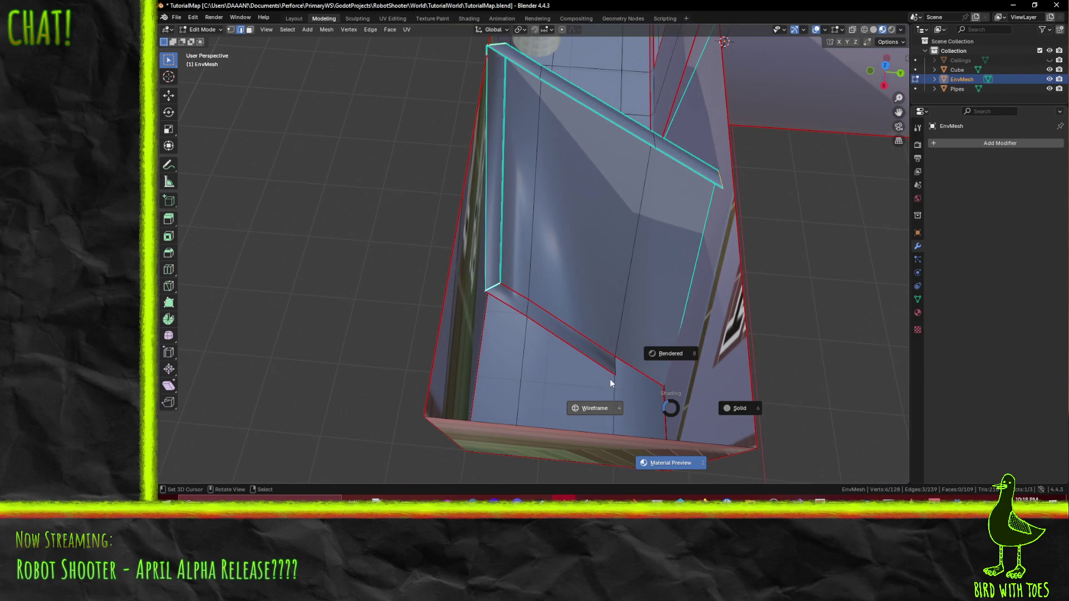
Step: Show the mesh as wireframe and mark the selected wall edges as seams
click(616, 373)
mouse_move(638, 374)
middle_down()
mouse_move(682, 329)
mouse_move(710, 340)
mouse_move(692, 368)
middle_up()
key(F3)
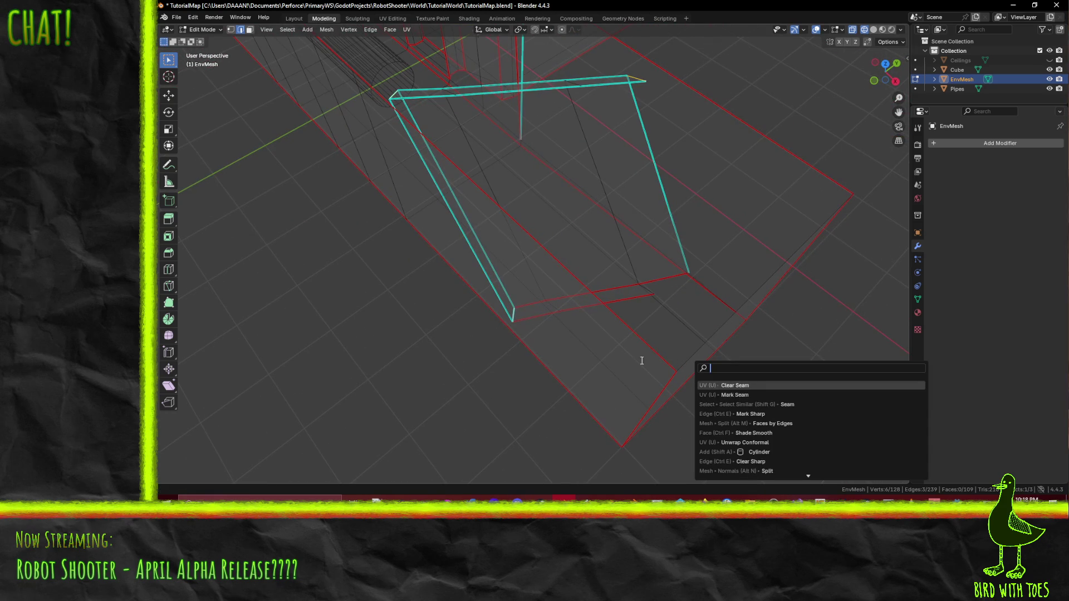
click(747, 394)
shift+click(586, 296)
key(F3)
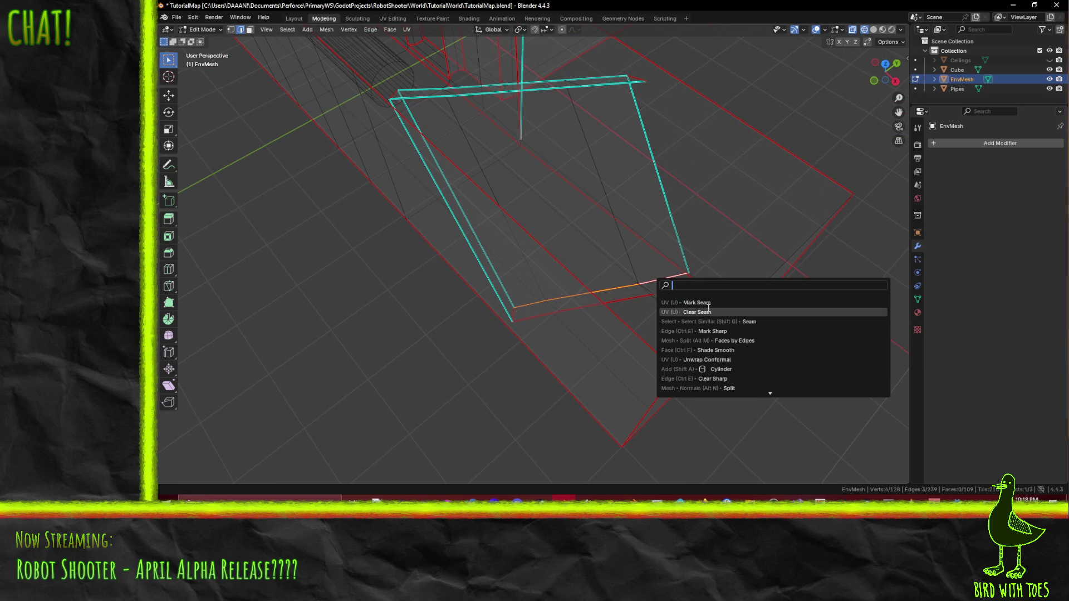
click(710, 311)
Step: Orbit around the walls and pipe to inspect the seams, briefly trying Select Similar on a slanted edge
mouse_move(696, 325)
middle_down()
mouse_move(662, 337)
mouse_move(512, 332)
mouse_move(721, 283)
middle_up()
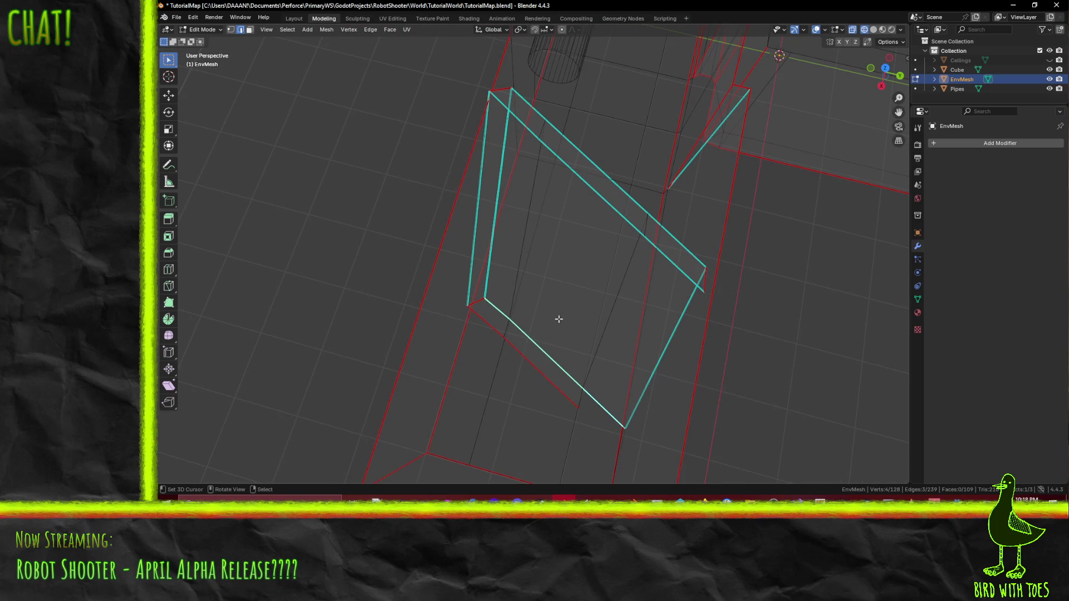
mouse_move(613, 315)
middle_down()
mouse_move(543, 293)
mouse_move(652, 296)
mouse_move(574, 295)
mouse_move(639, 282)
mouse_move(579, 263)
mouse_move(496, 278)
mouse_move(596, 277)
mouse_move(608, 292)
middle_up()
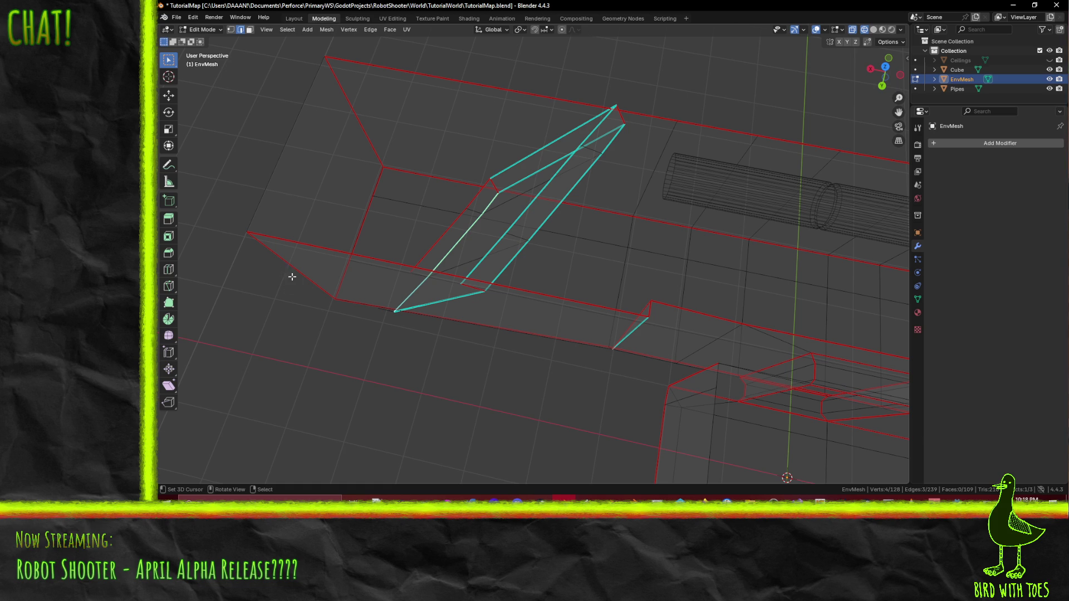
mouse_move(341, 221)
middle_down()
mouse_move(356, 209)
mouse_move(337, 210)
middle_up()
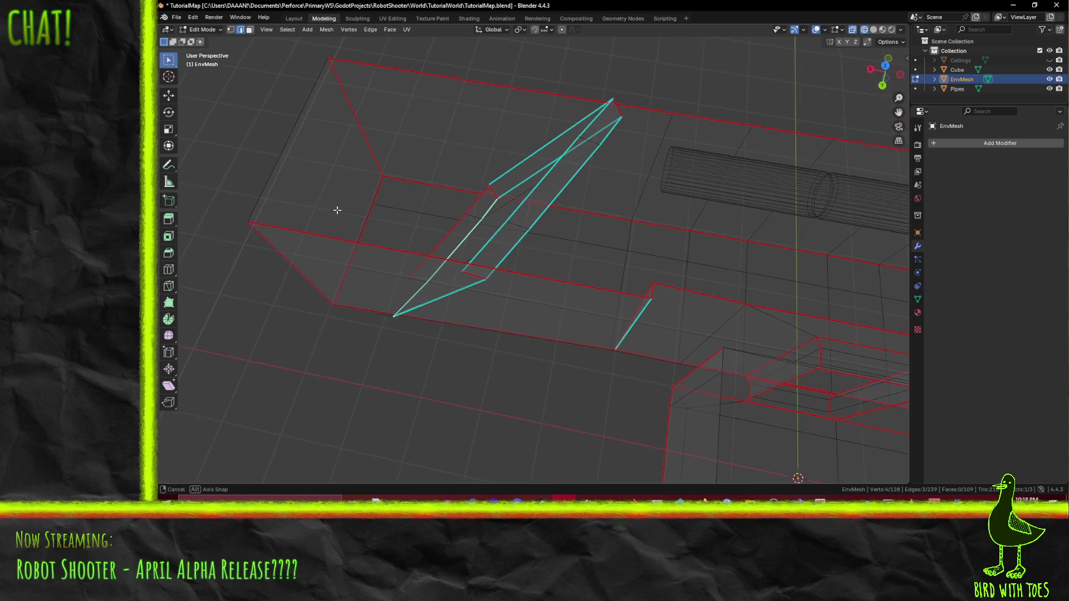
click(279, 159)
key(shift+g)
key(Escape)
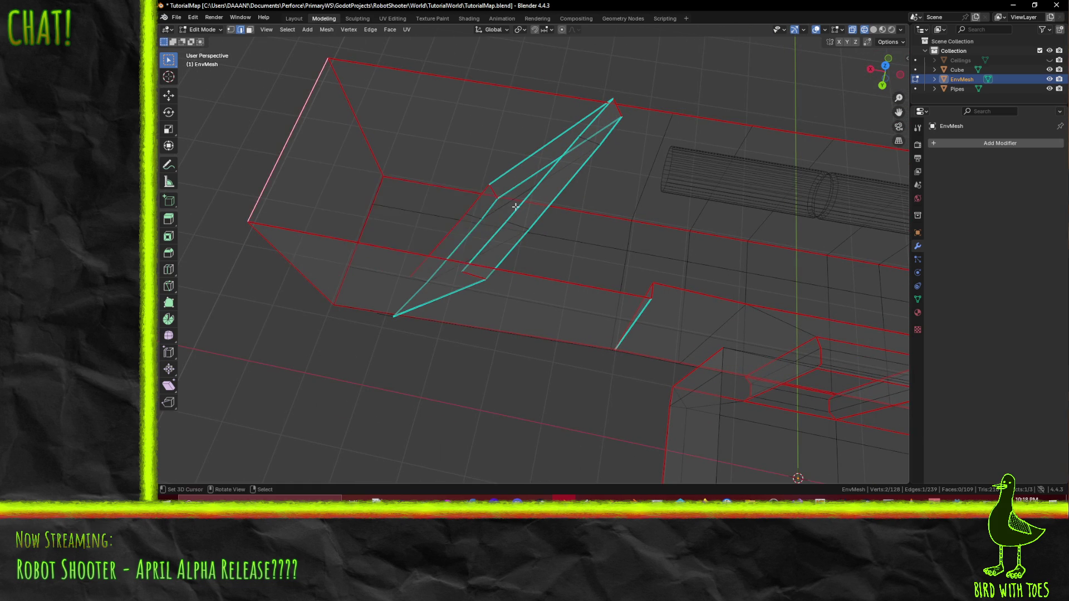
mouse_move(656, 228)
middle_down()
mouse_move(427, 203)
mouse_move(544, 231)
mouse_move(596, 212)
mouse_move(576, 215)
mouse_move(676, 241)
mouse_move(634, 191)
mouse_move(446, 217)
mouse_move(529, 240)
mouse_move(511, 239)
mouse_move(545, 269)
mouse_move(479, 268)
mouse_move(578, 299)
middle_up()
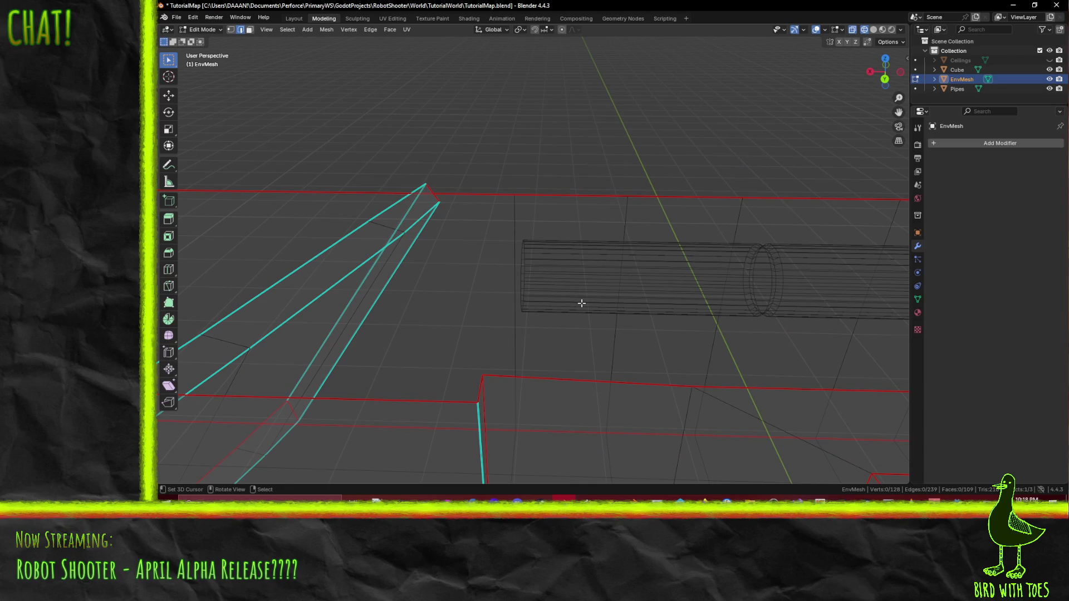
mouse_move(593, 311)
middle_down()
mouse_move(575, 326)
mouse_move(584, 320)
mouse_move(491, 305)
middle_up()
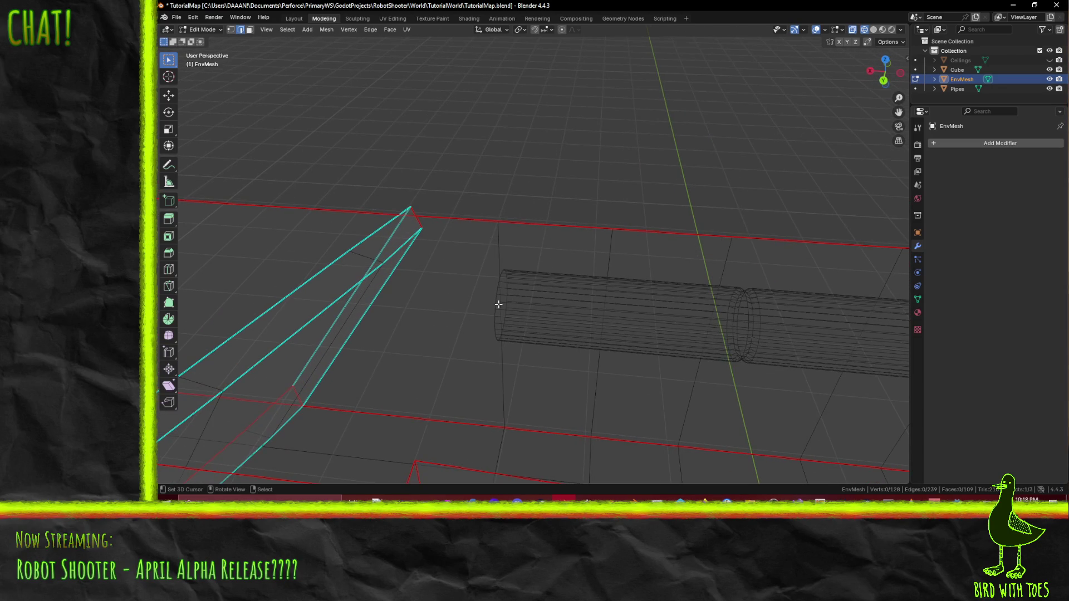
mouse_move(380, 402)
middle_down()
mouse_move(362, 376)
mouse_move(465, 272)
middle_up()
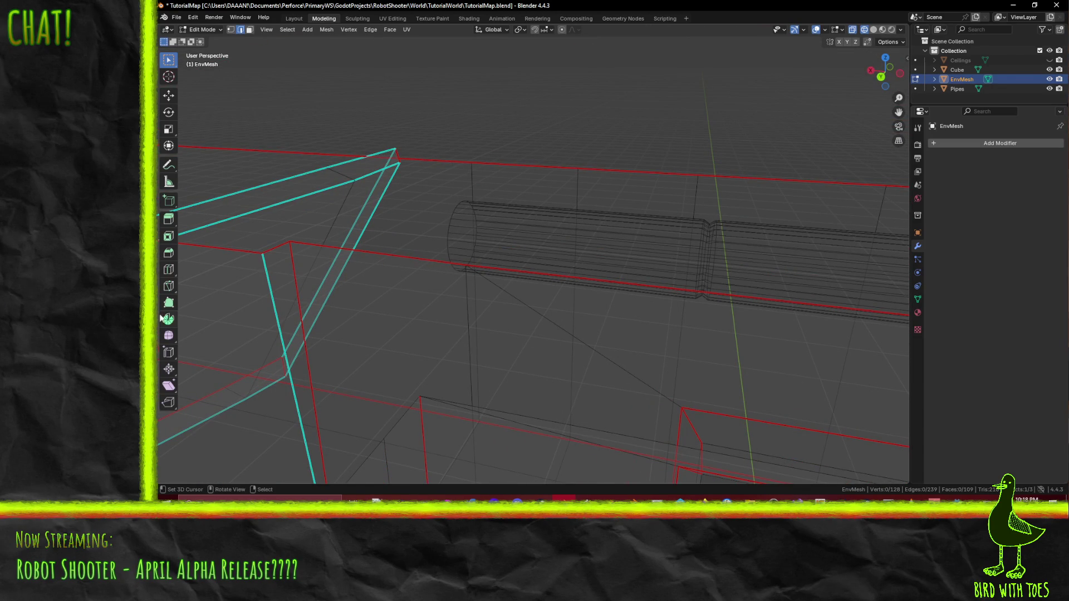
mouse_move(314, 372)
middle_down()
mouse_move(348, 382)
mouse_move(622, 355)
mouse_move(624, 340)
middle_up()
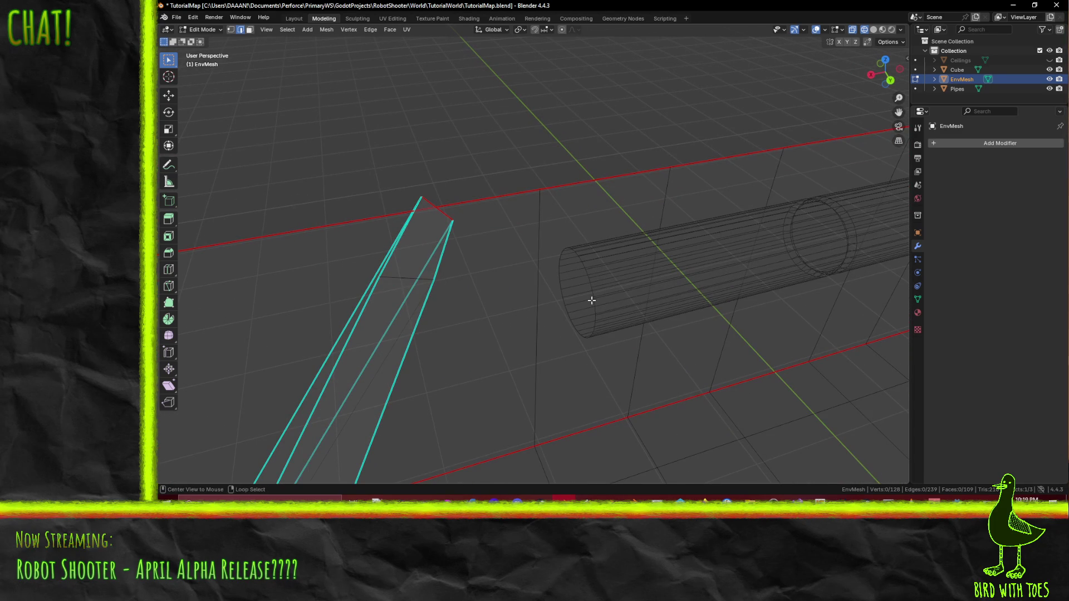
mouse_move(665, 289)
middle_down()
mouse_move(754, 289)
mouse_move(729, 276)
mouse_move(679, 279)
middle_up()
Step: Save the level file and leave mesh editing for Object Mode
key(ctrl+s)
key(Tab)
Step: Edit the pipes object and select its end edge loop in front orthographic view
click(686, 282)
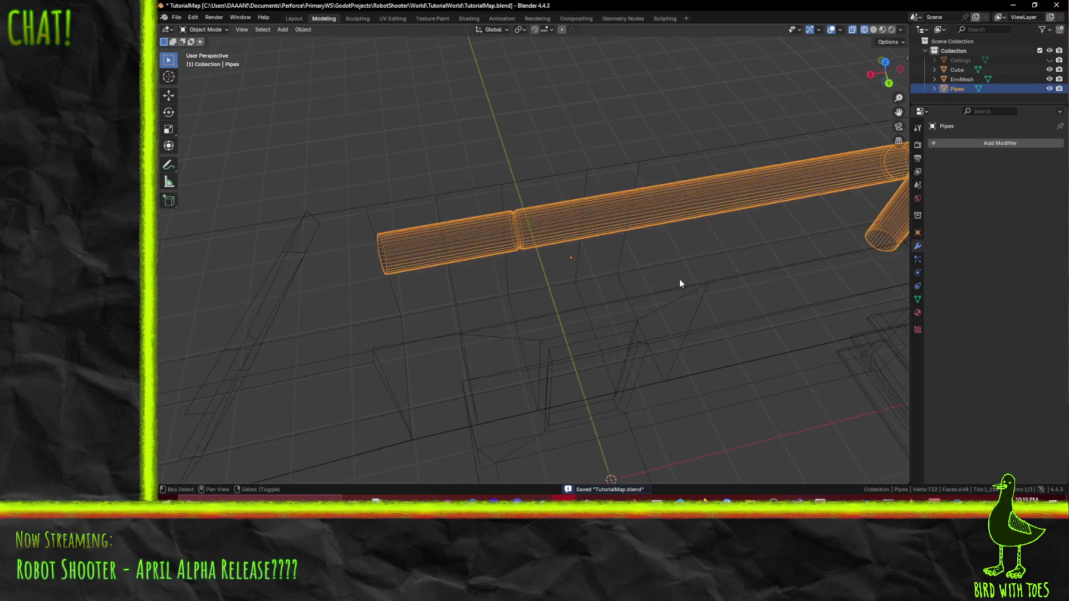
key(Tab)
mouse_move(442, 270)
middle_down()
mouse_move(371, 270)
mouse_move(464, 276)
middle_up()
scroll(464, 276, up, 2)
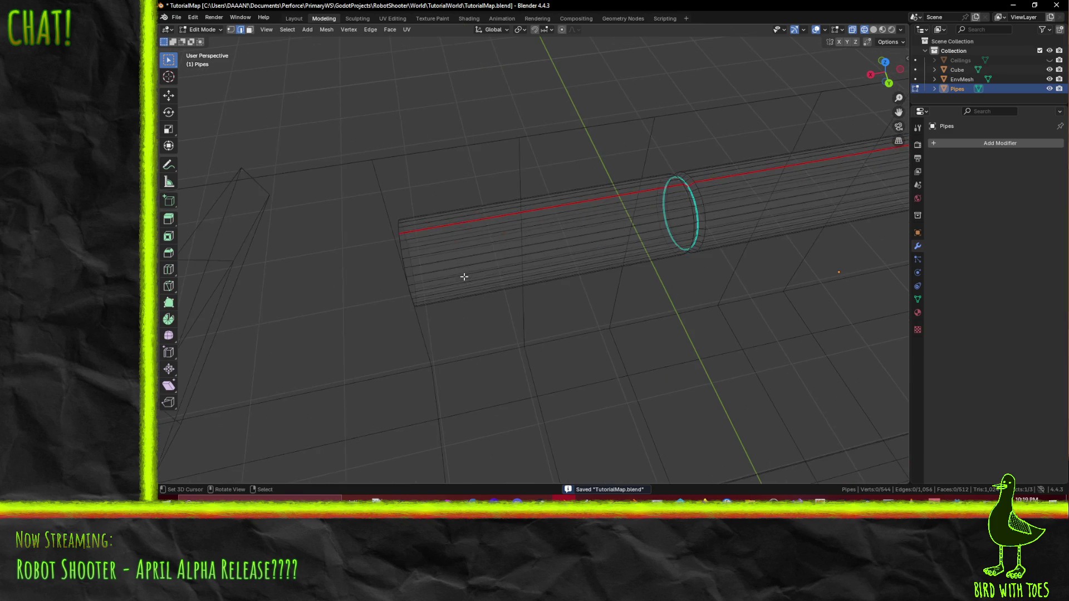
alt+click(401, 250)
key(KP_1)
key(KP_5)
key(KP_5)
mouse_move(503, 315)
shift+middle_down()
mouse_move(575, 366)
mouse_move(494, 398)
shift+middle_up()
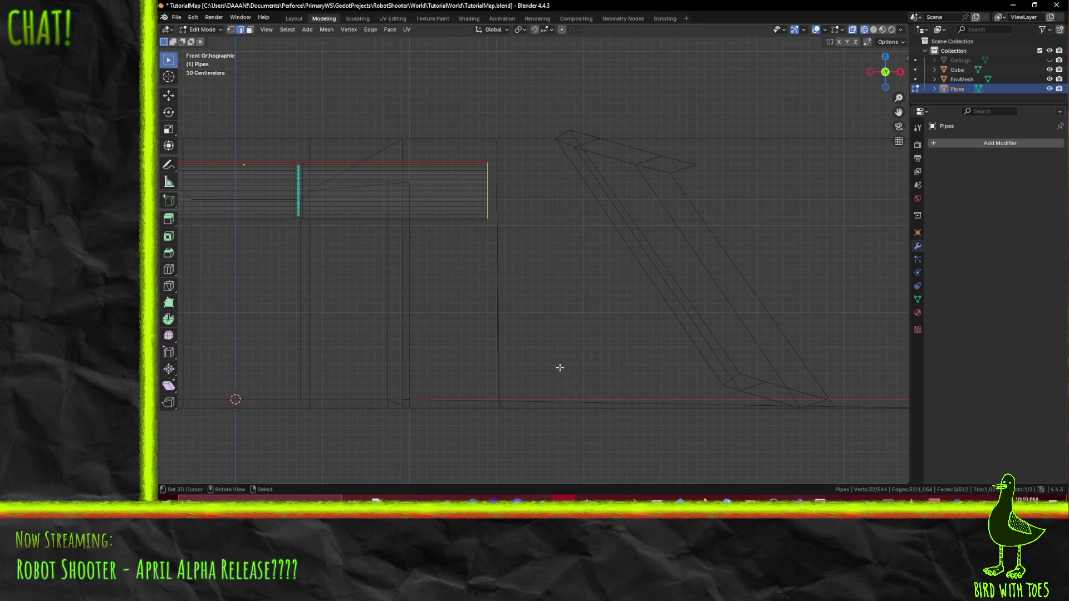
Step: Move the end loop 0.3 m along the pipe, then shift it into place beside the sloped wall
key(g)
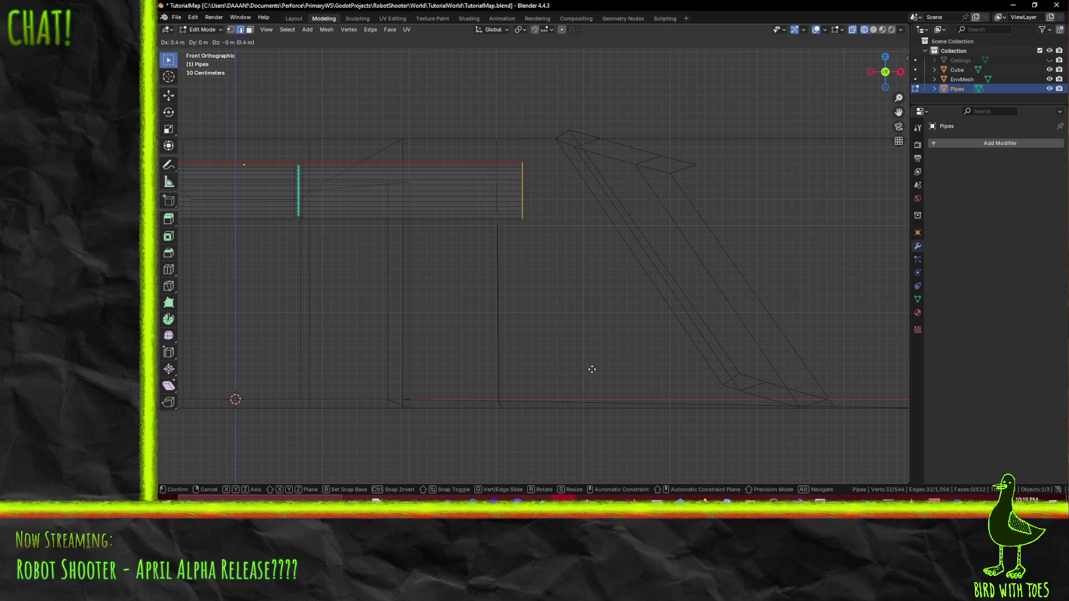
click(574, 368)
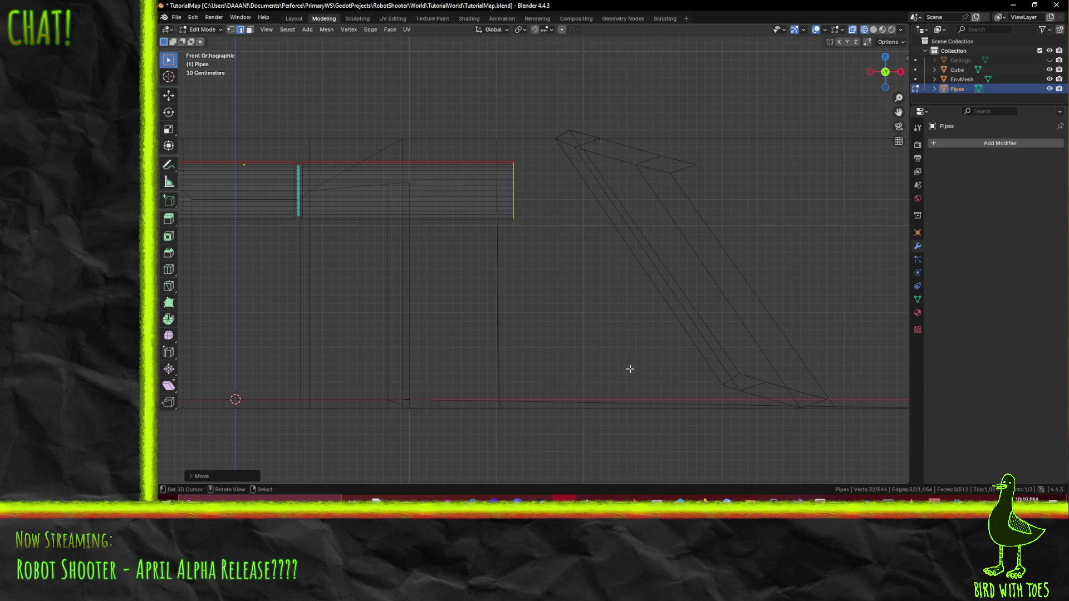
key(g)
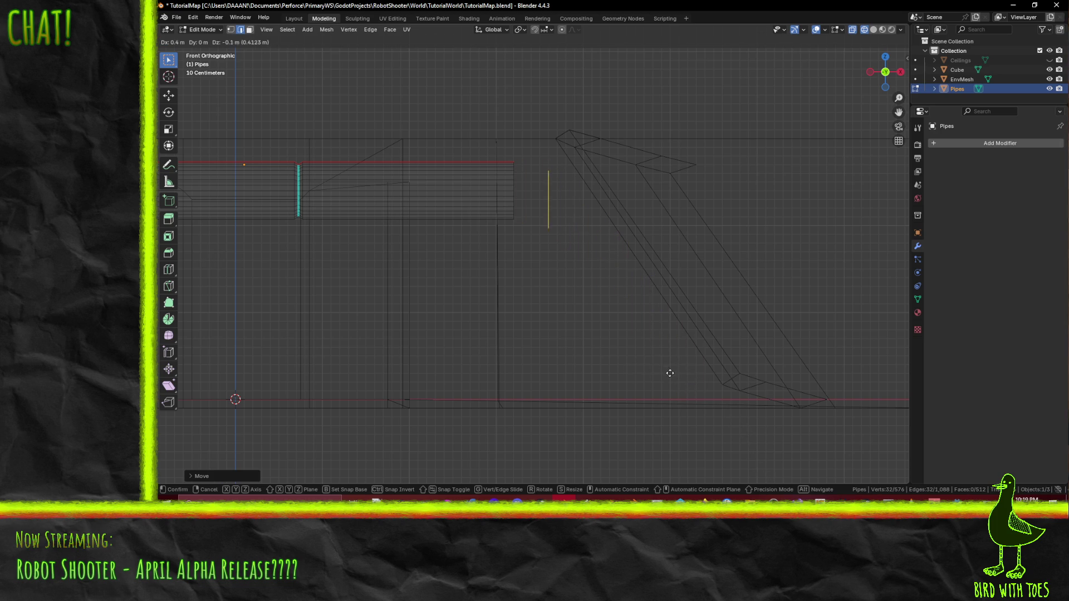
click(701, 384)
Step: Duplicate the edge loop and tilt the copy to 30° to follow the slope
key(shift+d)
key(r)
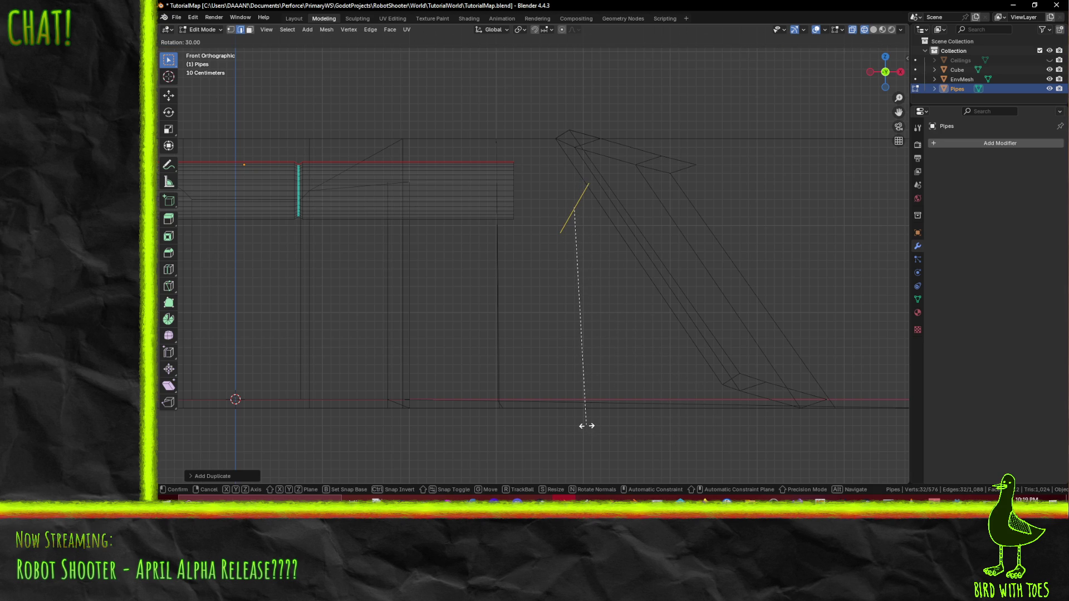
click(586, 425)
shift+middle_drag(585, 425, 535, 302)
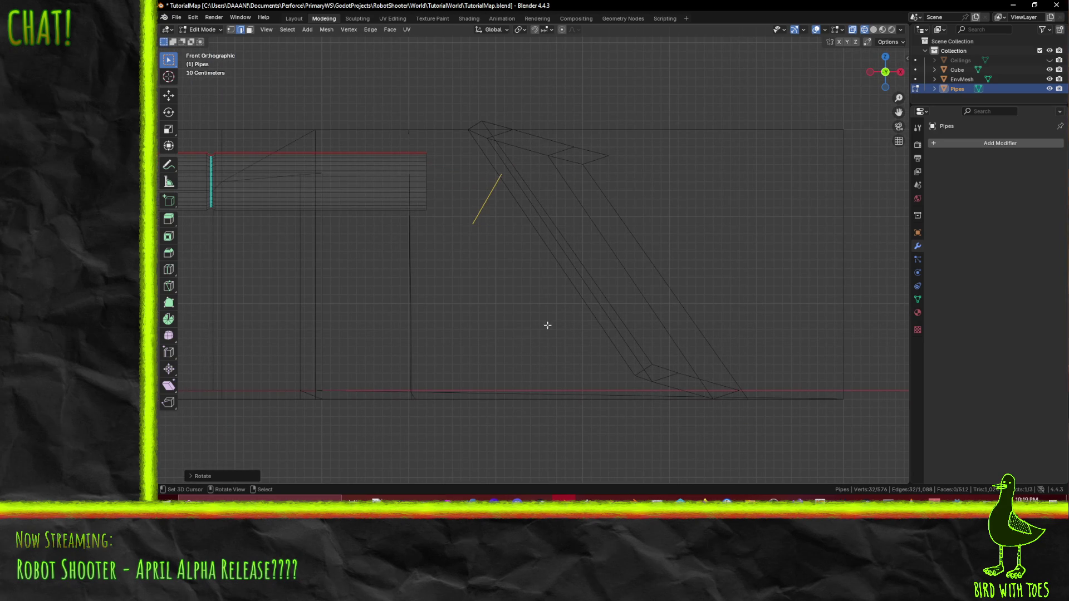
key(r)
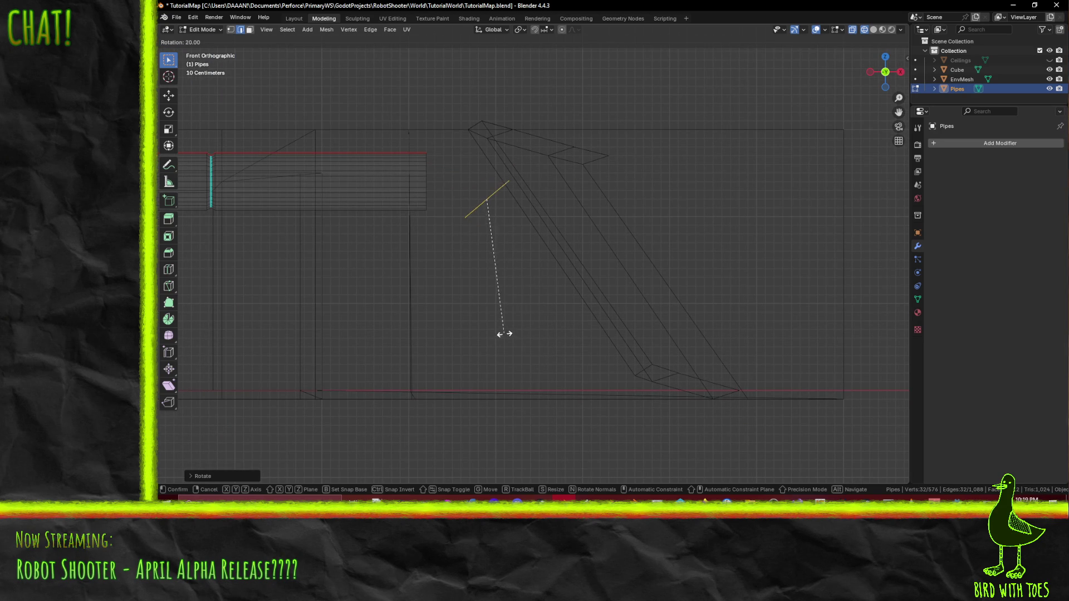
click(482, 324)
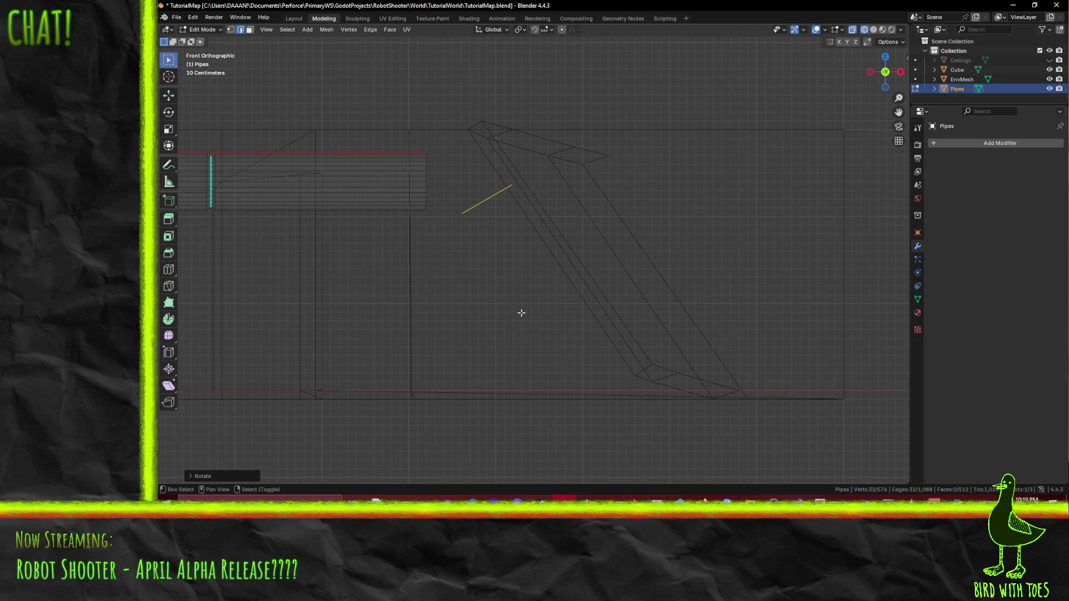
Step: Extrude the tilted loop down the slope, then duplicate its end loop and turn the copy upright
key(e)
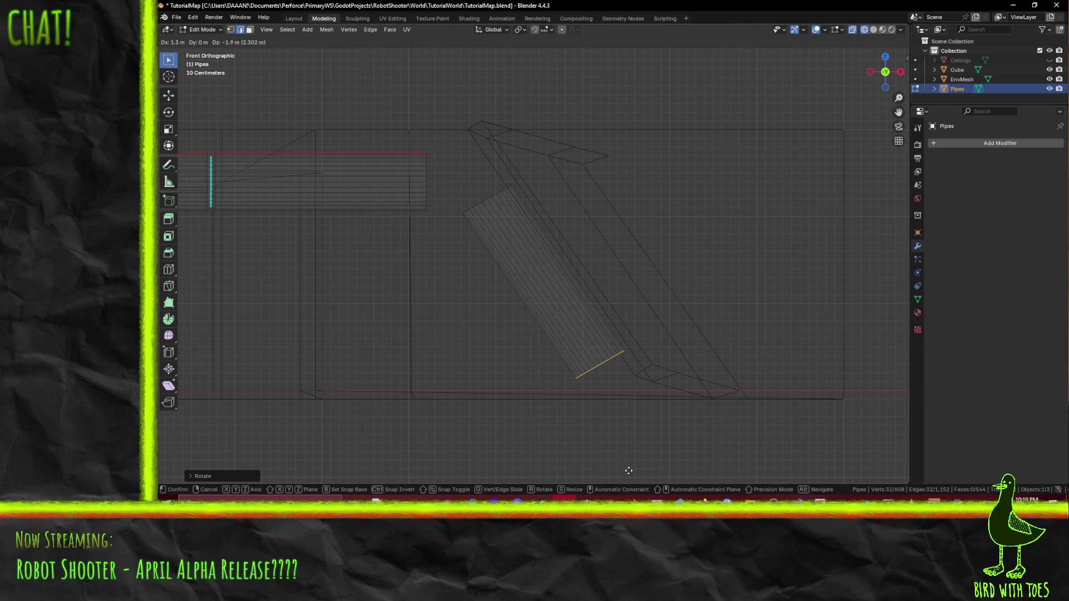
click(628, 471)
key(e)
key(Escape)
key(shift+d)
key(r)
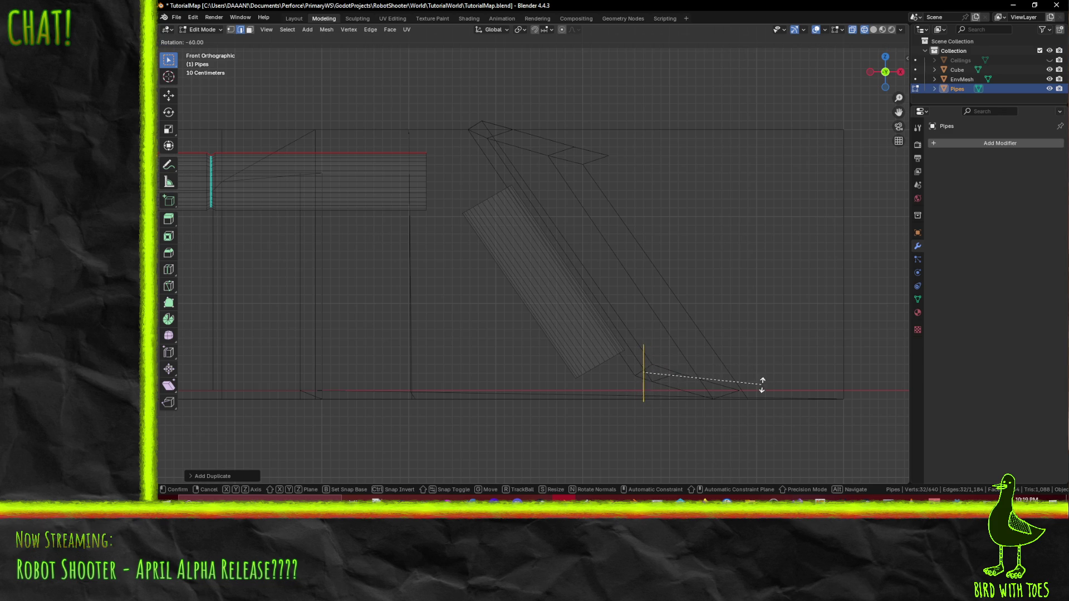
click(762, 385)
mouse_move(764, 382)
middle_down()
mouse_move(580, 344)
mouse_move(601, 342)
middle_up()
key(KP_3)
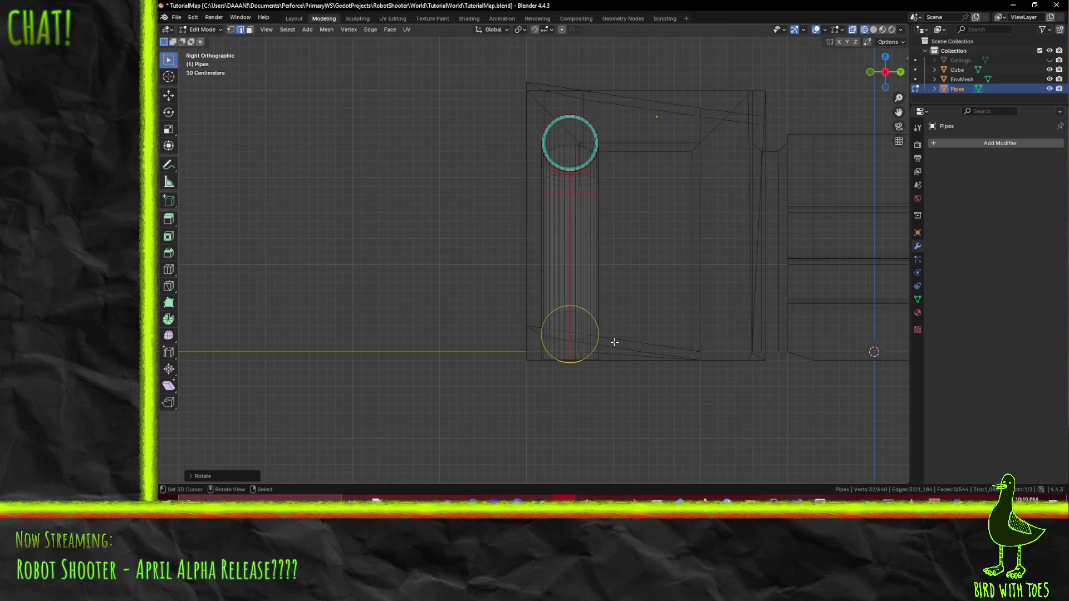
scroll(614, 342, up, 2)
Step: Flatten the floor loop to 0.5 height on Z and lower it by 0.2 m
shift+middle_drag(660, 370, 683, 326)
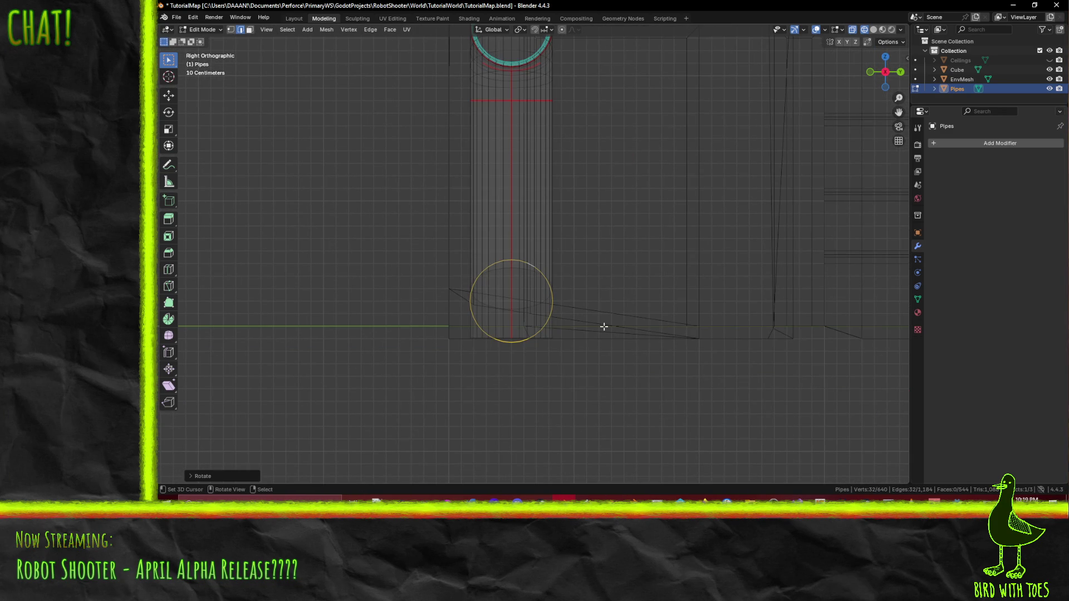
key(s)
key(z)
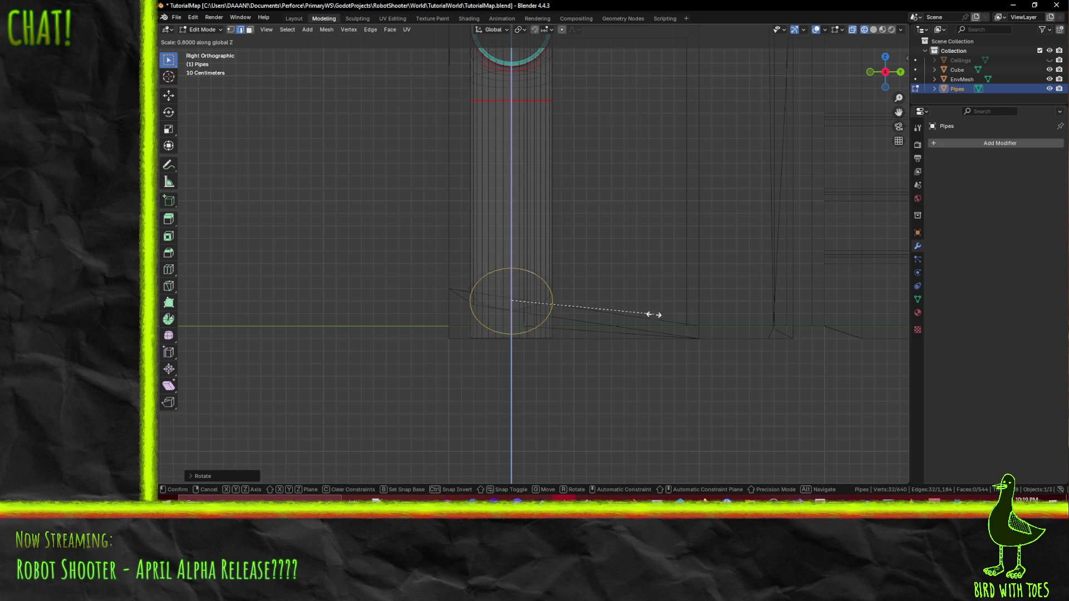
click(565, 308)
key(g)
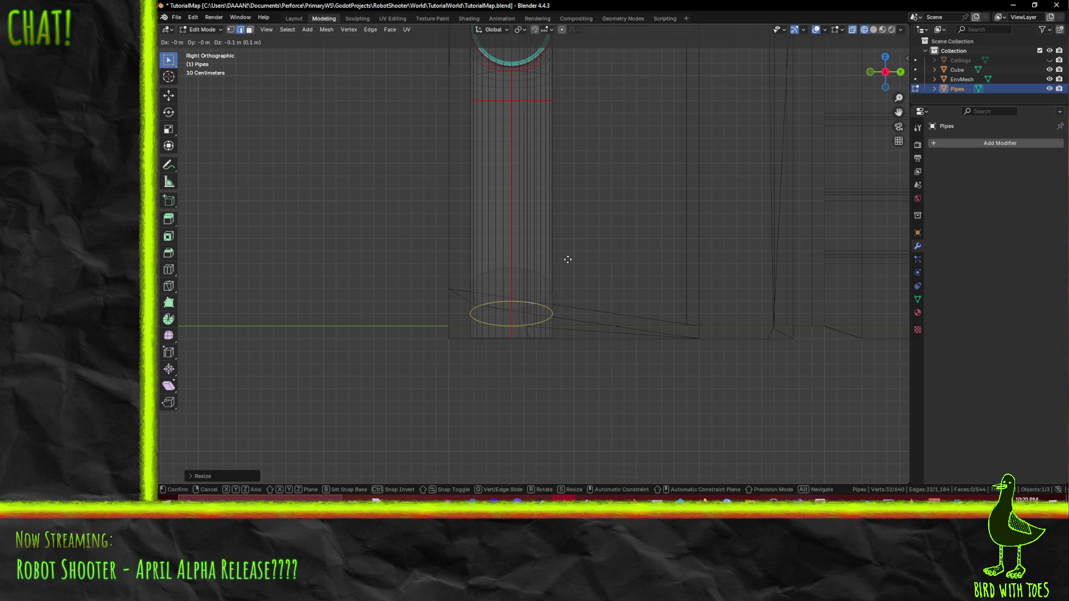
click(567, 271)
mouse_move(567, 270)
middle_down()
mouse_move(540, 317)
mouse_move(549, 316)
middle_up()
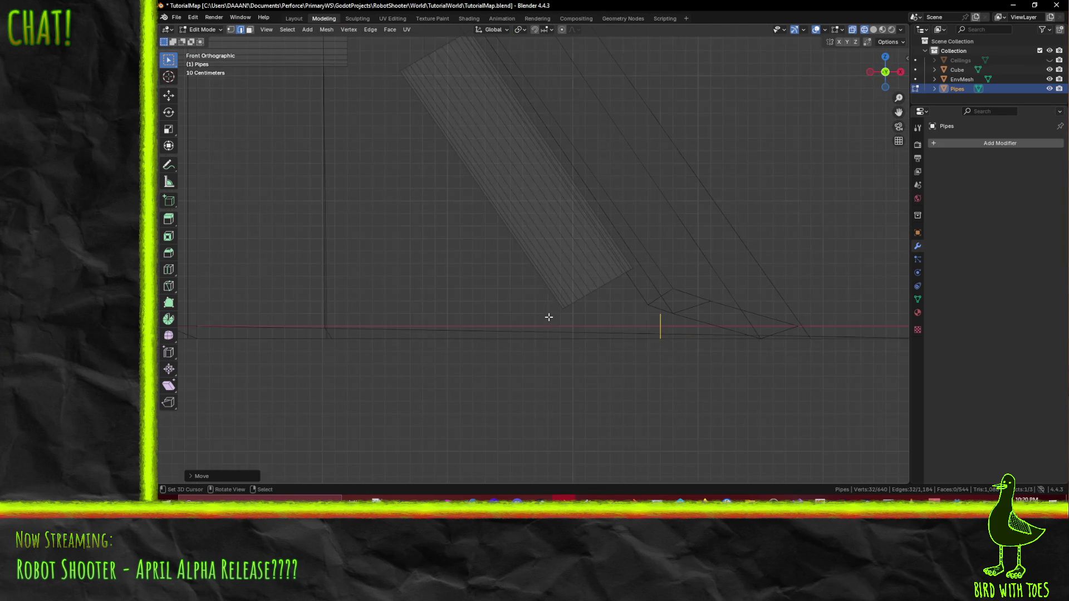
scroll(549, 316, up, 2)
Step: Shift the floor loop right and widen it 1.2 times along Y into an ellipse
shift+middle_drag(623, 347, 527, 286)
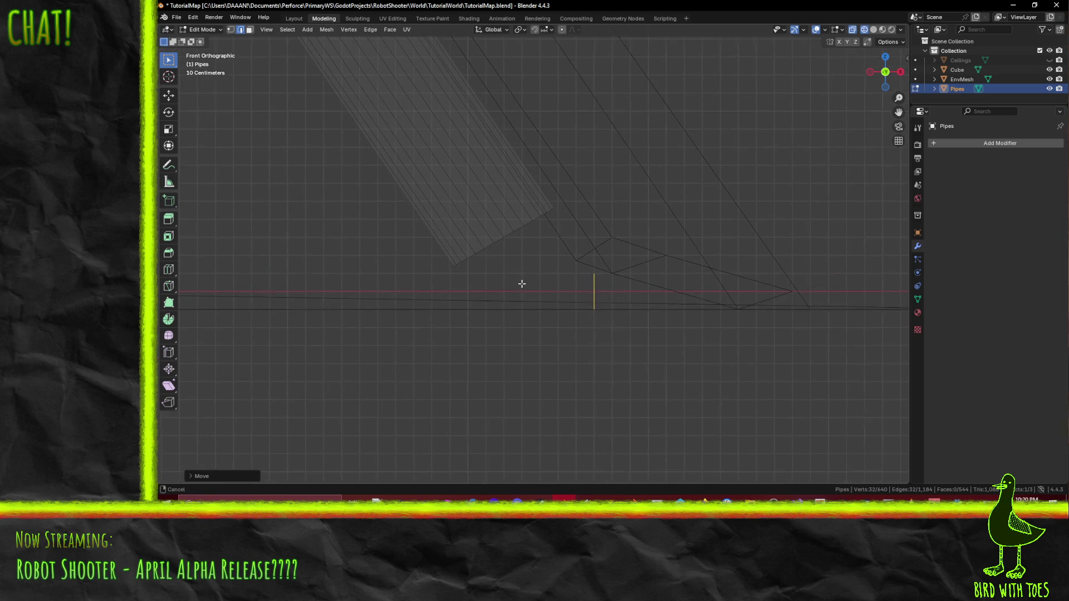
middle_drag(560, 319, 453, 345)
key(g)
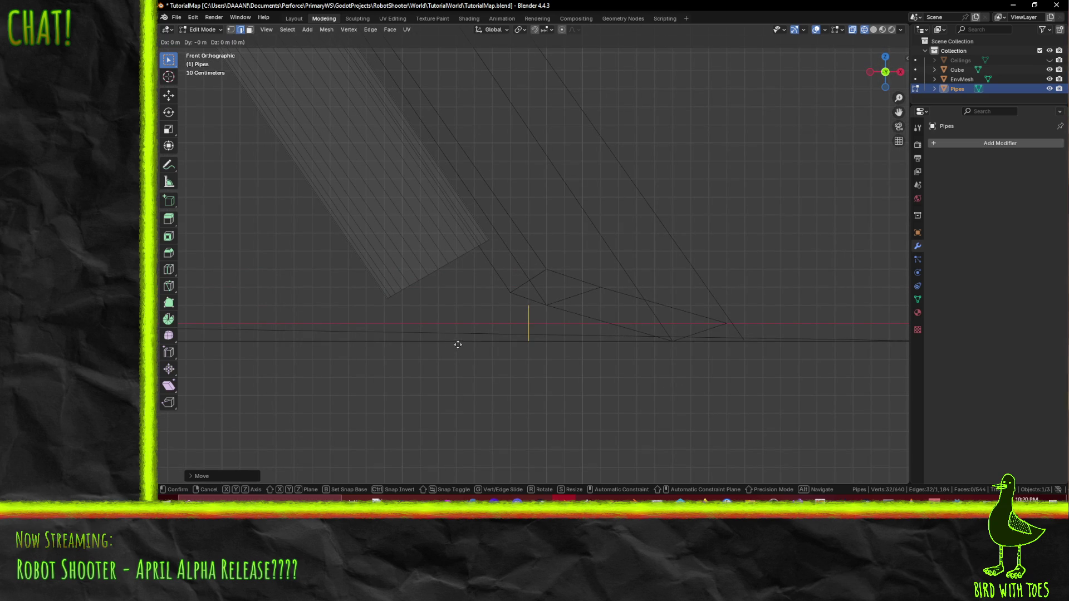
click(485, 344)
key(KP_3)
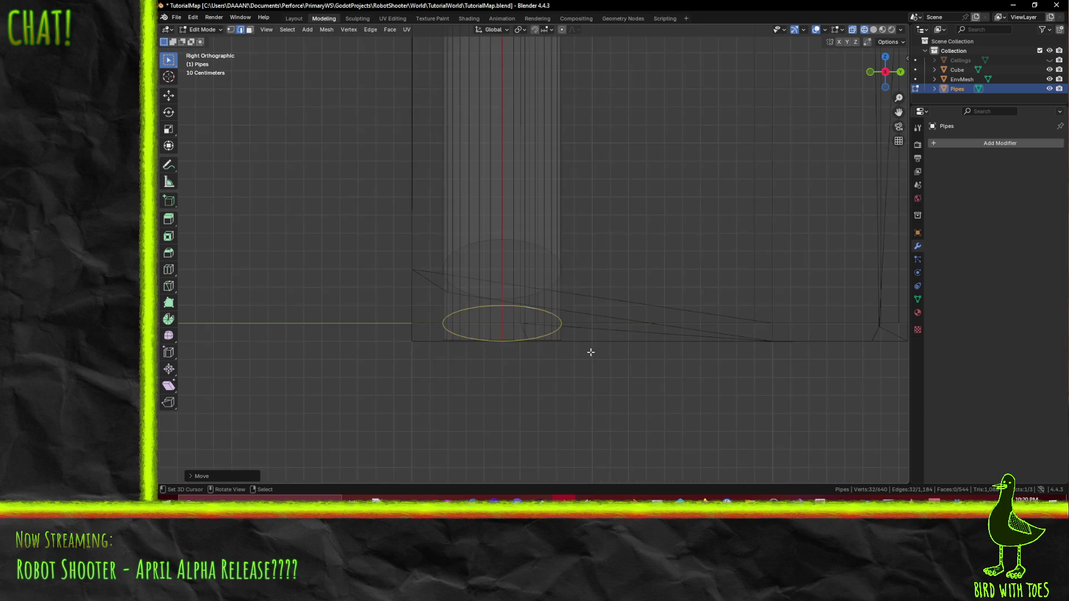
key(s)
key(x)
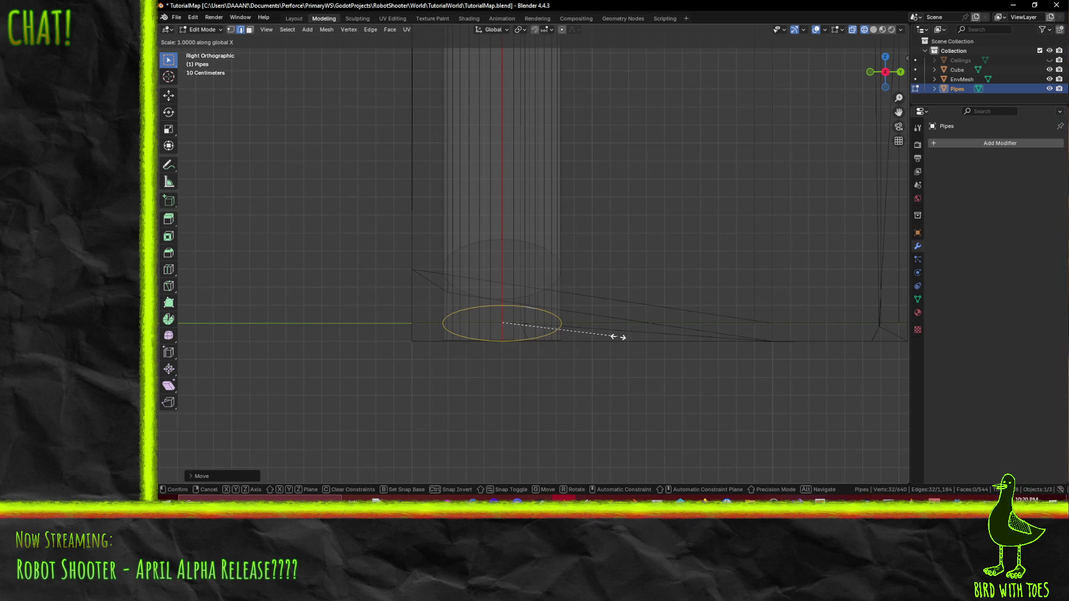
key(y)
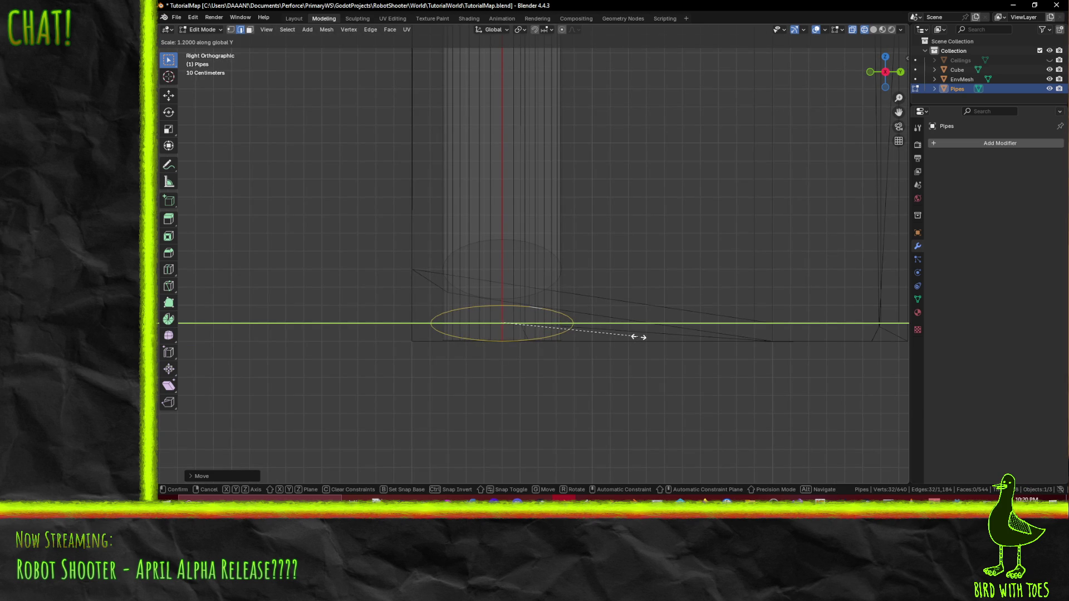
click(638, 337)
mouse_move(634, 337)
middle_down()
mouse_move(733, 277)
mouse_move(530, 208)
mouse_move(555, 312)
mouse_move(639, 309)
mouse_move(677, 293)
mouse_move(577, 398)
mouse_move(537, 388)
mouse_move(594, 396)
mouse_move(479, 334)
mouse_move(622, 393)
mouse_move(635, 379)
mouse_move(552, 371)
middle_up()
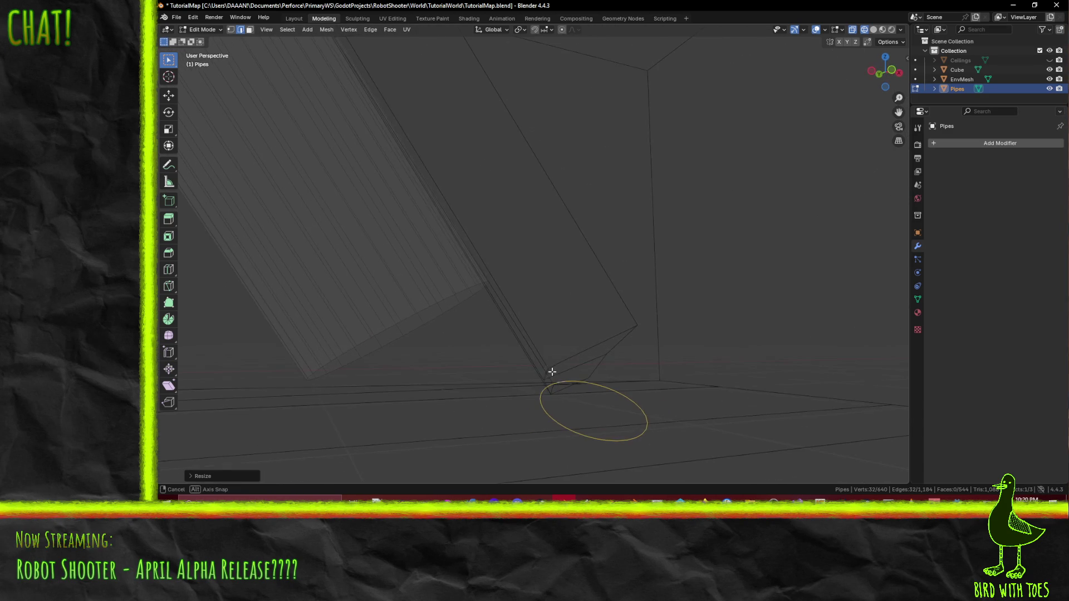
shift+click(425, 319)
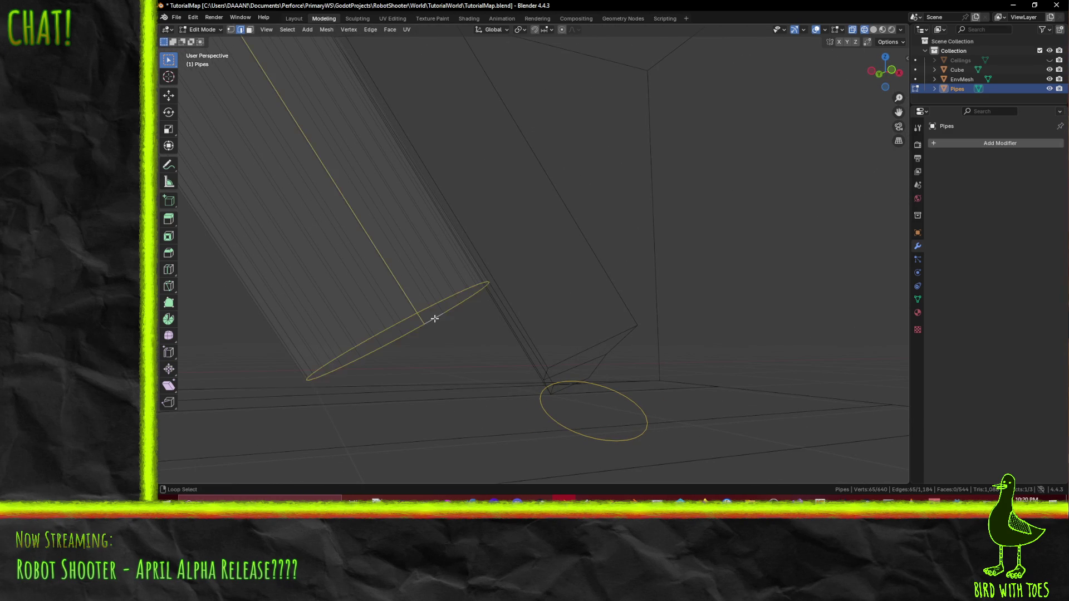
Step: Select the sloped pipe's end loop with the floor ellipse and run Bridge Edge Loops
click(434, 319)
alt+click(434, 318)
key(F3)
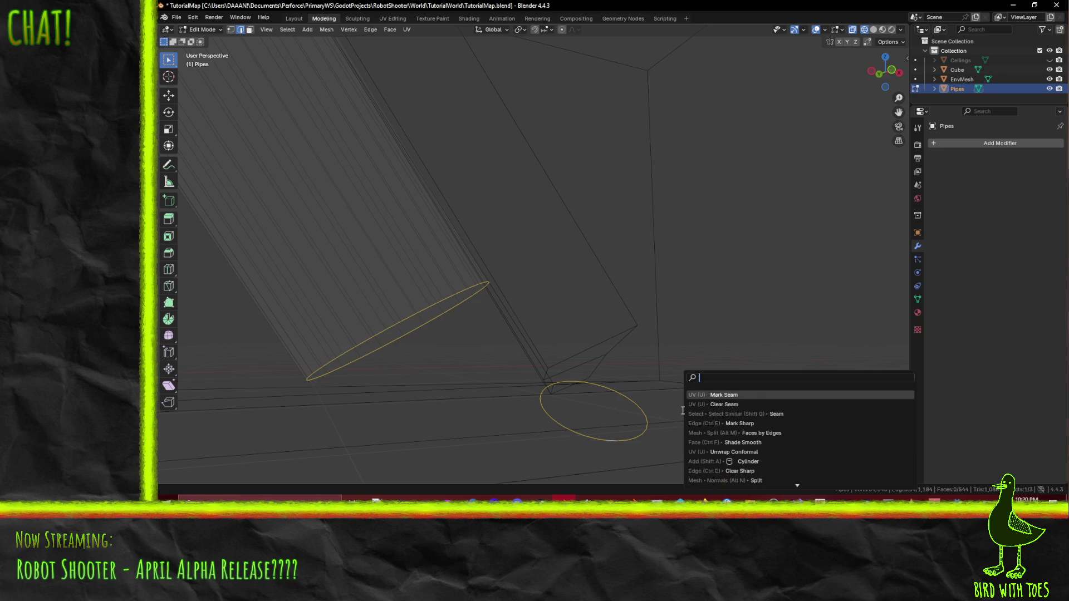
text(bridge)
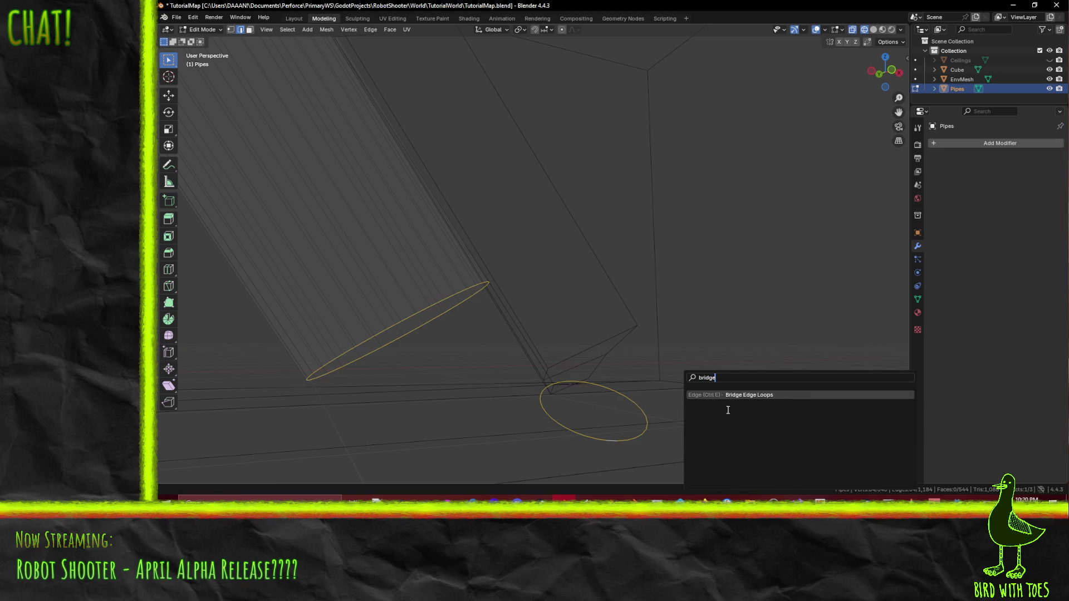
click(731, 395)
middle_drag(701, 373, 194, 474)
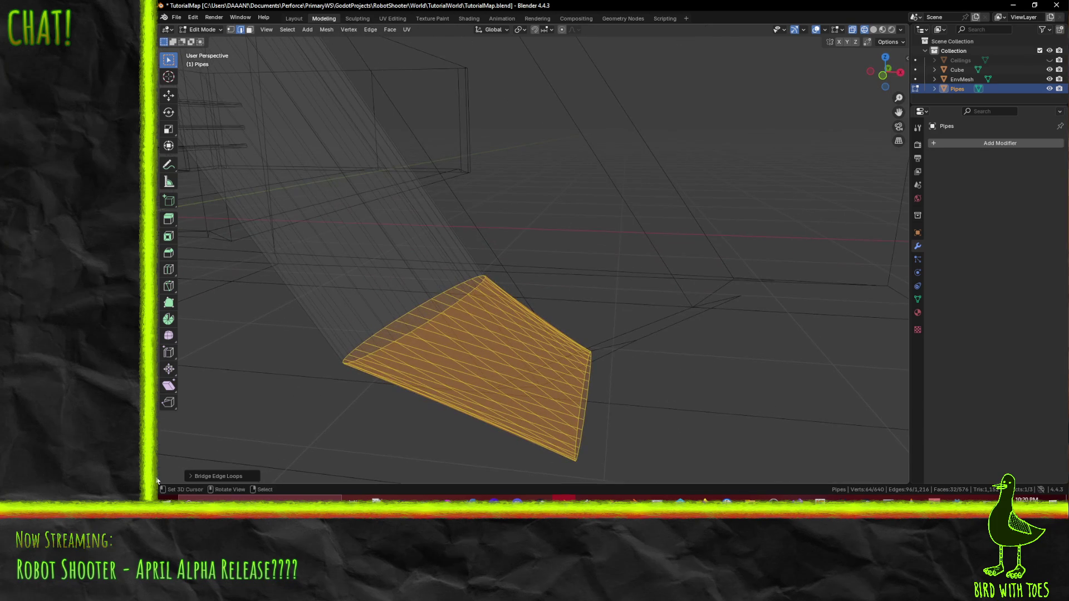
Step: Raise the bridge's Number of Cuts to 2 so the joint has extra rings
click(191, 477)
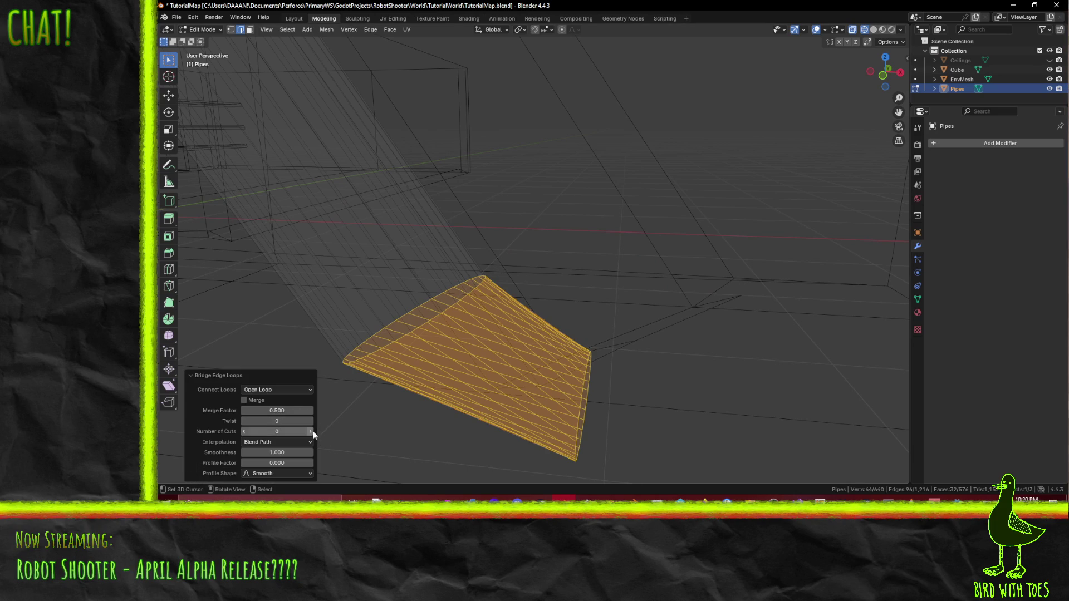
click(310, 431)
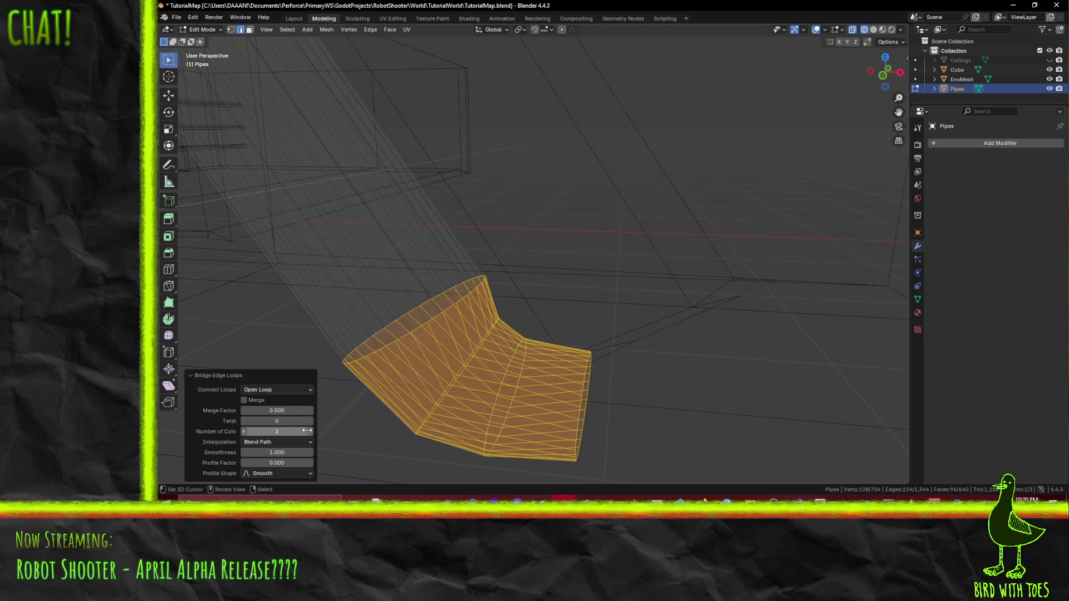
double_click(305, 431)
text(20)
key(Return)
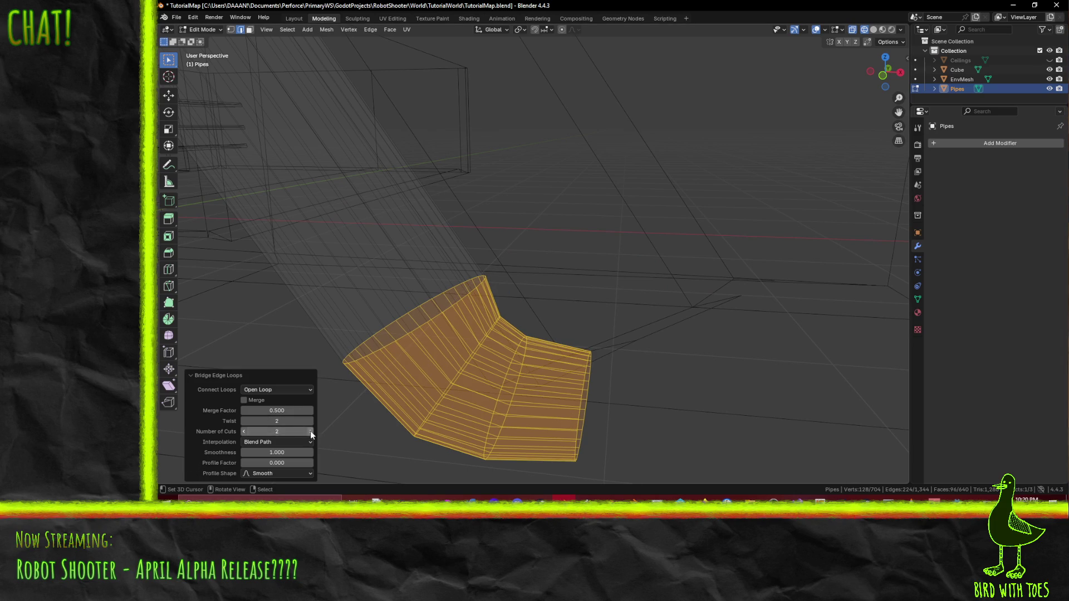
mouse_move(311, 435)
middle_down()
mouse_move(588, 298)
mouse_move(665, 338)
middle_up()
mouse_move(486, 326)
middle_down()
mouse_move(524, 312)
mouse_move(479, 336)
middle_up()
Step: Switch the viewport to solid shading, then Material Preview, and inspect the joint
key(z)
click(524, 372)
mouse_move(524, 372)
middle_down()
mouse_move(600, 361)
mouse_move(567, 360)
middle_up()
key(z)
click(579, 396)
mouse_move(578, 395)
middle_down()
mouse_move(585, 367)
mouse_move(638, 348)
mouse_move(420, 382)
mouse_move(476, 369)
mouse_move(418, 400)
mouse_move(513, 353)
mouse_move(535, 329)
mouse_move(514, 307)
mouse_move(534, 320)
mouse_move(431, 335)
mouse_move(434, 407)
mouse_move(386, 401)
middle_up()
Step: Try Sphere, Inverse Square and Sharp bridge profiles and lower smoothness to 0.500
click(306, 474)
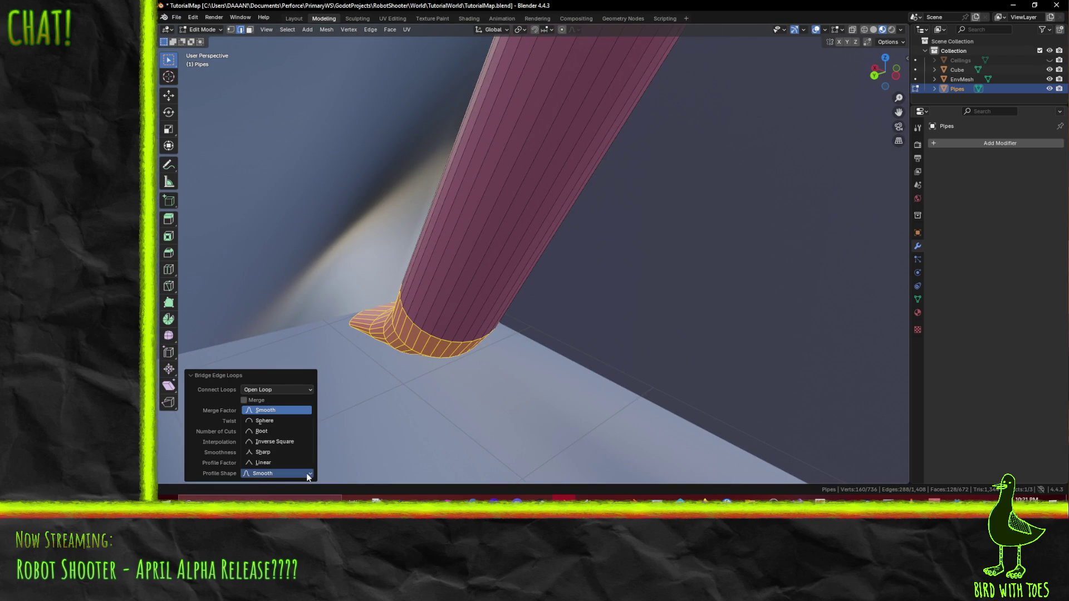
click(288, 422)
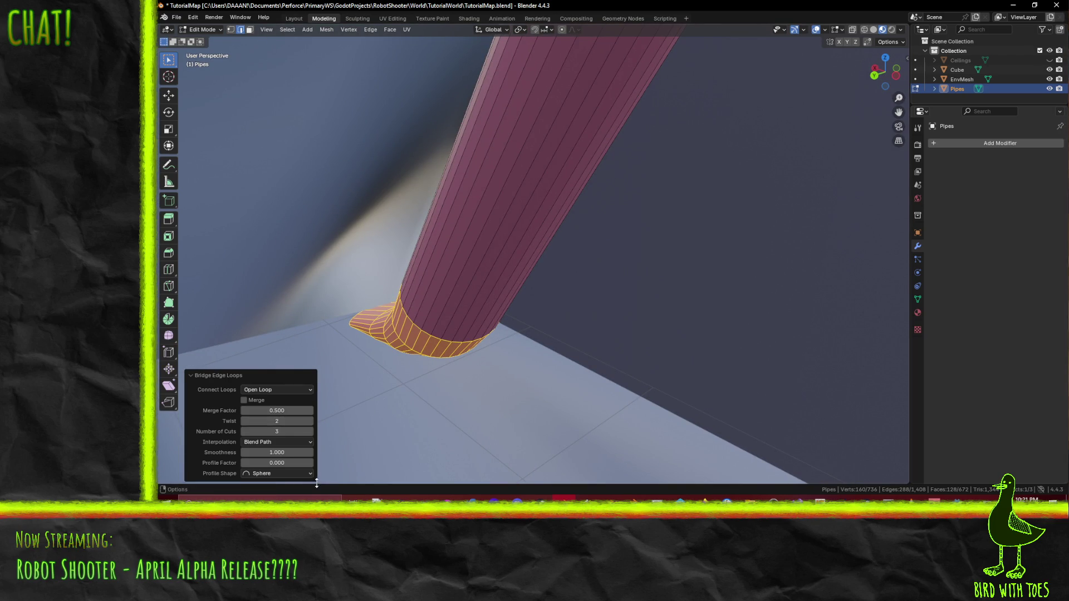
click(309, 473)
click(297, 442)
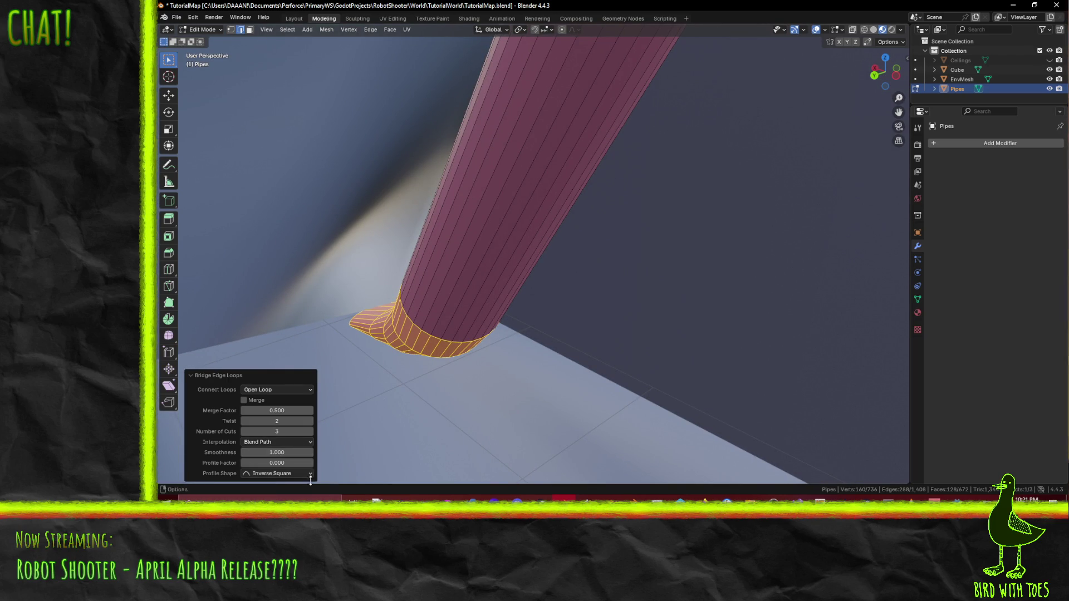
click(309, 474)
click(284, 452)
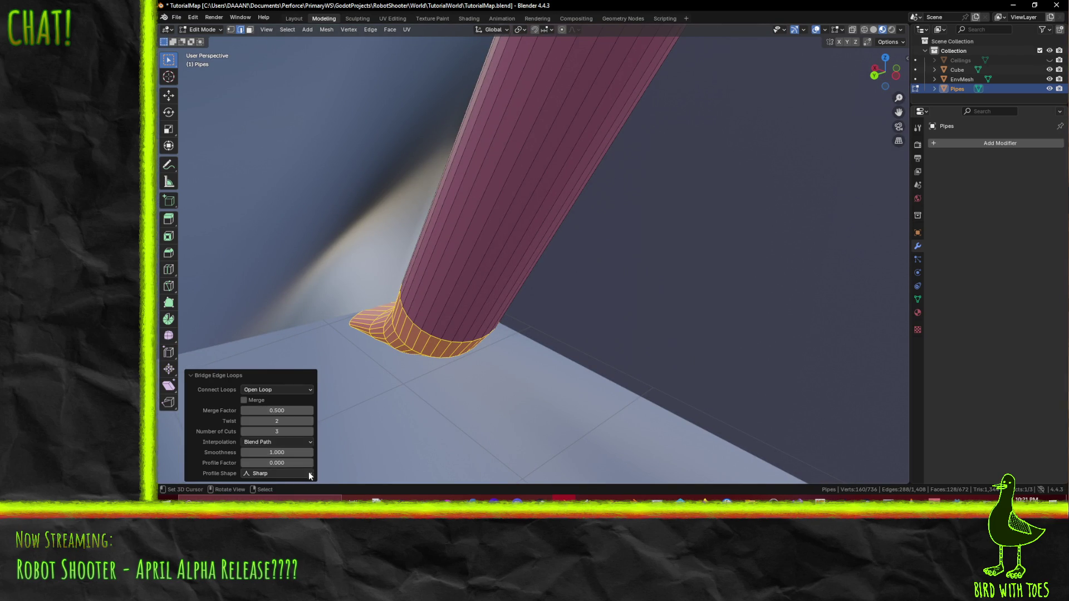
drag(277, 452, 239, 452)
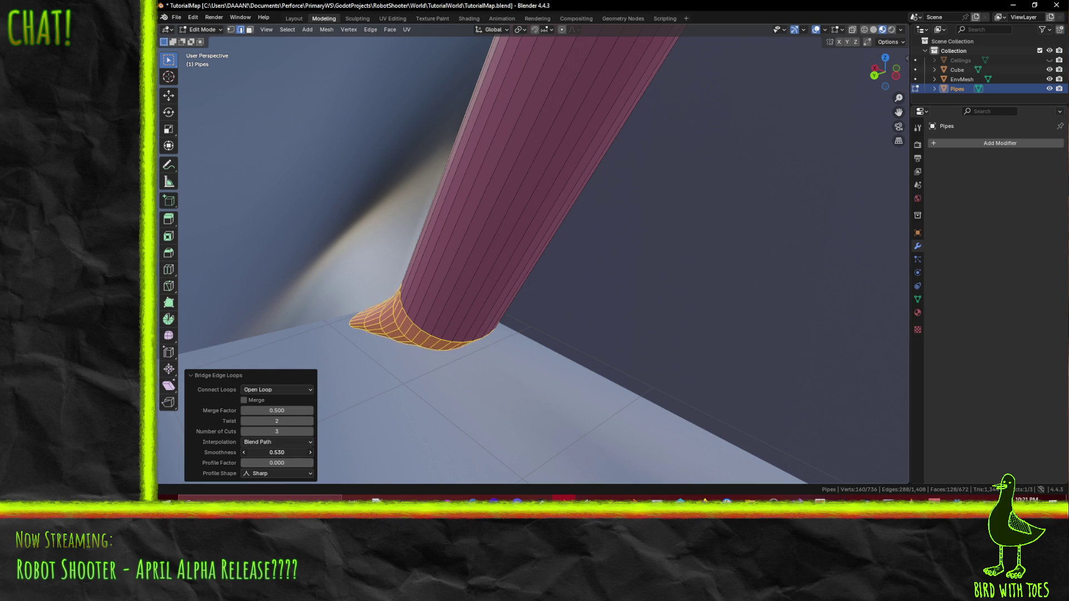
mouse_move(468, 359)
middle_down()
mouse_move(498, 354)
mouse_move(412, 397)
mouse_move(683, 297)
mouse_move(660, 305)
middle_up()
mouse_move(295, 452)
mouse_down()
mouse_move(274, 452)
mouse_move(290, 421)
mouse_up()
Step: Set Twist 0 and Merge Factor 0.5, toggling Merge on then off
click(292, 421)
text(0)
key(Return)
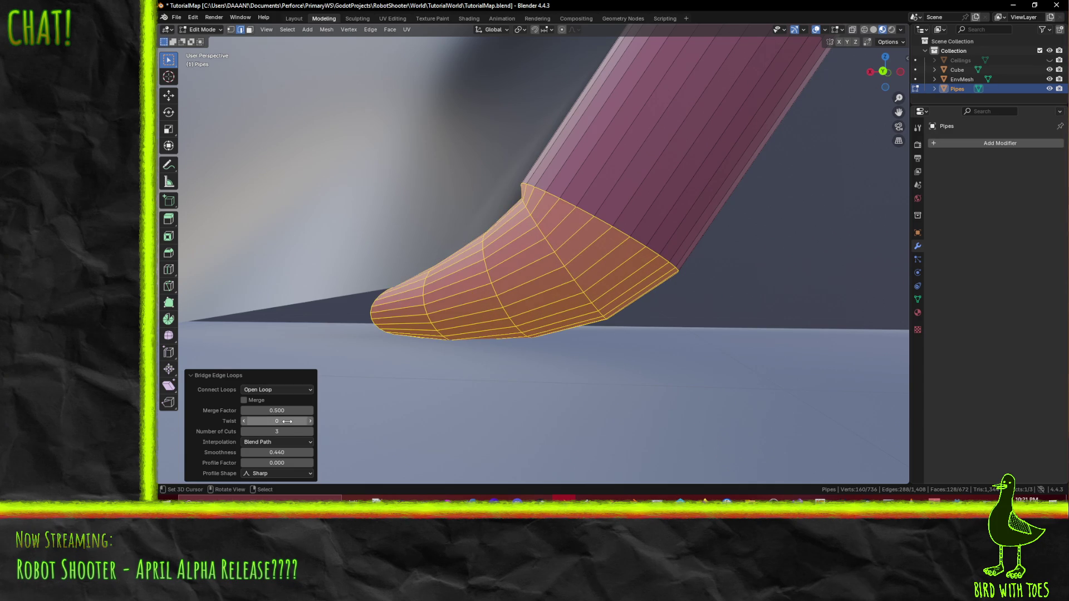
drag(288, 410, 266, 410)
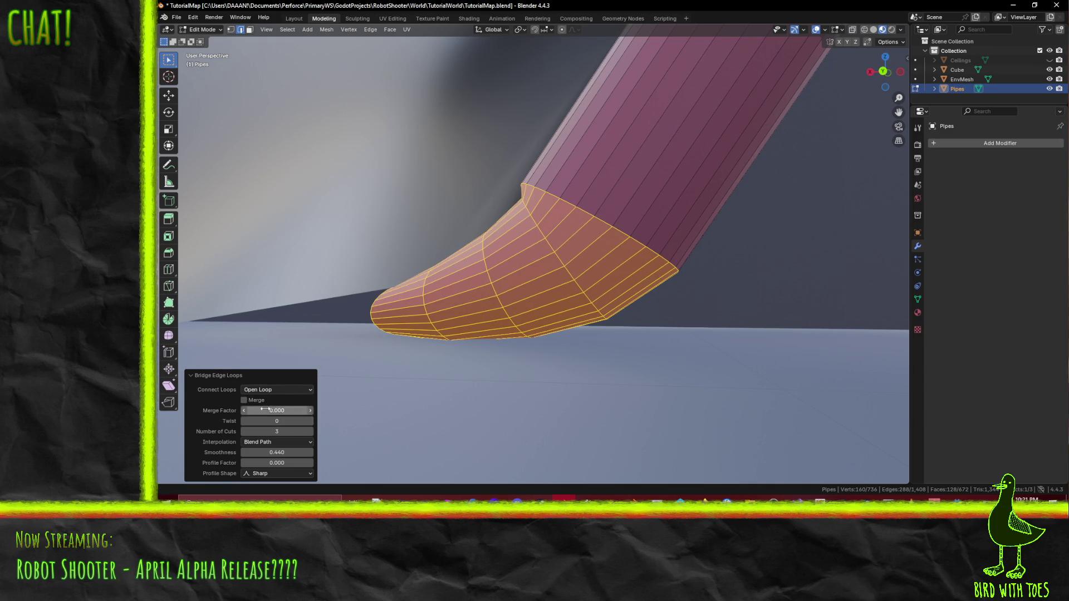
text(0.5)
key(Return)
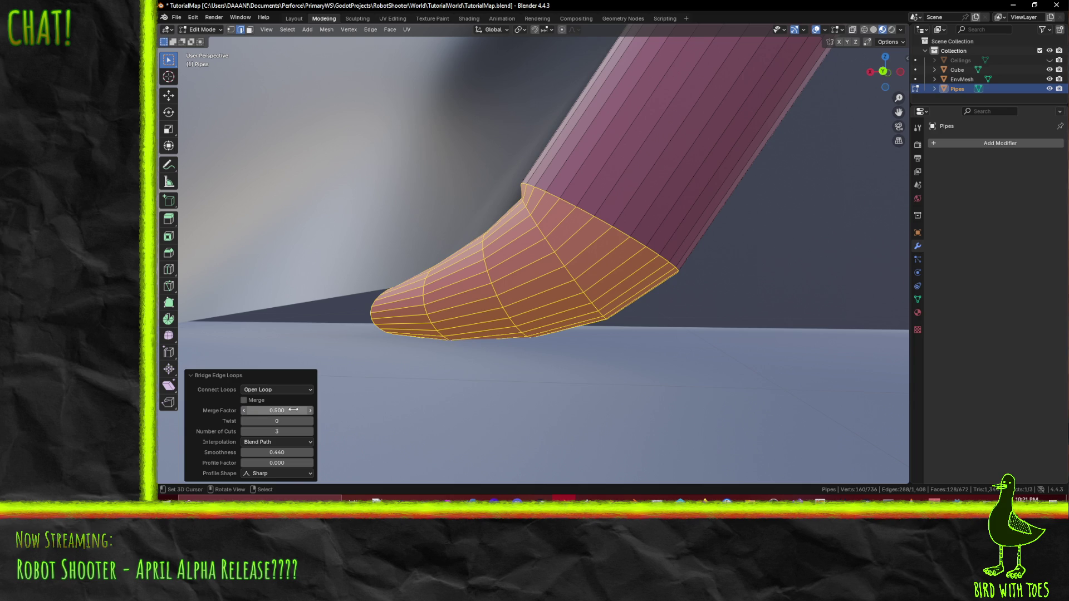
click(243, 401)
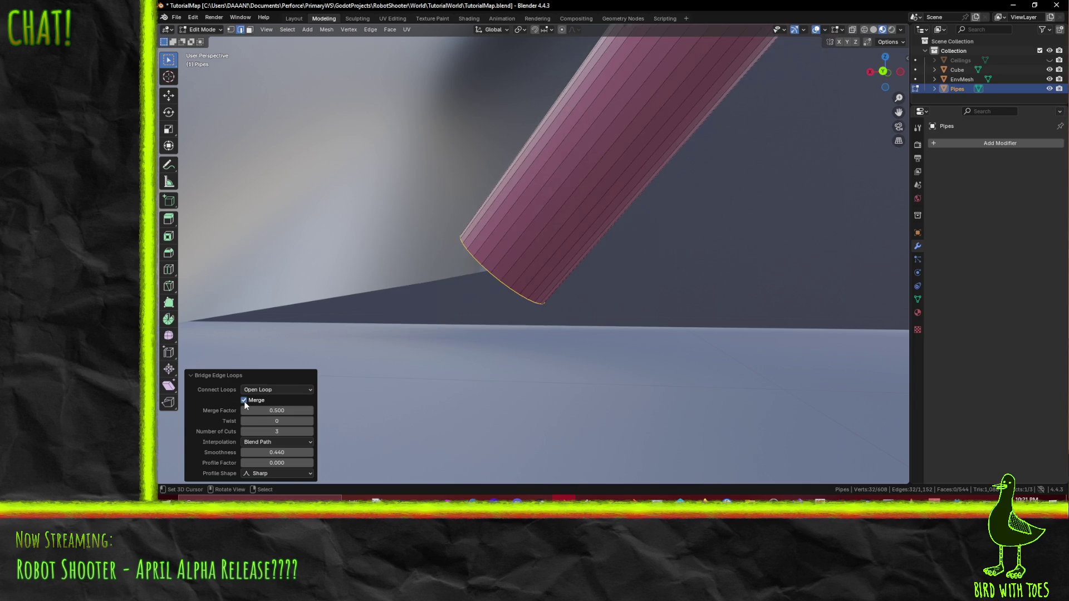
click(244, 402)
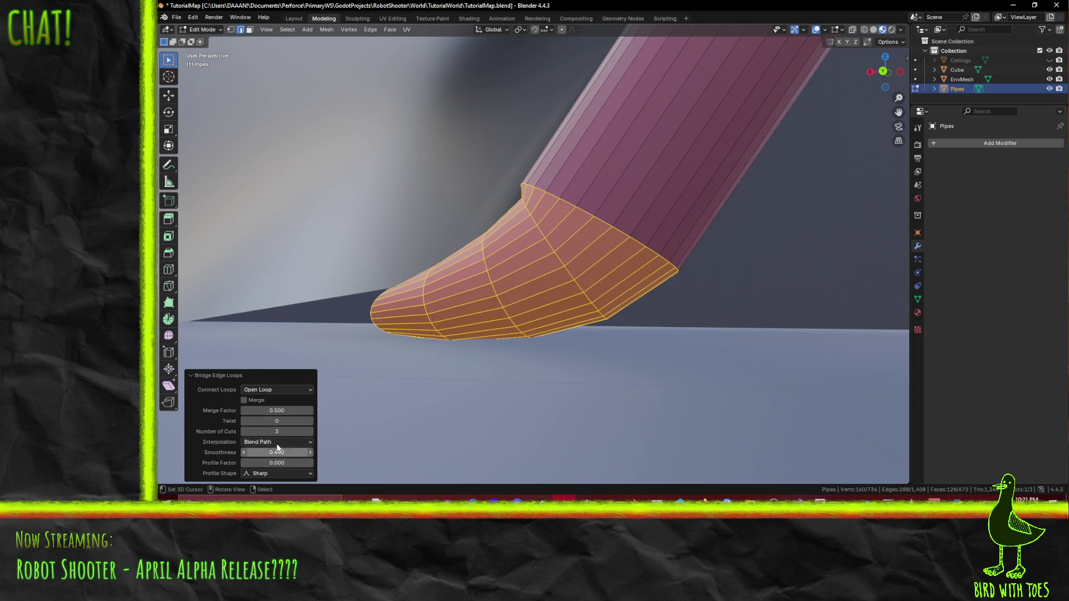
Step: Try Linear and Blend Path interpolation, settle on Blend Surface and raise smoothness
click(300, 442)
click(296, 452)
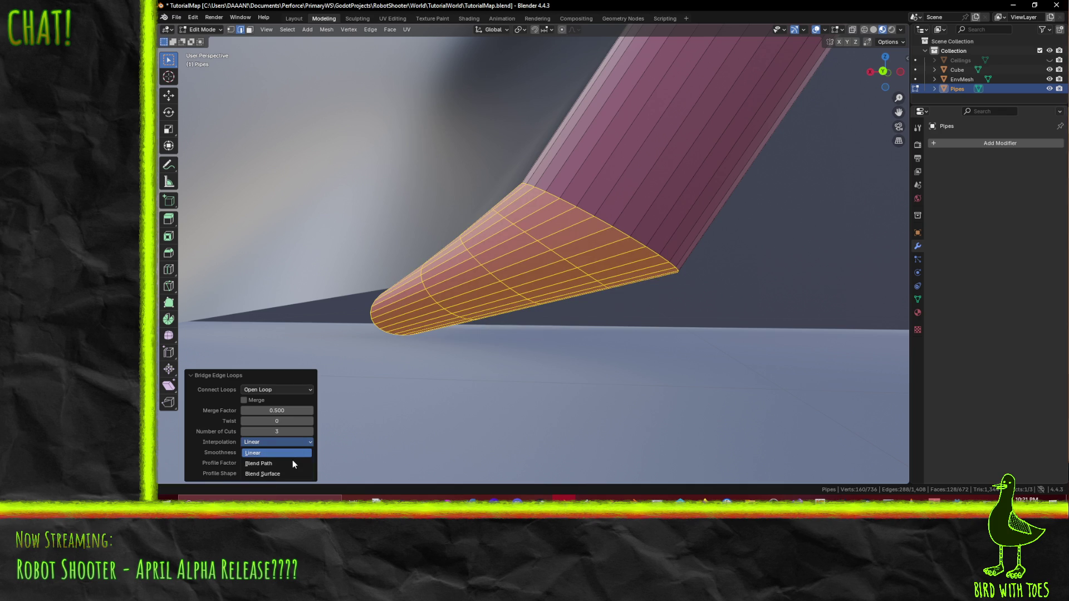
click(276, 463)
click(277, 441)
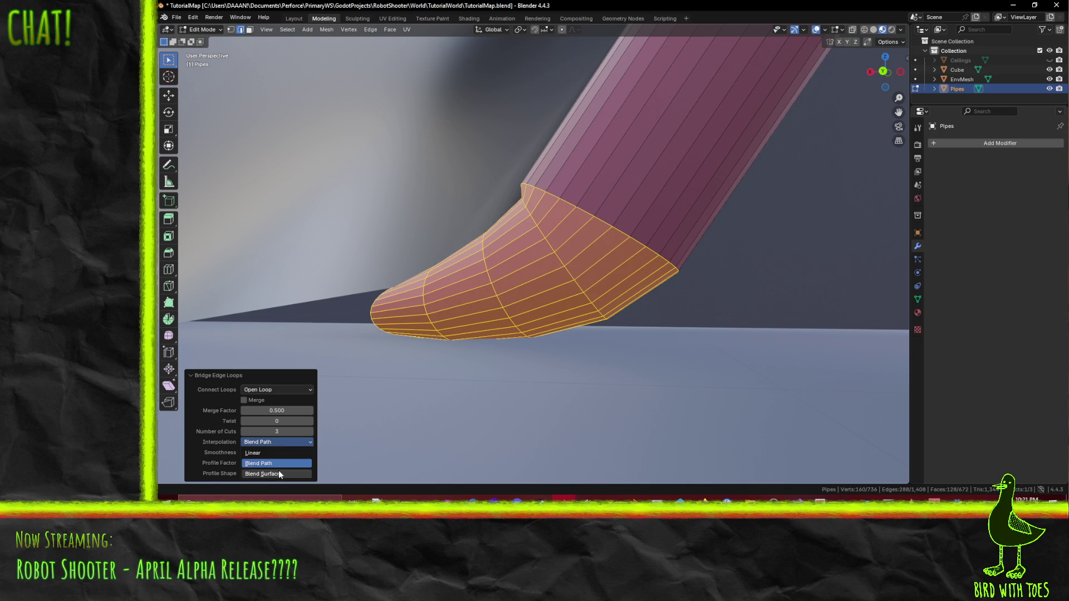
click(279, 474)
middle_drag(488, 379, 476, 385)
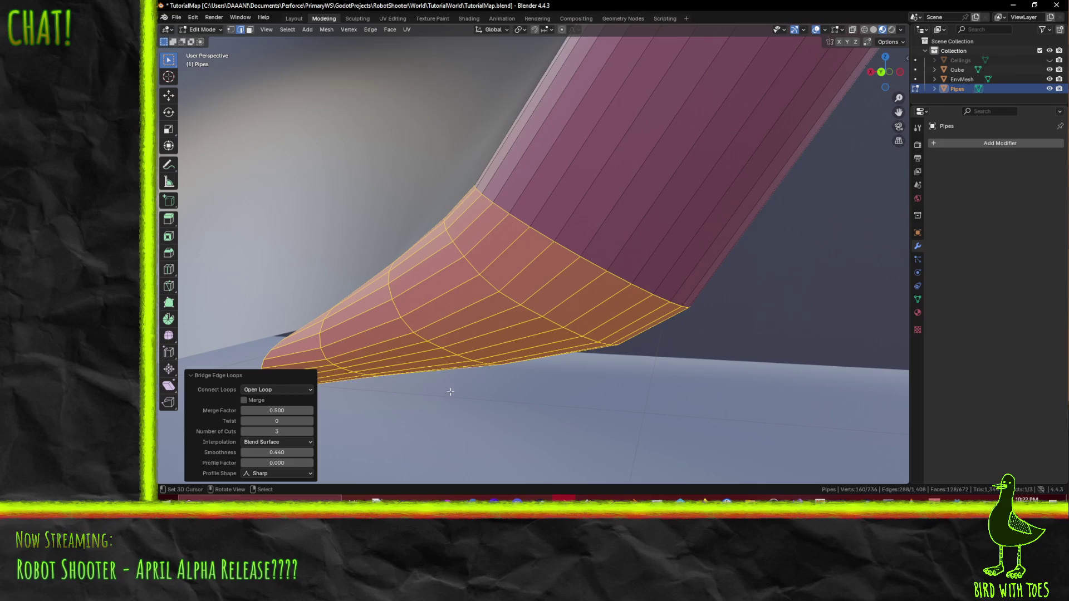
mouse_move(284, 452)
mouse_down()
mouse_move(305, 452)
mouse_move(251, 463)
mouse_move(288, 463)
mouse_up()
mouse_move(594, 267)
middle_down()
mouse_move(665, 253)
mouse_move(581, 266)
mouse_move(666, 243)
mouse_move(589, 284)
mouse_move(565, 284)
mouse_move(593, 314)
mouse_move(551, 287)
middle_up()
mouse_move(614, 294)
middle_down()
mouse_move(571, 279)
mouse_move(616, 253)
mouse_move(501, 297)
mouse_move(341, 303)
mouse_move(752, 309)
mouse_move(276, 320)
mouse_move(528, 290)
mouse_move(542, 228)
middle_up()
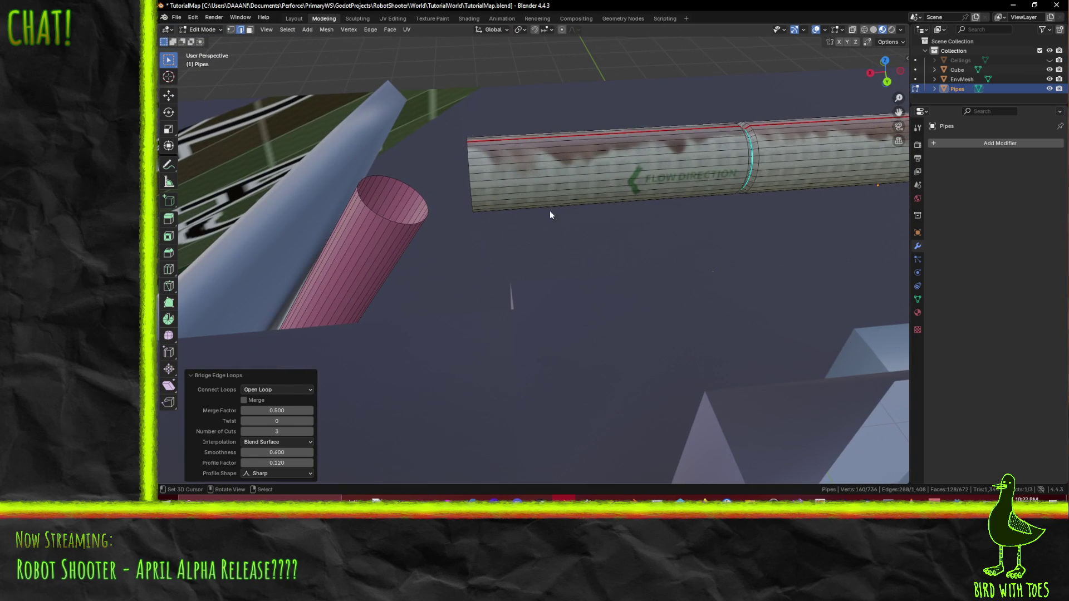
mouse_move(368, 221)
middle_down()
mouse_move(419, 196)
mouse_move(402, 206)
mouse_move(434, 234)
mouse_move(372, 241)
middle_up()
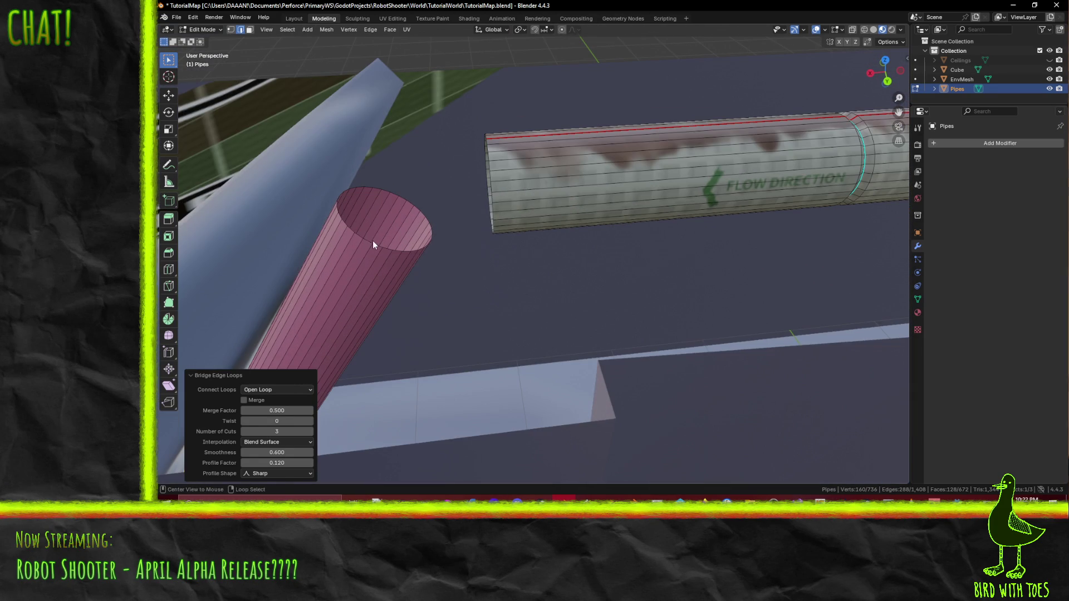
alt+click(385, 247)
Step: Bridge the pink pipe's top rim loop to the grey pipe's end loop via Bridge Edge Loops
alt+click(389, 248)
alt+shift+click(490, 187)
key(F3)
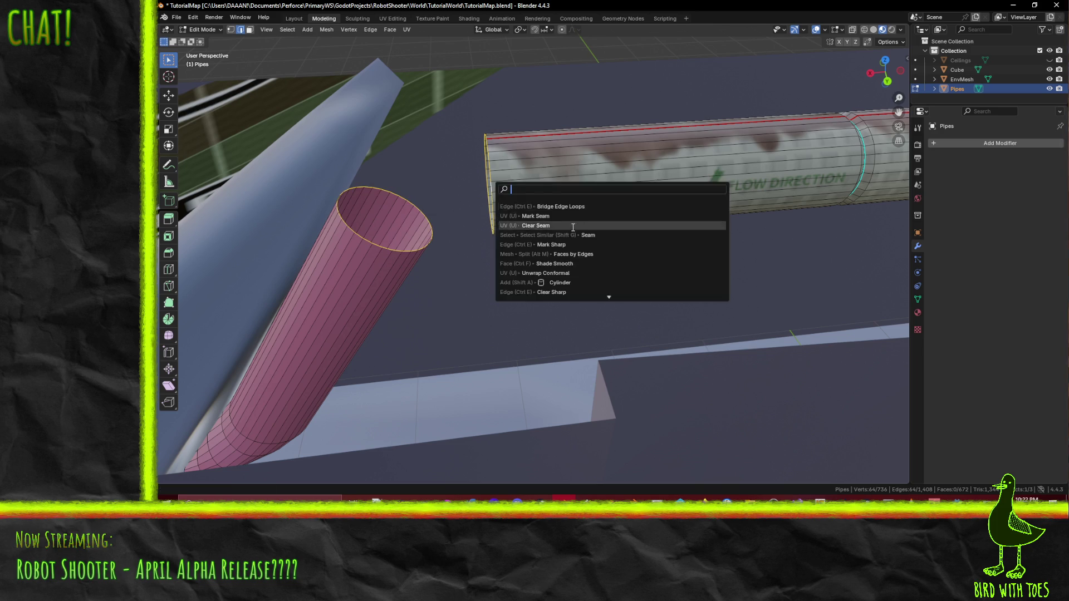
key(Return)
middle_drag(602, 226, 564, 266)
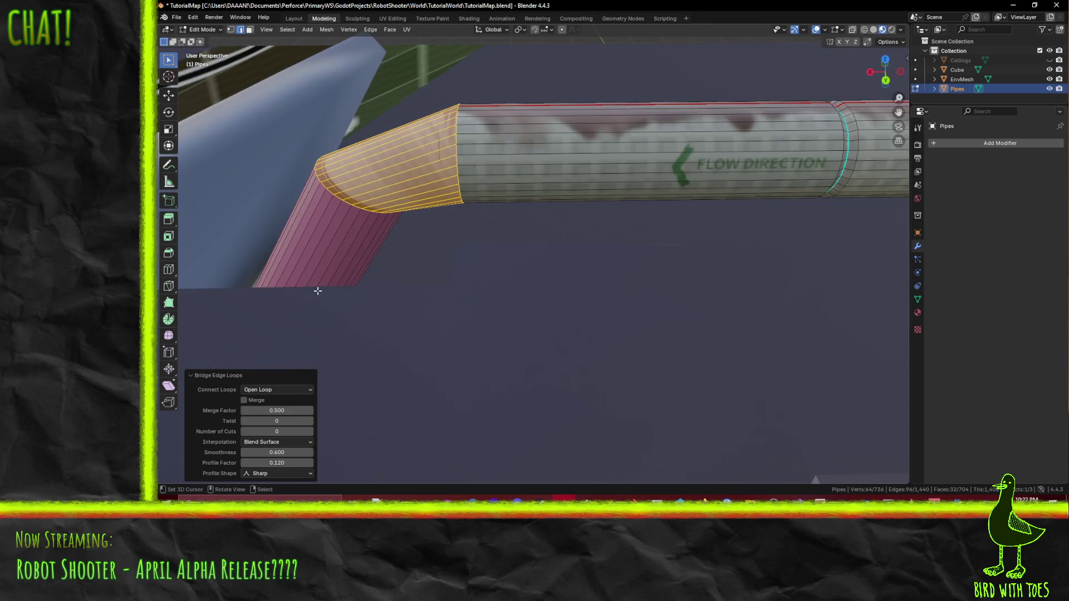
middle_drag(309, 293, 346, 317)
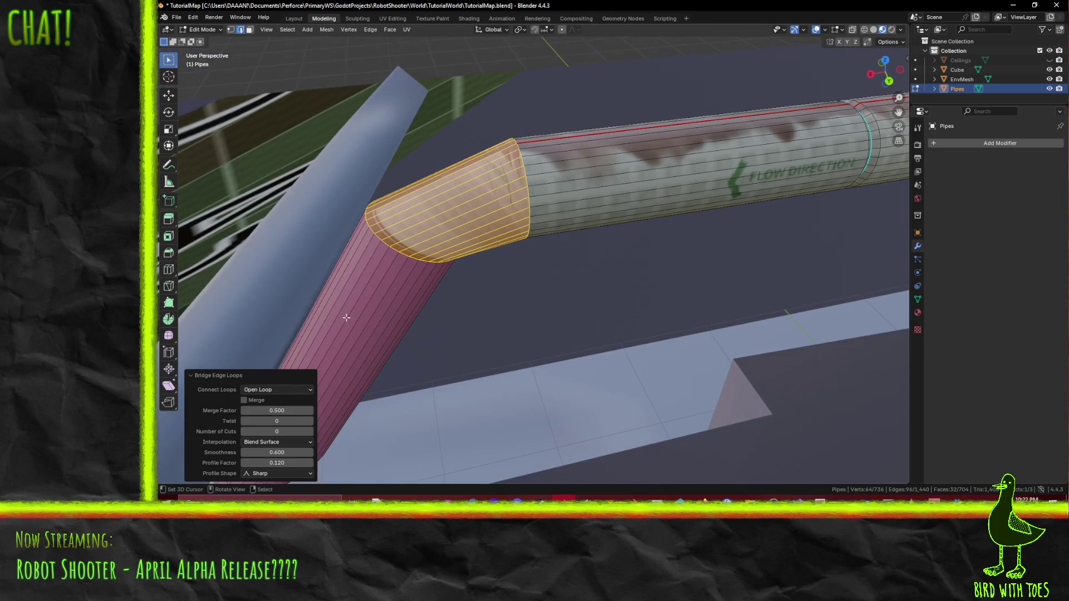
Step: Try three and four cuts on the new elbow, settle on three, and set smoothness to 0.5
click(310, 431)
click(309, 431)
middle_drag(575, 307, 585, 298)
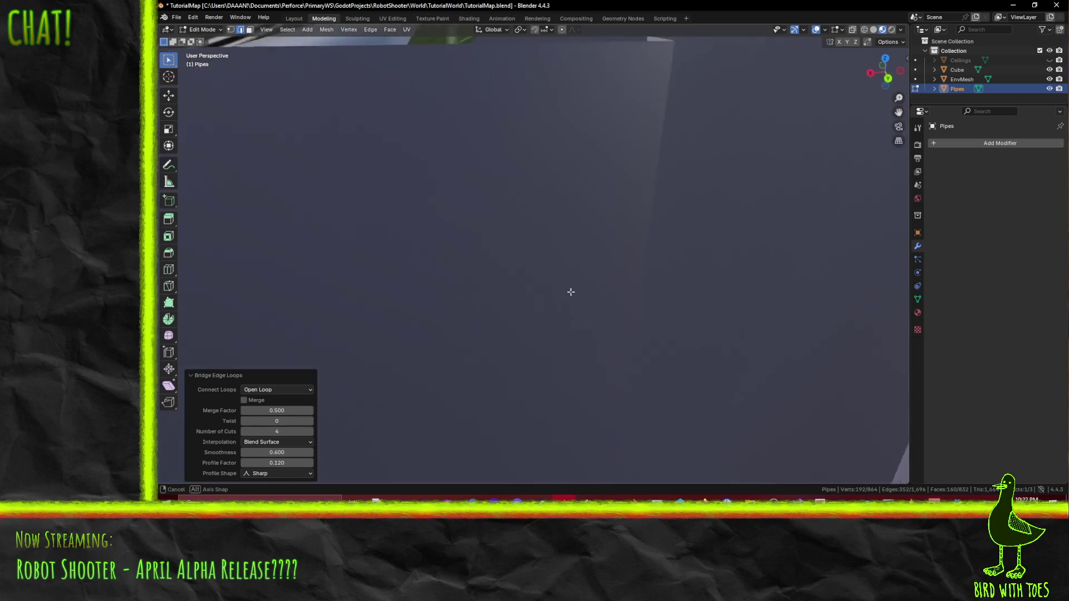
click(244, 432)
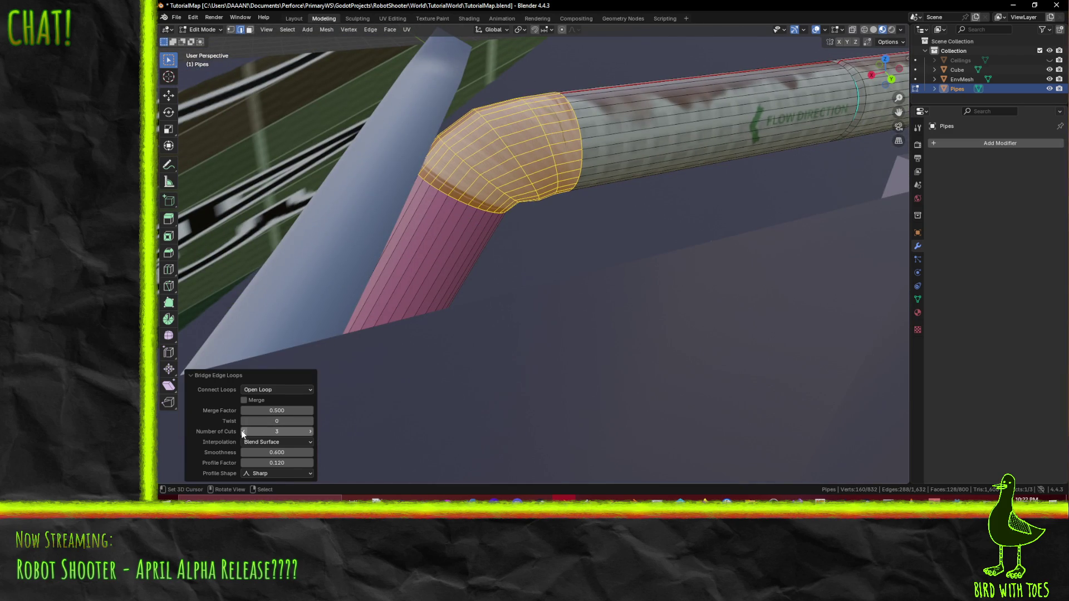
middle_drag(522, 208, 554, 219)
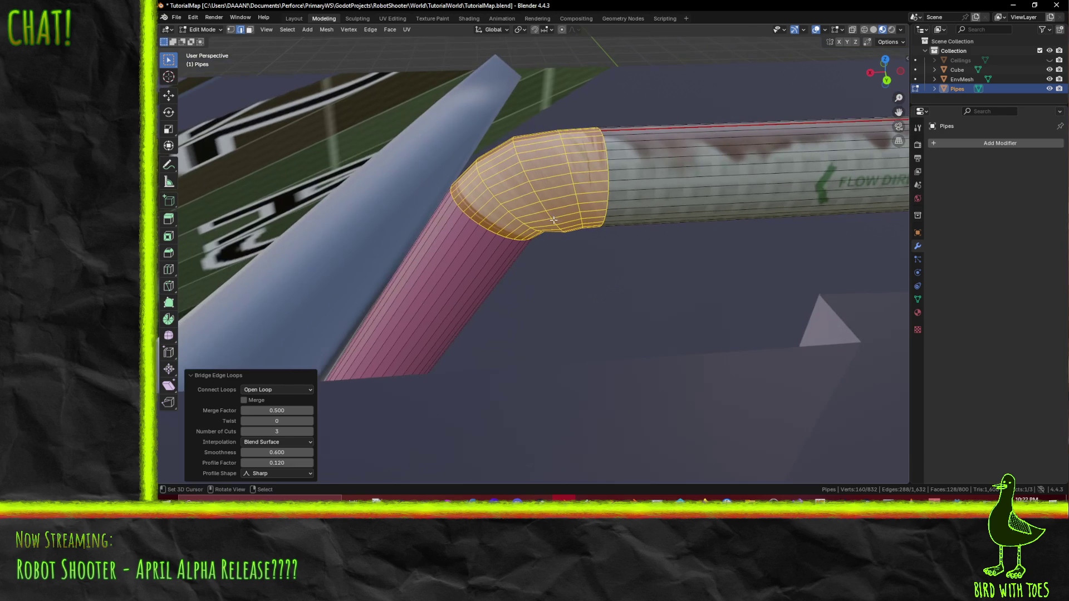
click(309, 431)
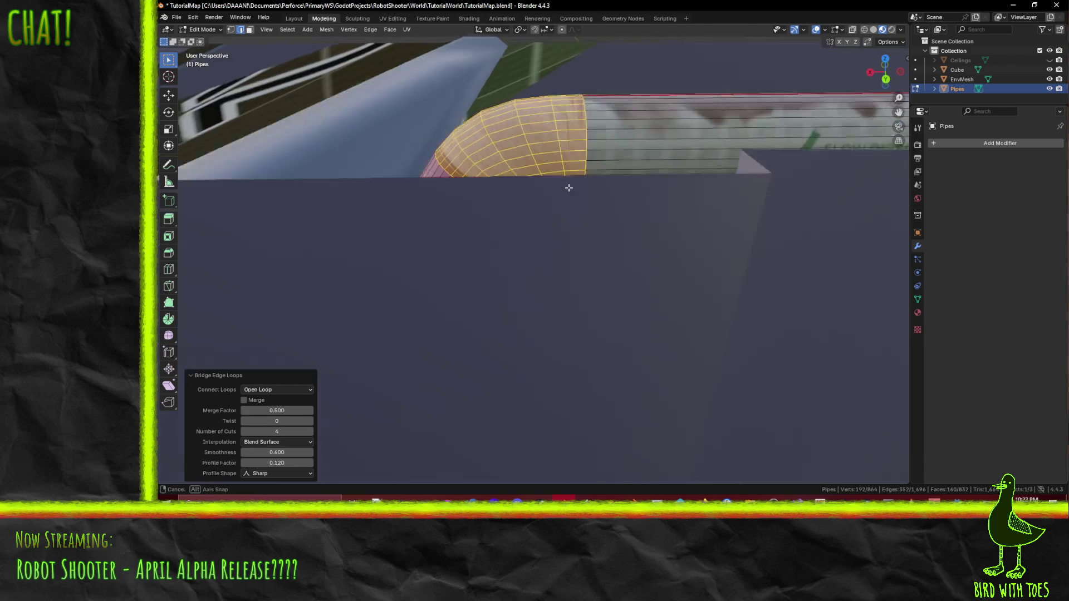
middle_drag(578, 186, 586, 236)
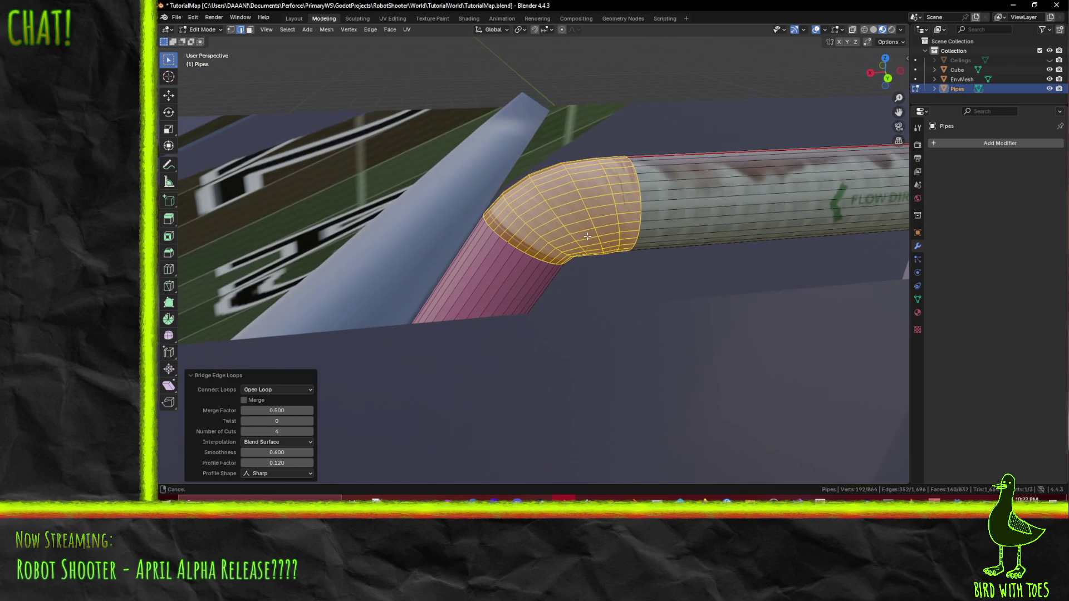
click(245, 432)
mouse_move(610, 258)
middle_down()
mouse_move(650, 249)
mouse_move(645, 268)
middle_up()
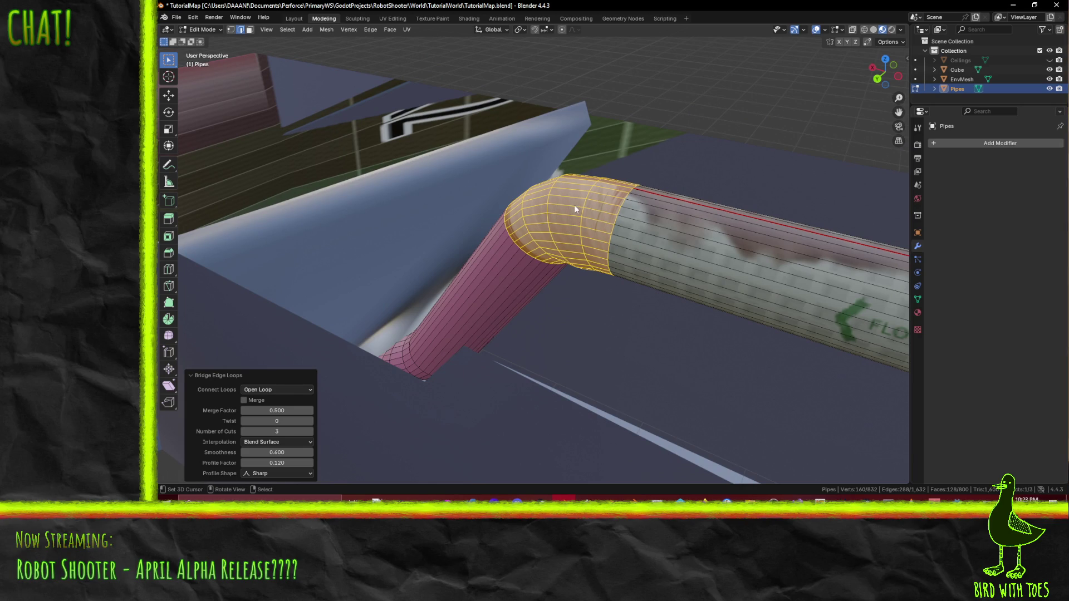
mouse_move(580, 215)
middle_down()
mouse_move(543, 209)
mouse_move(561, 210)
middle_up()
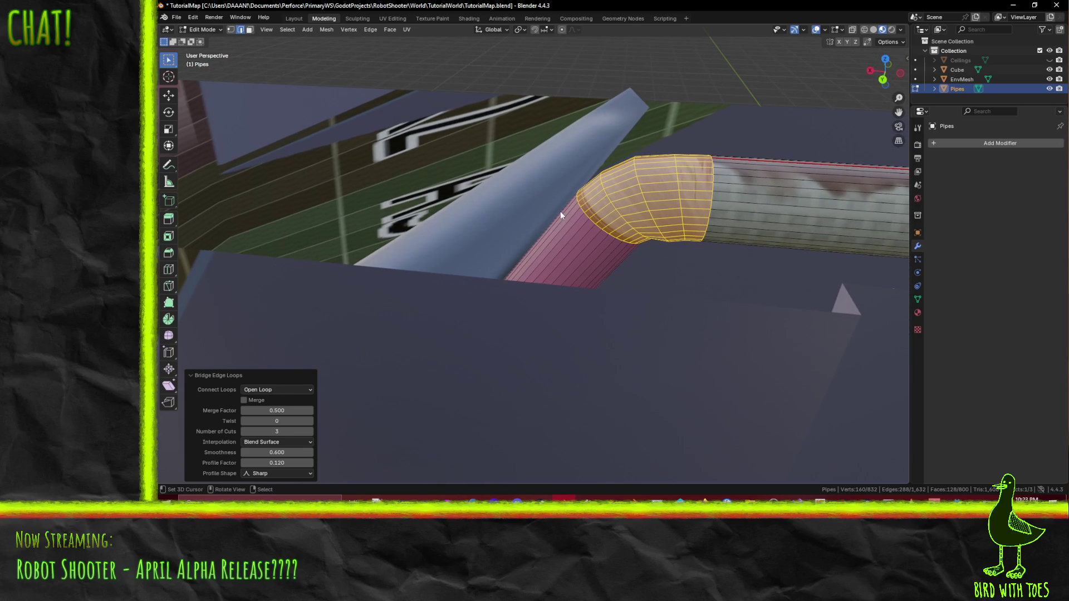
click(278, 452)
text(.5)
key(Return)
Step: Set the elbow's profile factor to 0, profile shape Smooth and interpolation Blend Path
click(290, 463)
key(Return)
click(311, 477)
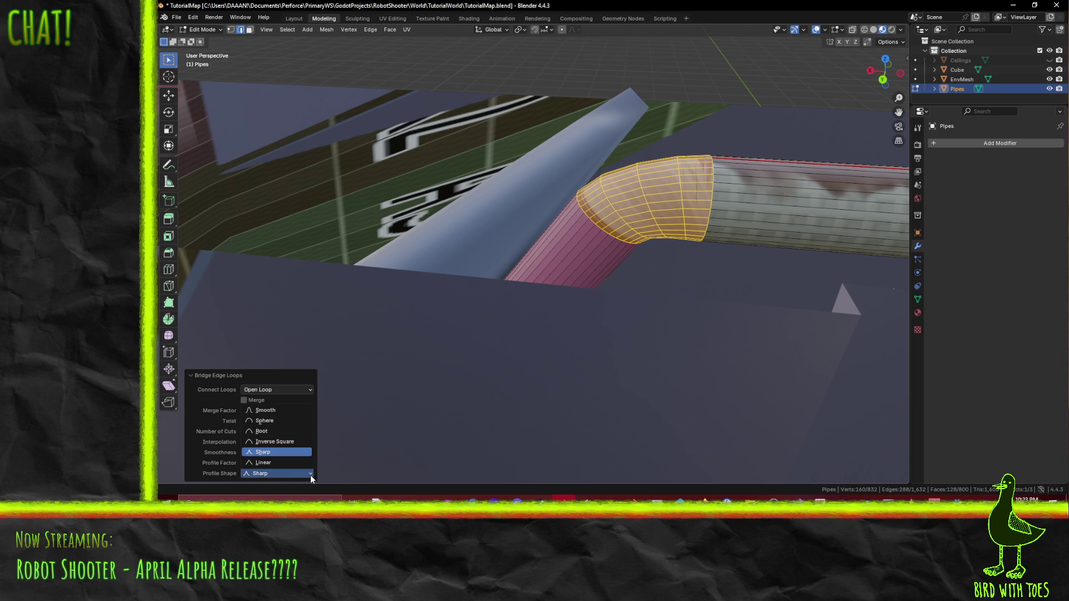
click(280, 410)
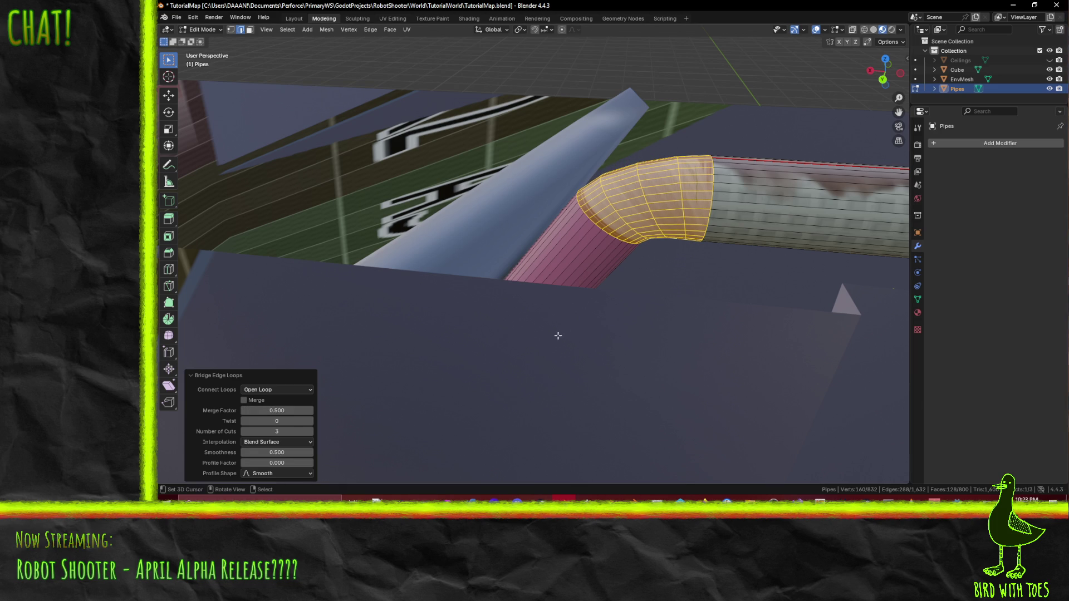
click(310, 442)
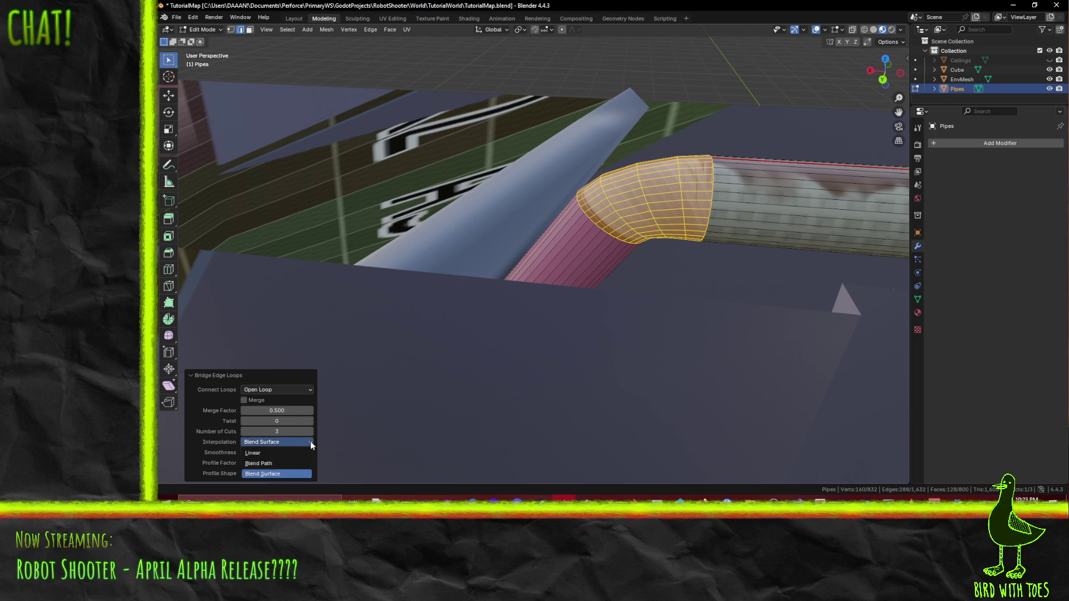
click(290, 463)
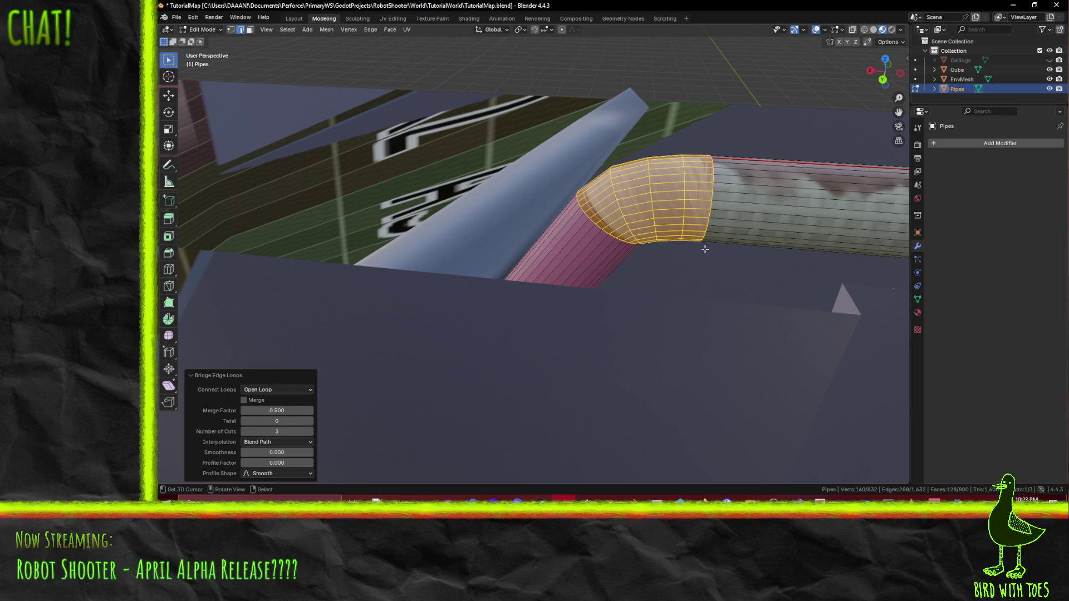
scroll(702, 250, down, 2)
scroll(694, 256, down, 2)
scroll(609, 289, down, 2)
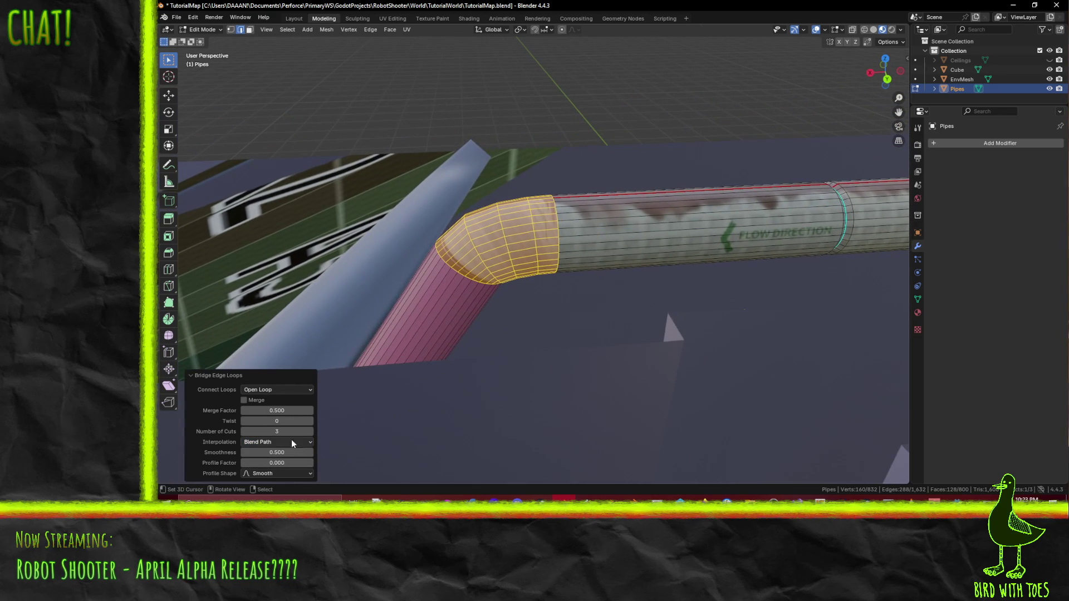
Step: Raise the elbow's smoothness to about 0.83 and give it four cuts
mouse_move(276, 451)
mouse_down()
mouse_move(334, 452)
mouse_move(251, 451)
mouse_up()
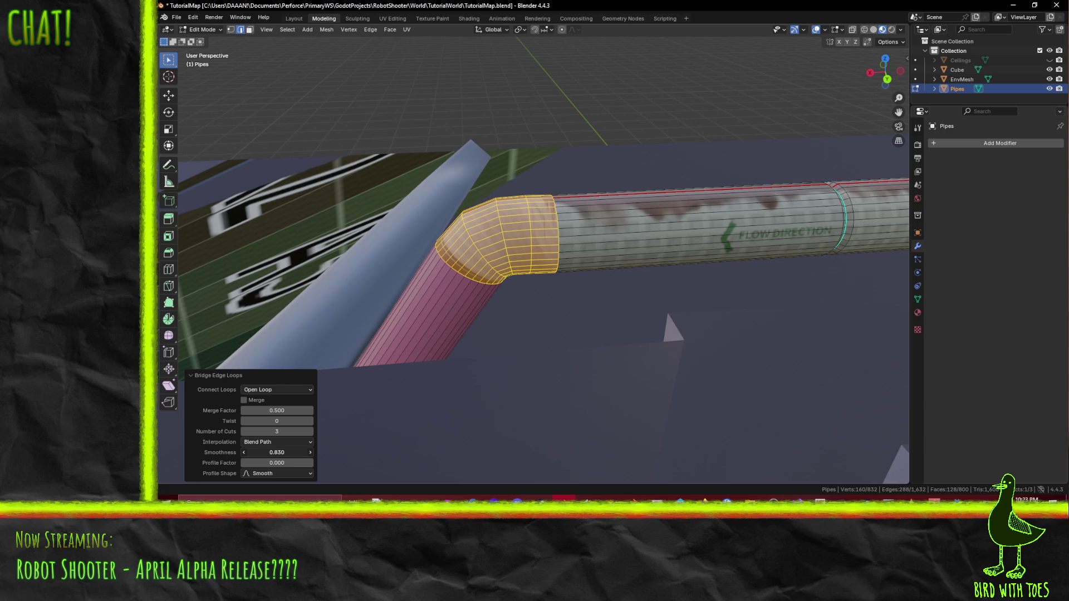
click(310, 432)
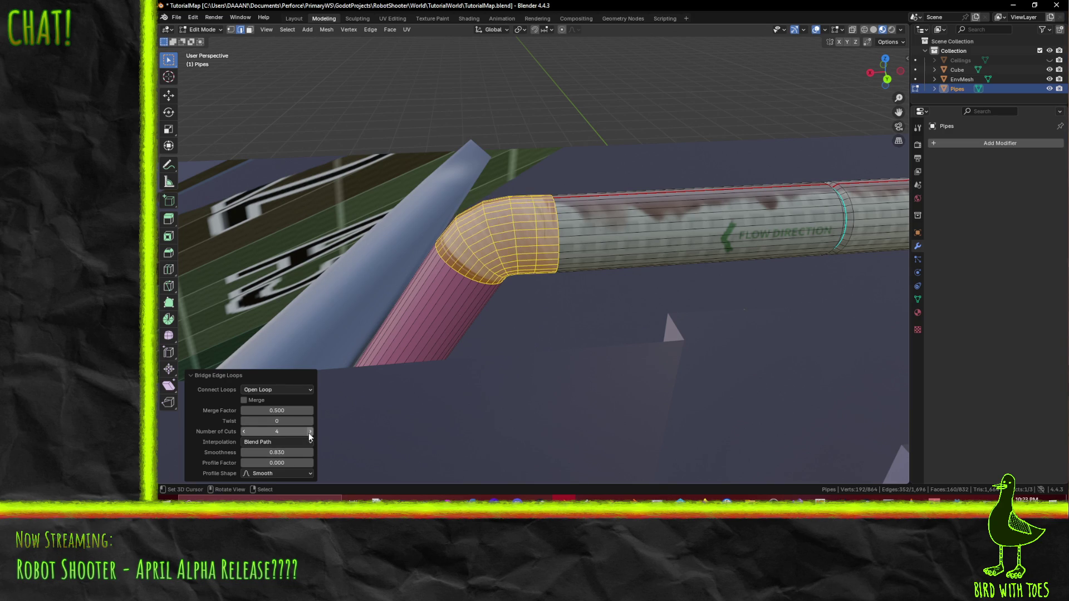
mouse_move(417, 401)
middle_down()
mouse_move(546, 311)
mouse_move(480, 327)
mouse_move(454, 311)
middle_up()
mouse_move(454, 324)
middle_down()
mouse_move(426, 331)
mouse_move(519, 325)
middle_up()
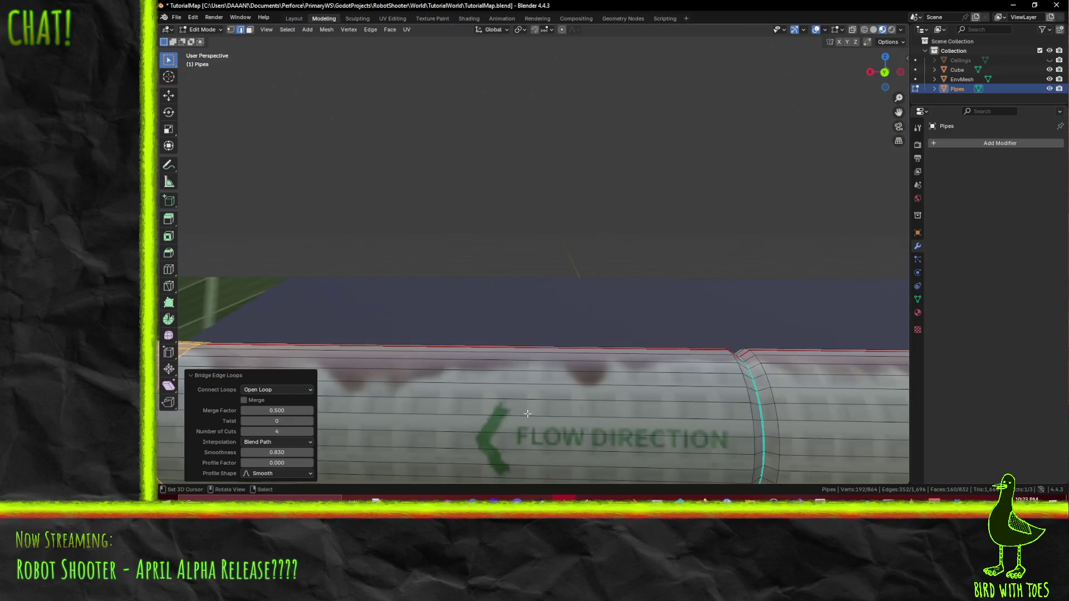
Step: Undo the bridge and slide the straight pipe's end loop 0.3 m along X
middle_drag(552, 390, 657, 365)
key(ctrl+z)
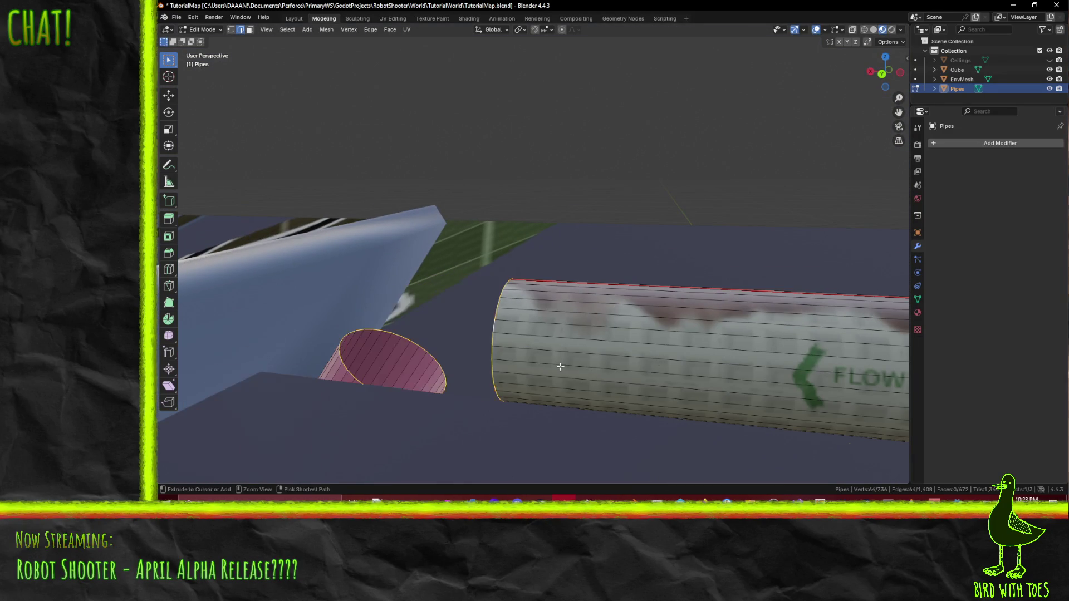
middle_drag(573, 367, 554, 362)
alt+click(595, 347)
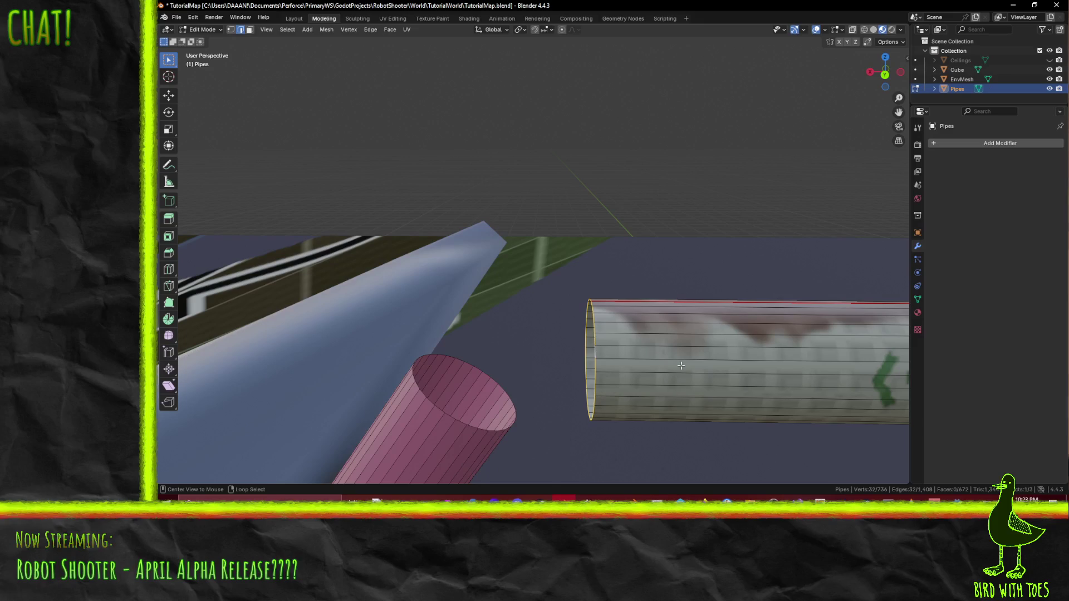
key(g)
key(x)
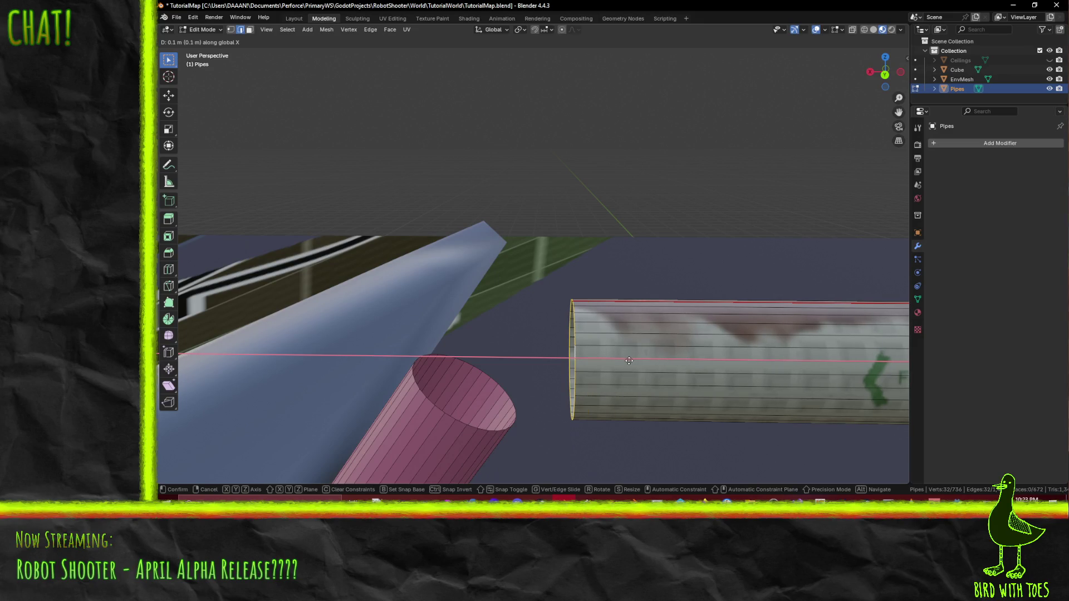
click(490, 395)
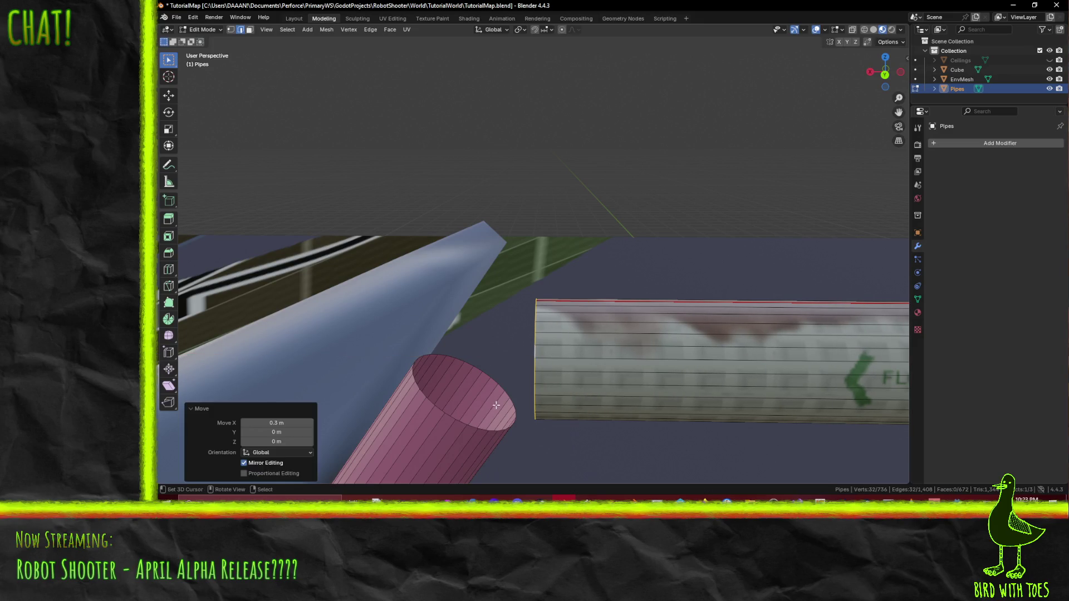
Step: Bridge the straight pipe's end loop to the pink pipe's loop with four cuts
alt+shift+click(455, 426)
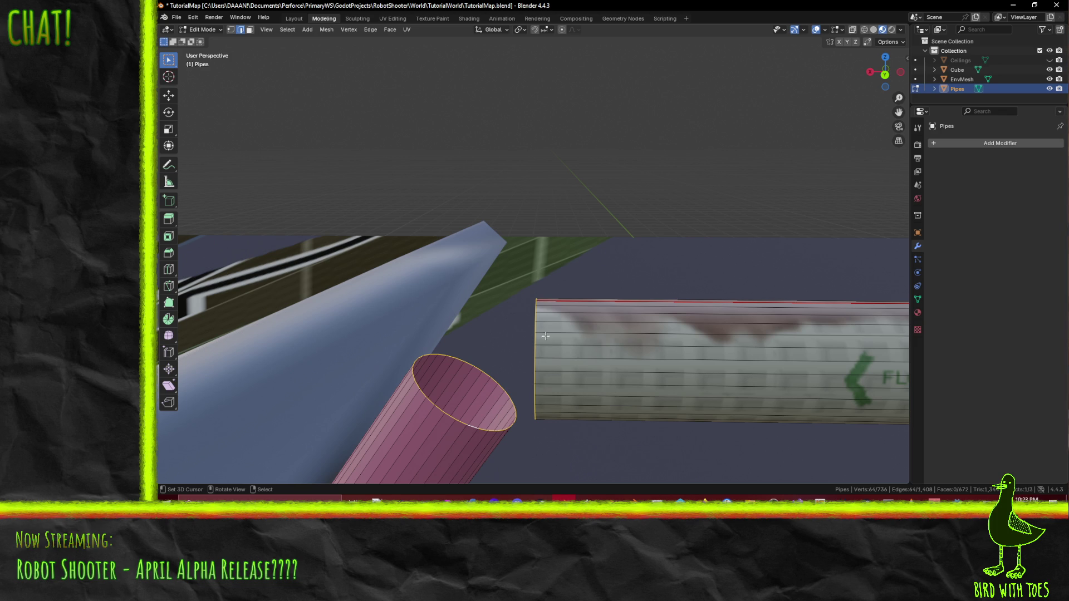
key(ctrl+e)
click(577, 361)
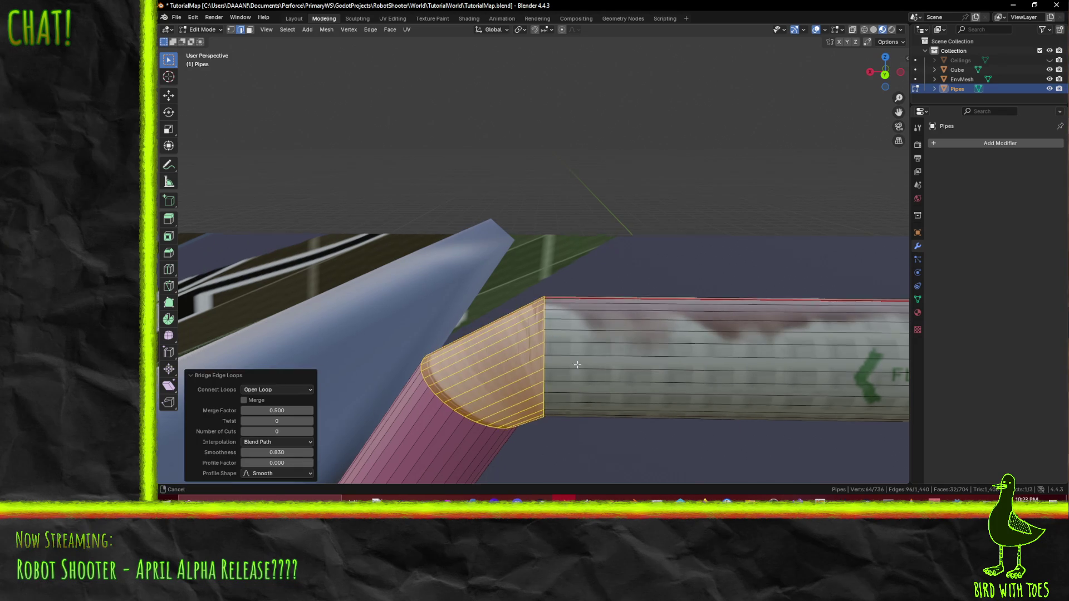
shift+middle_drag(572, 367, 613, 312)
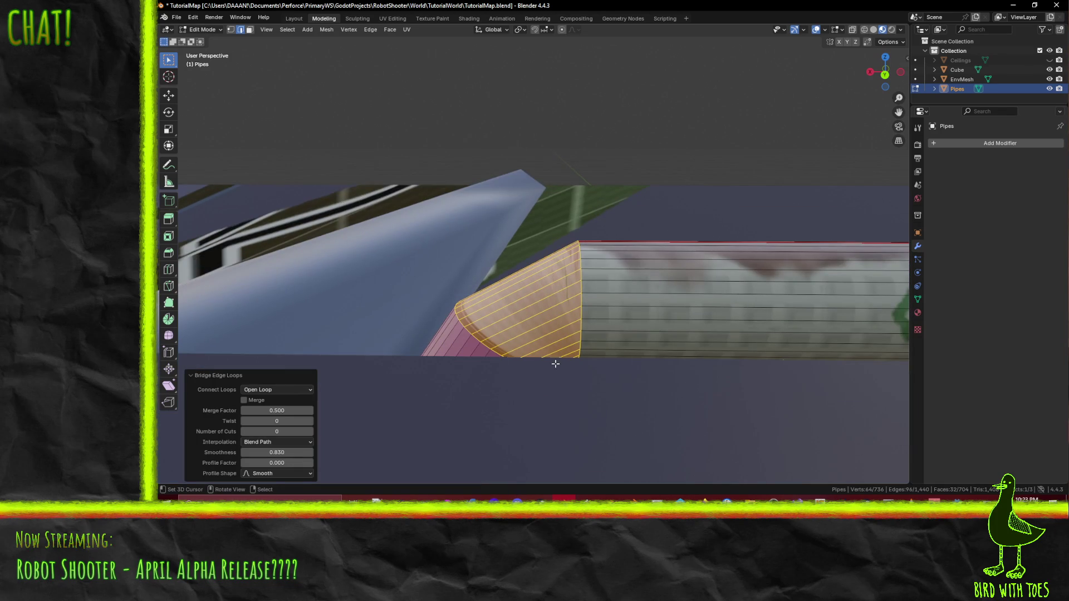
click(310, 432)
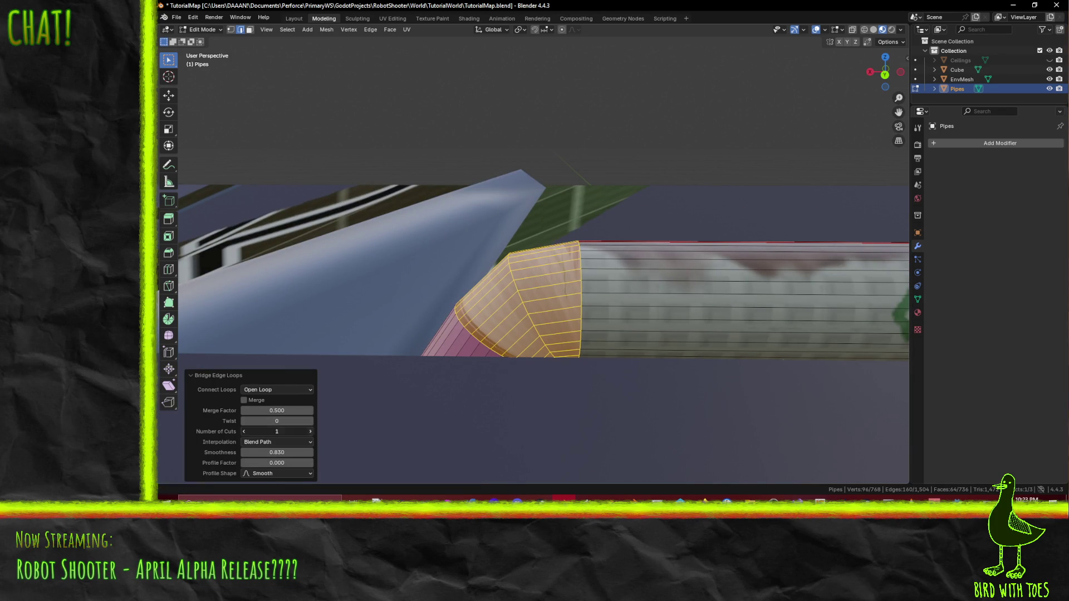
click(310, 432)
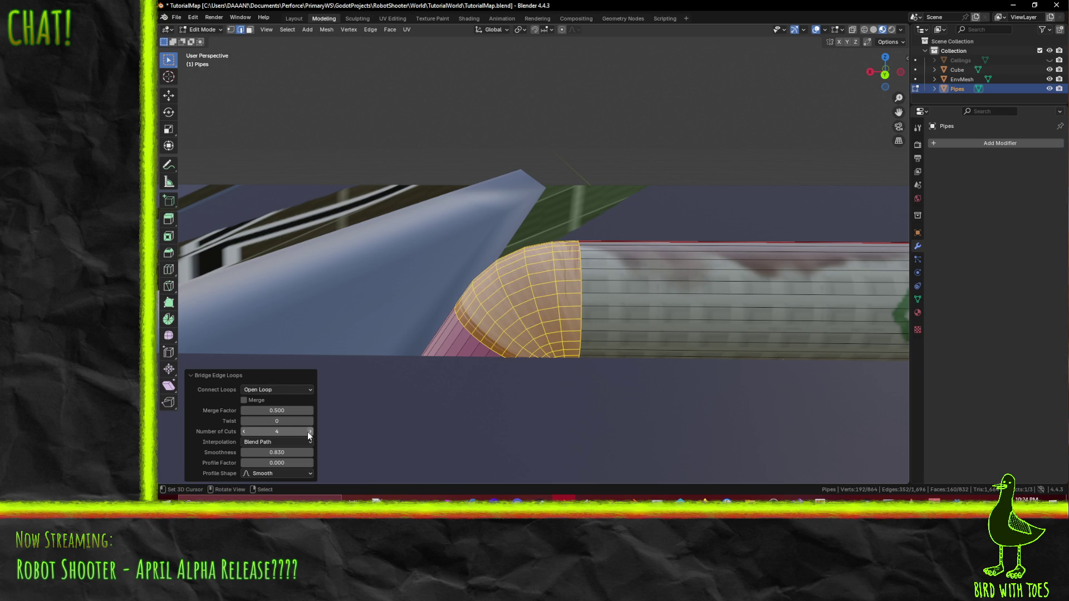
click(310, 432)
middle_drag(577, 351, 610, 330)
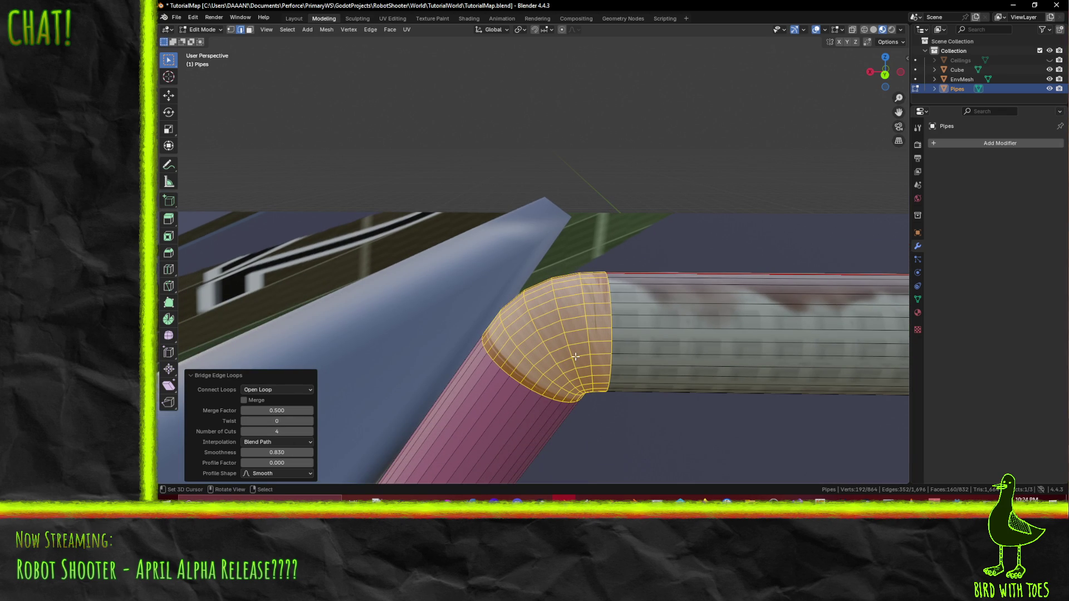
scroll(603, 374, up, 2)
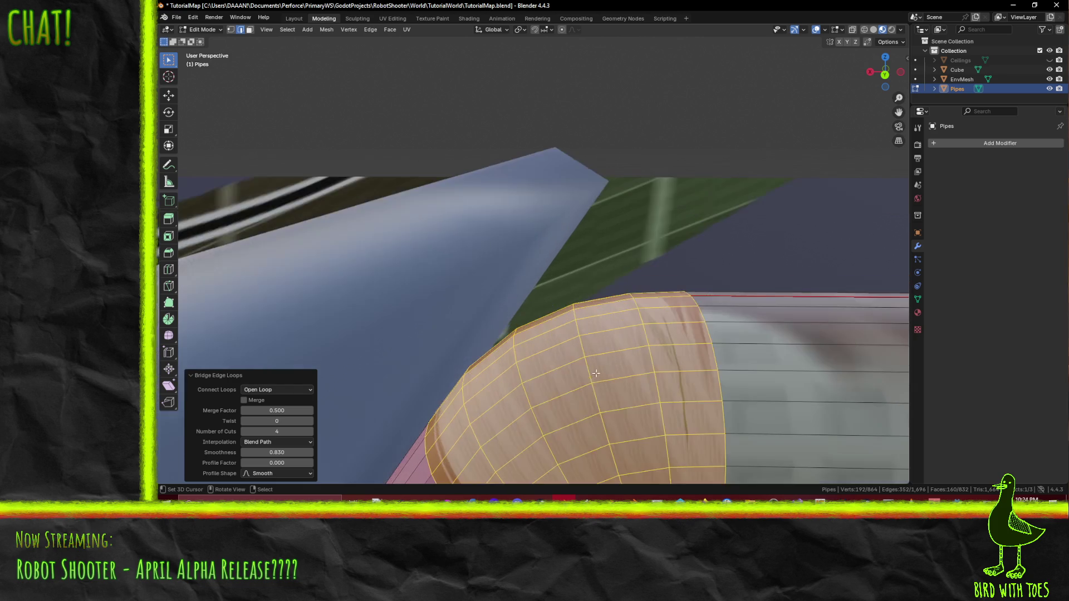
scroll(592, 360, up, 3)
scroll(576, 334, up, 1)
Step: Clear the selection and inspect the new elbow from around and below
key(alt+a)
mouse_move(568, 320)
middle_down()
mouse_move(487, 340)
mouse_move(618, 323)
mouse_move(645, 294)
middle_up()
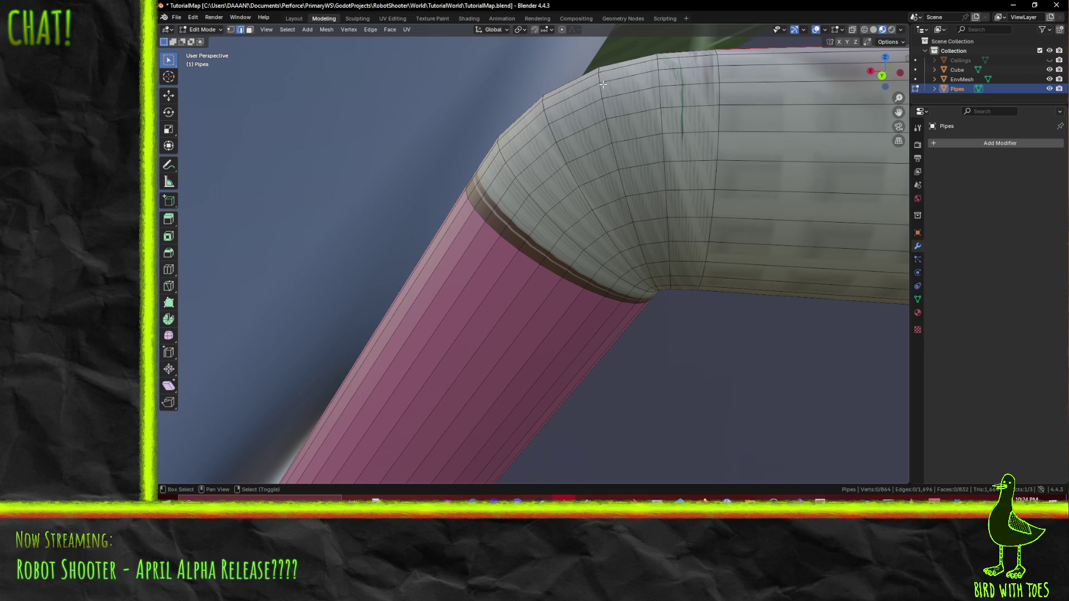
mouse_move(608, 82)
middle_down()
mouse_move(634, 157)
mouse_move(635, 252)
middle_up()
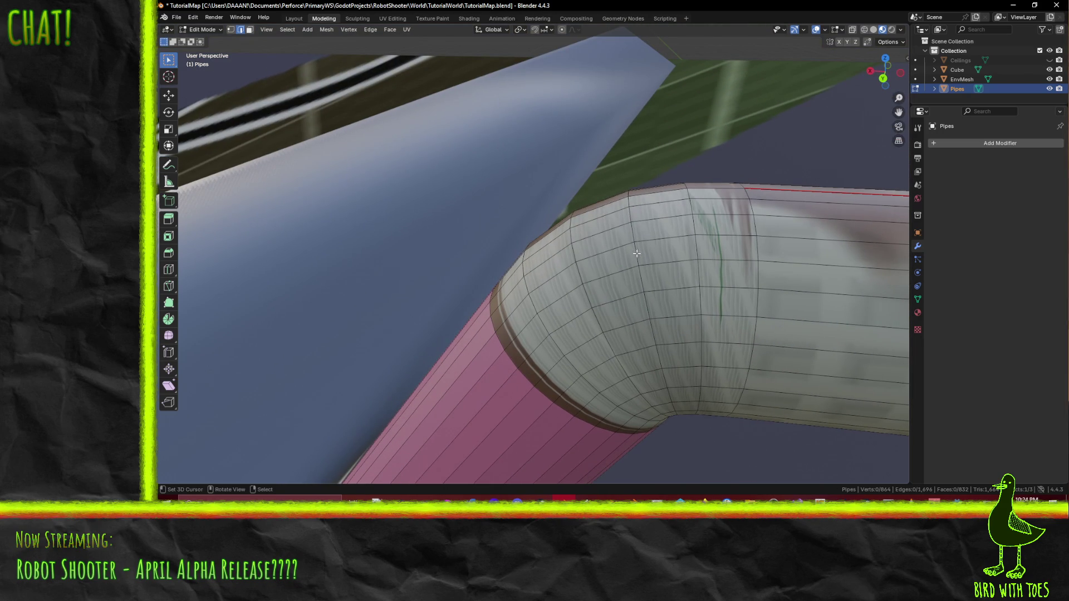
Step: Knife a first diagonal cut across the elbow surface after abandoning one attempt
key(k)
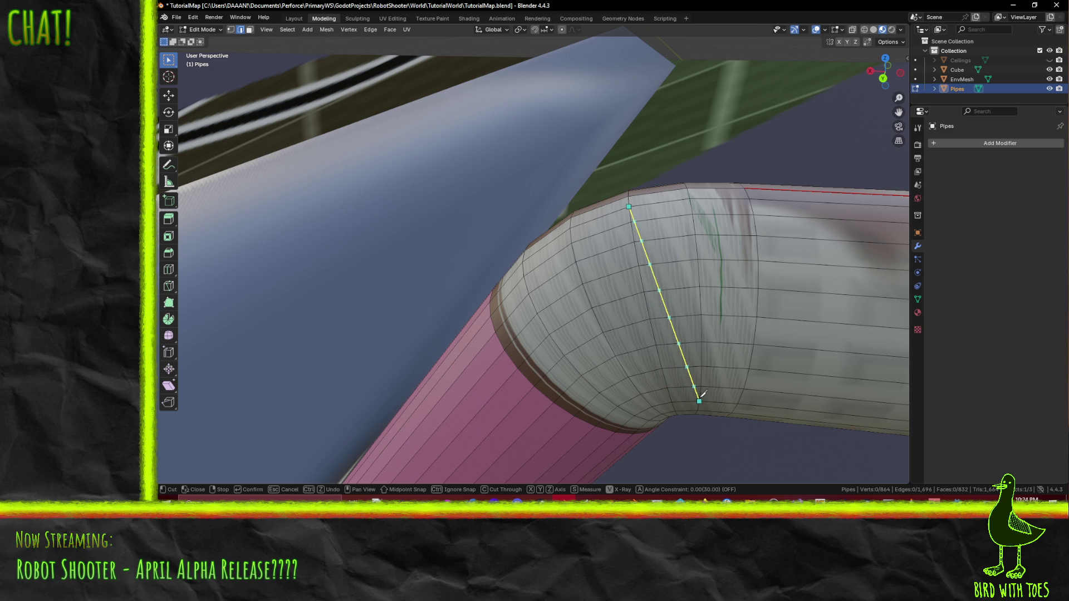
key(Escape)
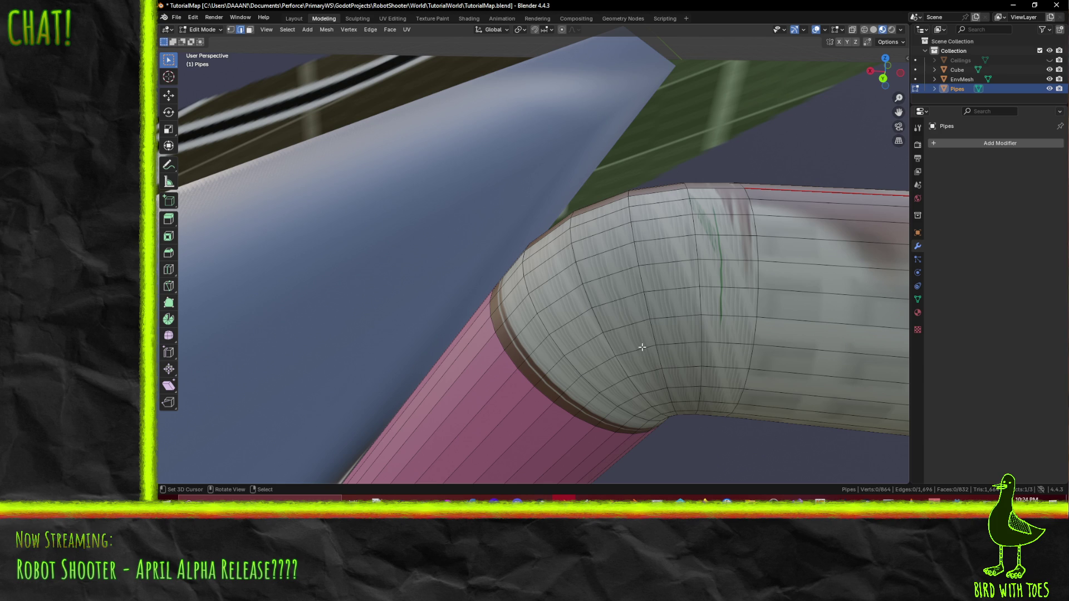
key(k)
middle_drag(564, 247, 582, 269)
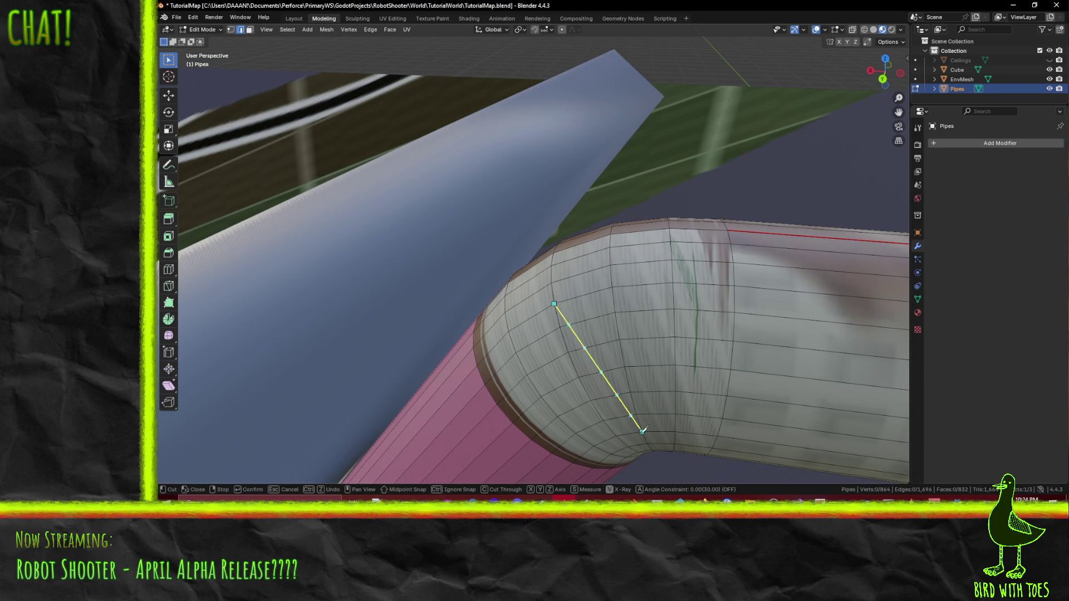
key(Return)
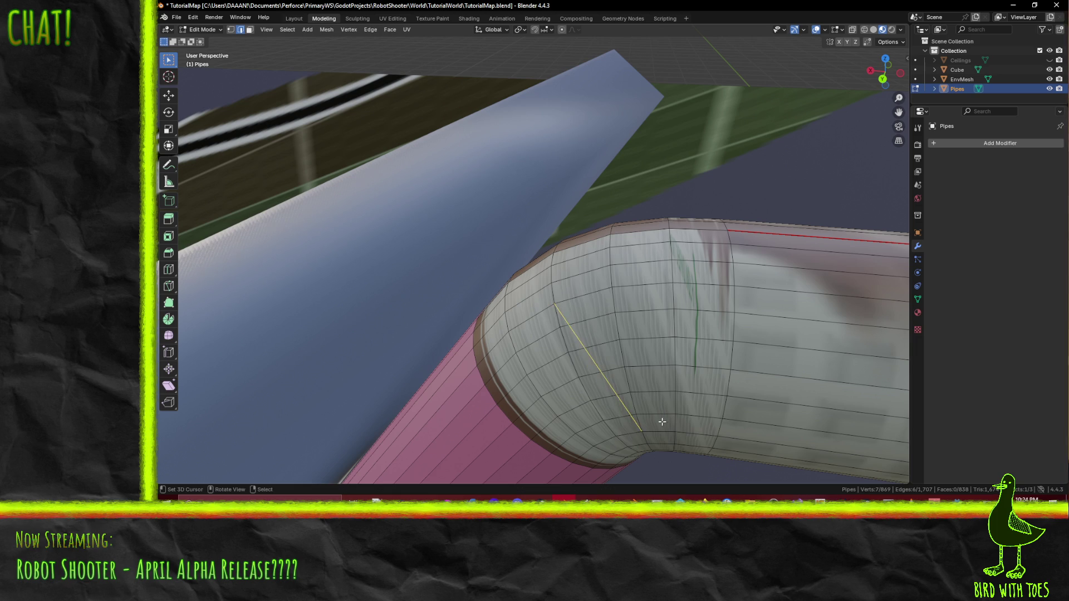
mouse_move(606, 325)
middle_down()
mouse_move(565, 339)
mouse_move(660, 322)
mouse_move(529, 327)
mouse_move(614, 321)
mouse_move(663, 299)
mouse_move(719, 333)
mouse_move(701, 334)
middle_up()
scroll(718, 297, up, 2)
scroll(706, 320, up, 2)
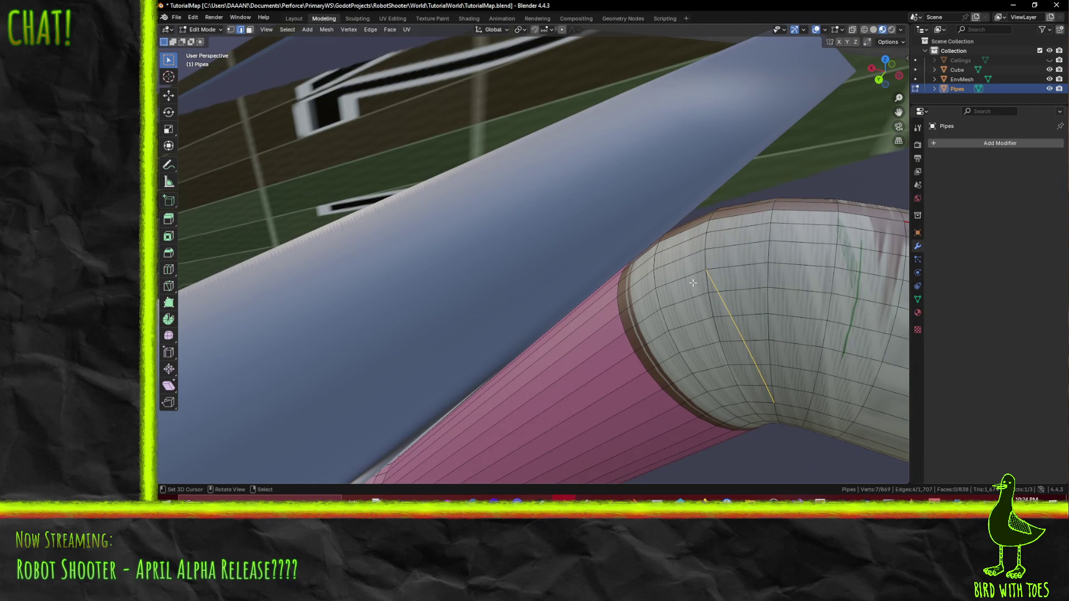
Step: Knife a second cut across the pipe bend
key(k)
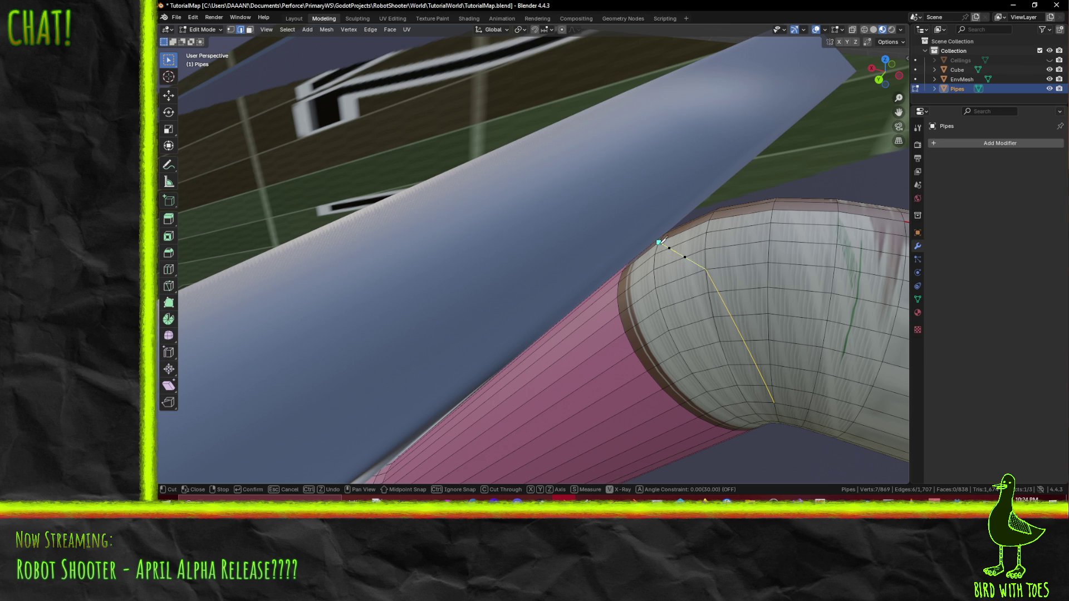
key(Return)
mouse_move(658, 243)
middle_down()
mouse_move(725, 313)
mouse_move(712, 309)
middle_up()
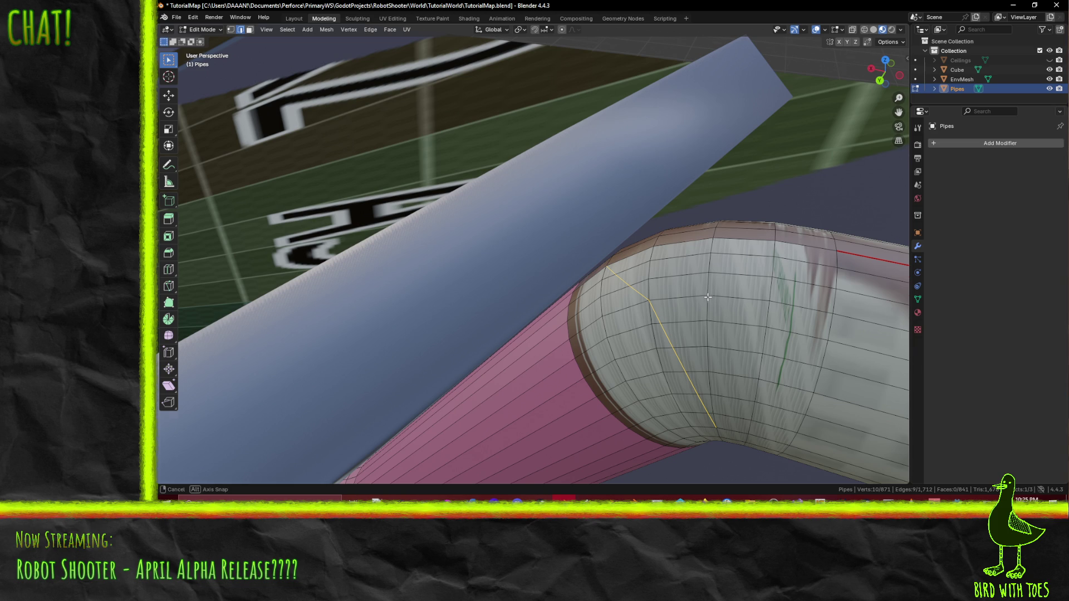
middle_drag(708, 296, 707, 299)
Step: Cancel a further knife cut and orbit to review the pipes and floor
key(k)
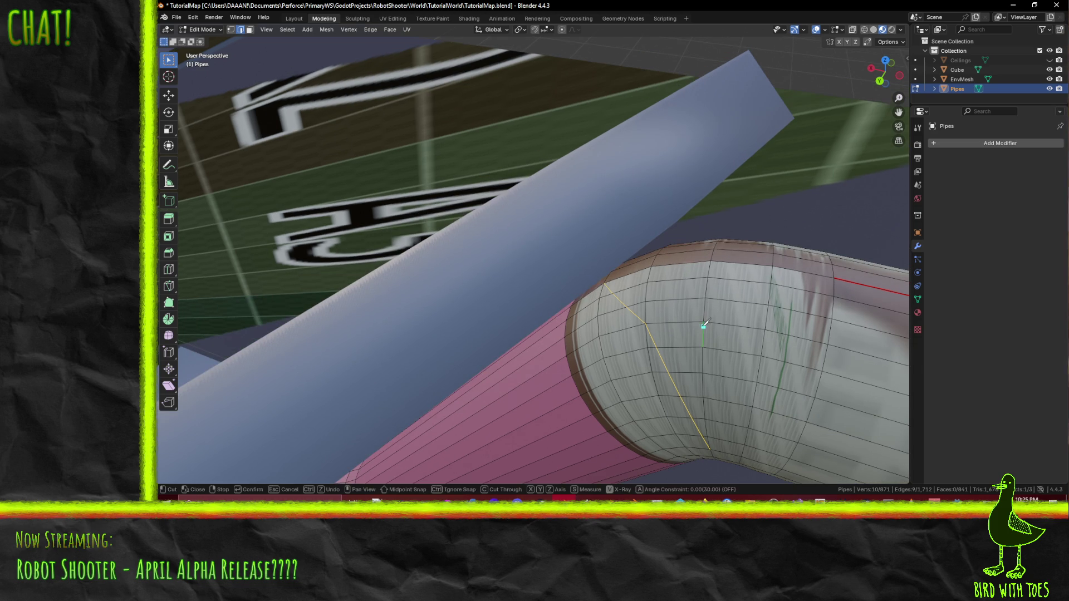
key(Escape)
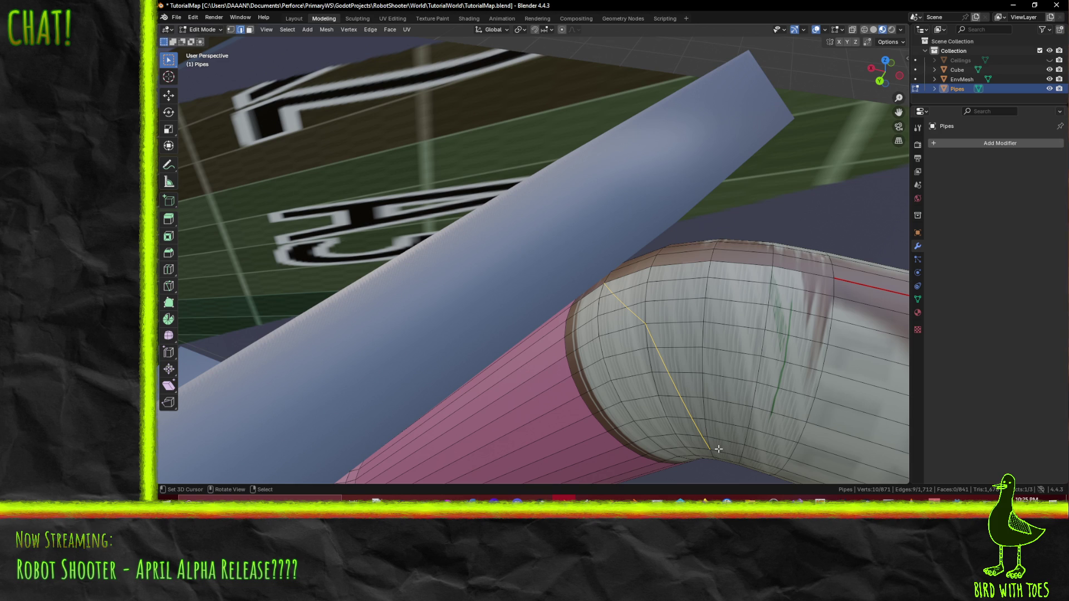
mouse_move(701, 298)
middle_down()
mouse_move(701, 311)
mouse_move(738, 291)
mouse_move(811, 280)
middle_up()
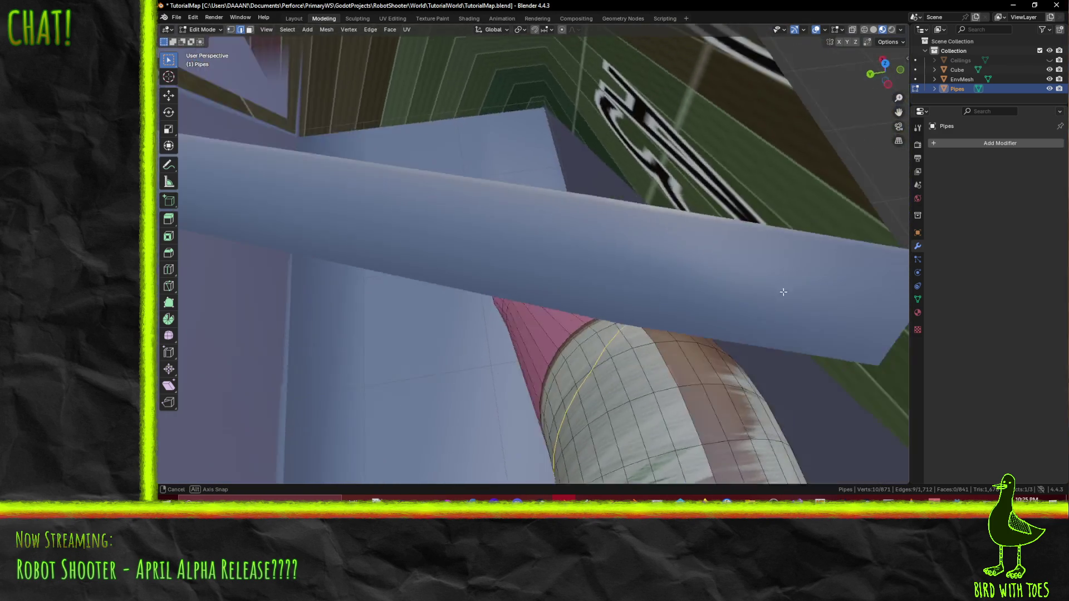
mouse_move(811, 279)
middle_down()
mouse_move(853, 287)
mouse_move(785, 311)
middle_up()
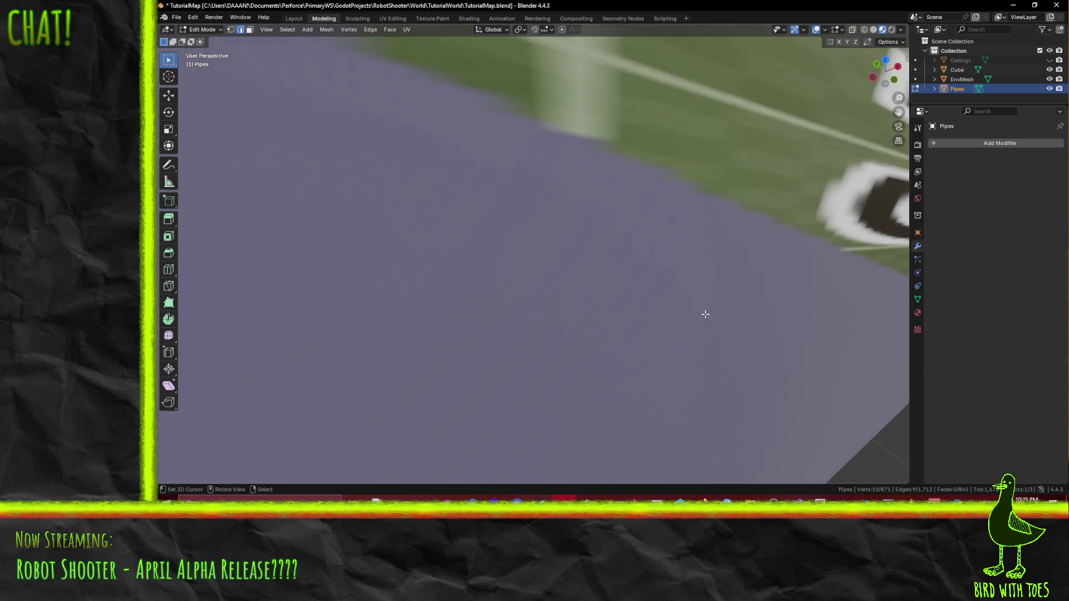
mouse_move(784, 311)
middle_down()
mouse_move(703, 313)
mouse_move(898, 151)
middle_up()
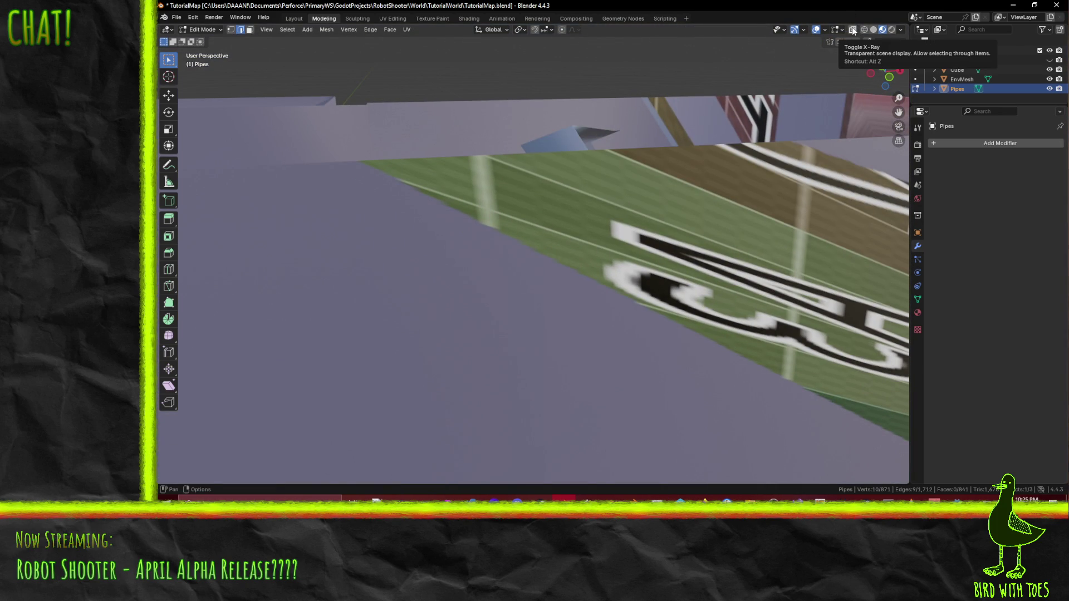
Step: Turn on X-ray shading and orbit in close to the pipe elbow
click(852, 31)
middle_drag(497, 256, 663, 229)
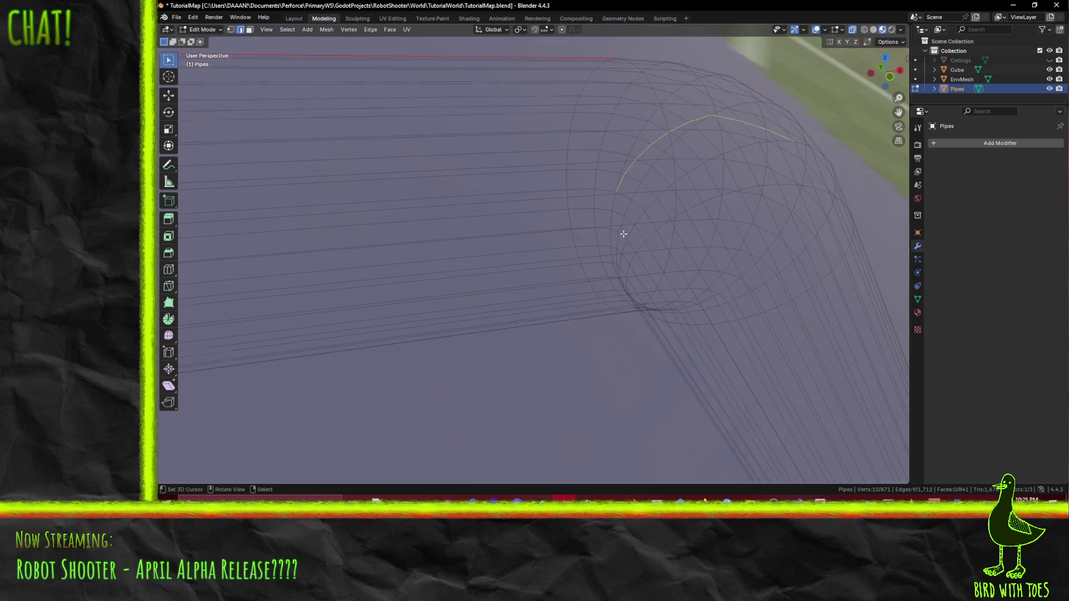
mouse_move(663, 229)
middle_down()
mouse_move(616, 228)
mouse_move(616, 260)
middle_up()
Step: Start a knife cut, place a cut point on the elbow, then make the mesh opaque again
key(k)
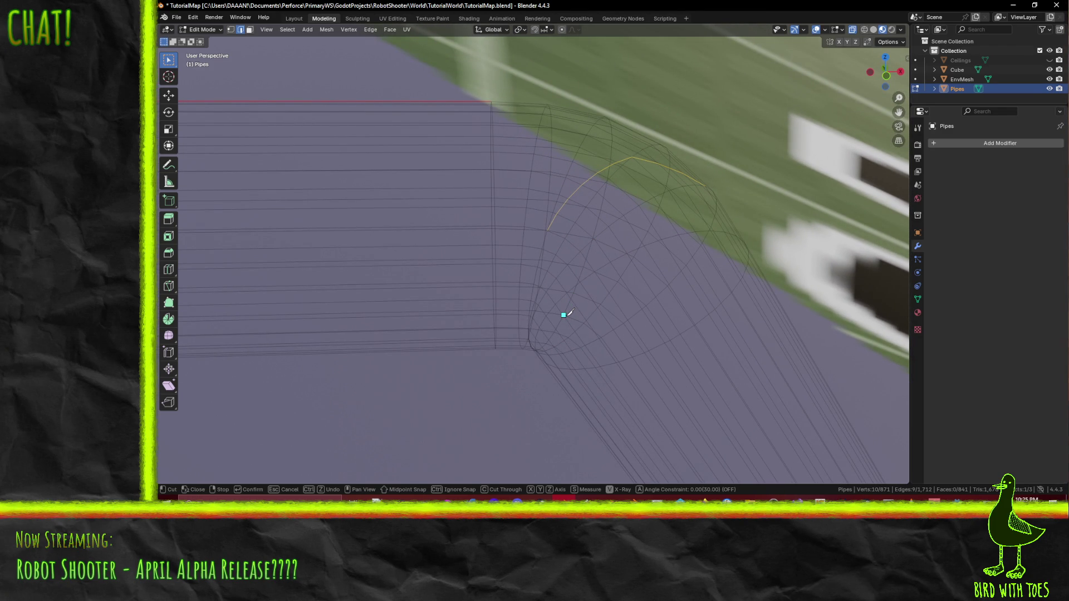
middle_drag(565, 313, 565, 313)
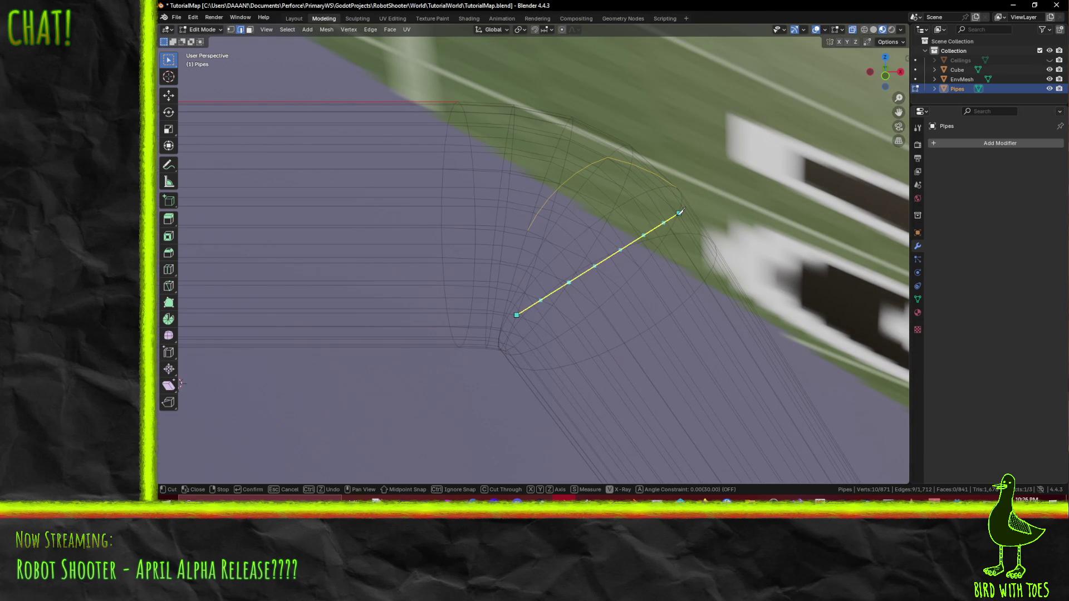
middle_drag(679, 213, 688, 210)
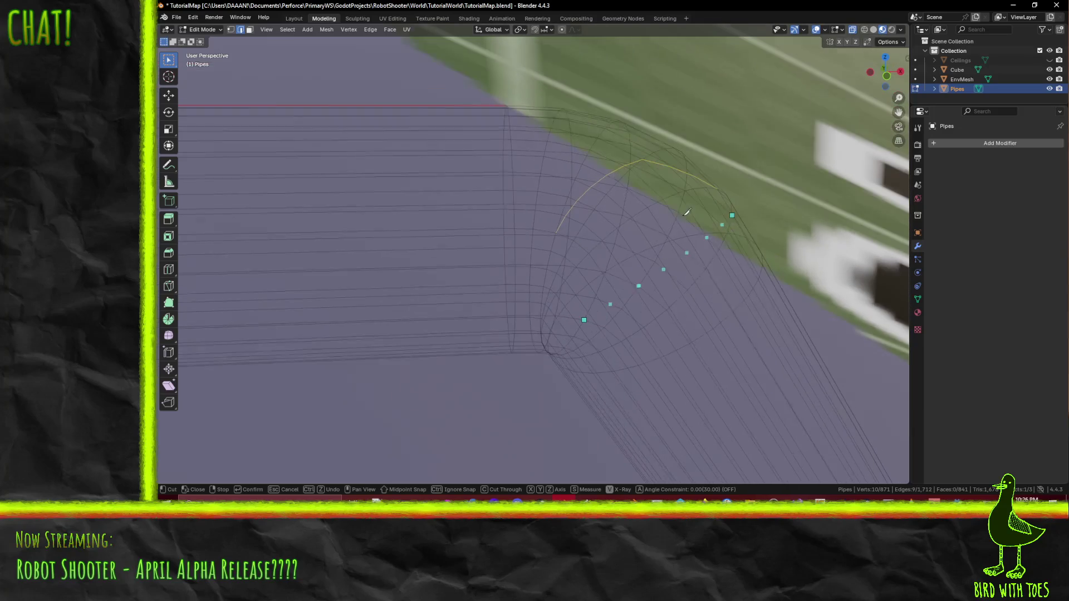
middle_drag(689, 209, 675, 226)
click(677, 216)
mouse_move(690, 221)
middle_down()
mouse_move(784, 277)
mouse_move(857, 30)
middle_up()
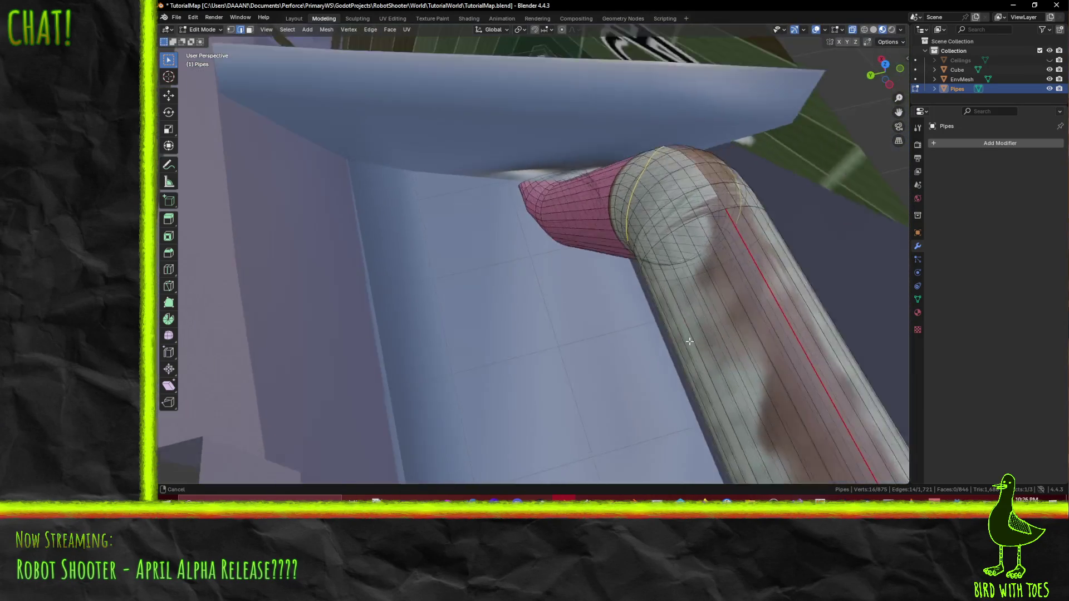
click(852, 30)
Step: In face select mode, pick a face on the elbow and extend the selection up its column
middle_drag(802, 67, 276, 44)
key(3)
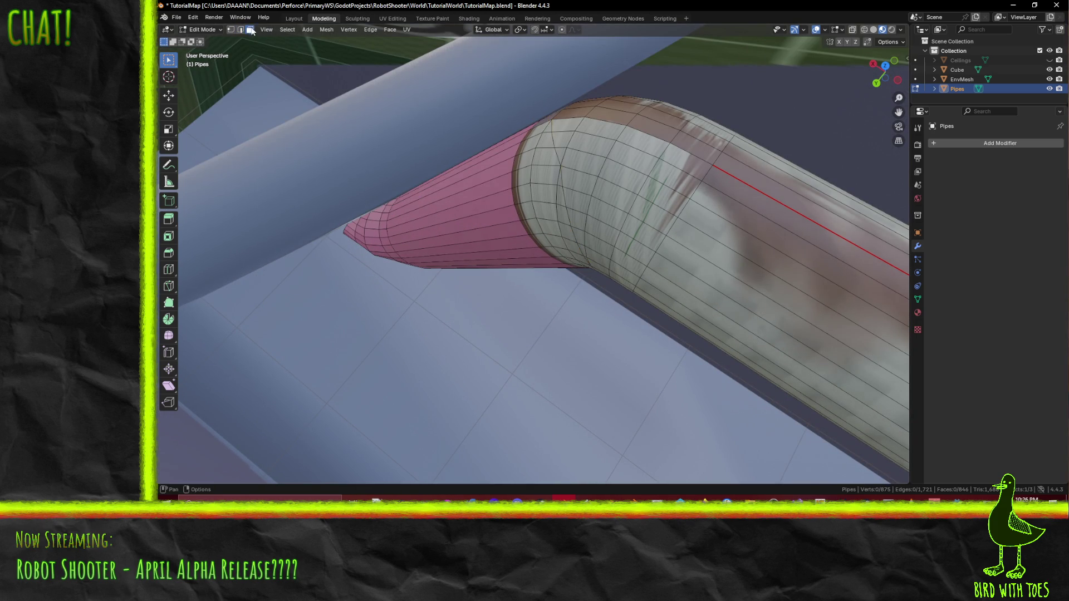
middle_drag(568, 240, 597, 237)
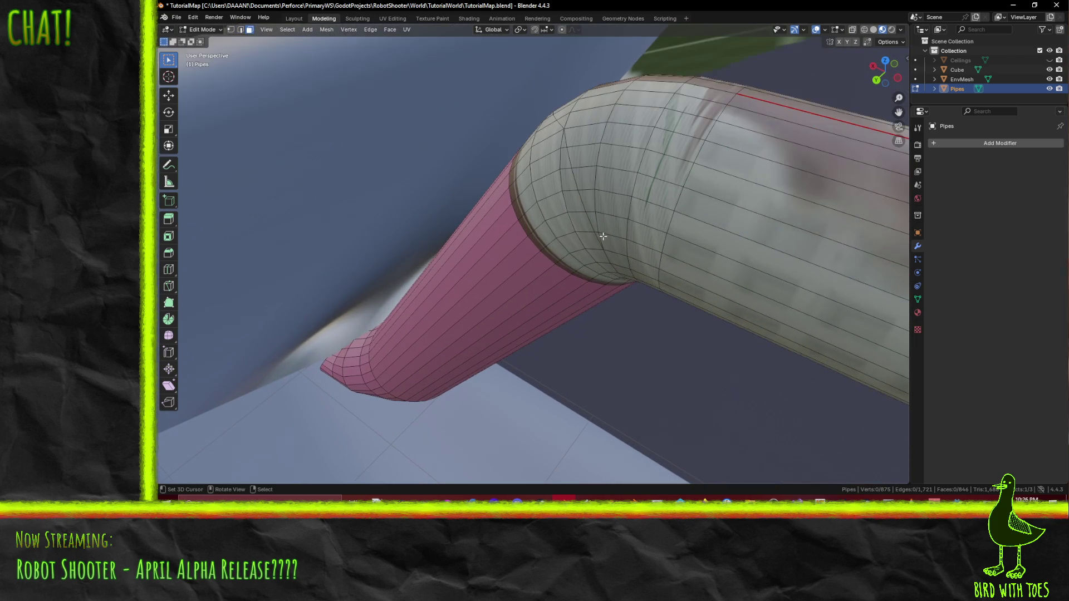
shift+click(597, 233)
shift+click(585, 177)
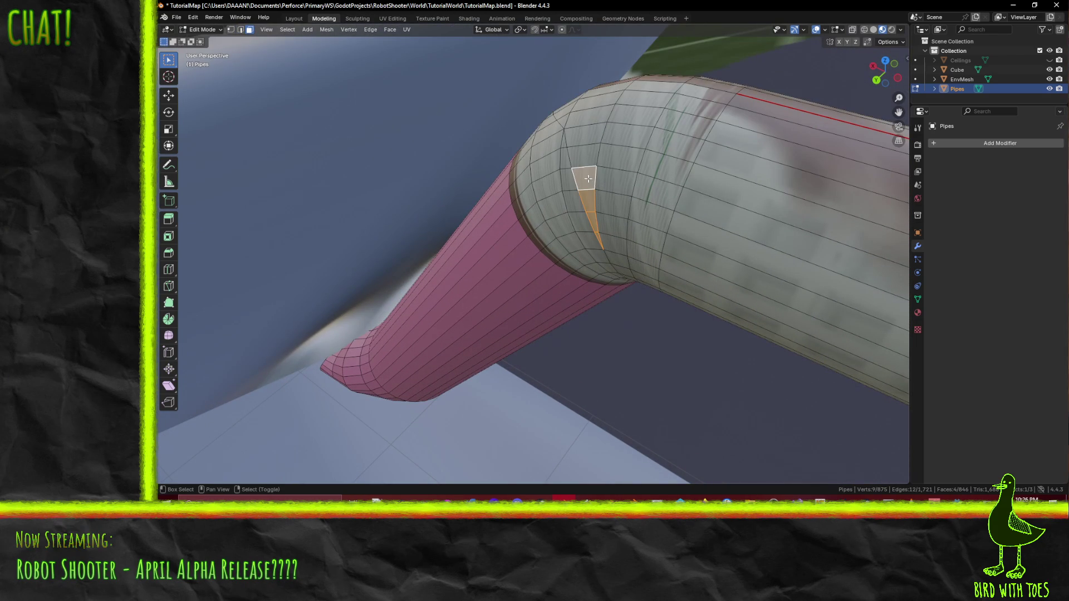
shift+click(586, 155)
shift+click(588, 126)
shift+click(591, 100)
mouse_move(590, 101)
middle_down()
mouse_move(592, 109)
mouse_move(595, 90)
mouse_move(450, 186)
middle_up()
shift+click(594, 92)
Step: Extend the selected column of faces down the elbow to its underside
shift+click(459, 132)
shift+click(488, 163)
shift+click(505, 192)
shift+click(516, 219)
shift+click(523, 240)
shift+click(528, 271)
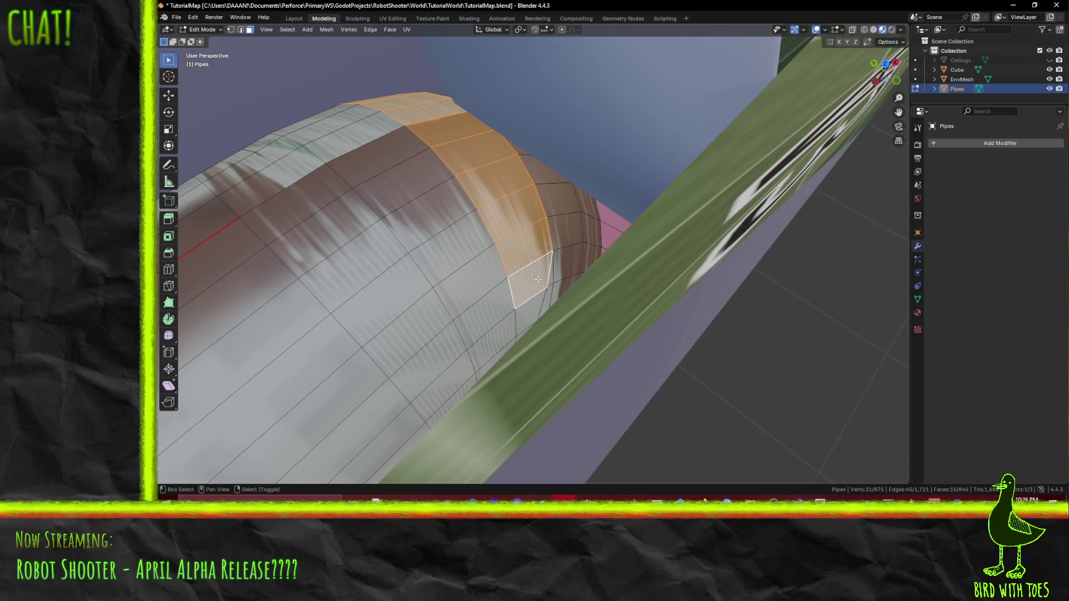
shift+click(534, 299)
middle_drag(537, 299, 538, 345)
shift+click(525, 357)
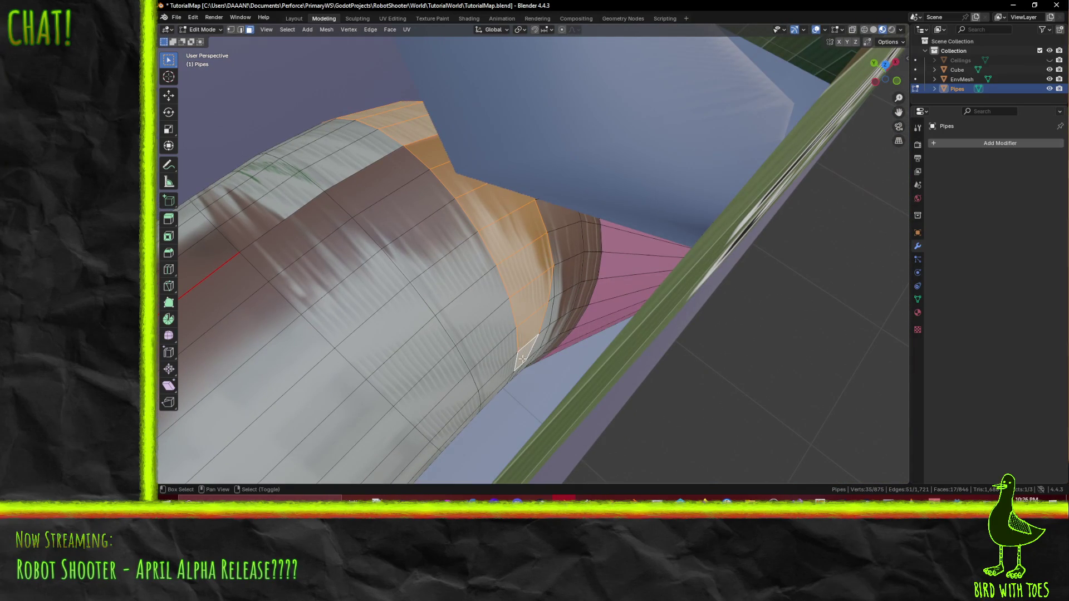
shift+click(512, 376)
middle_drag(512, 377, 685, 217)
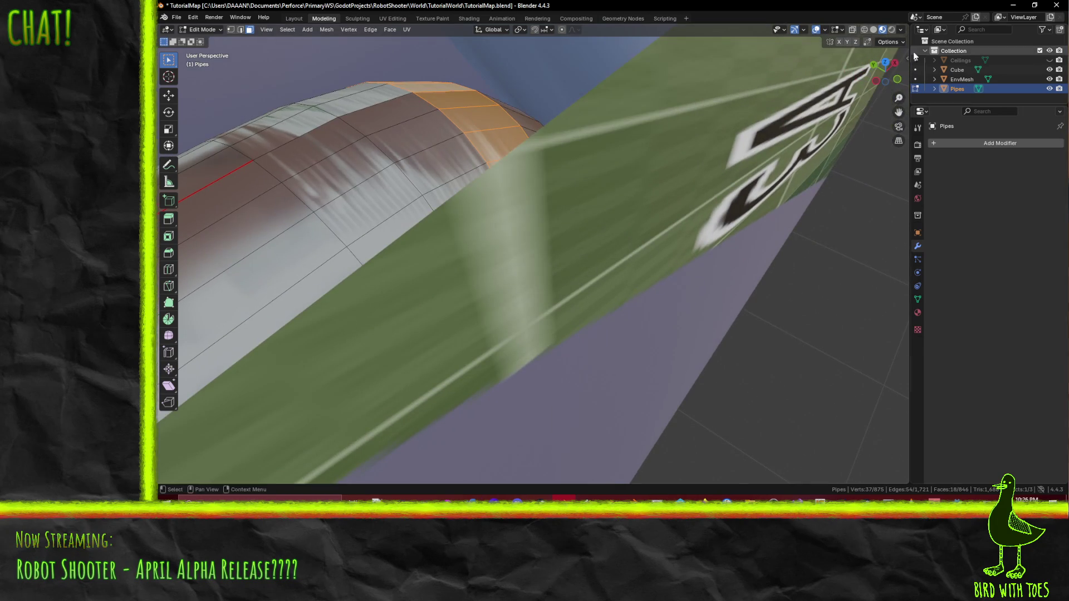
Step: With X-ray on, delete the selected strip of overlapping faces
click(851, 29)
middle_drag(574, 262, 494, 267)
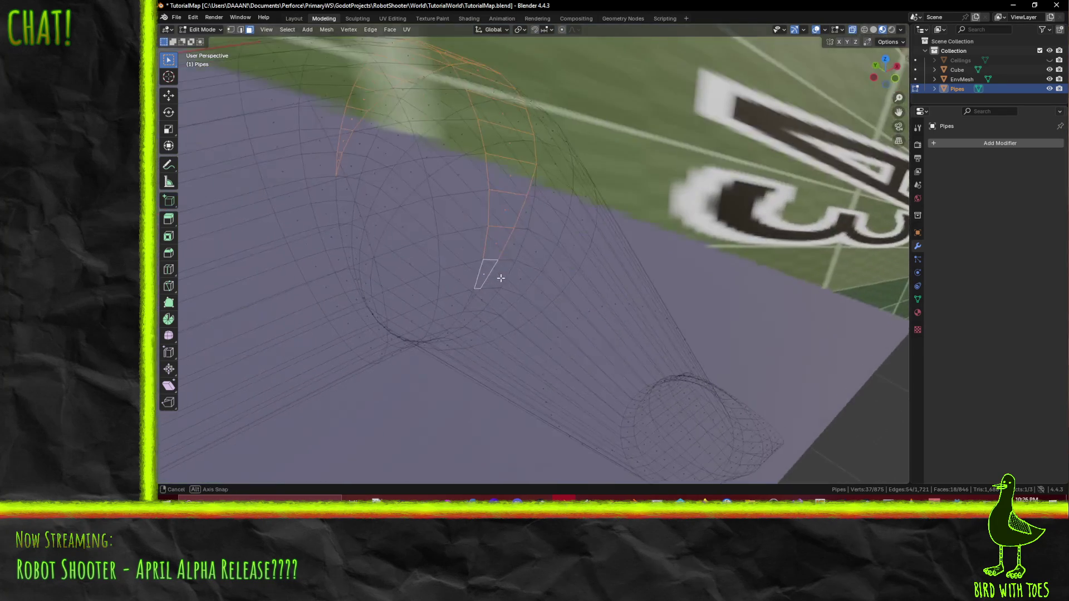
key(x)
click(455, 255)
mouse_move(455, 255)
middle_down()
mouse_move(503, 192)
mouse_move(629, 232)
mouse_move(514, 268)
middle_up()
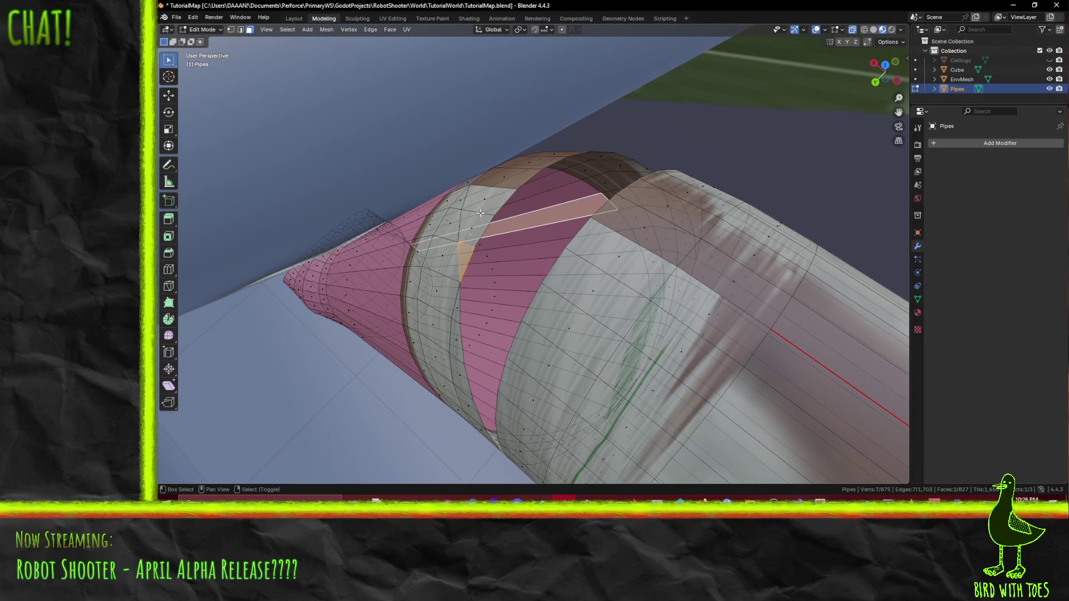
Step: Select the faces beside the triangle and on the rim, then clear the selection
alt+shift+click(460, 258)
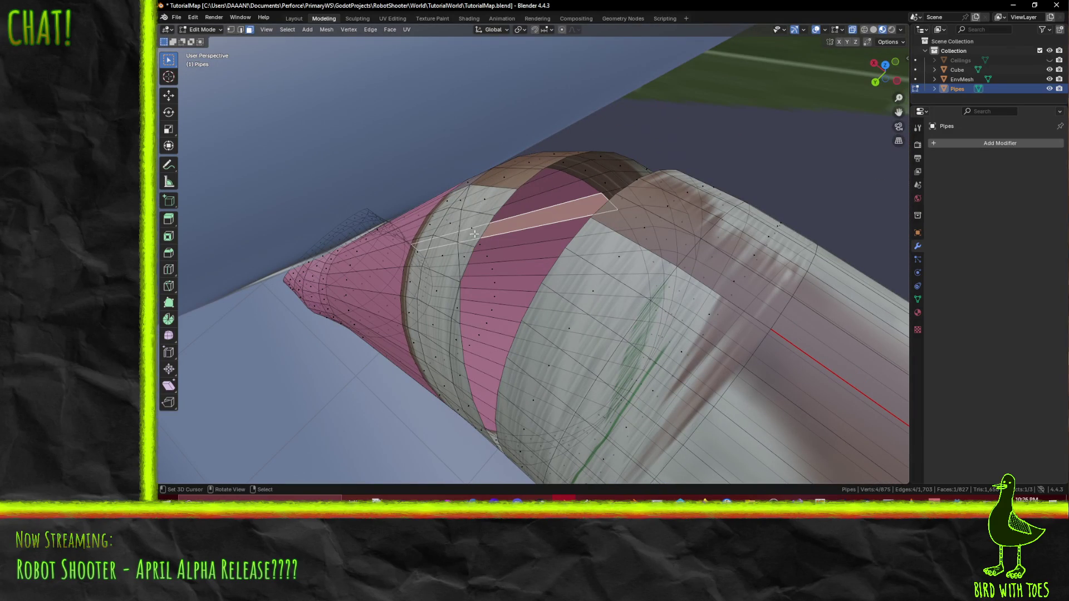
shift+click(474, 222)
shift+click(489, 198)
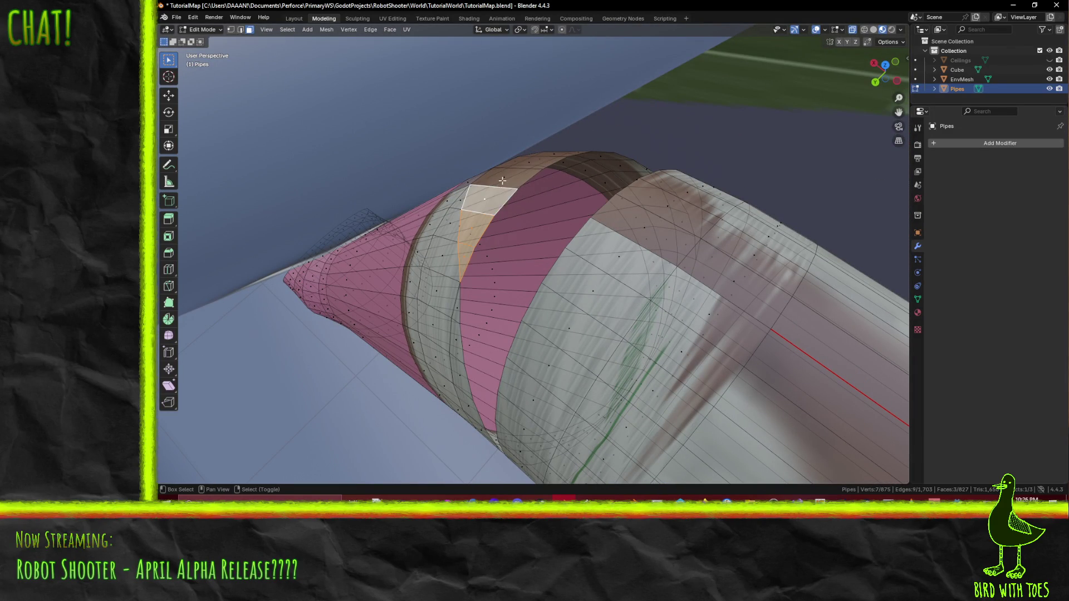
mouse_move(488, 198)
middle_down()
mouse_move(496, 167)
mouse_move(478, 159)
mouse_move(576, 242)
middle_up()
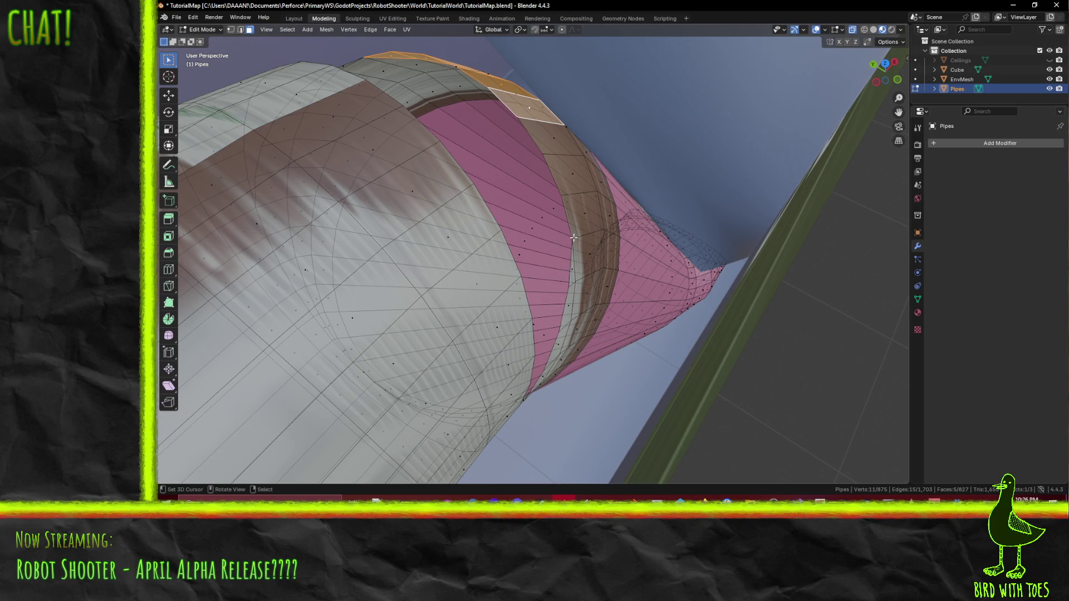
key(alt+a)
Step: Knife a short cut across a face on the elbow, then select the cone ring and a triangle
key(k)
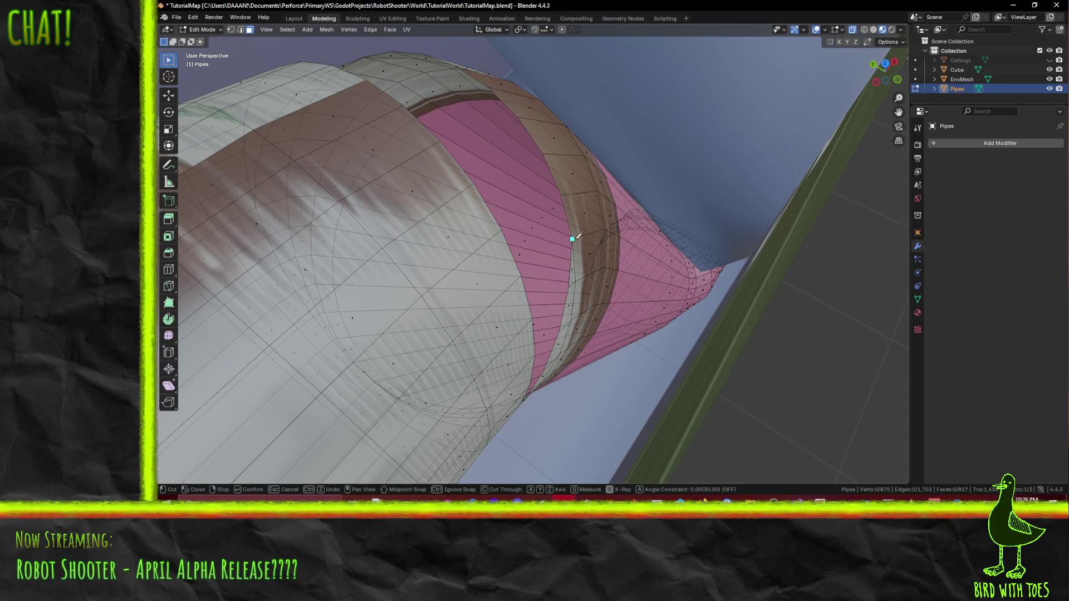
key(Return)
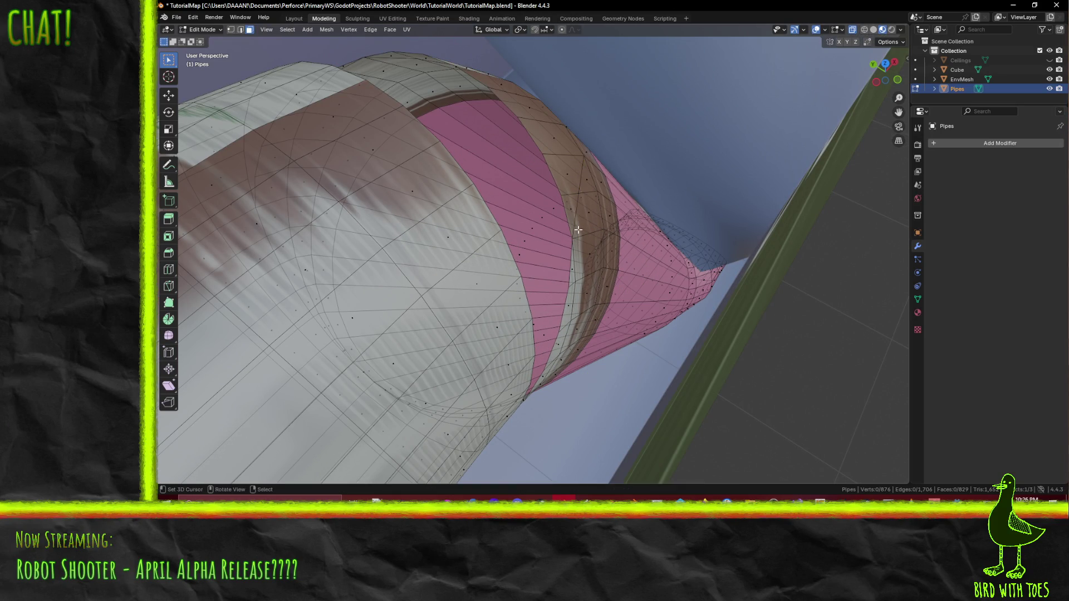
middle_drag(583, 155, 566, 205)
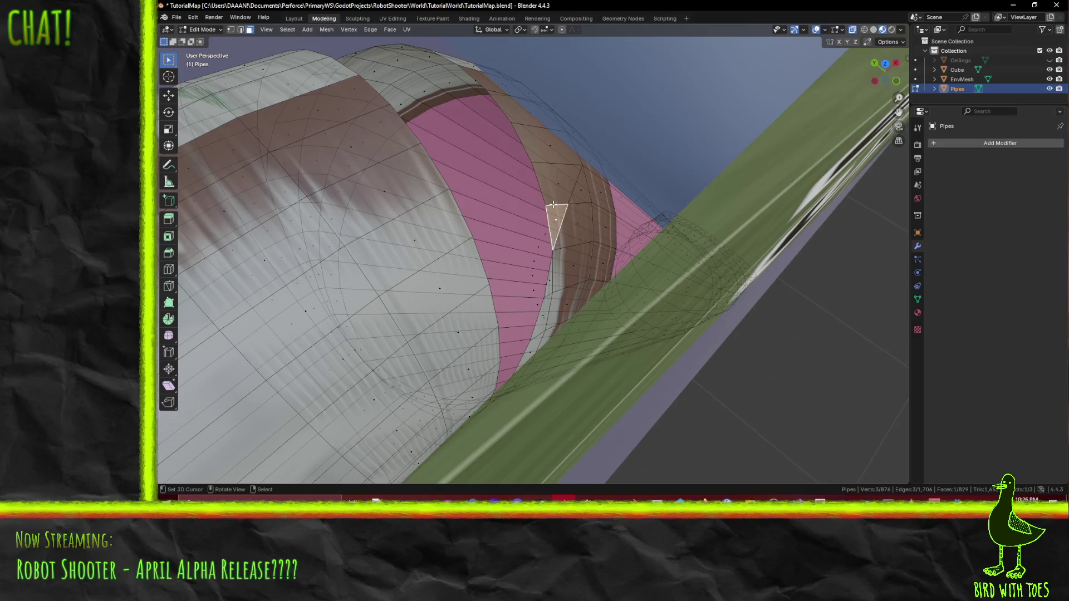
alt+click(550, 186)
mouse_move(556, 179)
middle_down()
mouse_move(557, 193)
mouse_move(532, 198)
middle_up()
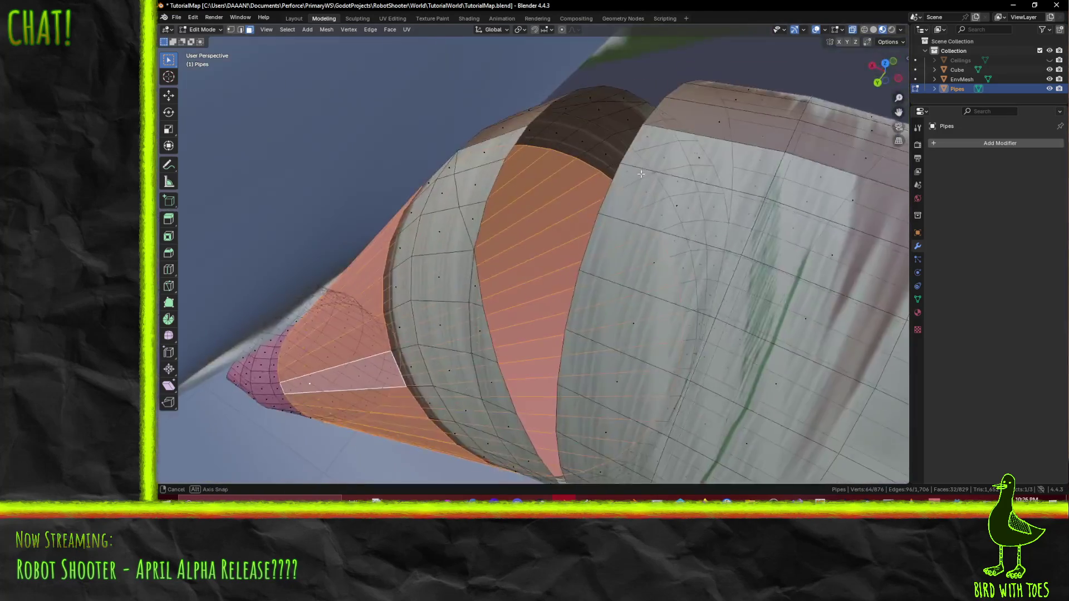
click(537, 197)
Step: Undo and re-pick the starting face at the top of the elbow several times
key(ctrl+z)
click(536, 200)
key(ctrl+z)
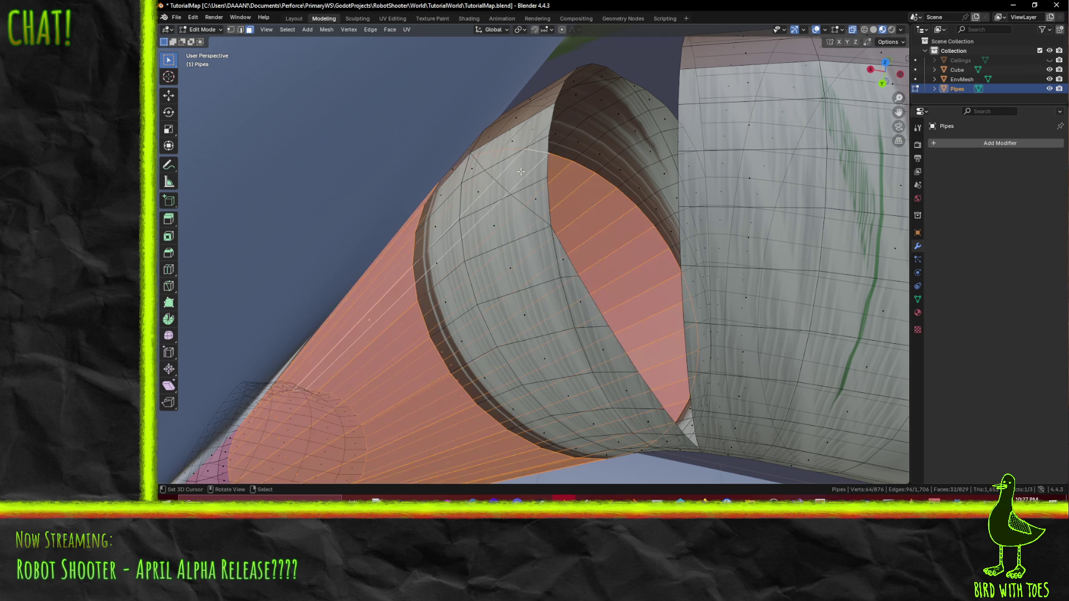
click(526, 176)
alt+click(535, 197)
key(ctrl+z)
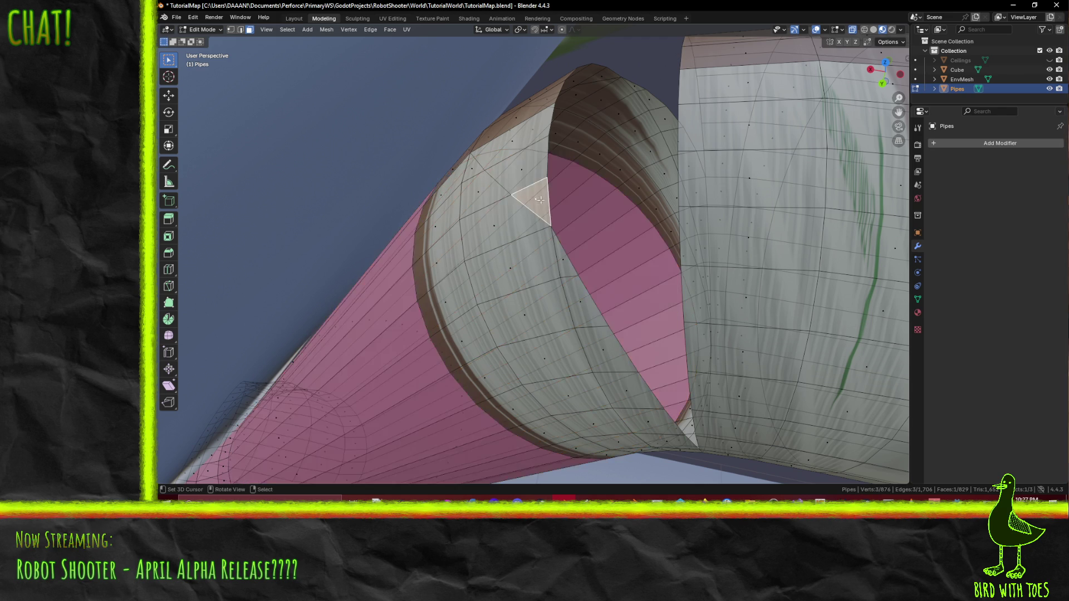
Step: Build the selection of overlapping faces upward over the top of the elbow
shift+click(534, 205)
shift+click(527, 150)
shift+click(526, 117)
mouse_move(526, 117)
middle_down()
mouse_move(525, 133)
mouse_move(557, 191)
middle_up()
shift+click(538, 132)
shift+click(557, 191)
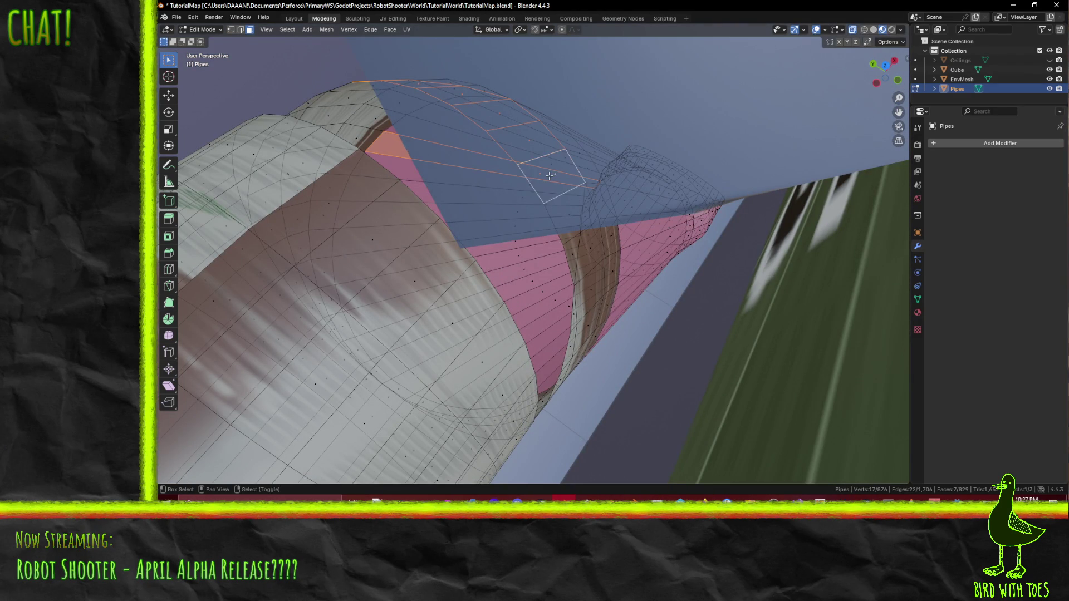
shift+click(535, 175)
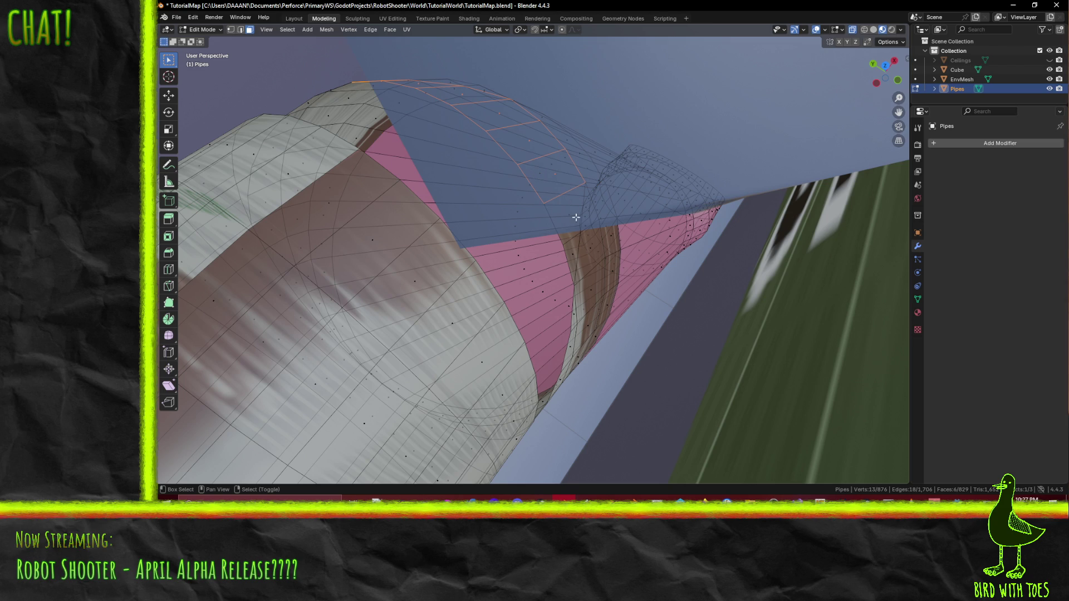
Step: Turn X-ray off and delete the selected faces, leaving a wedge-shaped gap at the joint
click(849, 31)
key(x)
click(531, 270)
mouse_move(534, 288)
middle_down()
mouse_move(625, 295)
mouse_move(677, 267)
mouse_move(657, 259)
mouse_move(652, 281)
middle_up()
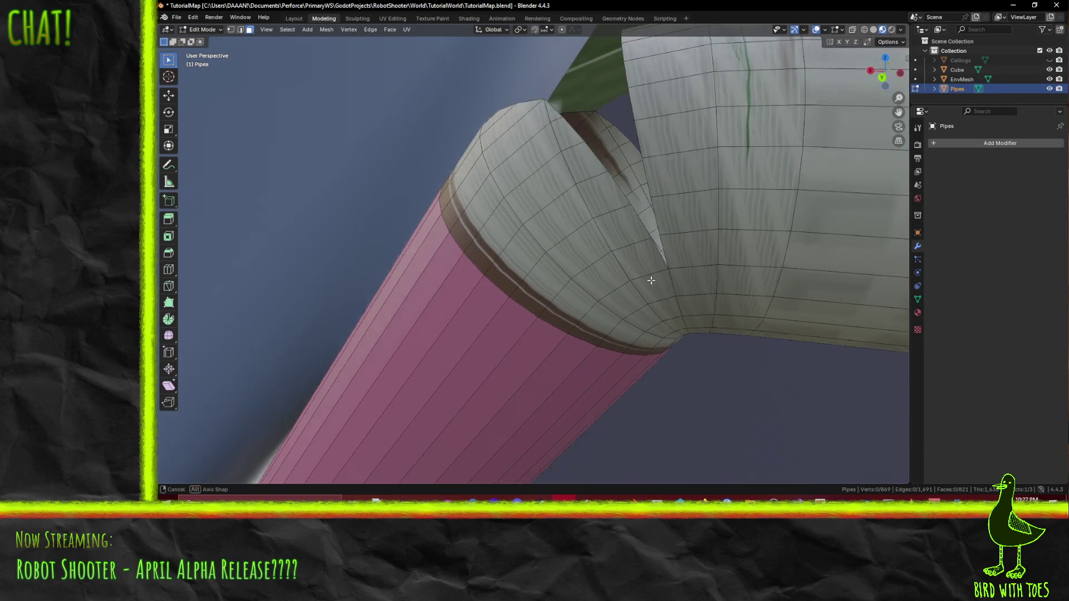
middle_drag(653, 281, 643, 272)
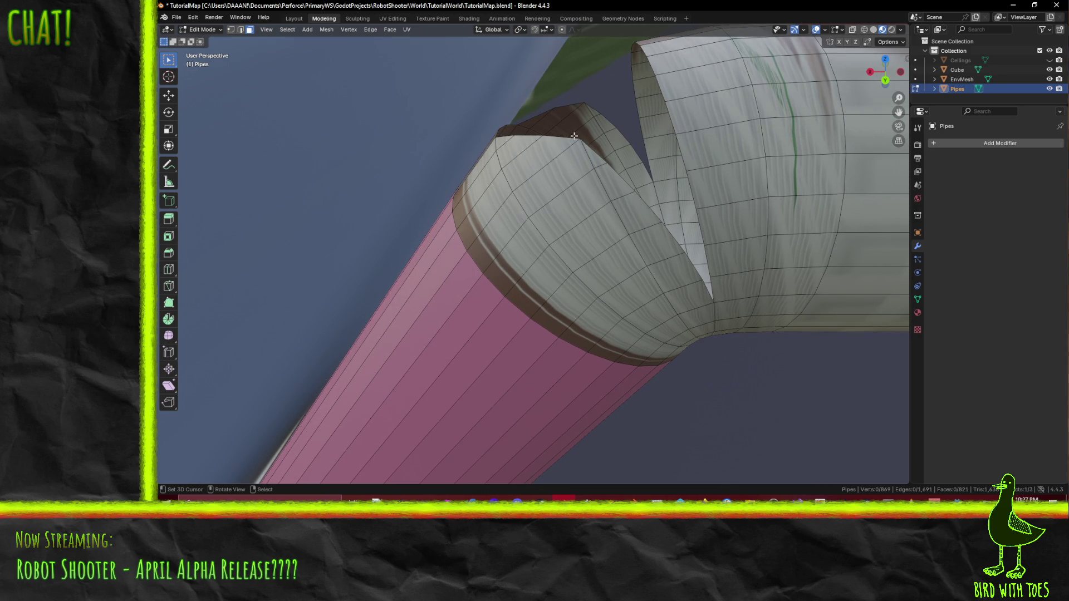
Step: Trial a knife cut across the elbow, dissolve the new edges, then undo back to the removed rim face
key(k)
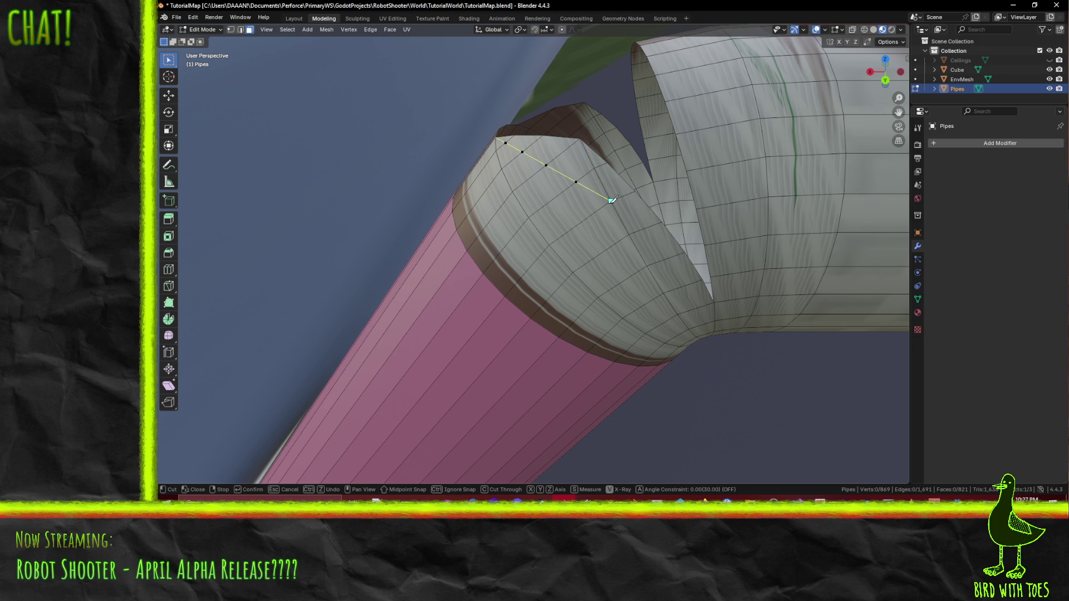
key(Return)
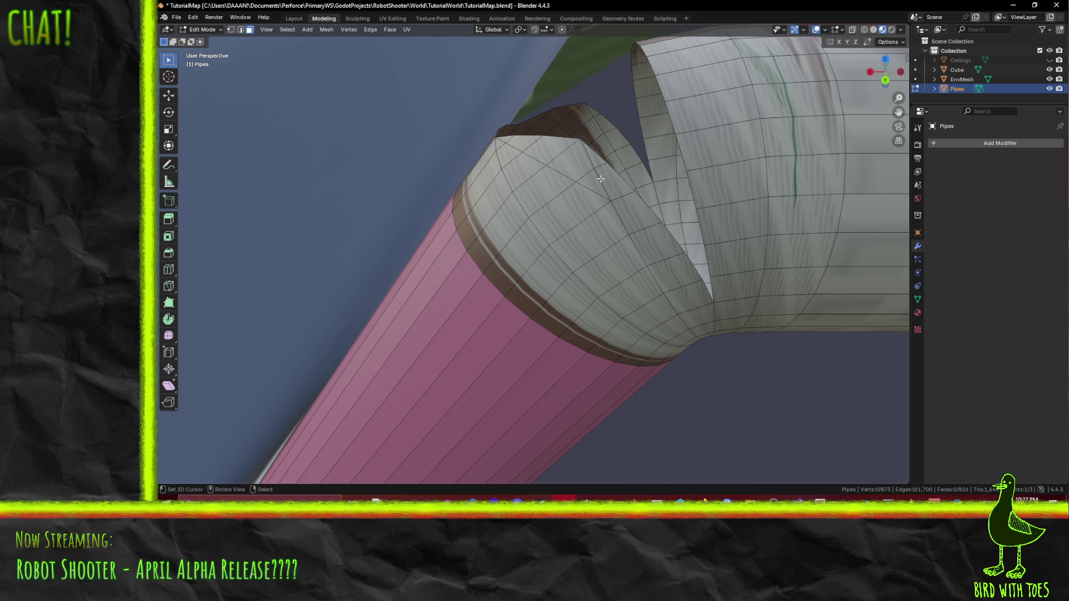
shift+click(599, 176)
click(609, 179)
key(x)
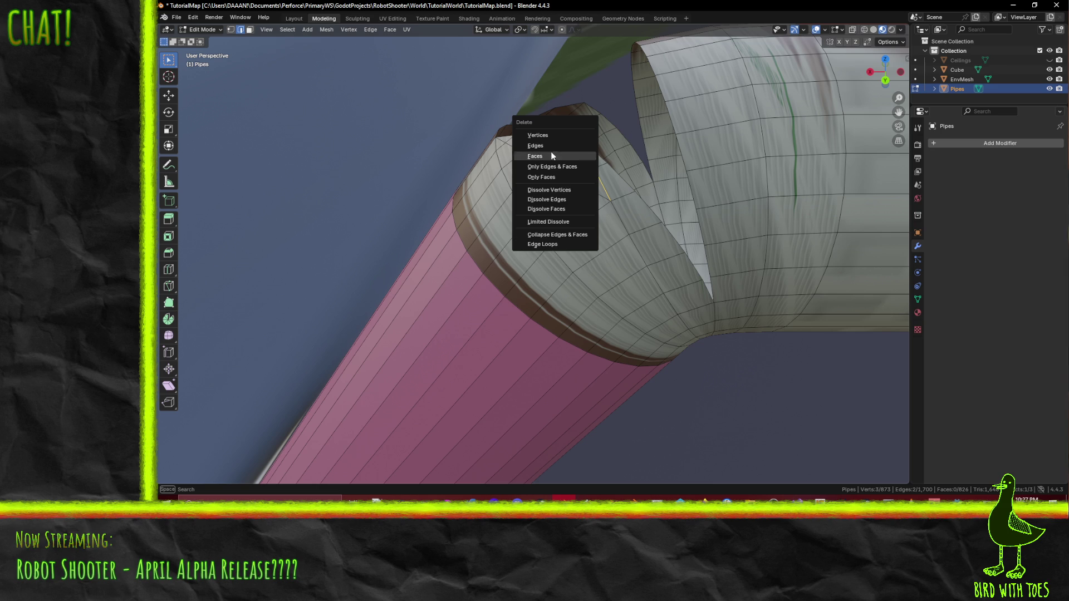
click(573, 202)
mouse_move(574, 201)
middle_down()
mouse_move(677, 229)
mouse_move(682, 207)
middle_up()
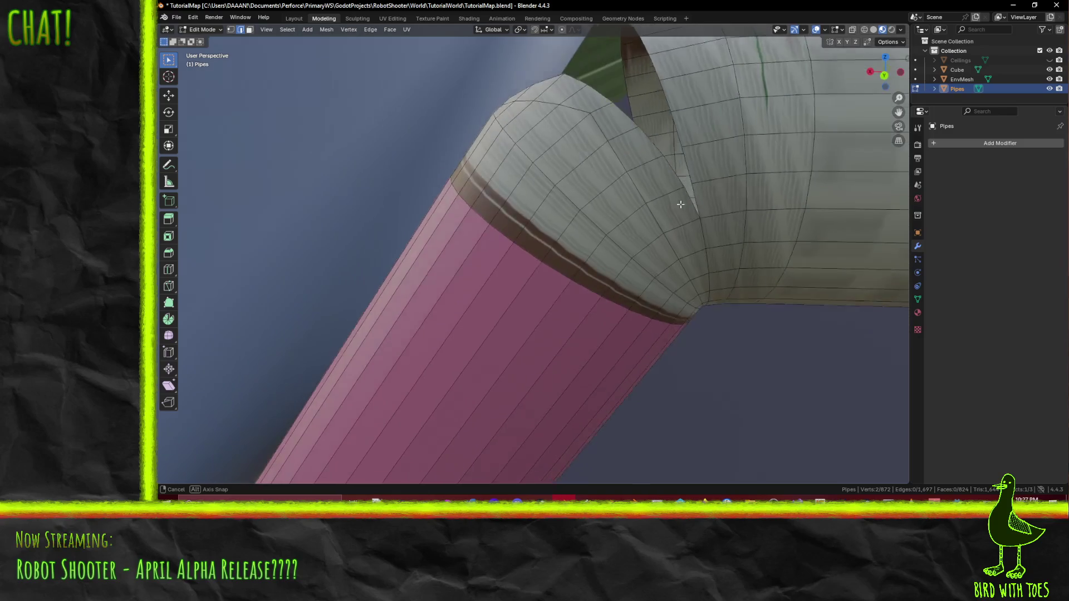
middle_drag(681, 208, 688, 222)
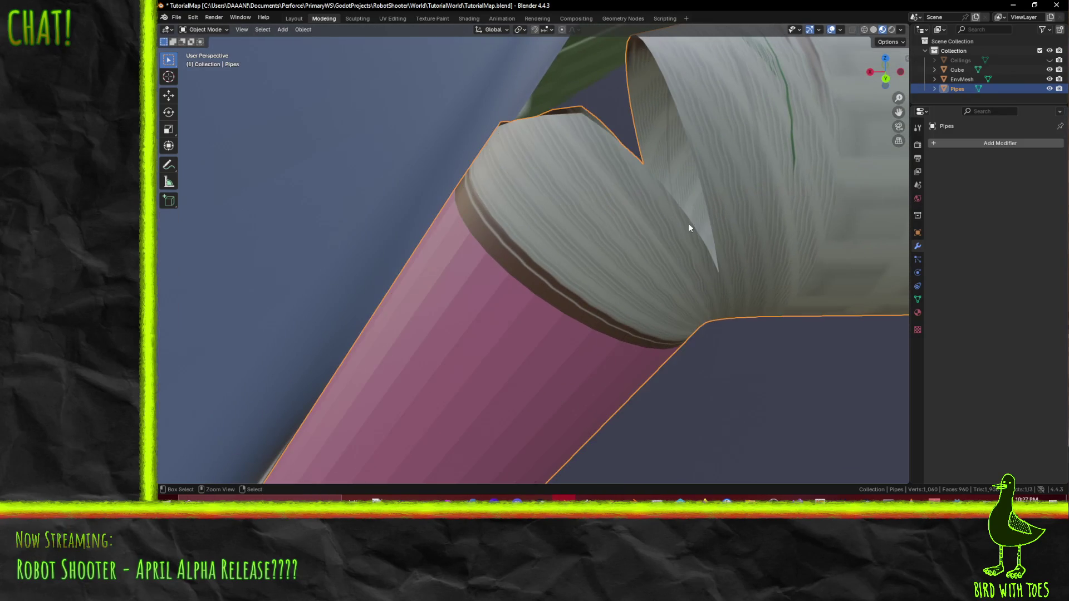
key(j)
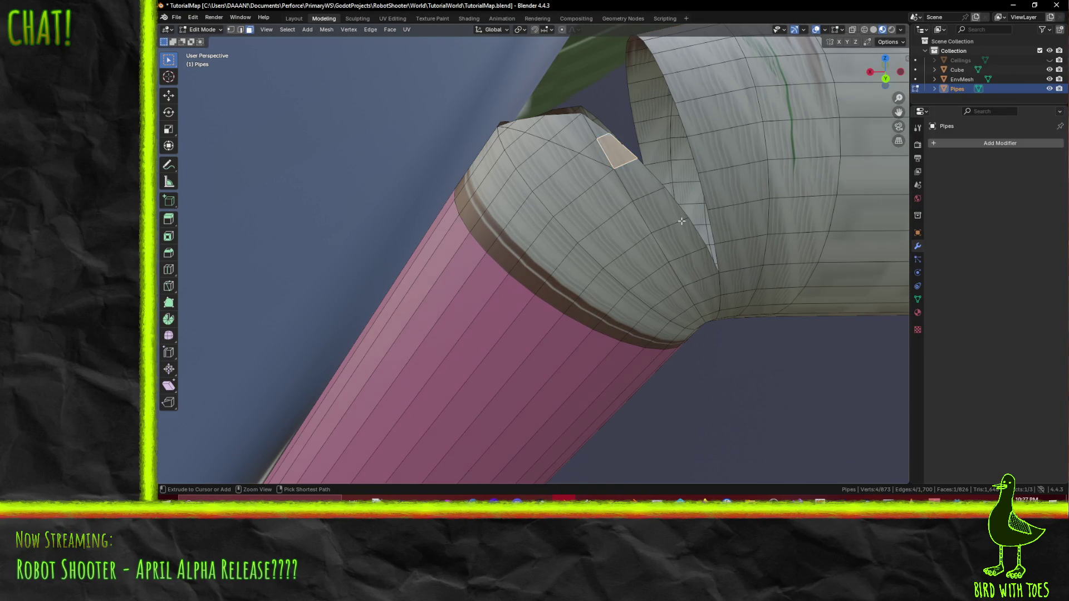
key(f)
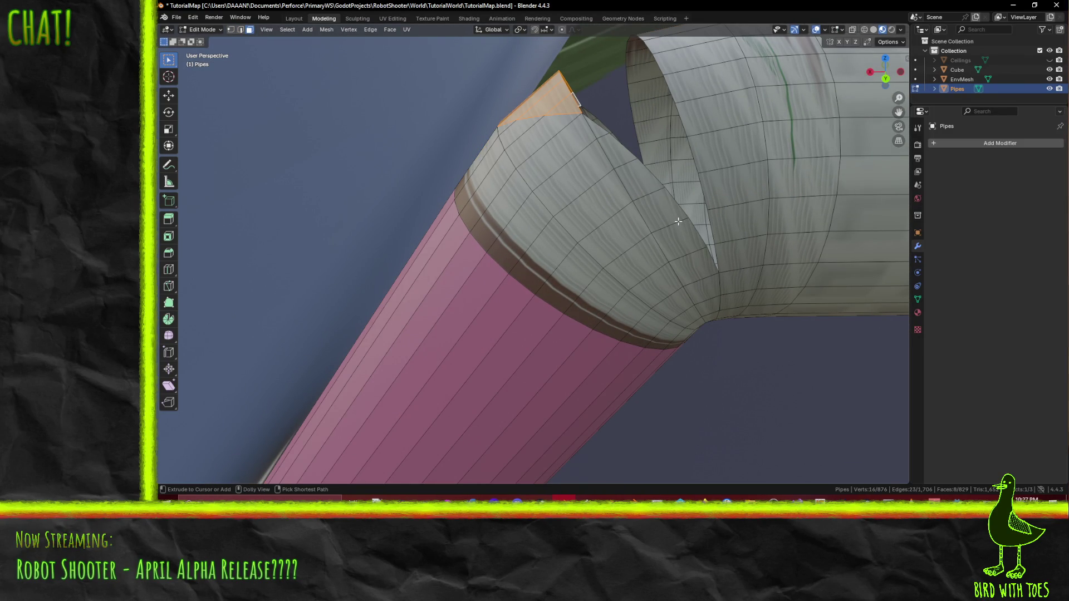
key(ctrl+z)
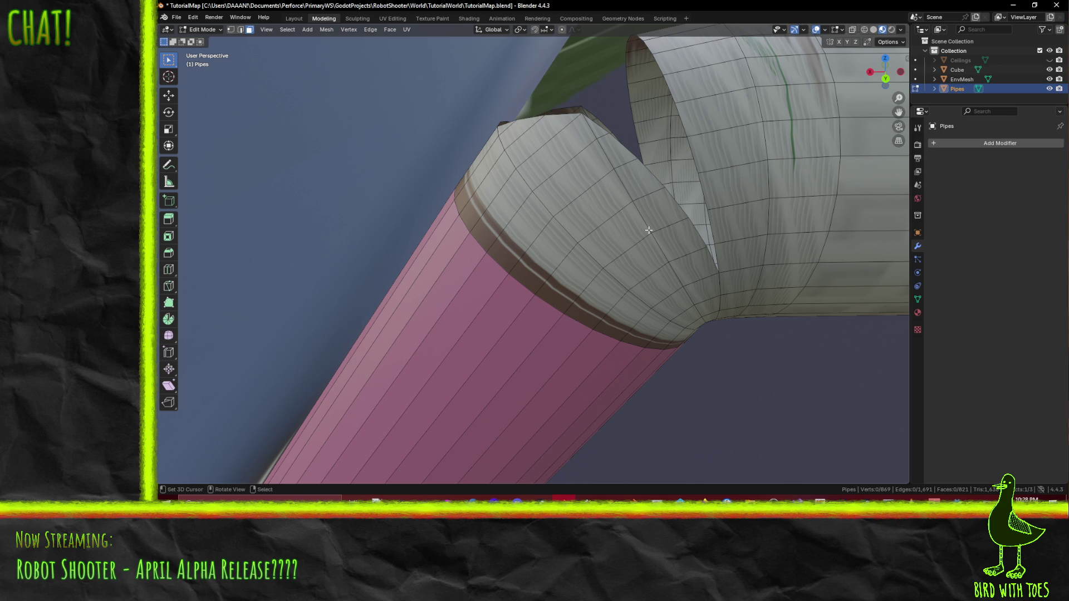
Step: Knife-cut across the pipe end cap to its vertex, dissolve the triangle's stray edge, and enable X-ray
key(k)
middle_drag(489, 127, 508, 162)
click(499, 162)
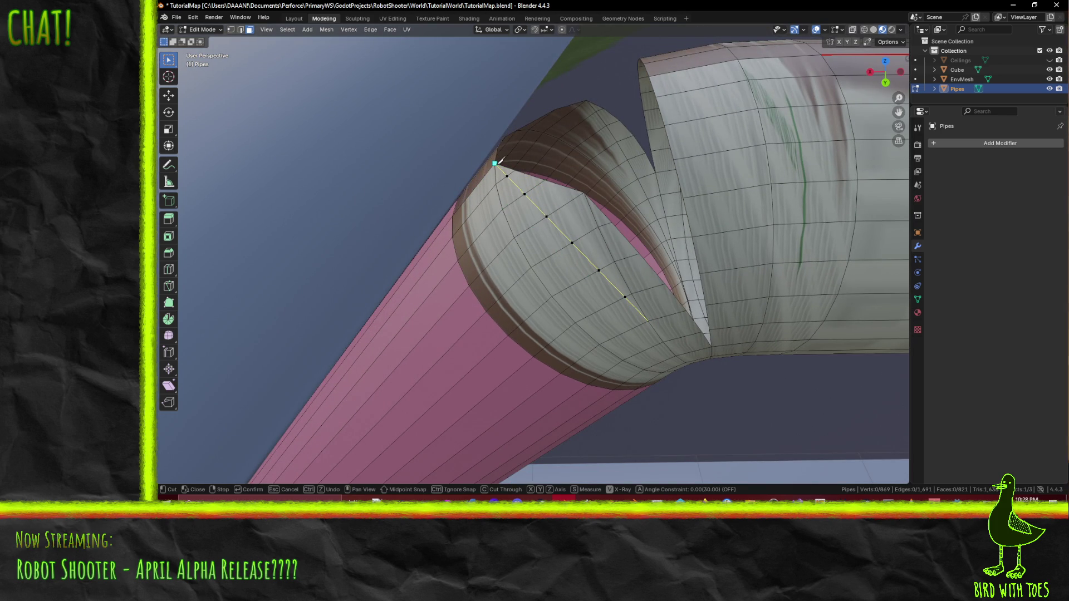
key(Return)
shift+click(618, 242)
key(2)
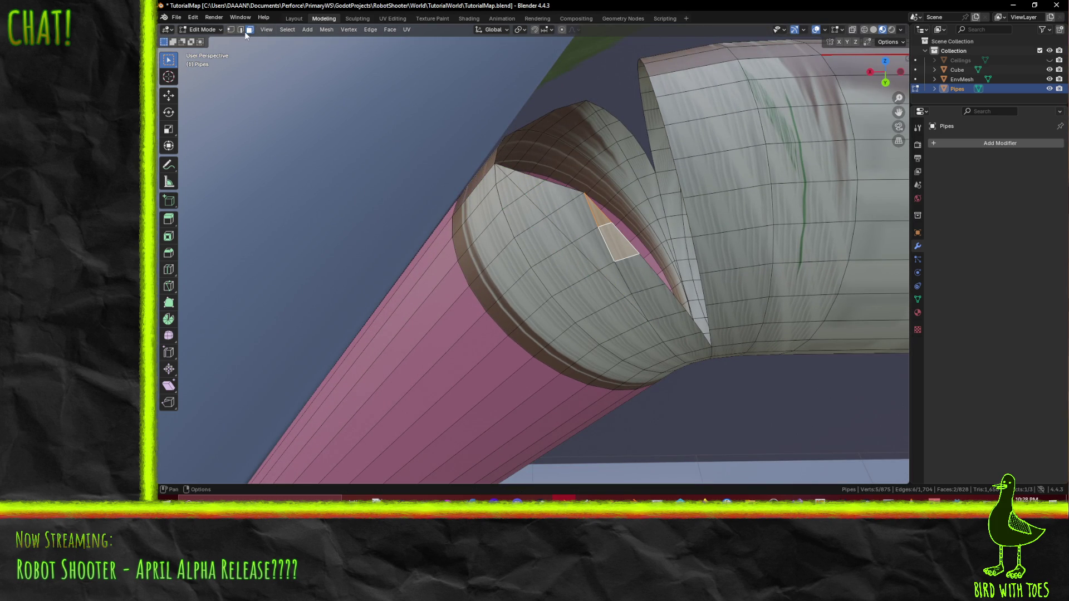
click(594, 214)
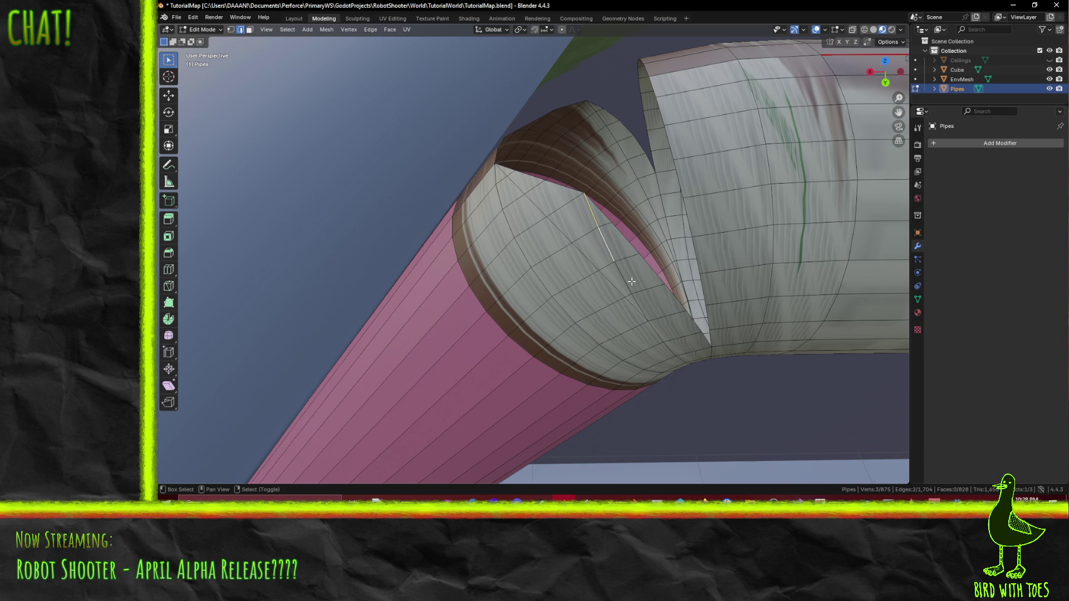
key(x)
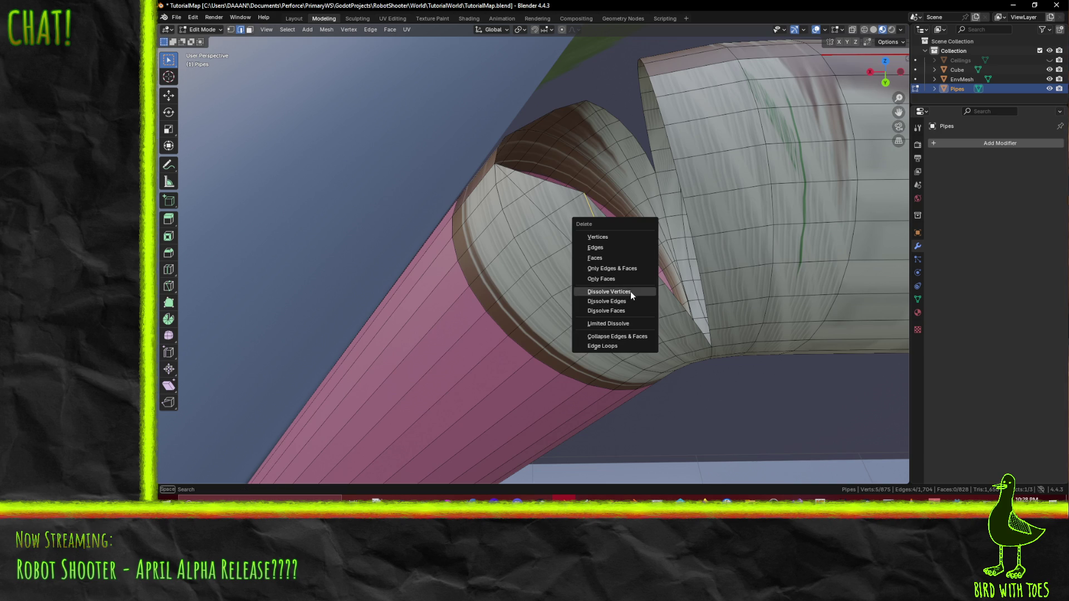
click(634, 300)
mouse_move(634, 300)
middle_down()
mouse_move(680, 295)
mouse_move(799, 190)
middle_up()
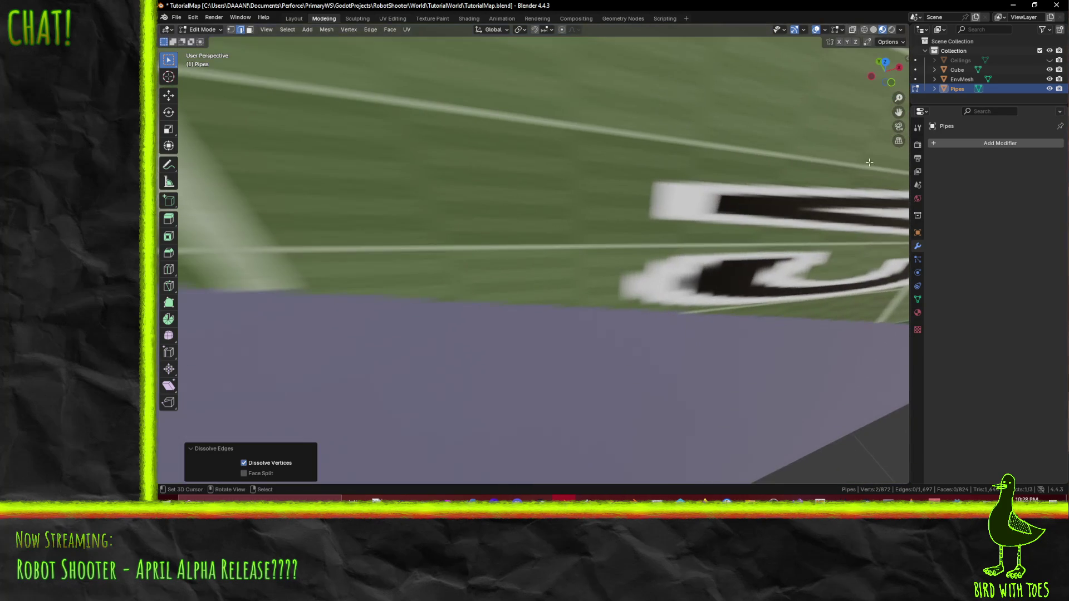
click(853, 30)
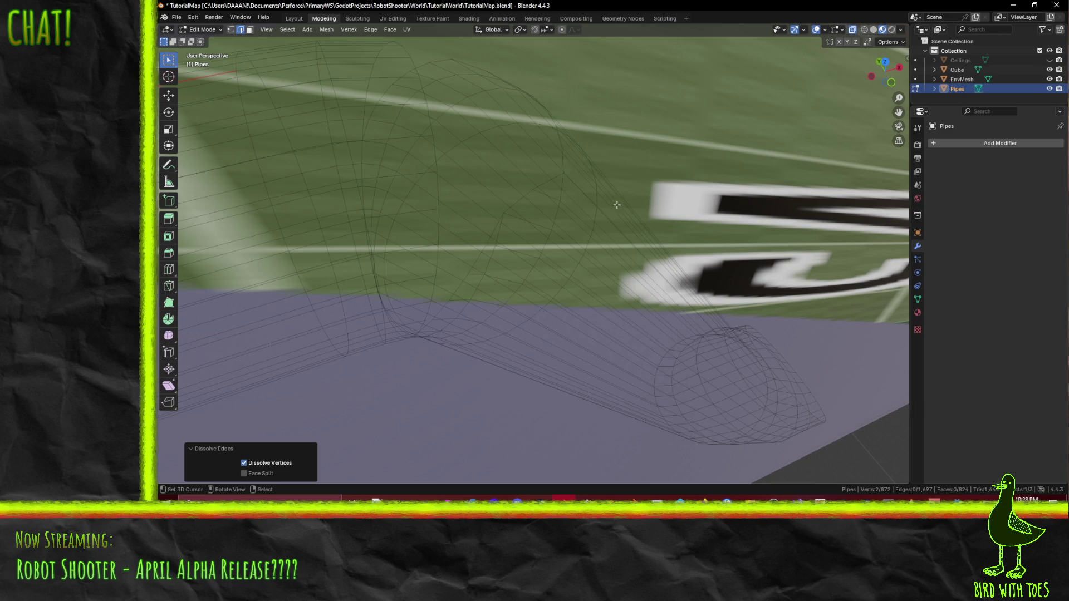
scroll(620, 205, up, 1)
middle_drag(607, 209, 597, 178)
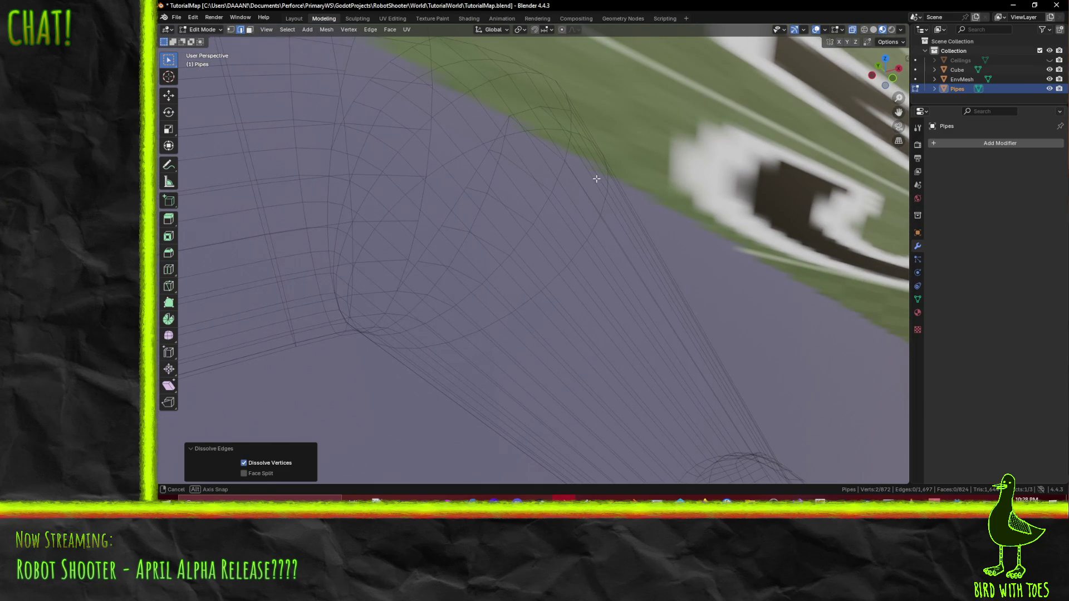
Step: Knife-cut between two cap vertices and dissolve the cap's two old edges
key(k)
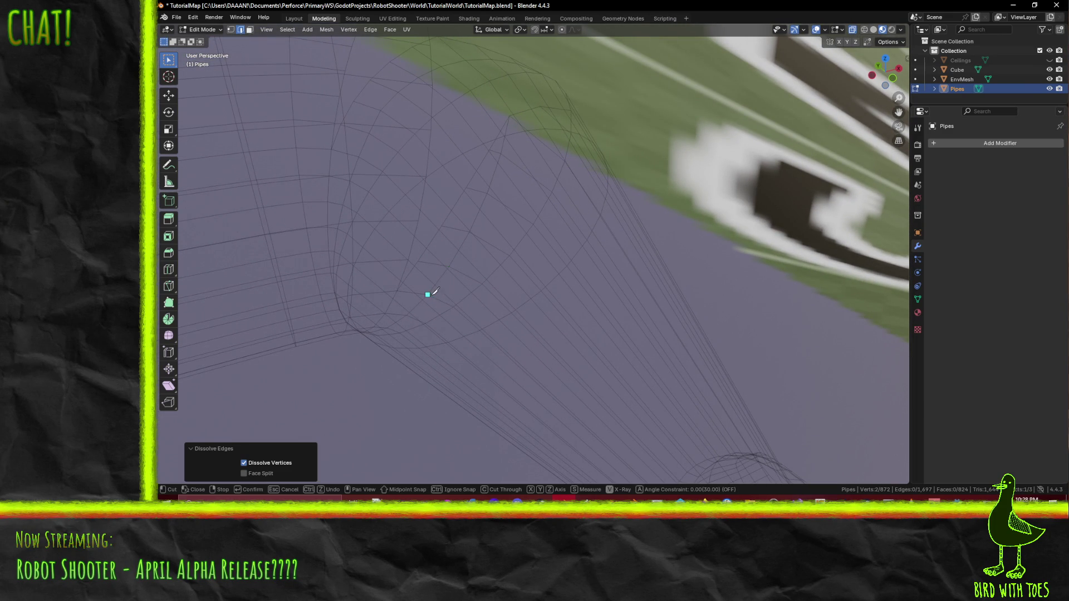
click(428, 295)
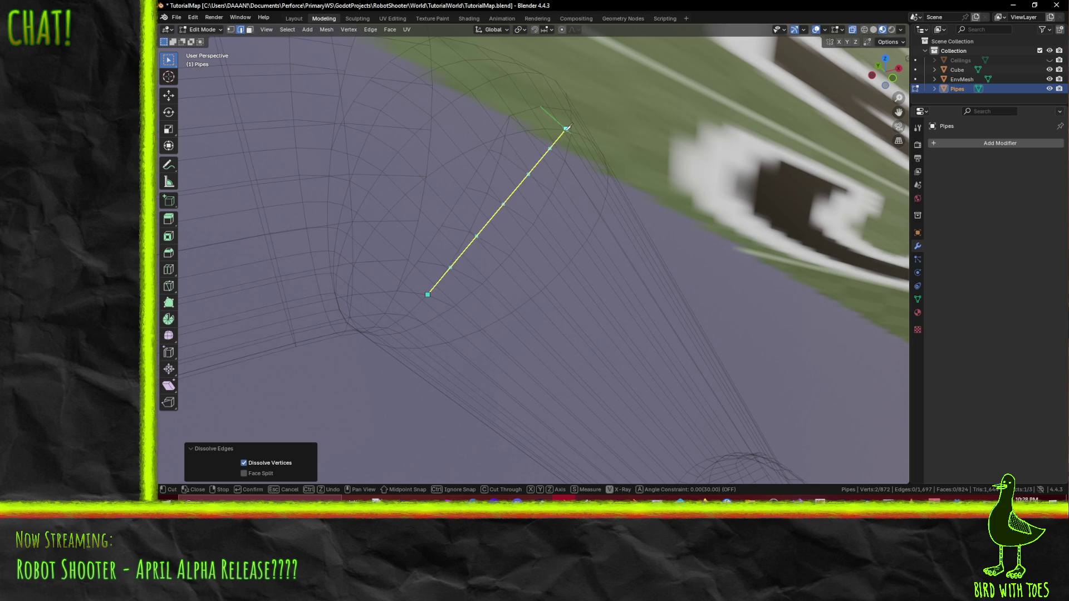
click(573, 109)
key(Return)
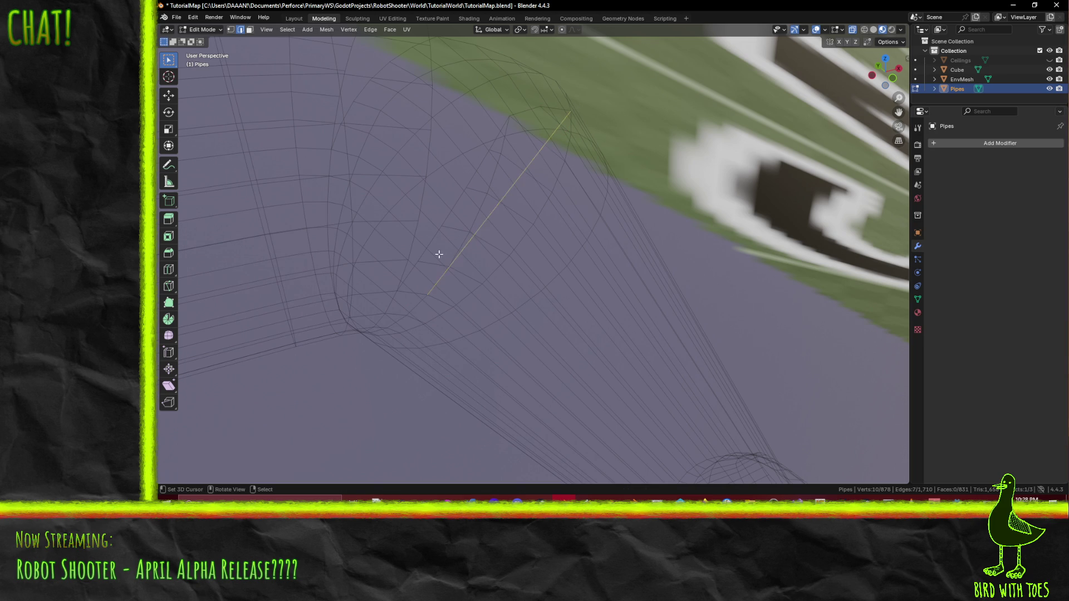
click(476, 209)
middle_drag(456, 257, 470, 242)
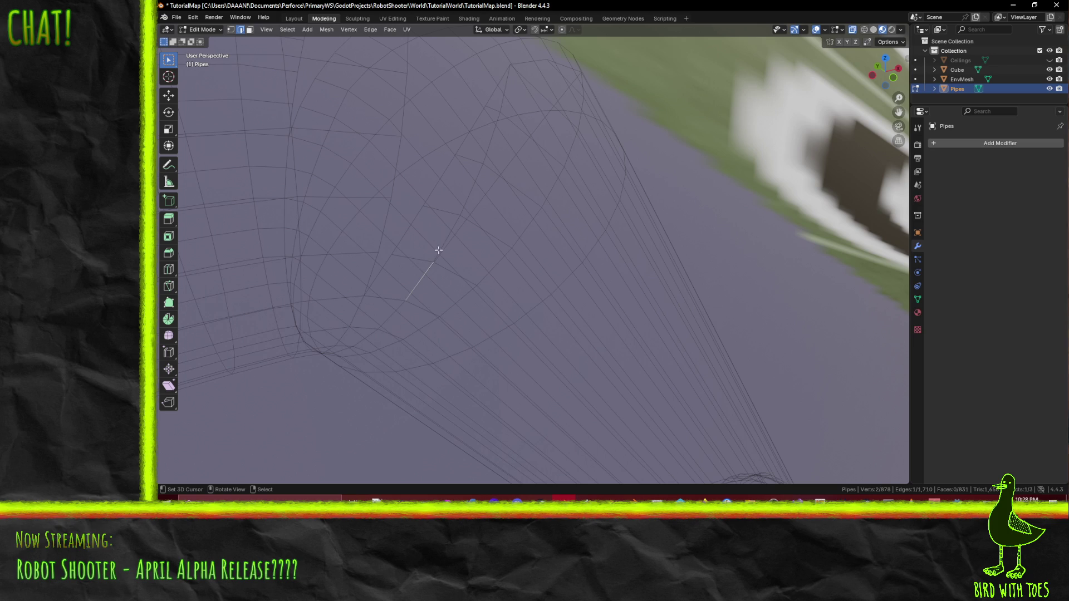
shift+click(470, 190)
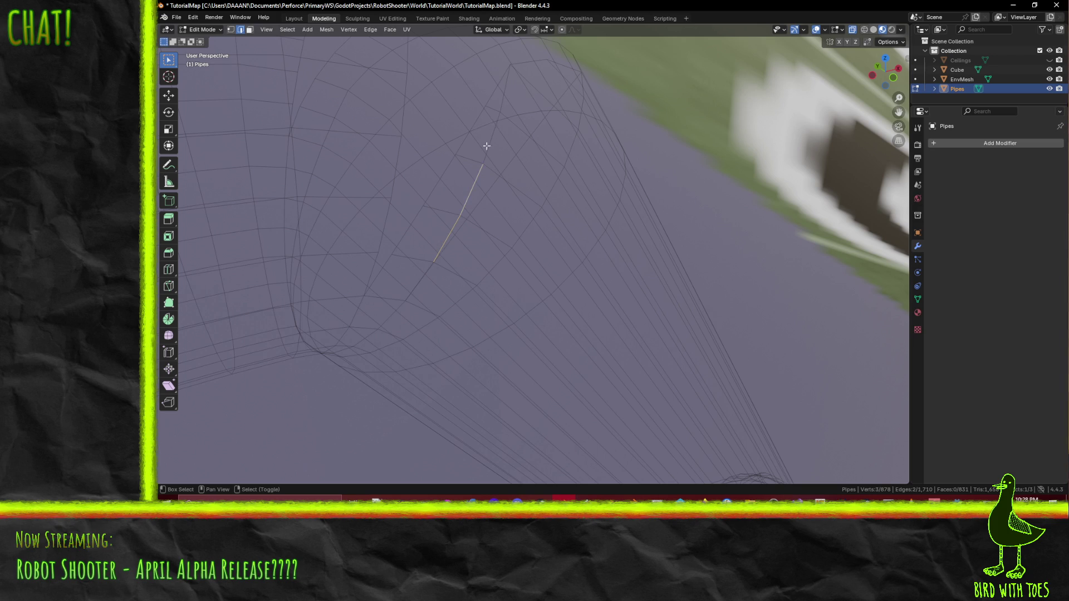
key(x)
key(Escape)
key(x)
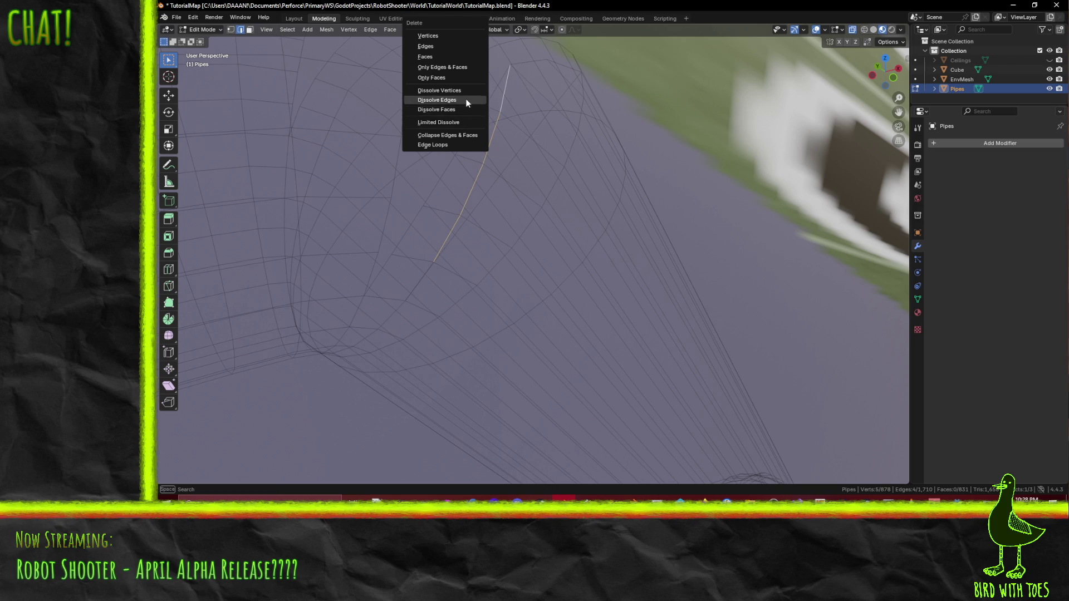
click(466, 103)
Step: Dissolve one more leftover edge on the pipe's end cap
middle_drag(462, 264, 459, 259)
click(453, 261)
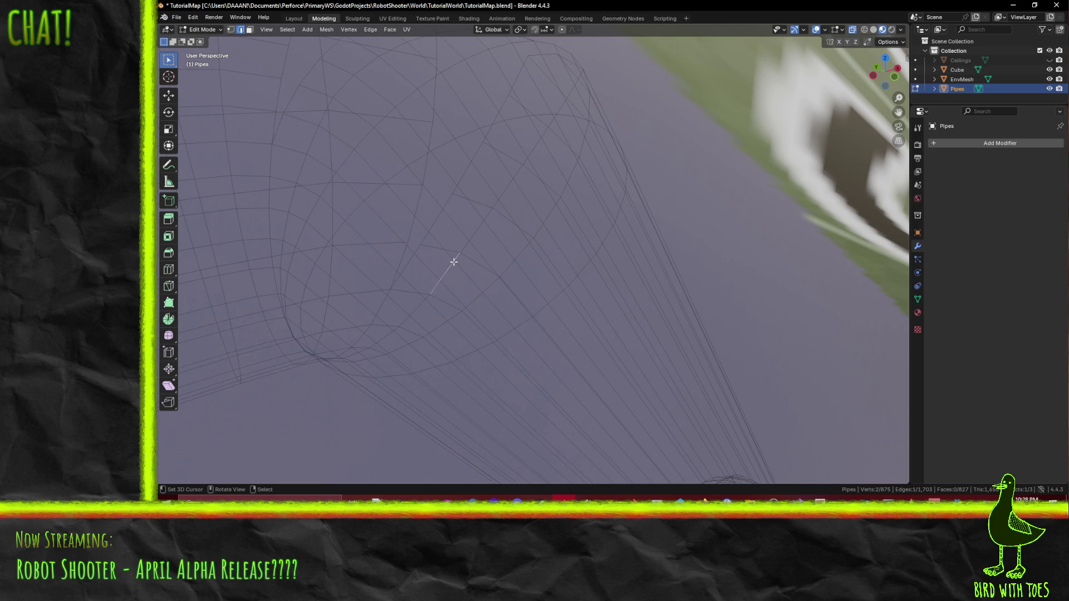
key(x)
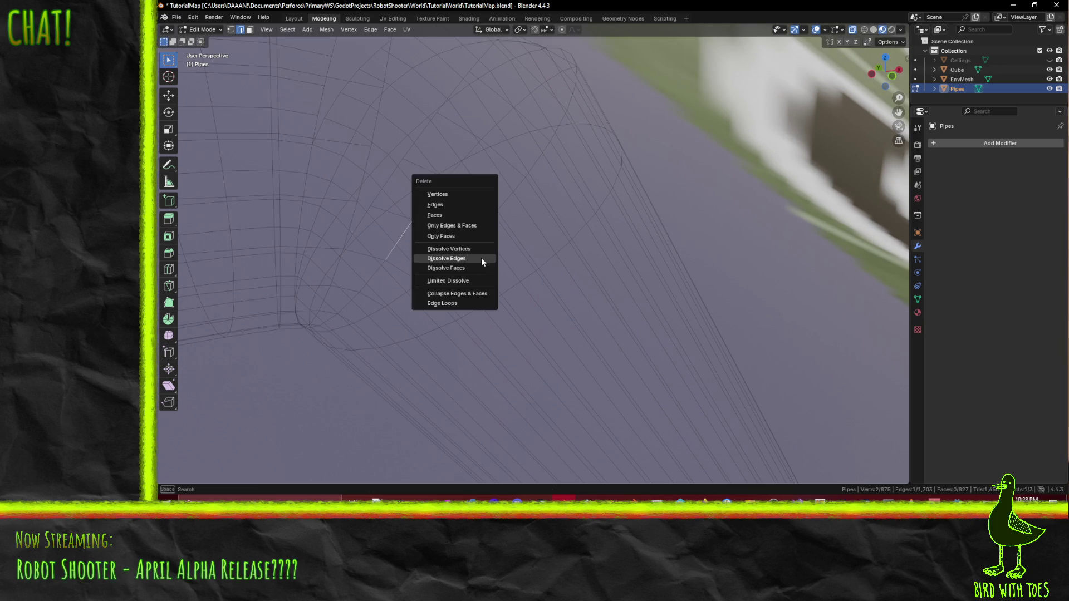
click(480, 258)
Step: Check the cap in Wireframe, then return the pipes to Material Preview shading
key(z)
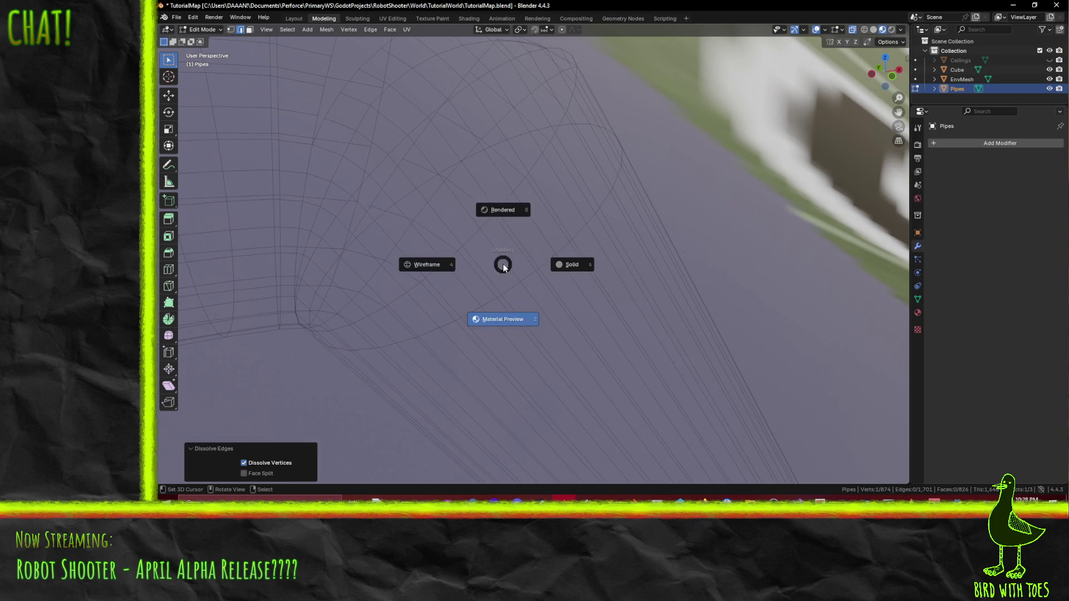
click(426, 259)
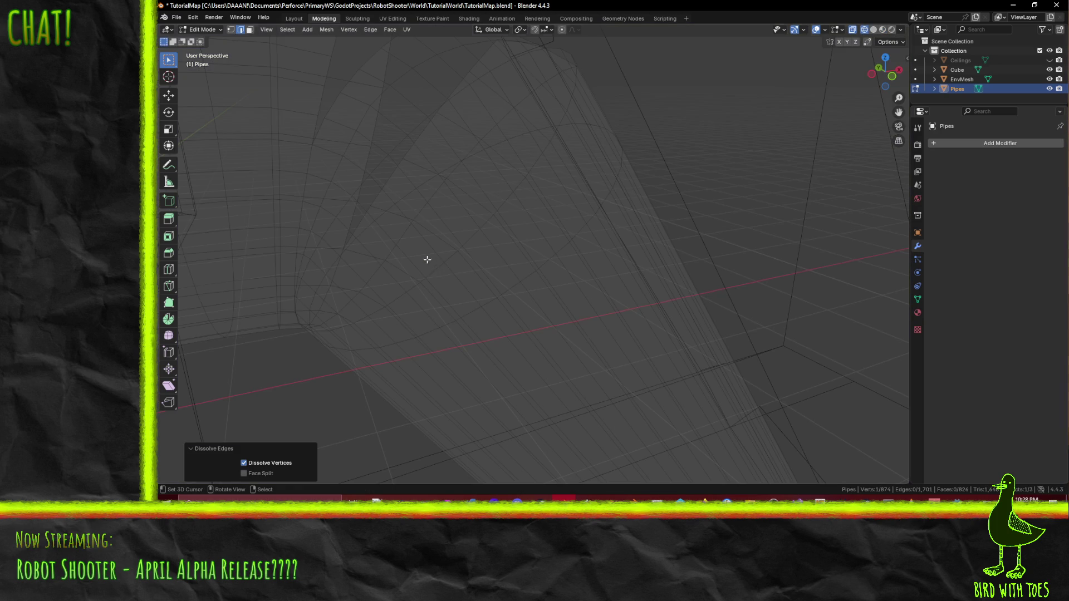
key(z)
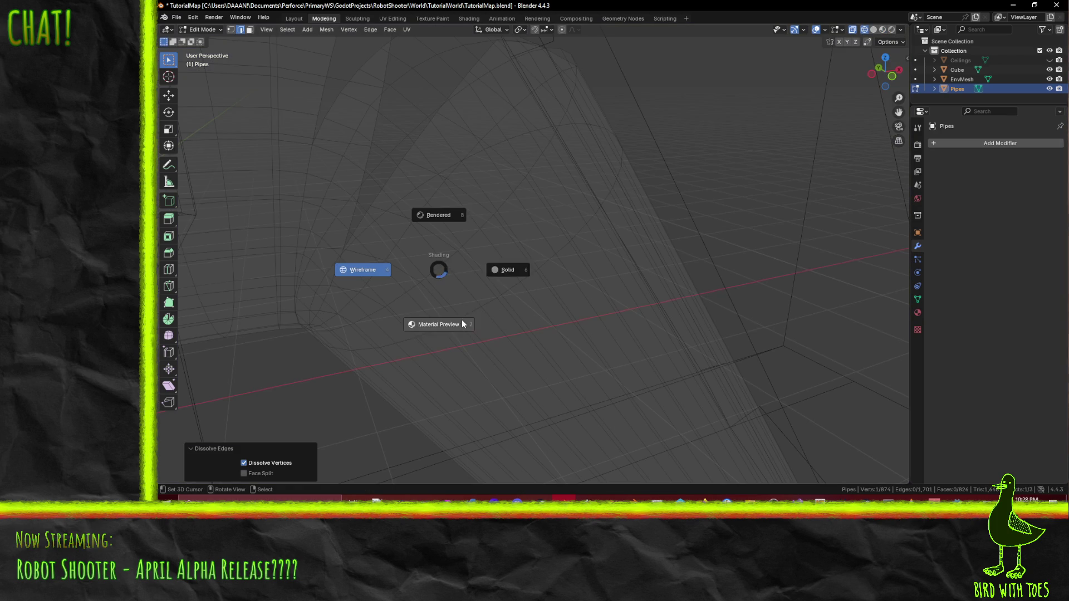
click(445, 280)
mouse_move(434, 255)
middle_down()
mouse_move(446, 282)
mouse_move(601, 273)
mouse_move(522, 303)
middle_up()
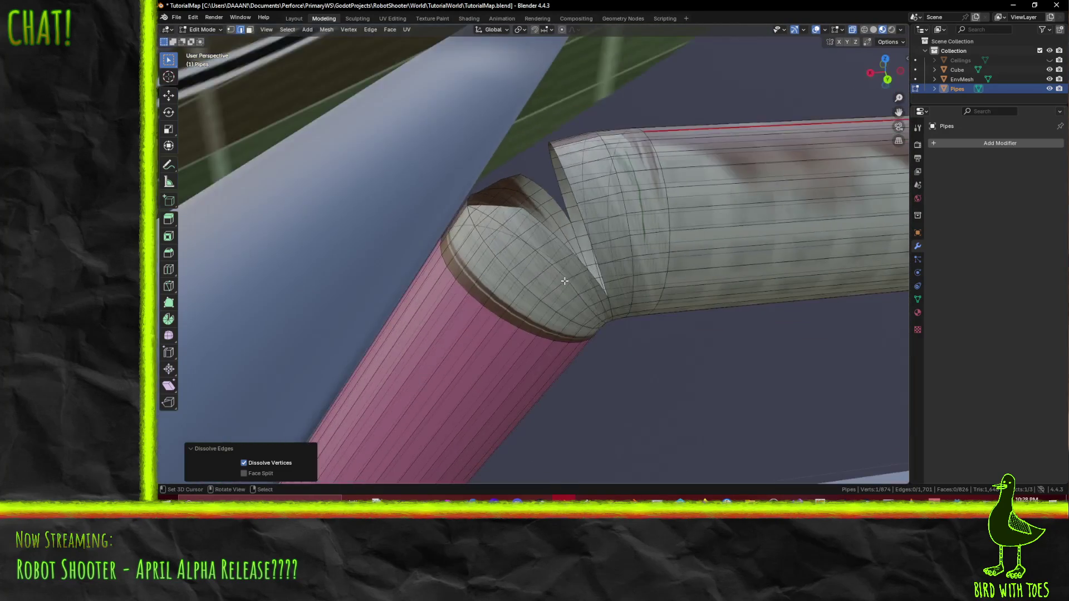
Step: Select the pink pipe's end vertex ring and line up a front view in Wireframe shading
mouse_move(522, 304)
middle_down()
mouse_move(480, 271)
mouse_move(640, 154)
mouse_move(660, 174)
mouse_move(608, 250)
middle_up()
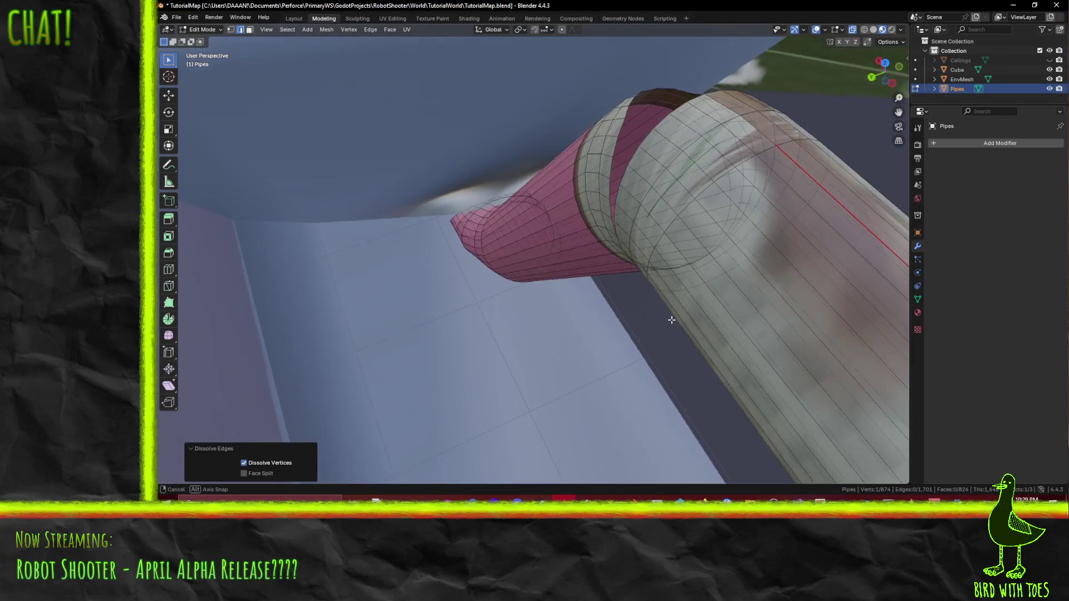
mouse_move(607, 250)
middle_down()
mouse_move(584, 317)
mouse_move(565, 292)
mouse_move(606, 181)
mouse_move(560, 202)
middle_up()
scroll(560, 201, up, 3)
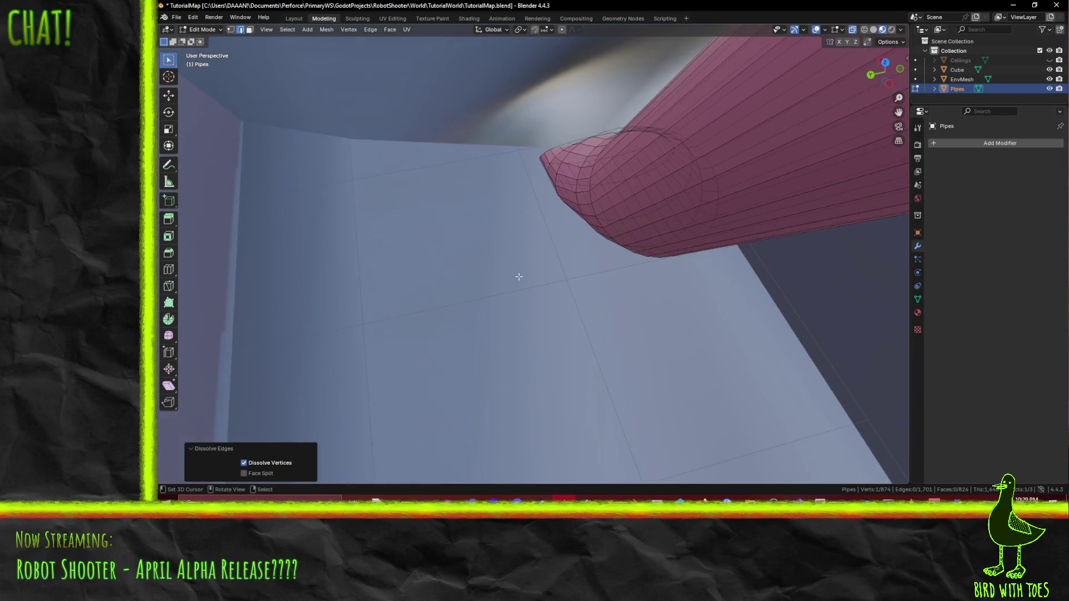
scroll(521, 276, up, 2)
alt+click(447, 197)
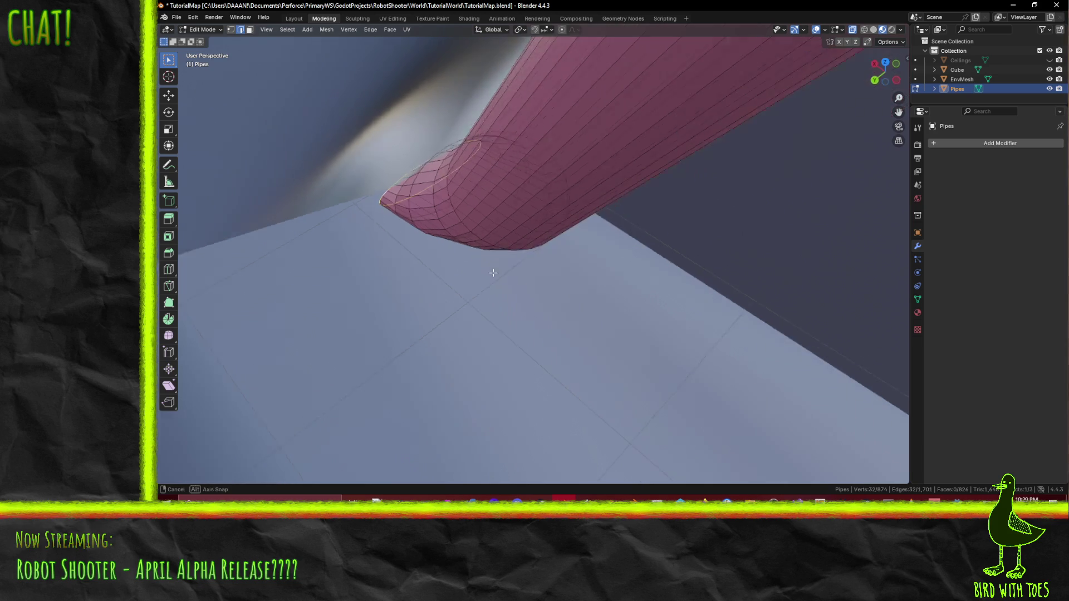
middle_drag(447, 197, 506, 275)
key(KP_1)
key(KP_3)
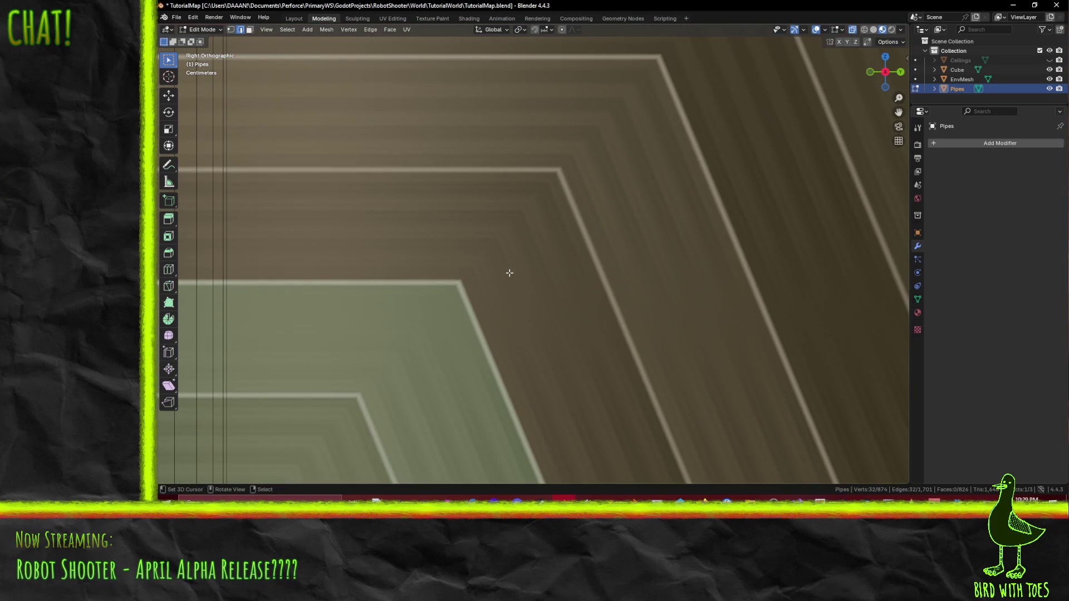
key(KP_1)
scroll(465, 263, down, 5)
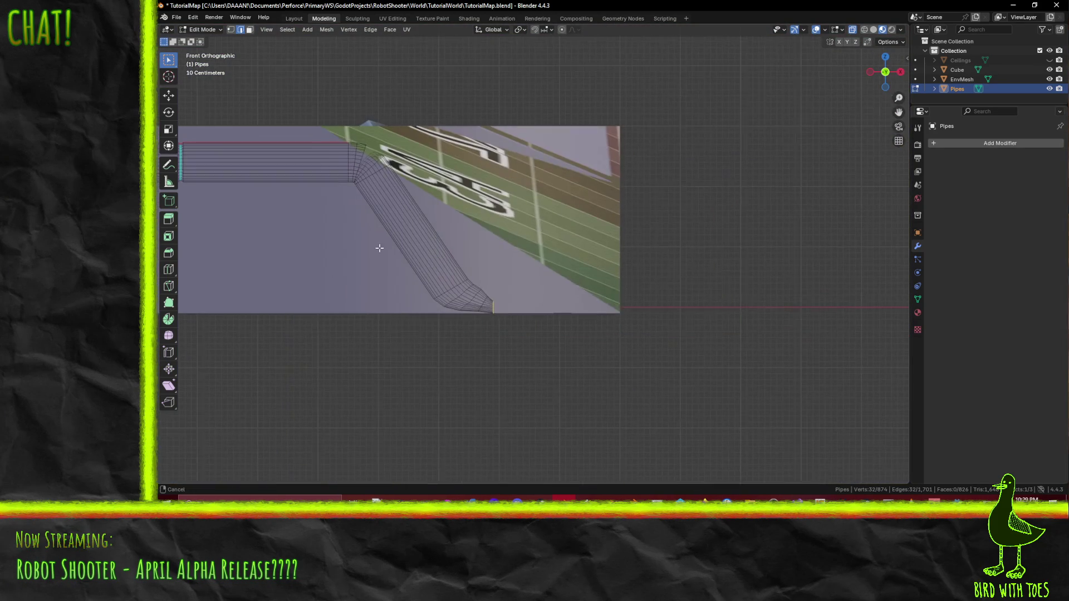
key(z)
click(446, 396)
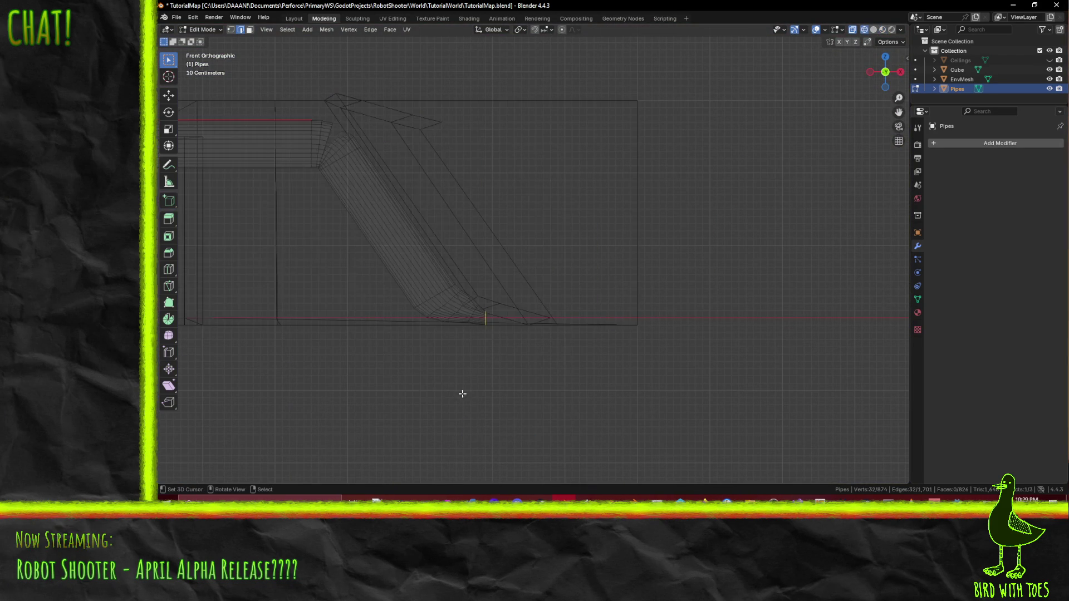
Step: Extrude the end ring sideways along X across the floor, then return to Material Preview
key(e)
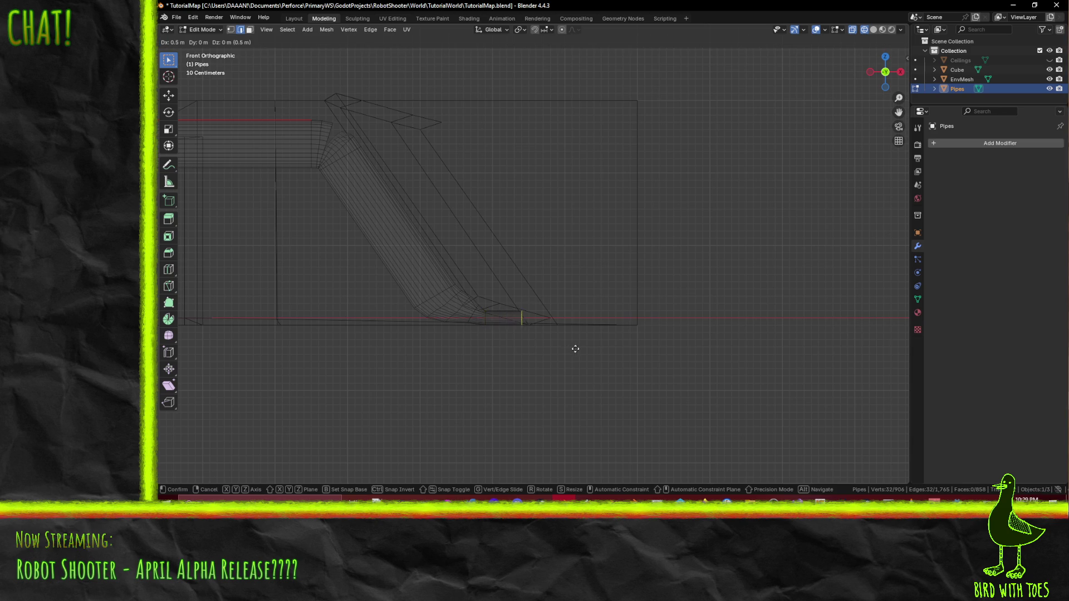
click(600, 349)
middle_drag(600, 349, 537, 345)
key(z)
click(551, 399)
mouse_move(553, 400)
middle_down()
mouse_move(667, 387)
mouse_move(673, 366)
middle_up()
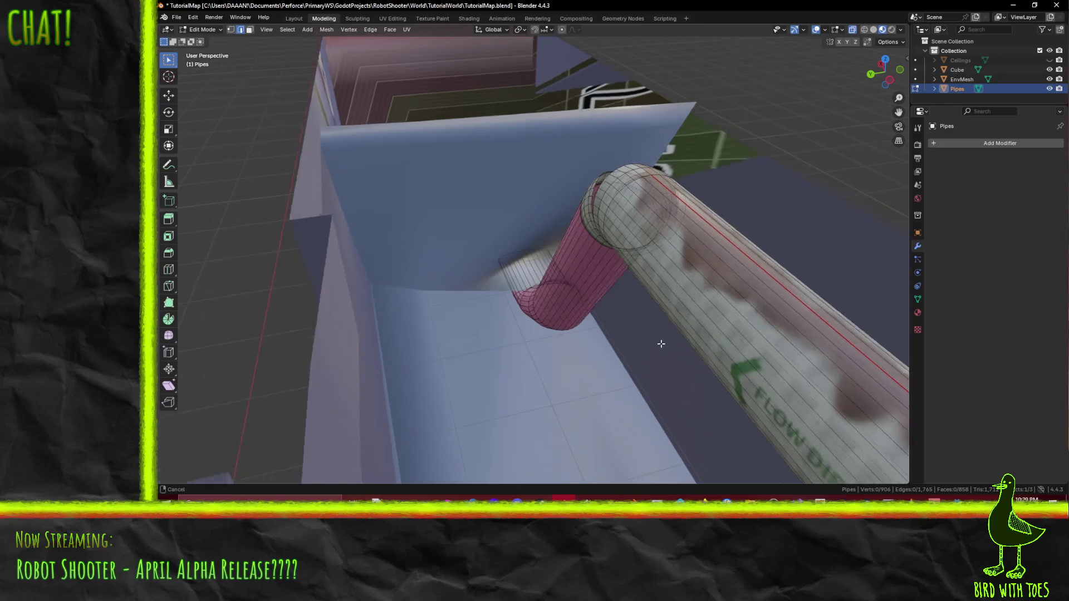
mouse_move(672, 367)
middle_down()
mouse_move(649, 343)
mouse_move(704, 356)
middle_up()
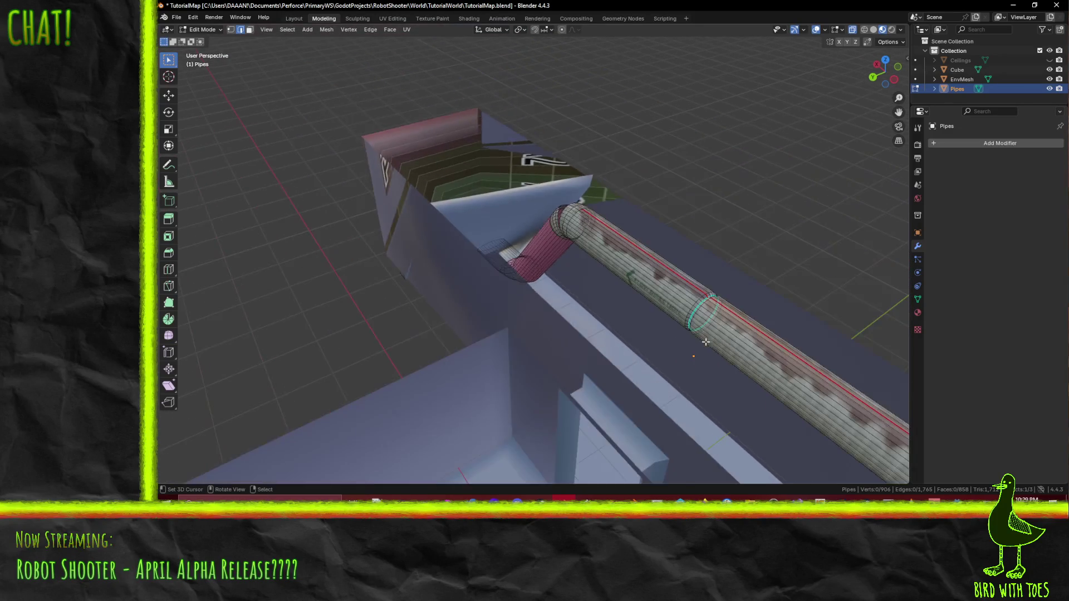
Step: Select the boundary edge loop of the pipe's opening
mouse_move(704, 356)
middle_down()
mouse_move(312, 278)
mouse_move(536, 283)
middle_up()
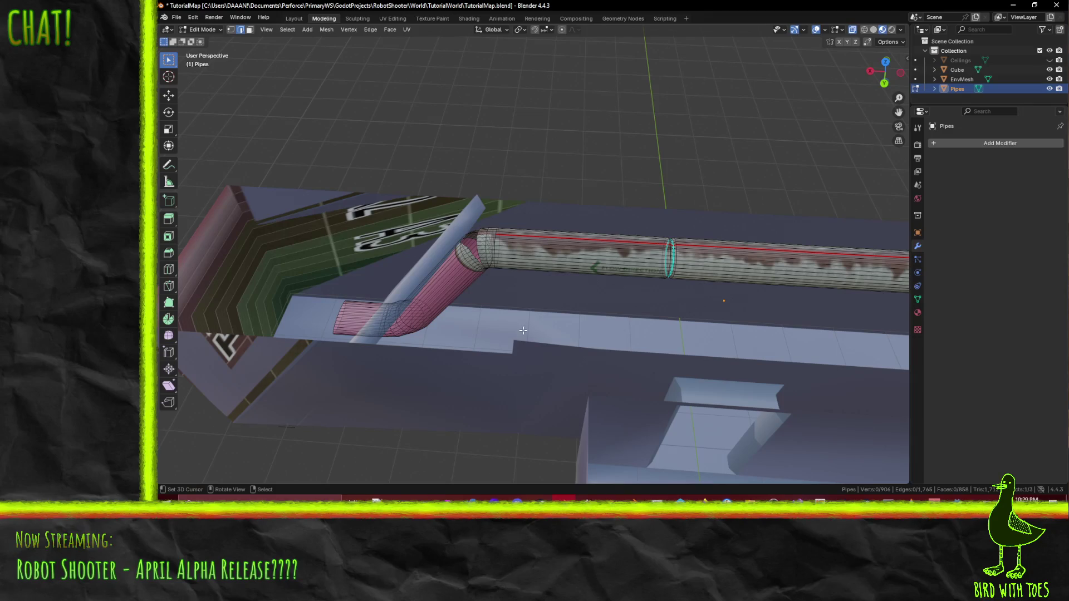
scroll(503, 315, up, 4)
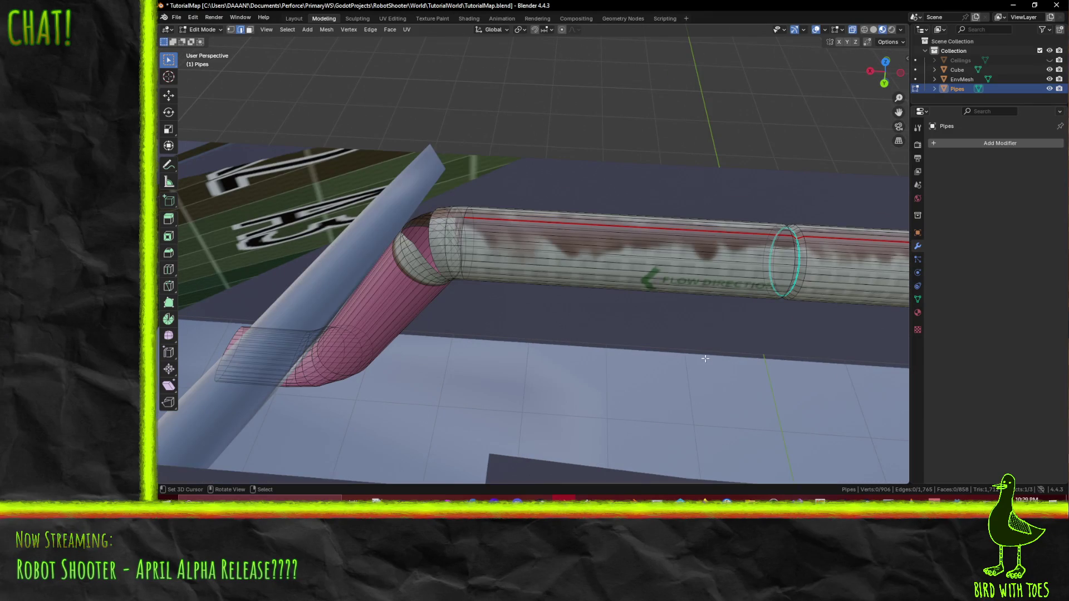
mouse_move(727, 333)
middle_down()
mouse_move(483, 293)
mouse_move(519, 302)
middle_up()
alt+click(536, 261)
alt+click(541, 263)
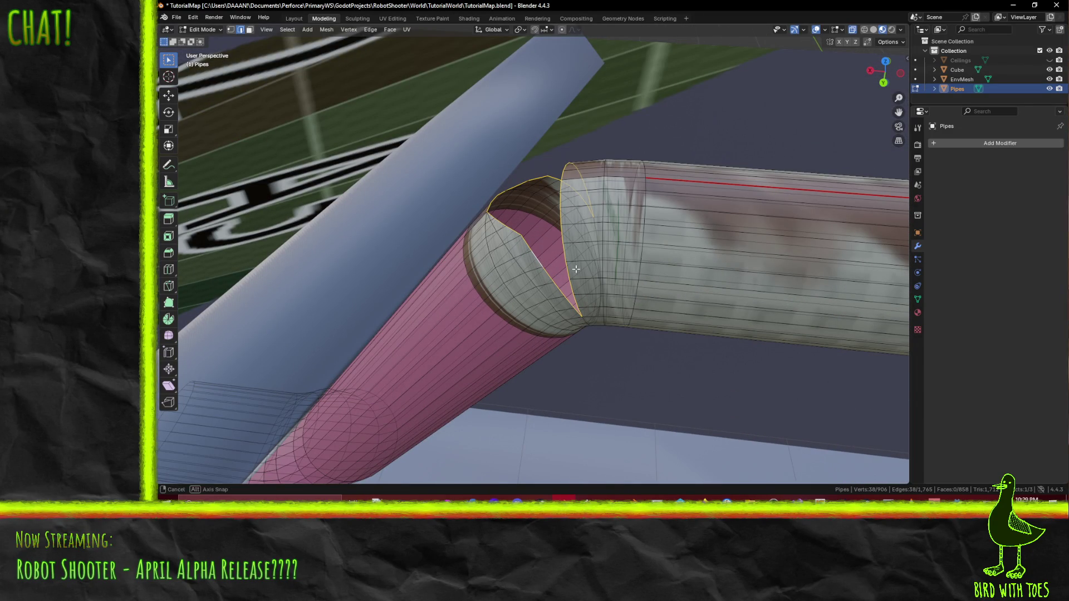
middle_drag(576, 268, 574, 274)
scroll(574, 274, up, 3)
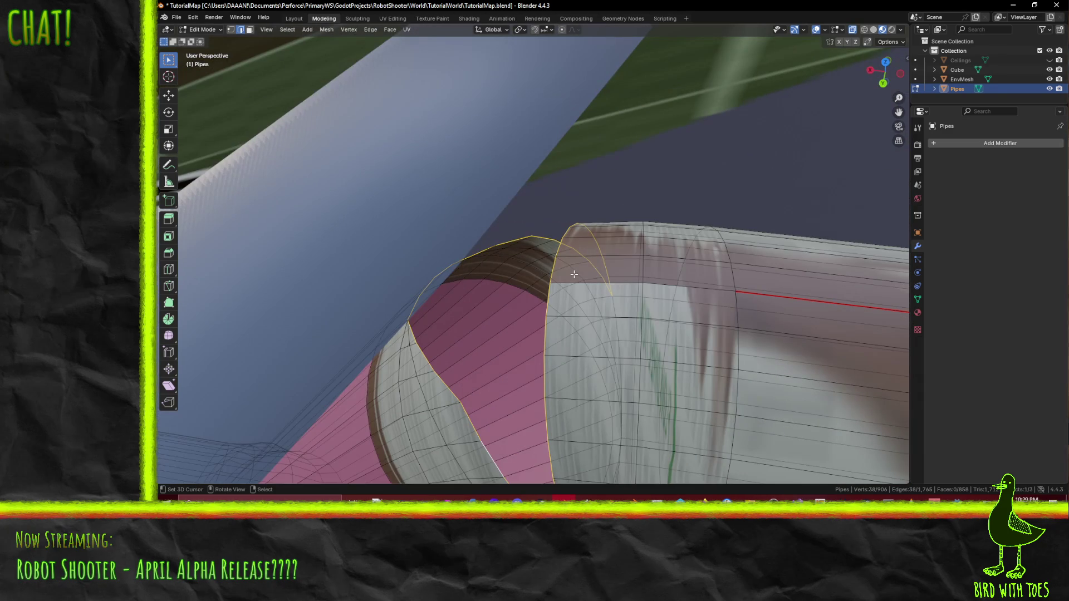
middle_drag(855, 41, 715, 238)
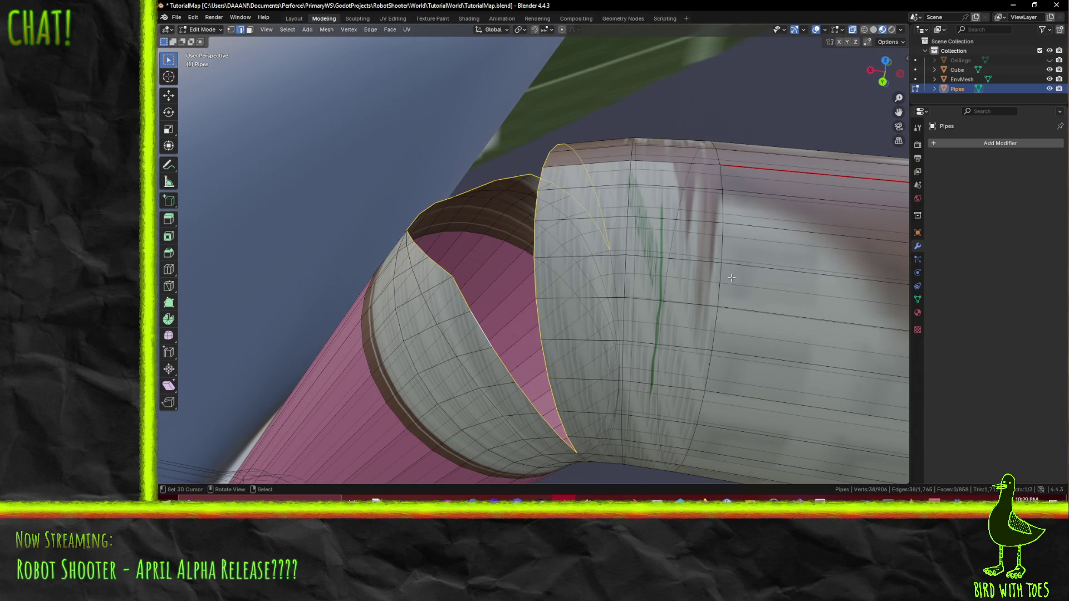
Step: Extrude the opening loop in place and shrink the new ring to 0.8
key(e)
key(Escape)
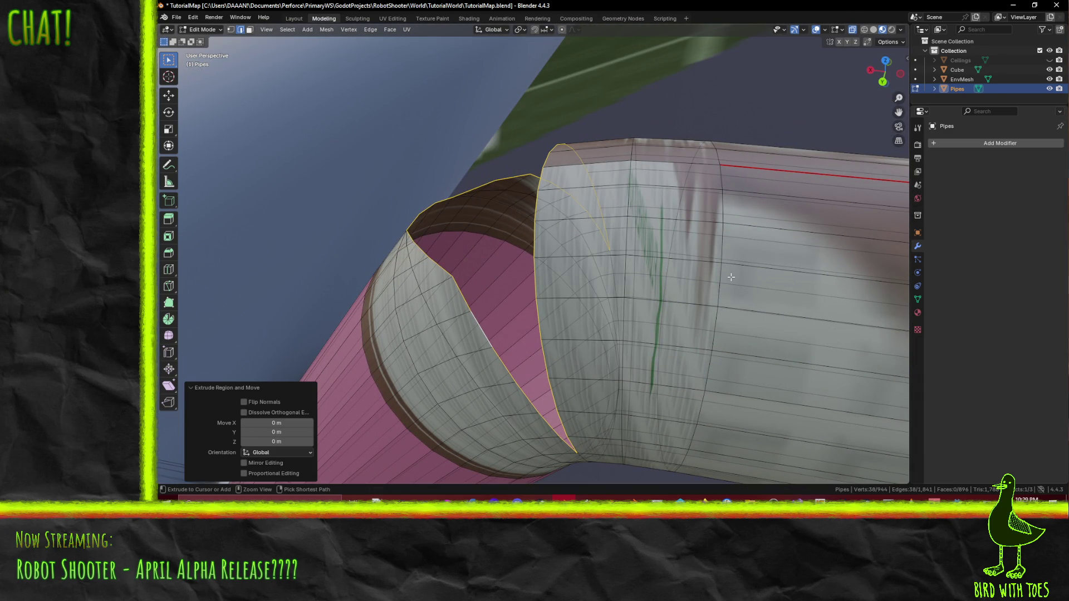
key(s)
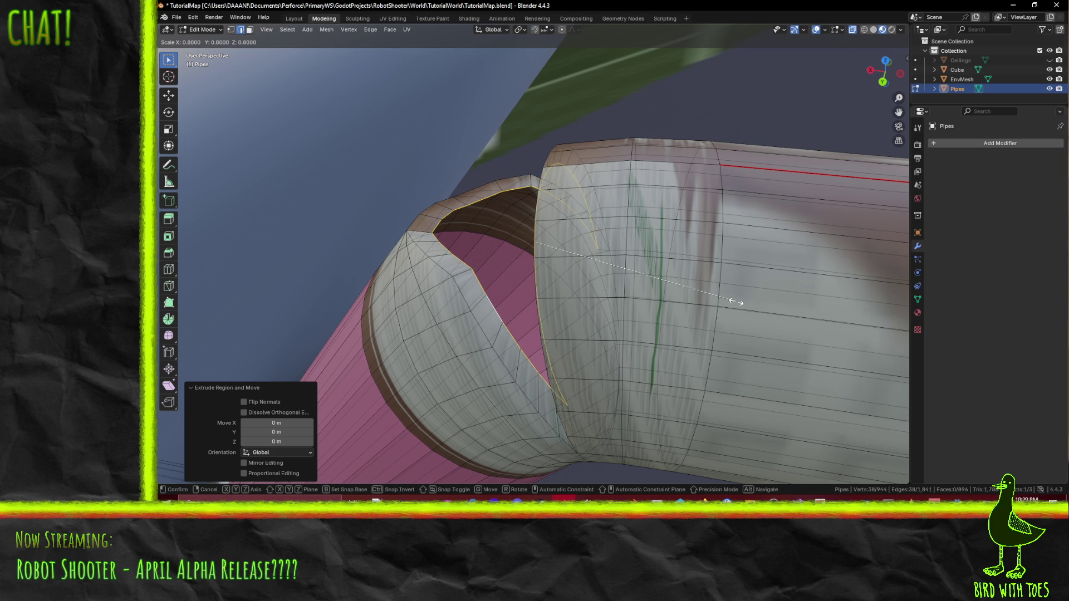
click(735, 302)
middle_drag(734, 303, 703, 311)
middle_drag(853, 314, 701, 289)
scroll(585, 290, down, 2)
scroll(602, 289, down, 3)
scroll(629, 291, down, 2)
Step: Inspect the elbow joint and pick a single edge on it
middle_drag(629, 291, 592, 265)
scroll(610, 276, up, 3)
scroll(605, 271, up, 2)
scroll(639, 279, up, 3)
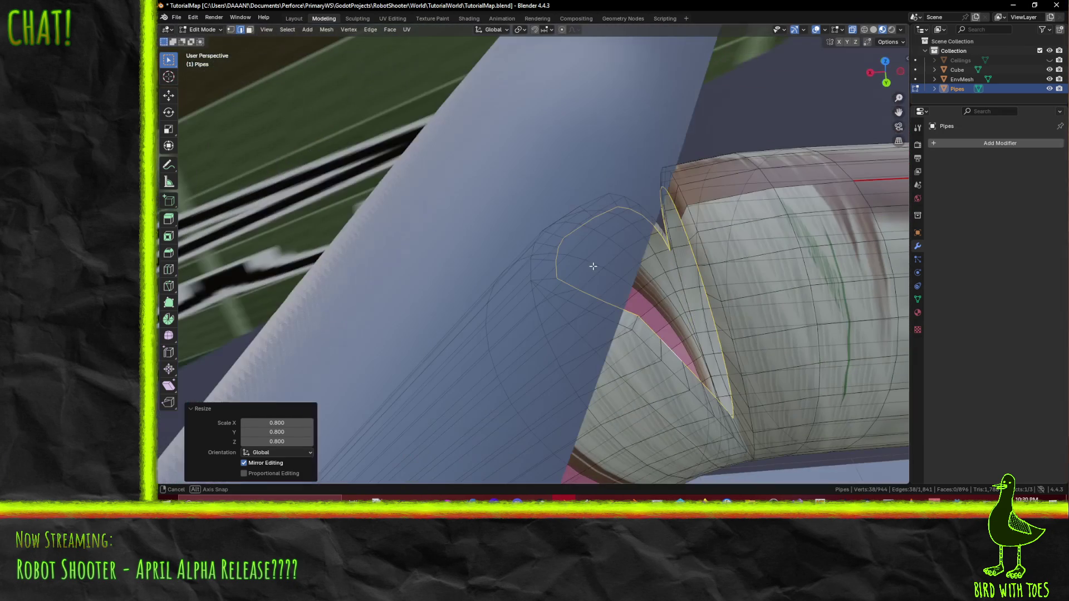
click(728, 393)
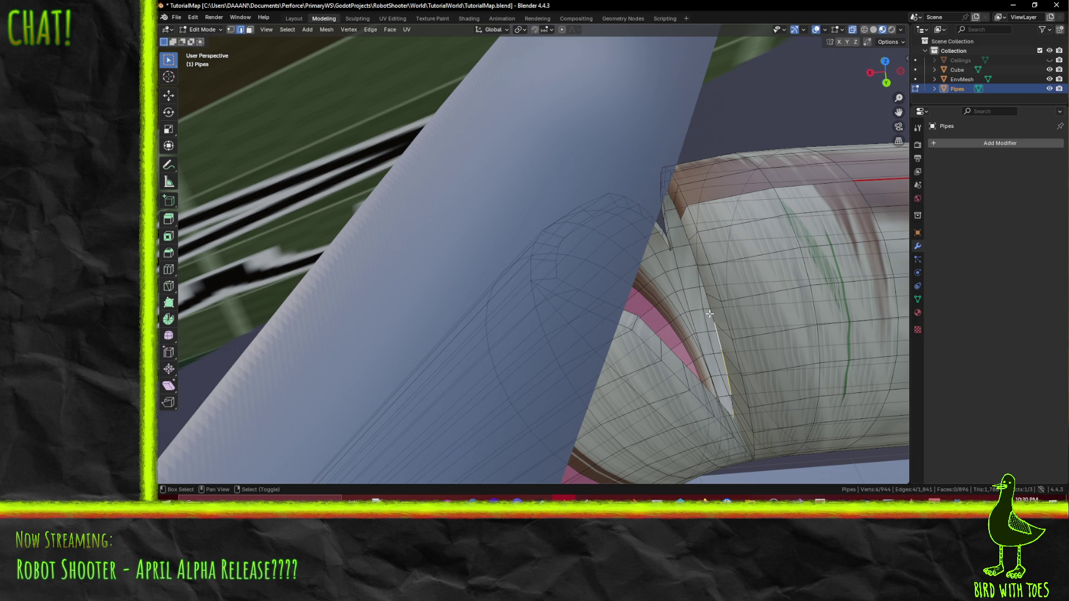
mouse_move(721, 318)
middle_down()
mouse_move(763, 312)
mouse_move(740, 320)
mouse_move(715, 304)
middle_up()
Step: Switch the viewport to Wireframe shading to see through the pipes
middle_drag(716, 306, 707, 304)
key(z)
click(622, 304)
mouse_move(639, 297)
middle_down()
mouse_move(629, 306)
mouse_move(709, 357)
mouse_move(760, 314)
mouse_move(584, 331)
mouse_move(623, 335)
mouse_move(568, 344)
mouse_move(565, 312)
mouse_move(654, 310)
mouse_move(570, 263)
mouse_move(635, 289)
mouse_move(648, 306)
mouse_move(651, 296)
mouse_move(627, 279)
mouse_move(628, 293)
mouse_move(601, 298)
mouse_move(728, 250)
mouse_move(675, 259)
mouse_move(683, 239)
middle_up()
scroll(683, 239, up, 2)
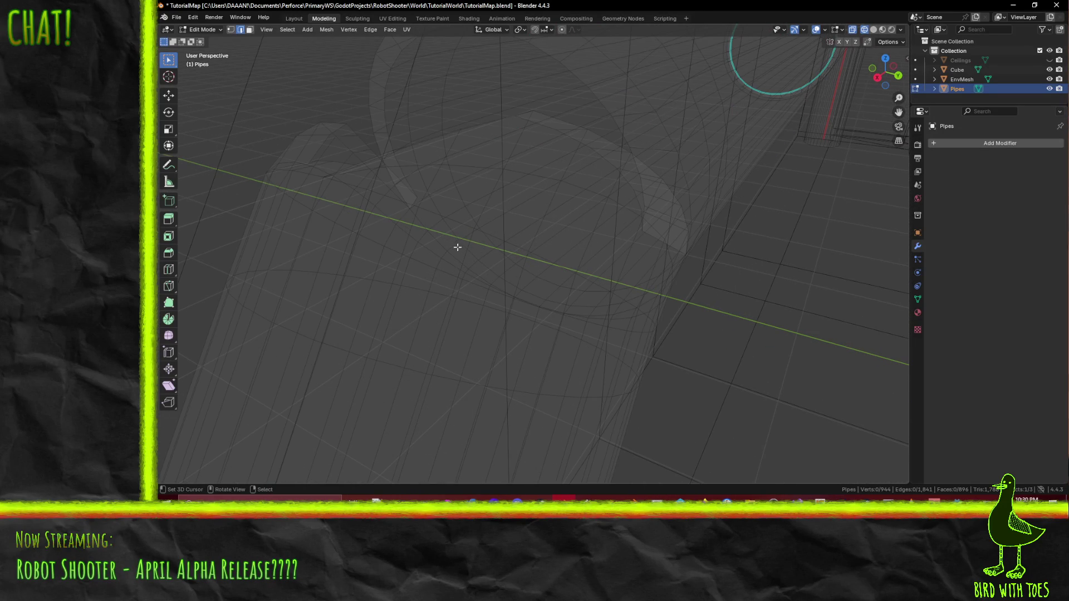
Step: Build a selection of the curved edge run beneath the top ring with Shift-clicks and a box select
middle_drag(459, 247, 463, 267)
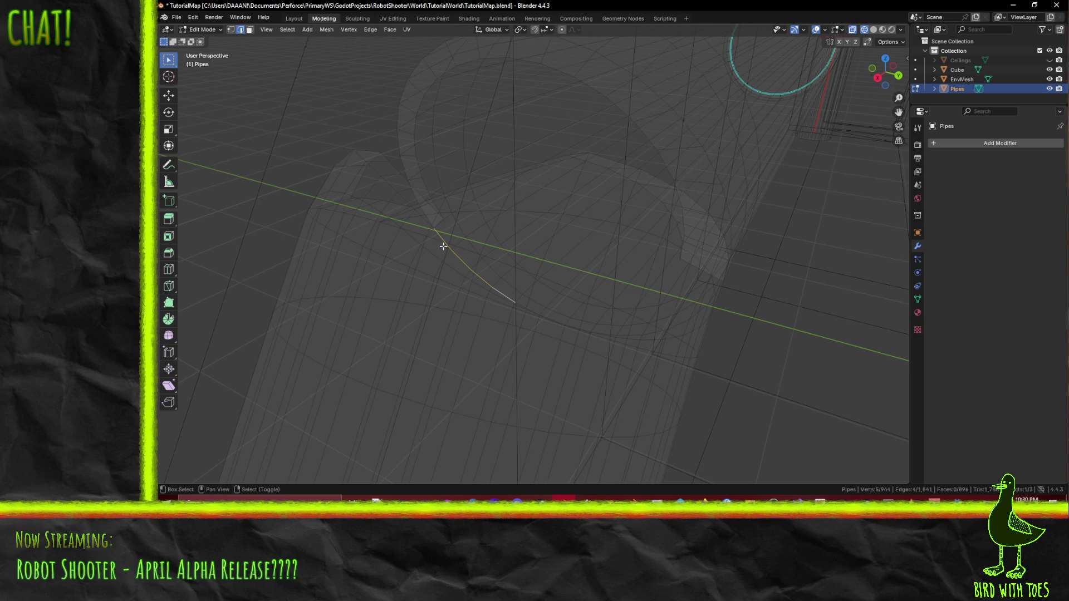
shift+click(468, 253)
middle_drag(600, 334, 606, 310)
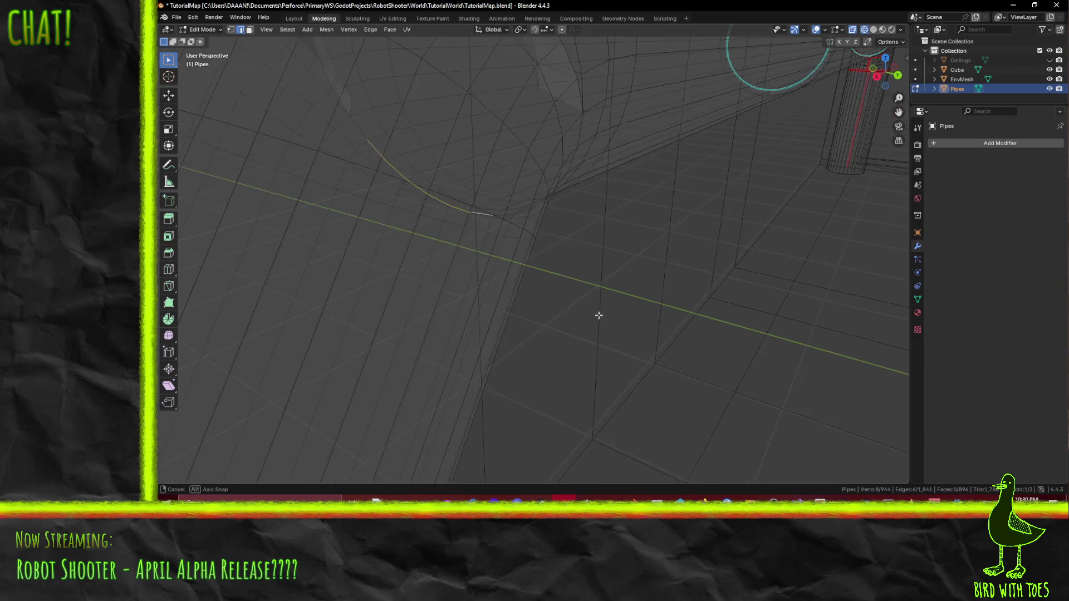
scroll(605, 310, up, 2)
scroll(589, 298, up, 2)
scroll(551, 259, up, 3)
shift+click(544, 242)
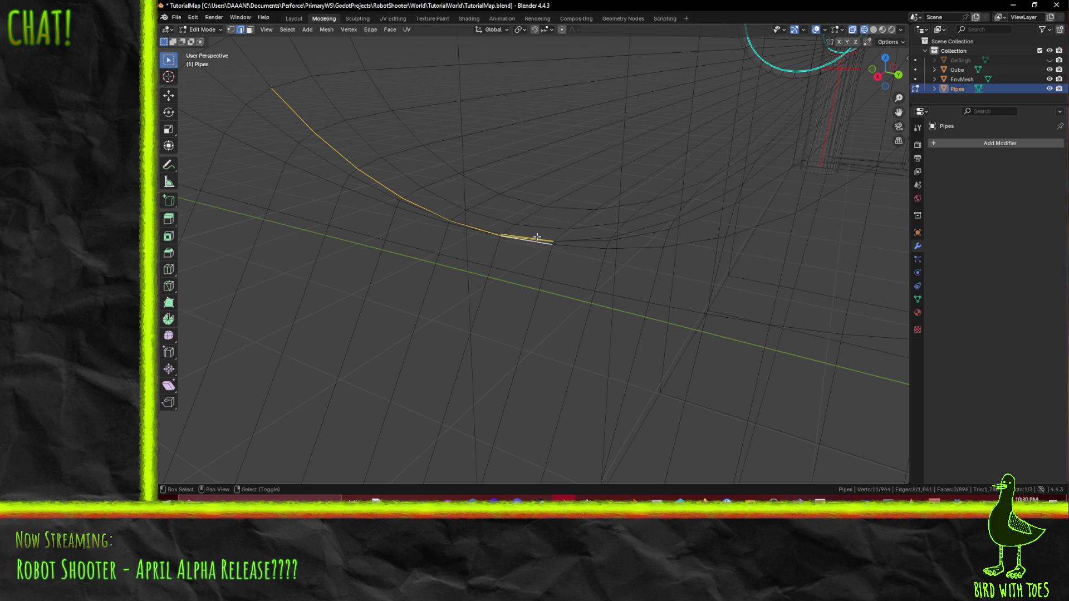
key(b)
drag(527, 224, 554, 241)
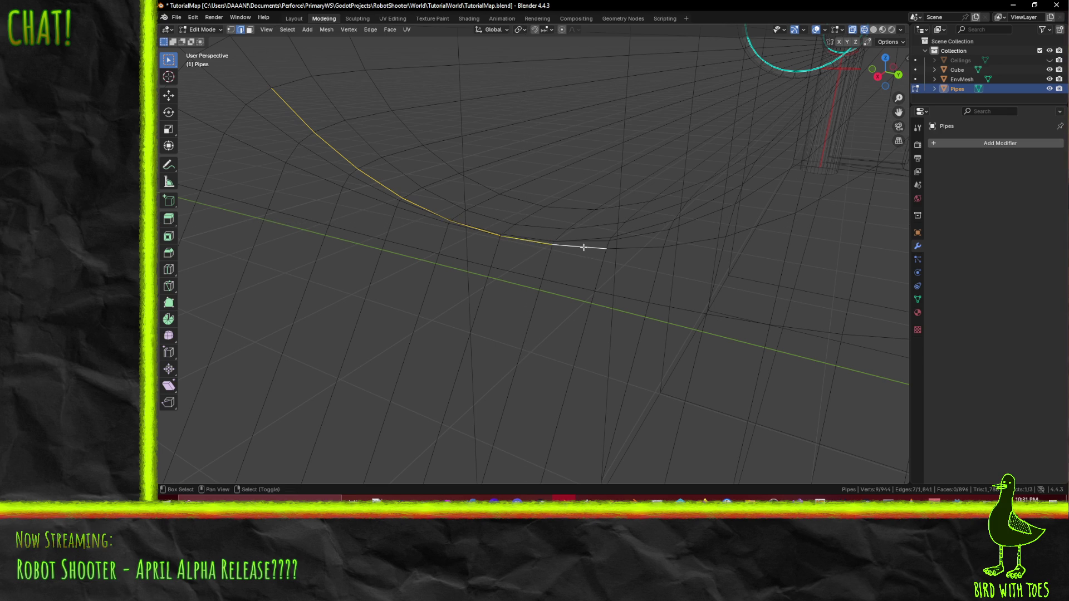
shift+click(758, 222)
Step: Tidy the curve selection's ends, dropping an extra vertex and adding the missing one
middle_drag(758, 222, 670, 231)
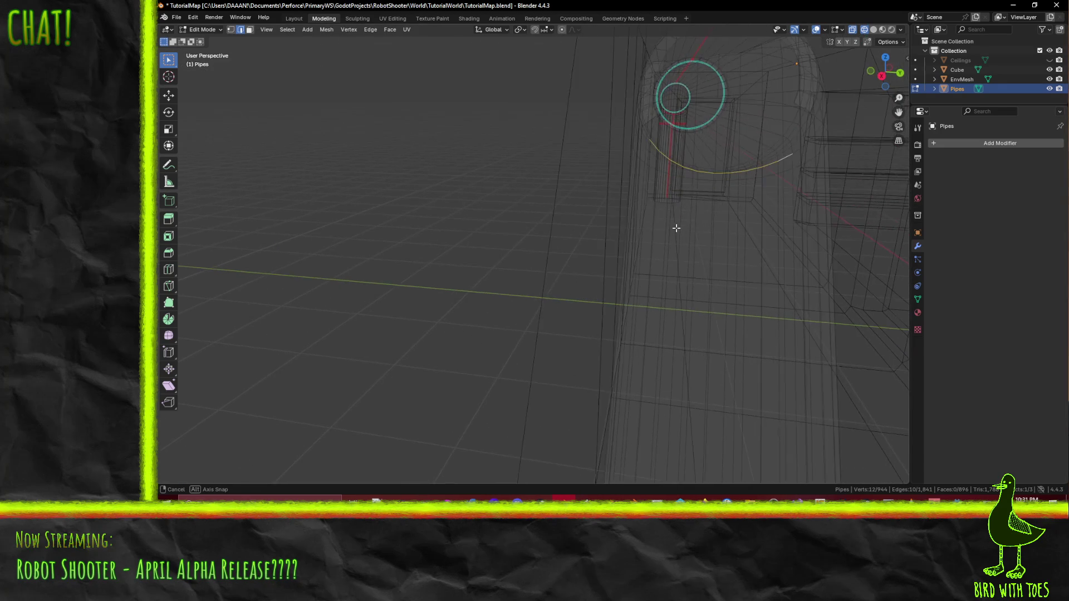
mouse_move(670, 231)
middle_down()
mouse_move(732, 279)
mouse_move(653, 232)
mouse_move(702, 313)
middle_up()
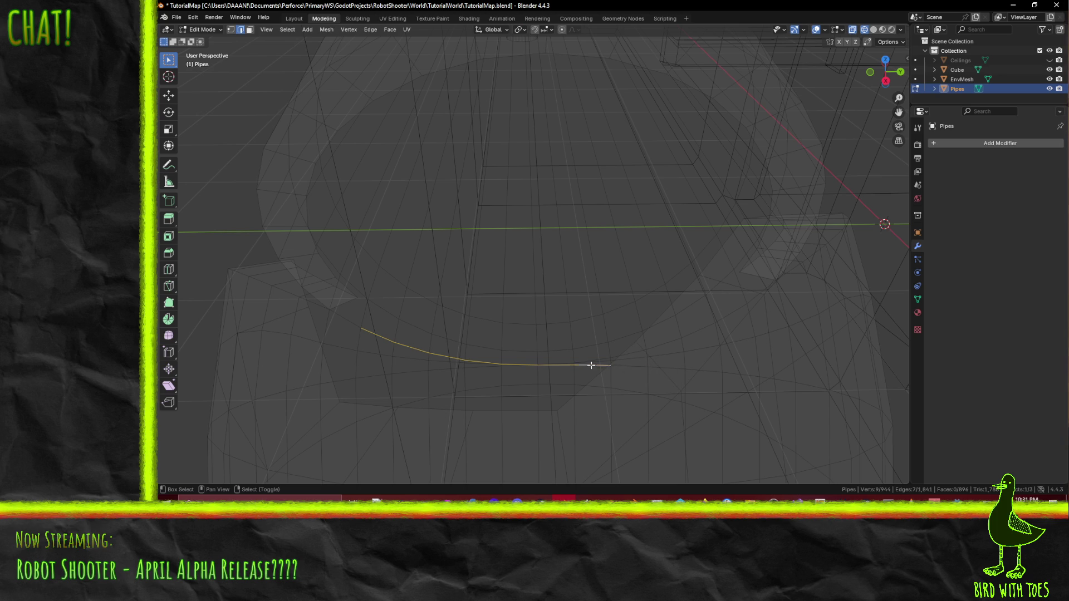
mouse_move(575, 367)
middle_down()
mouse_move(744, 342)
mouse_move(593, 333)
middle_up()
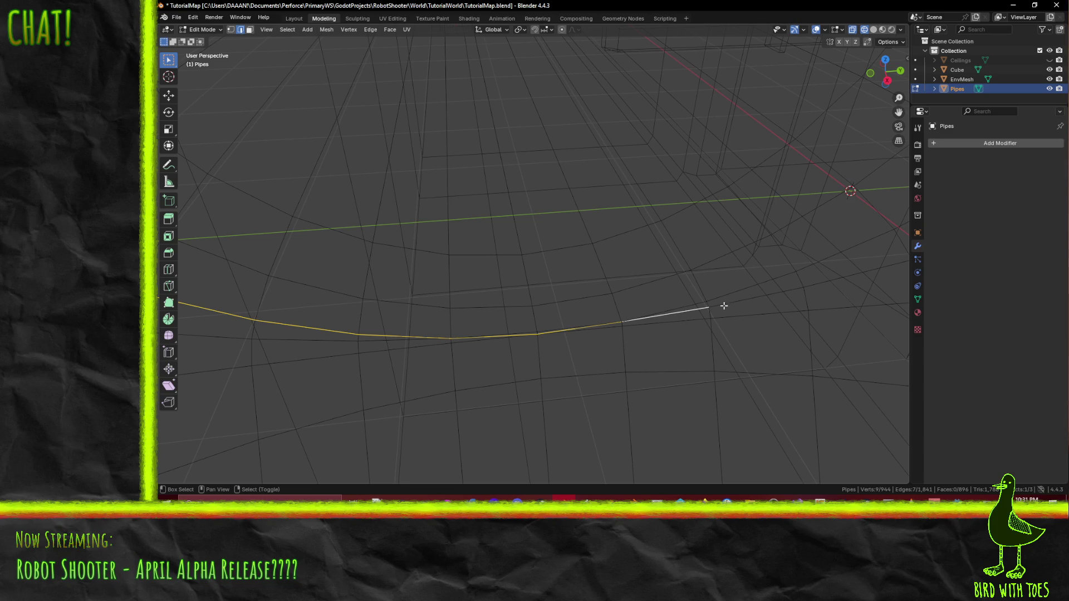
middle_drag(724, 305, 550, 273)
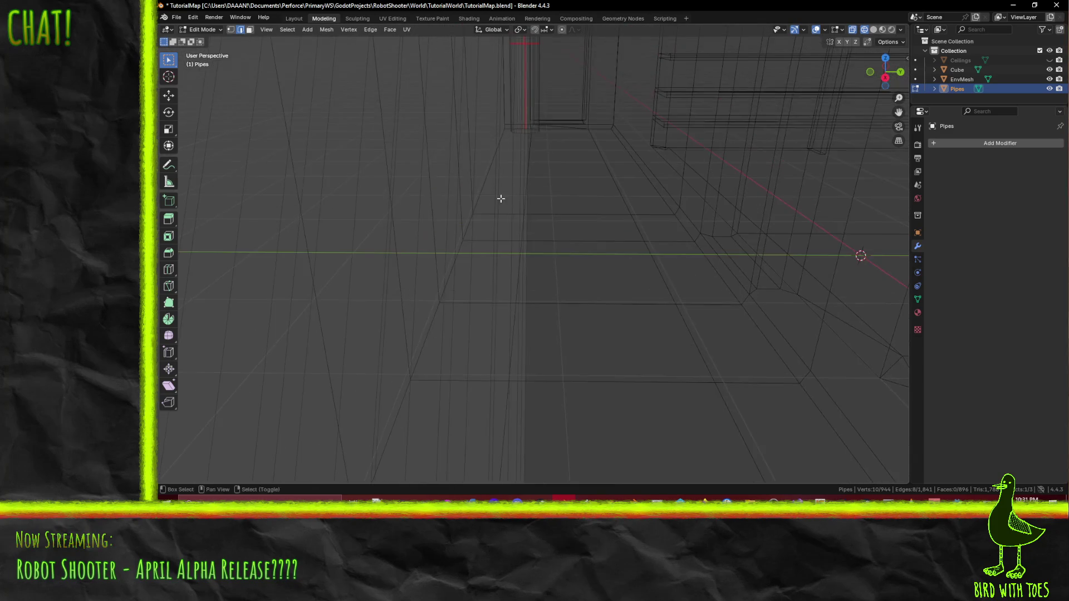
scroll(698, 296, up, 3)
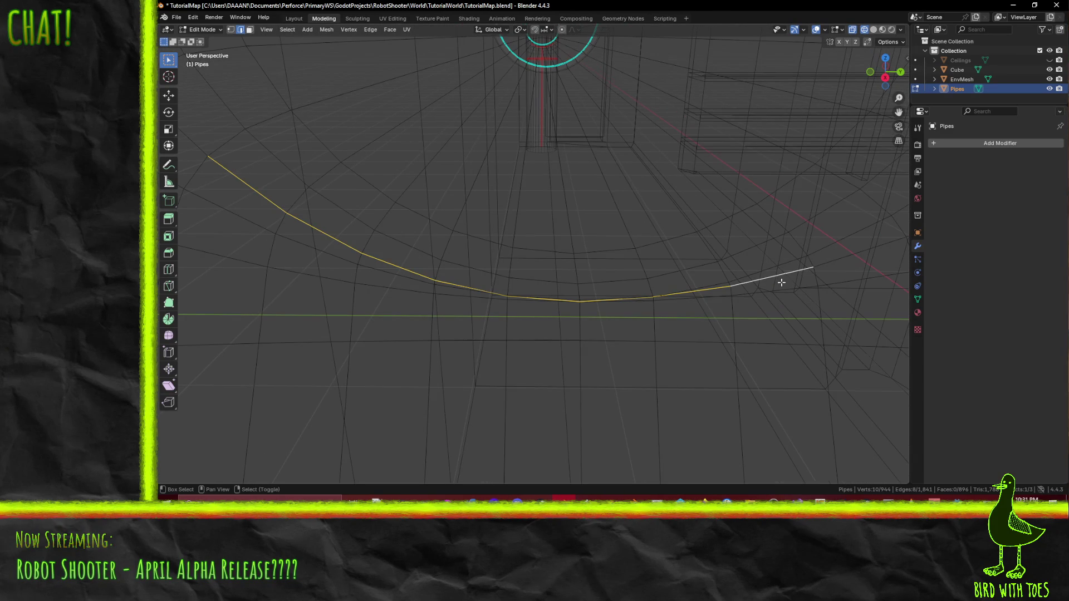
shift+click(718, 289)
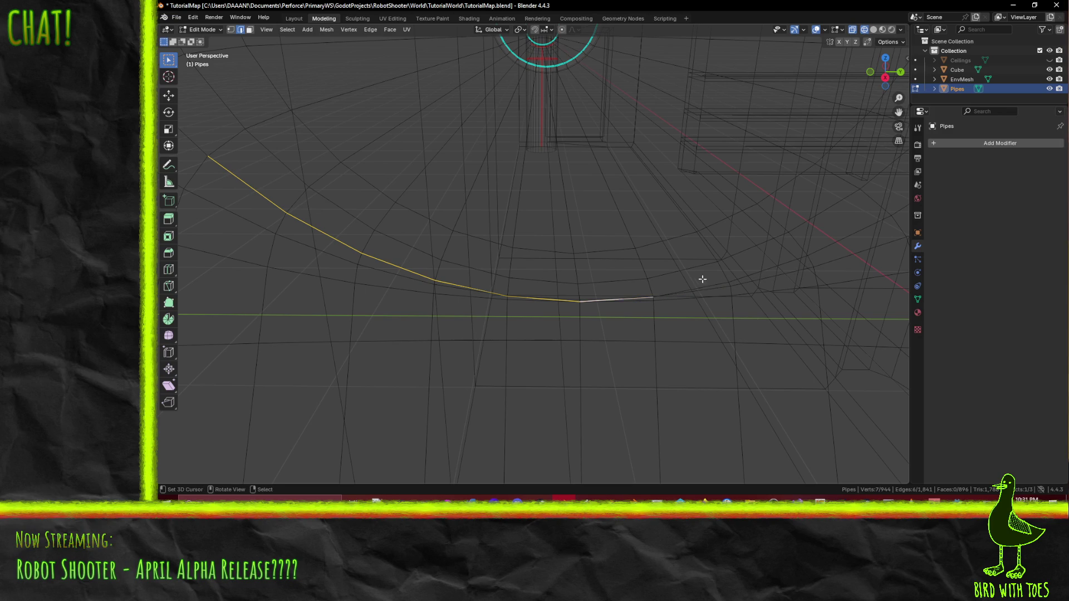
key(e)
click(828, 239)
scroll(811, 243, down, 4)
middle_drag(663, 245, 659, 253)
middle_drag(712, 294, 676, 267)
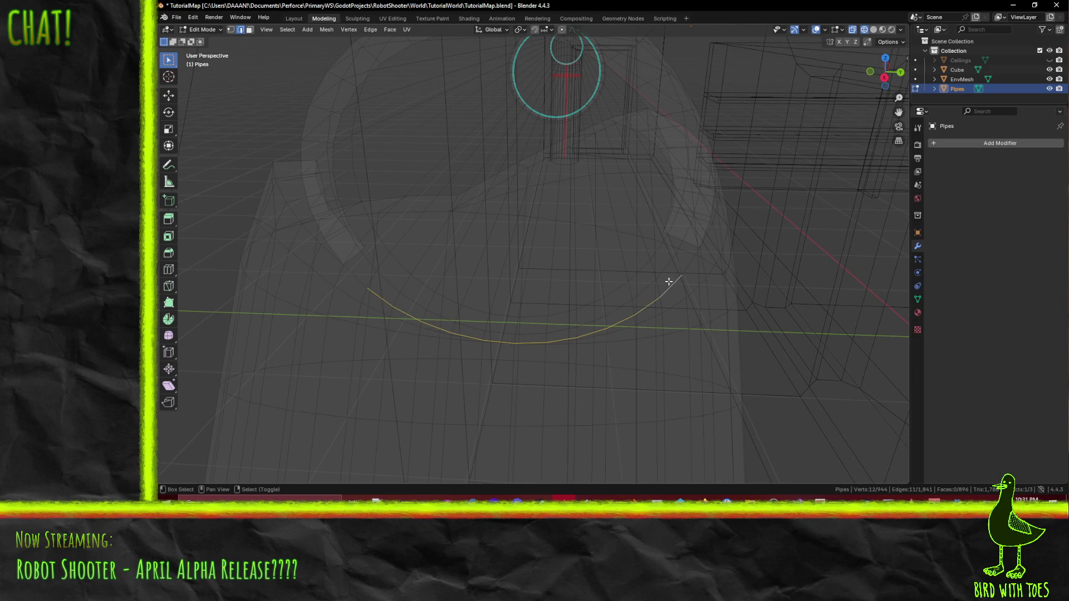
middle_drag(730, 326, 707, 286)
Step: From the right view, duplicate the edge arc in place and scale the copy to 90%
key(KP_3)
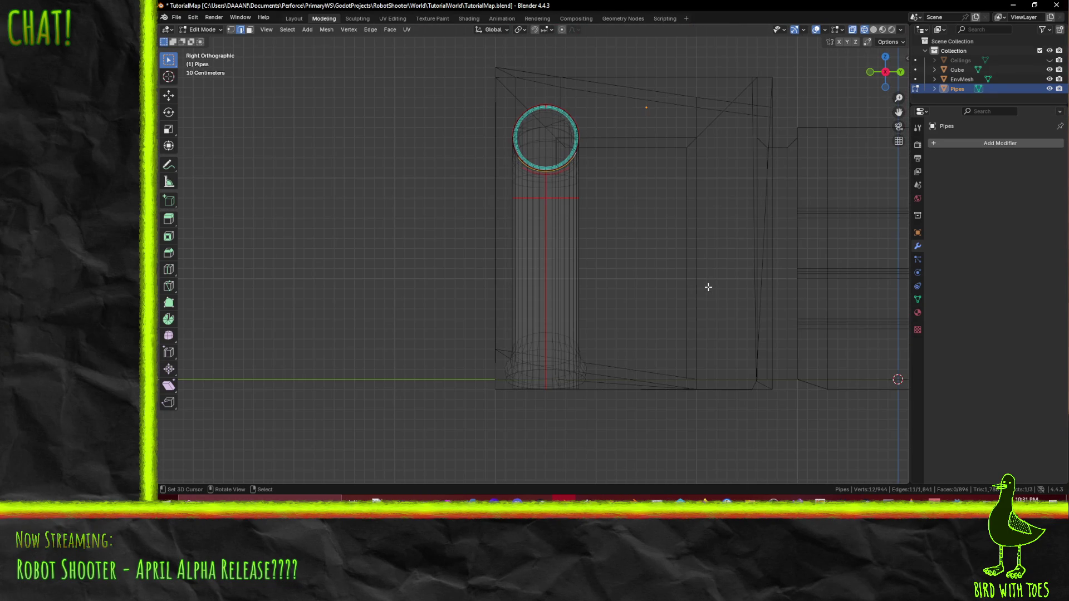
scroll(708, 286, up, 2)
scroll(706, 286, up, 3)
shift+middle_drag(637, 175, 620, 345)
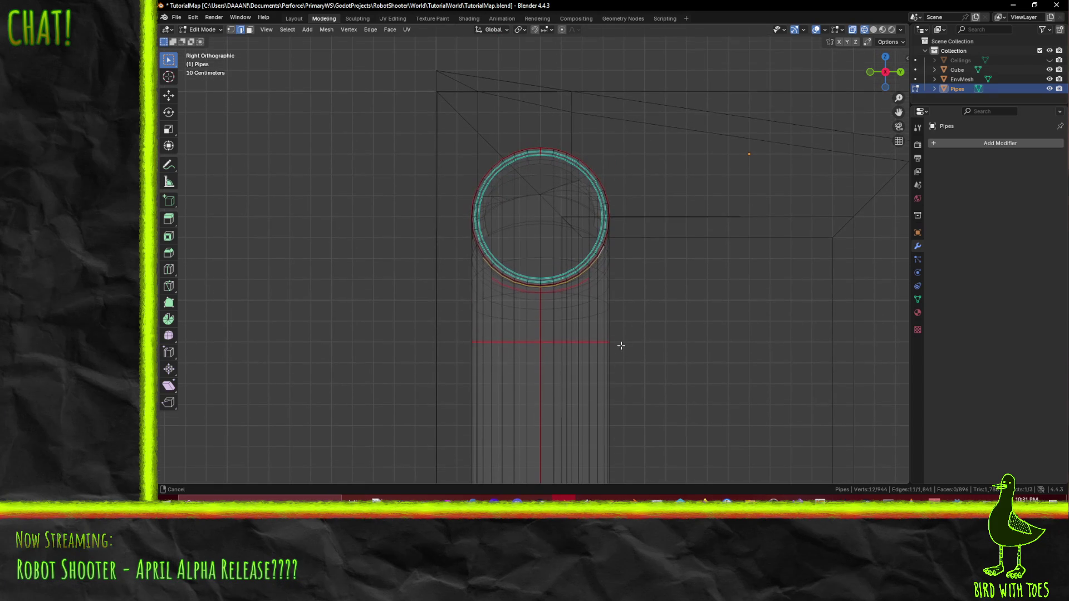
key(g)
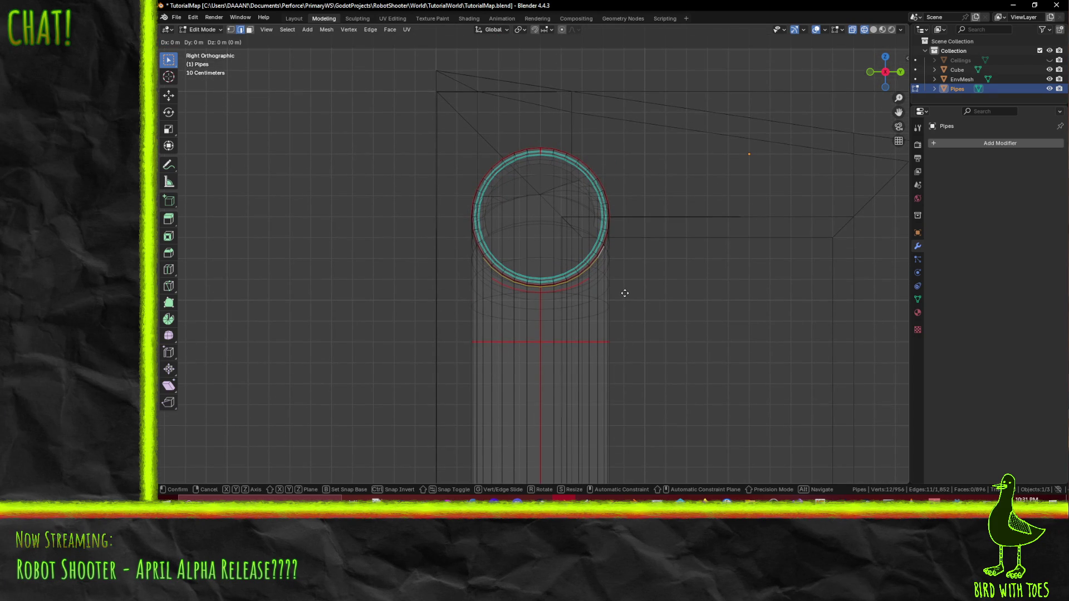
right_click(625, 293)
scroll(616, 298, up, 2)
key(s)
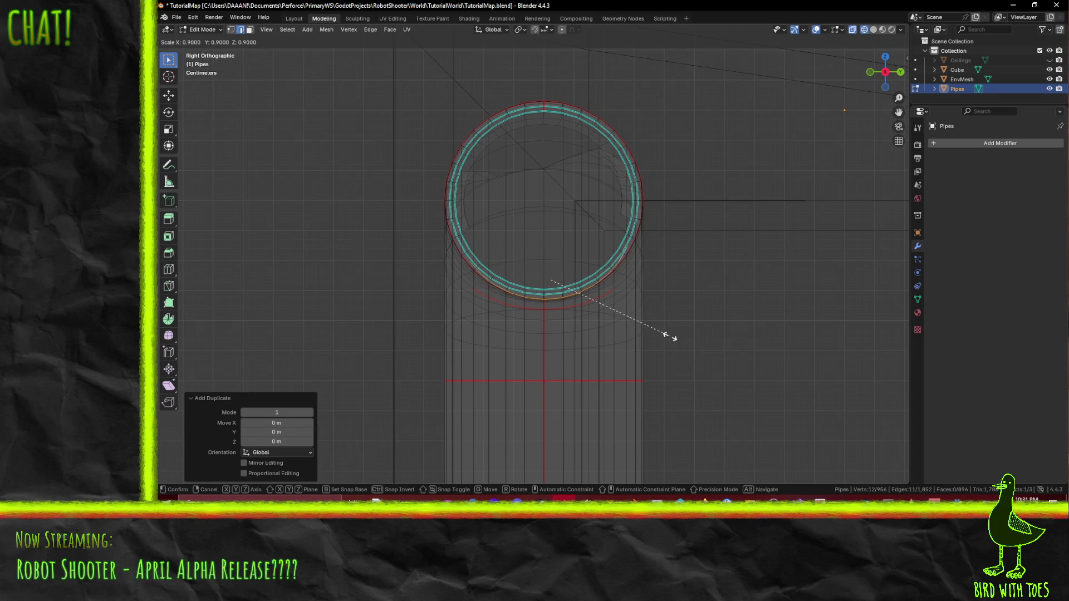
key(Return)
shift+scroll(597, 341, up, 2)
Step: Raise the copied arc 0.08 m along Z and switch the viewport to Solid shading
key(z)
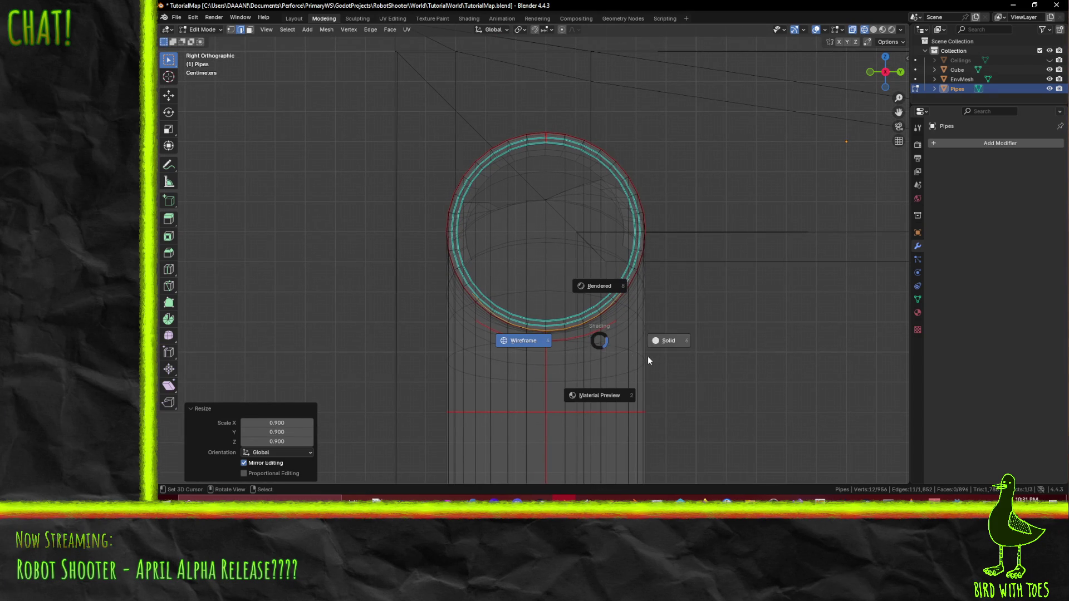
key(Escape)
key(g)
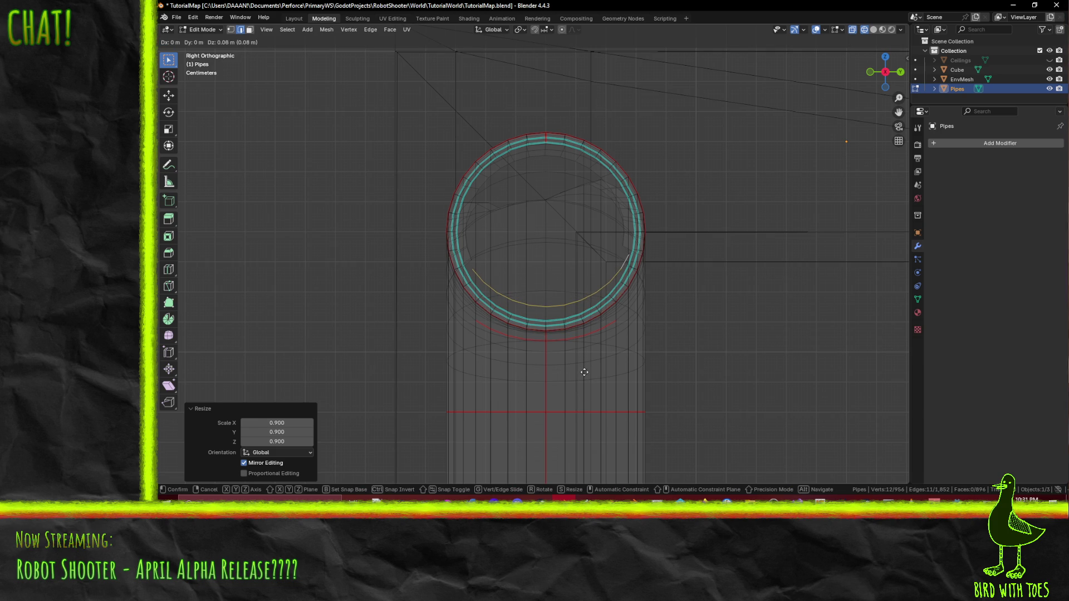
key(Return)
mouse_move(541, 311)
middle_down()
mouse_move(563, 337)
mouse_move(593, 275)
mouse_move(528, 196)
middle_up()
key(z)
click(606, 215)
mouse_move(607, 214)
middle_down()
mouse_move(572, 235)
mouse_move(599, 264)
mouse_move(490, 251)
mouse_move(585, 267)
middle_up()
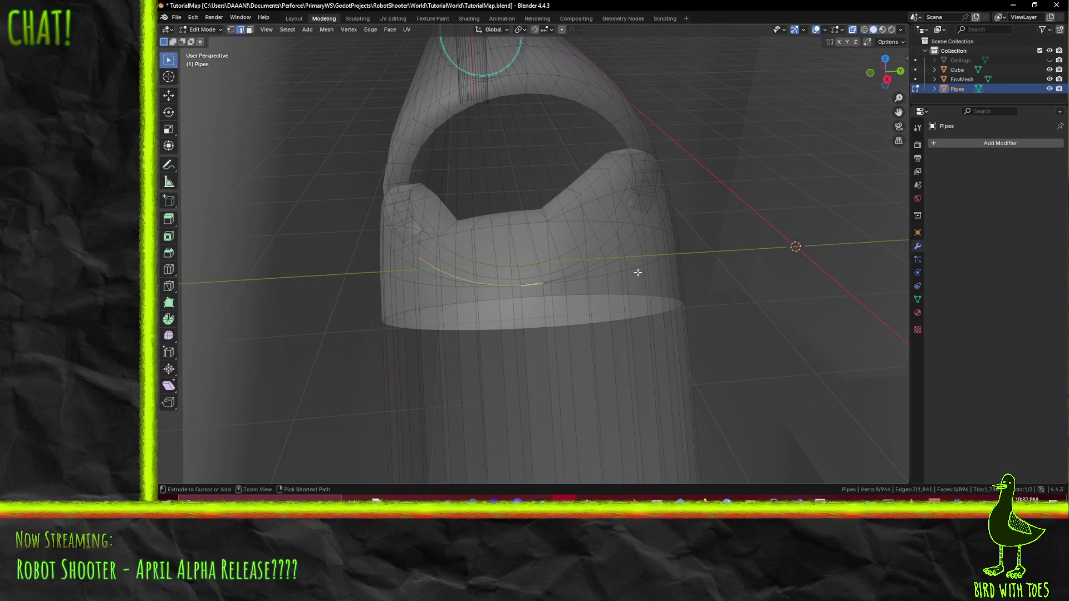
key(alt+a)
mouse_move(482, 198)
middle_down()
mouse_move(498, 183)
mouse_move(392, 142)
middle_up()
alt+click(394, 150)
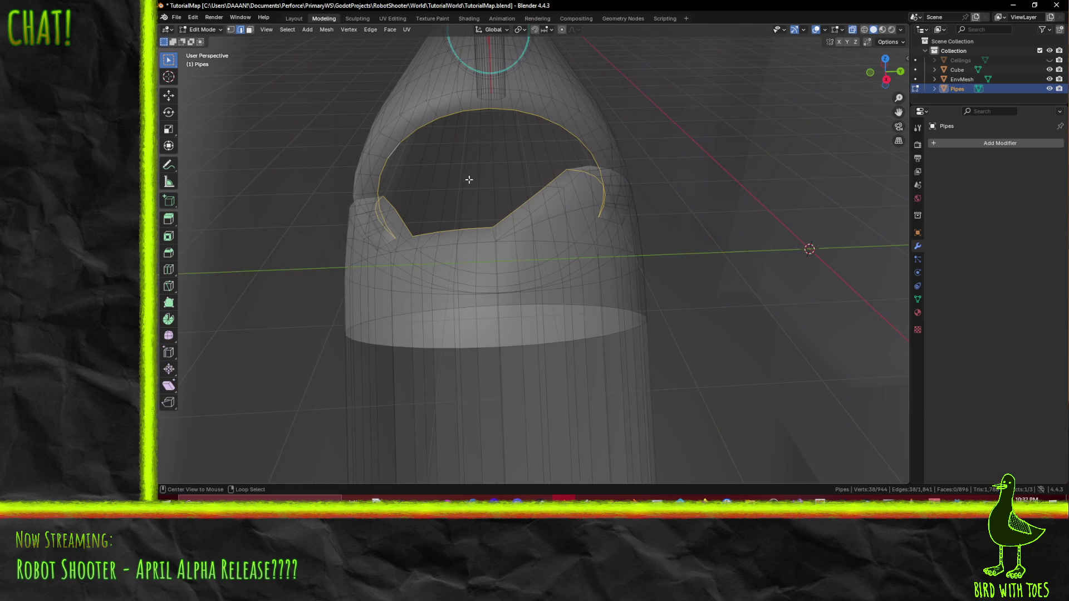
key(x)
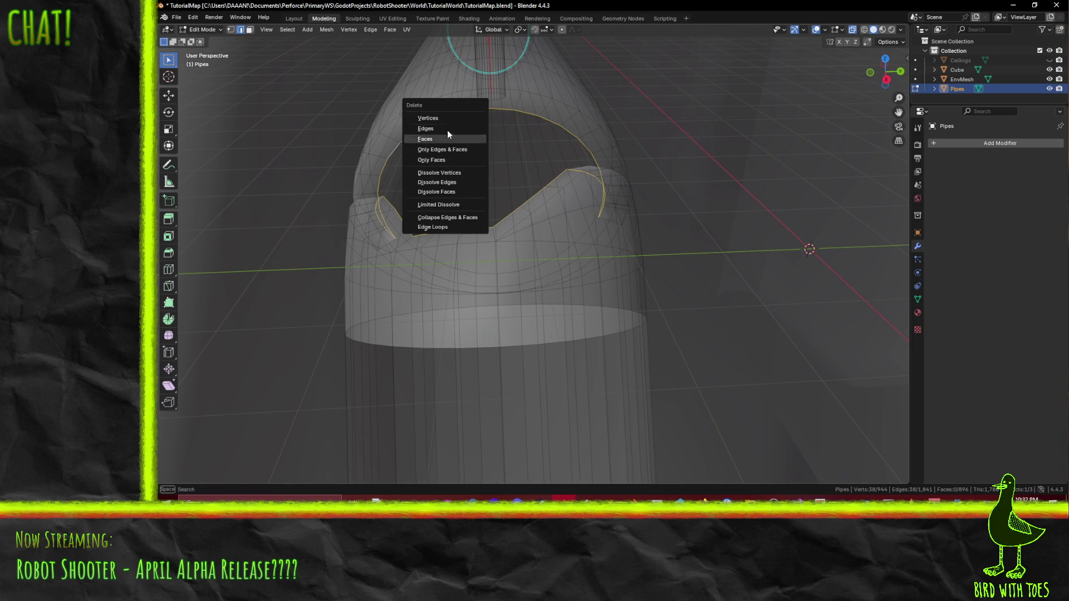
click(444, 119)
middle_drag(451, 179, 463, 185)
key(z)
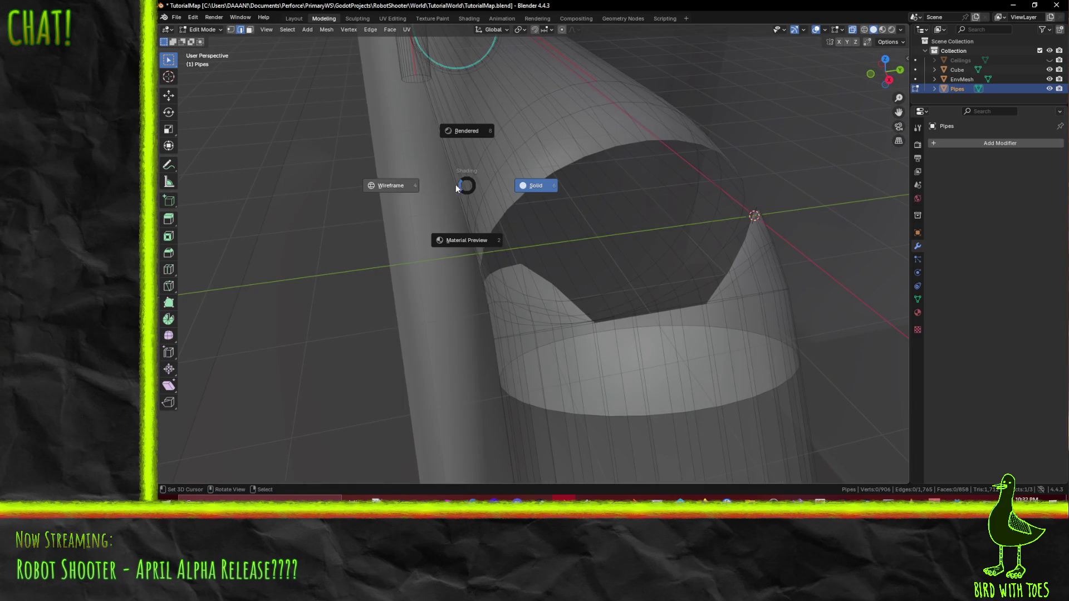
click(397, 184)
key(z)
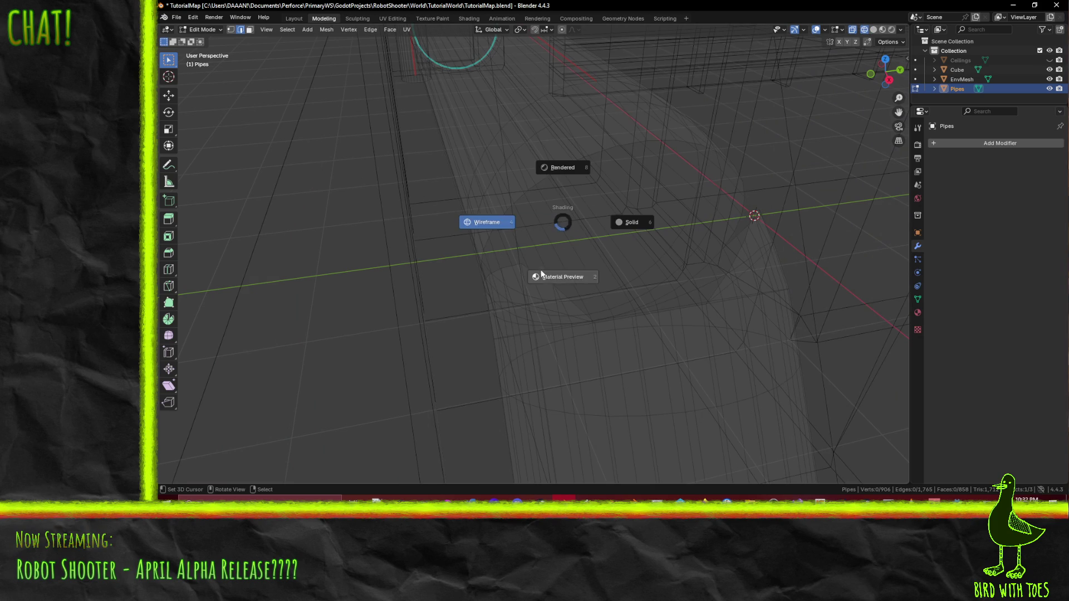
click(558, 288)
key(z)
click(673, 277)
mouse_move(674, 281)
middle_down()
mouse_move(536, 275)
mouse_move(499, 229)
middle_up()
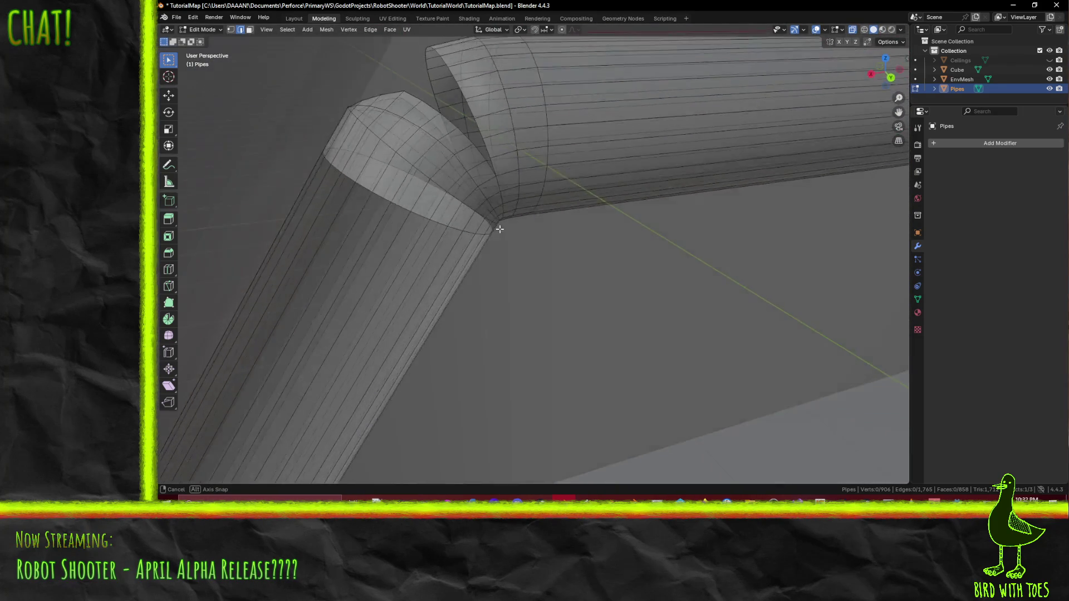
Step: Select the horizontal pipe's end edge loop, face it front-on and duplicate it in place
mouse_move(500, 228)
middle_down()
mouse_move(491, 215)
mouse_move(571, 230)
middle_up()
alt+click(486, 198)
key(KP_1)
key(KP_3)
key(KP_1)
shift+middle_drag(584, 229, 537, 305)
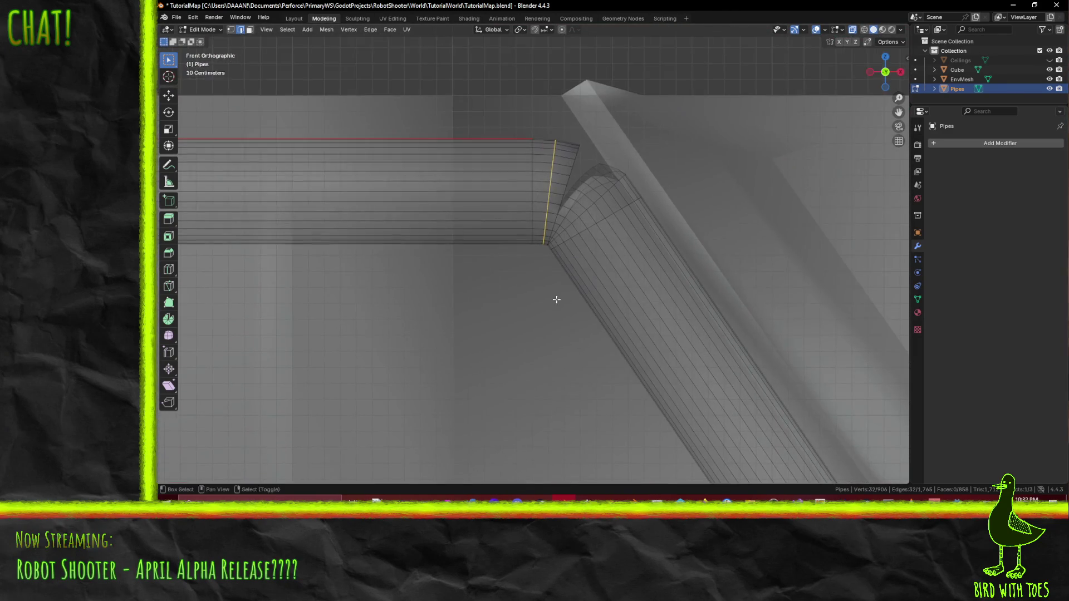
scroll(673, 293, up, 2)
scroll(632, 326, up, 2)
key(e)
right_click(646, 328)
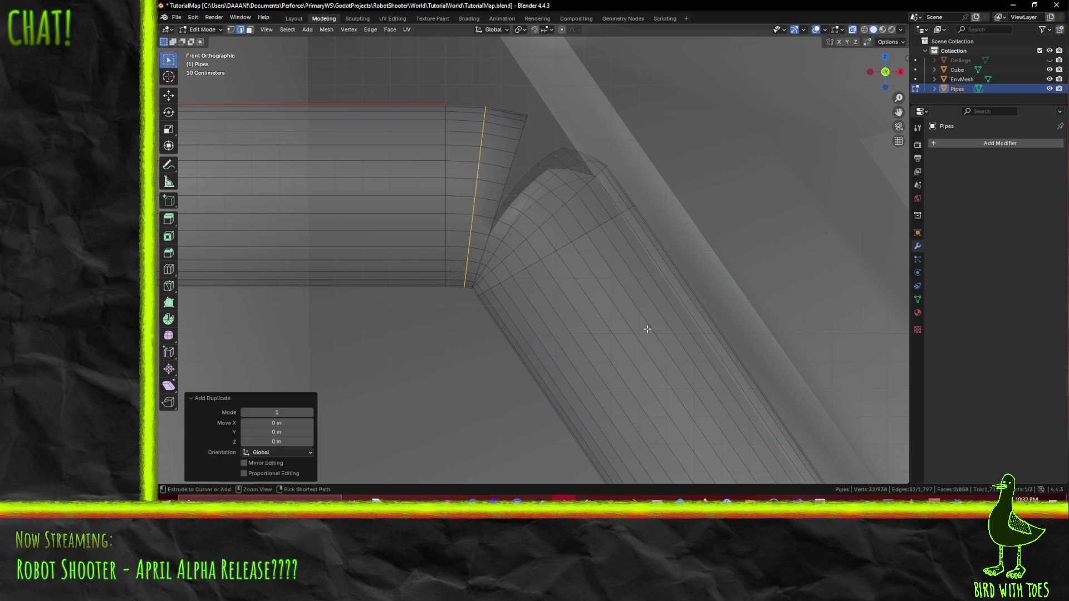
scroll(590, 315, up, 2)
Step: Nudge the copied ring toward the angled pipe and tilt it about 10°
key(g)
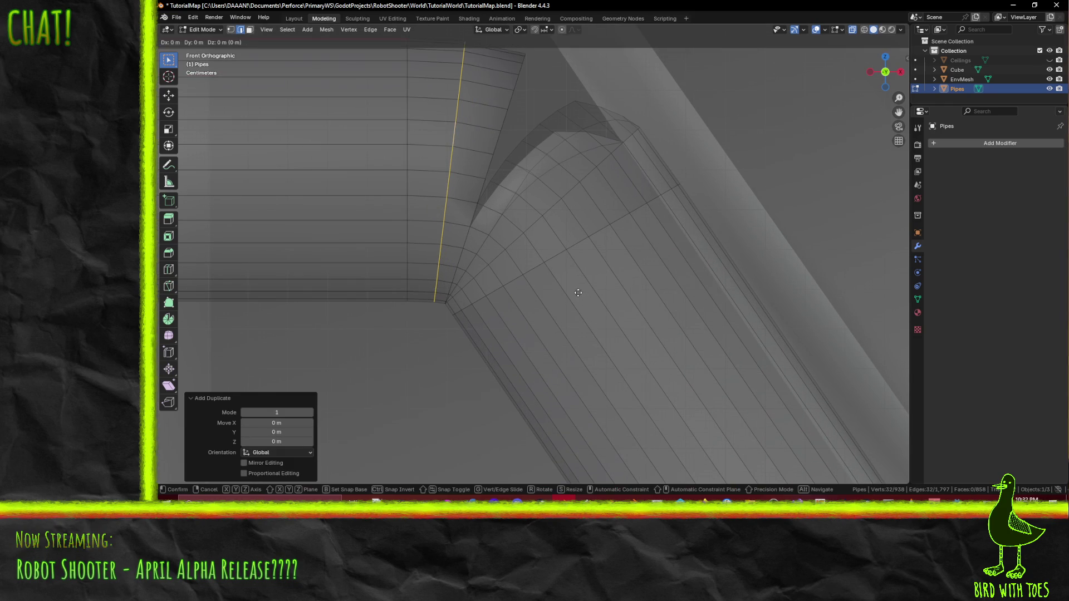
click(643, 318)
key(r)
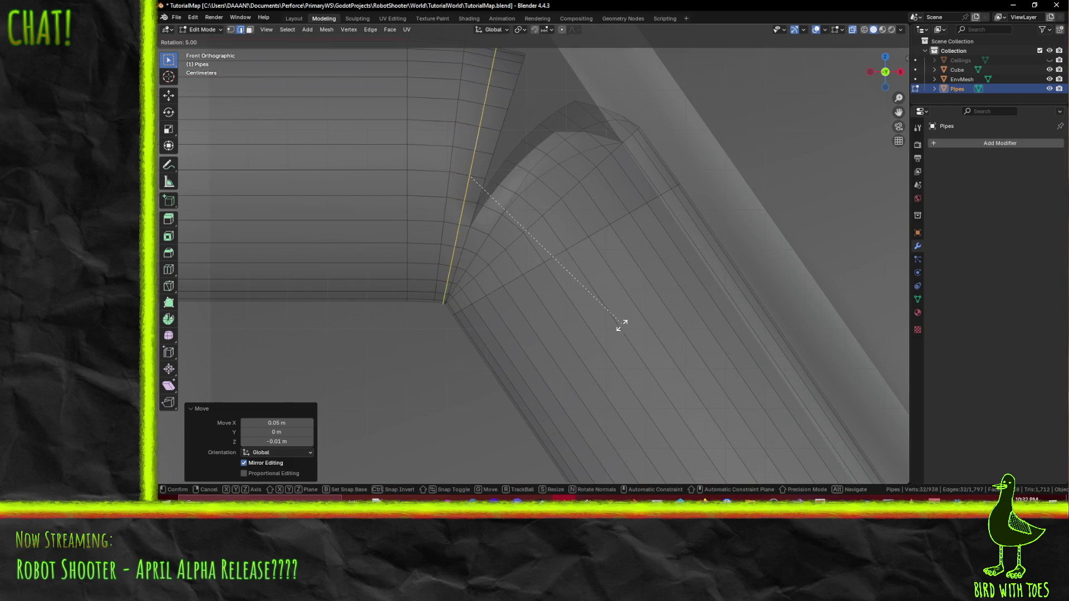
click(603, 331)
key(g)
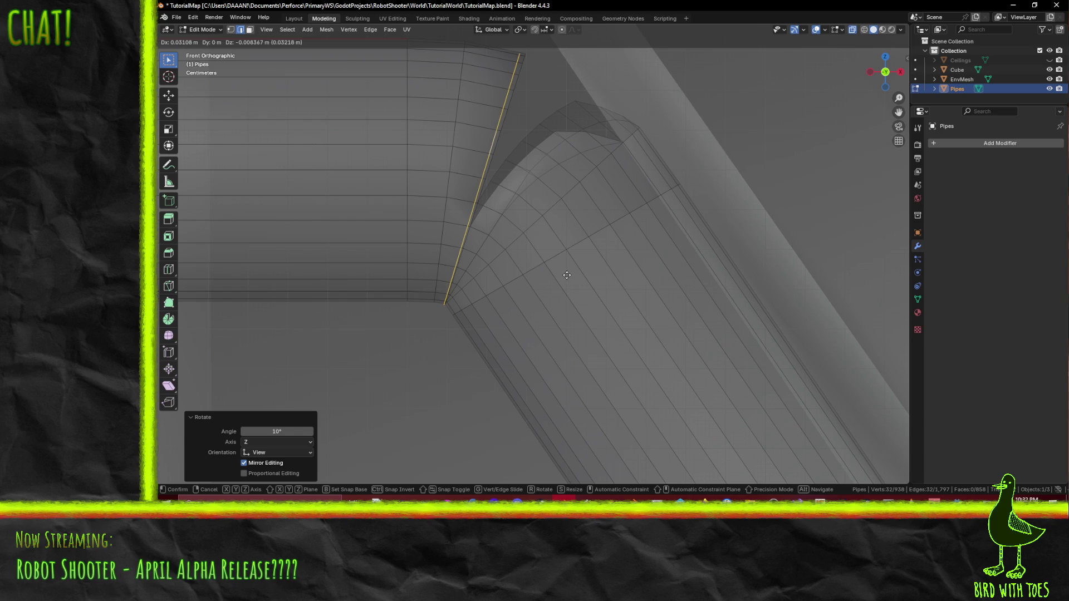
click(615, 312)
key(r)
click(621, 328)
Step: Shrink the copied ring to 90% and check it in perspective
mouse_move(613, 308)
shift+middle_down()
mouse_move(585, 334)
mouse_move(517, 306)
shift+middle_up()
key(s)
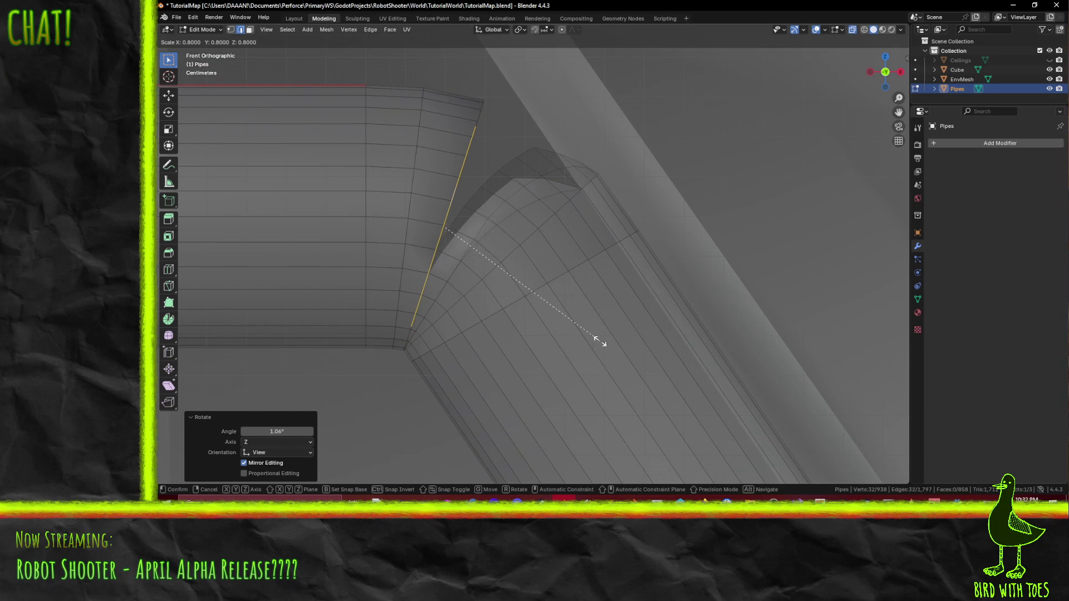
click(611, 348)
mouse_move(611, 348)
middle_down()
mouse_move(609, 322)
mouse_move(577, 334)
mouse_move(577, 313)
mouse_move(580, 359)
mouse_move(592, 369)
mouse_move(460, 360)
mouse_move(470, 373)
mouse_move(627, 318)
mouse_move(540, 300)
mouse_move(572, 309)
mouse_move(587, 343)
mouse_move(615, 349)
mouse_move(635, 339)
mouse_move(619, 334)
mouse_move(615, 305)
mouse_move(756, 335)
mouse_move(777, 303)
mouse_move(787, 310)
mouse_move(779, 313)
middle_up()
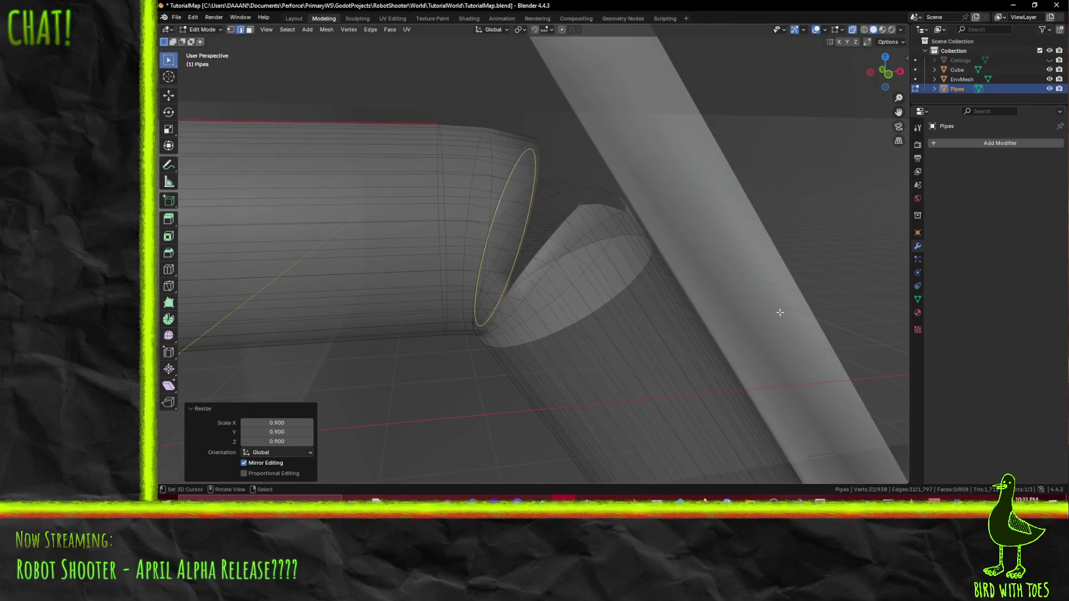
key(KP_1)
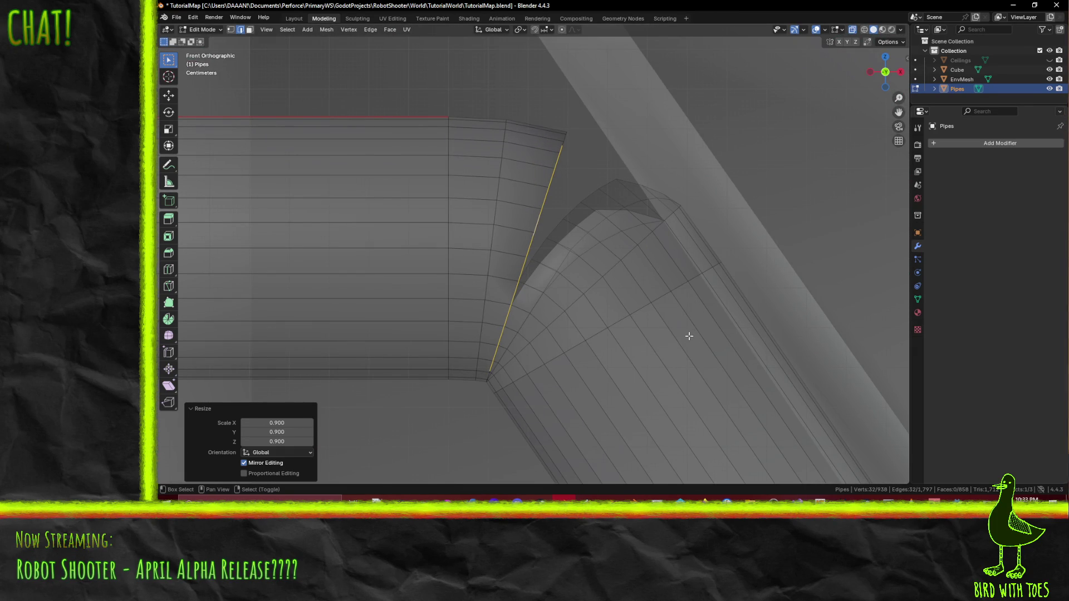
Step: Duplicate the ring again, place it flush against the angled pipe and tilt it about 15.7°
key(shift+v)
right_click(707, 336)
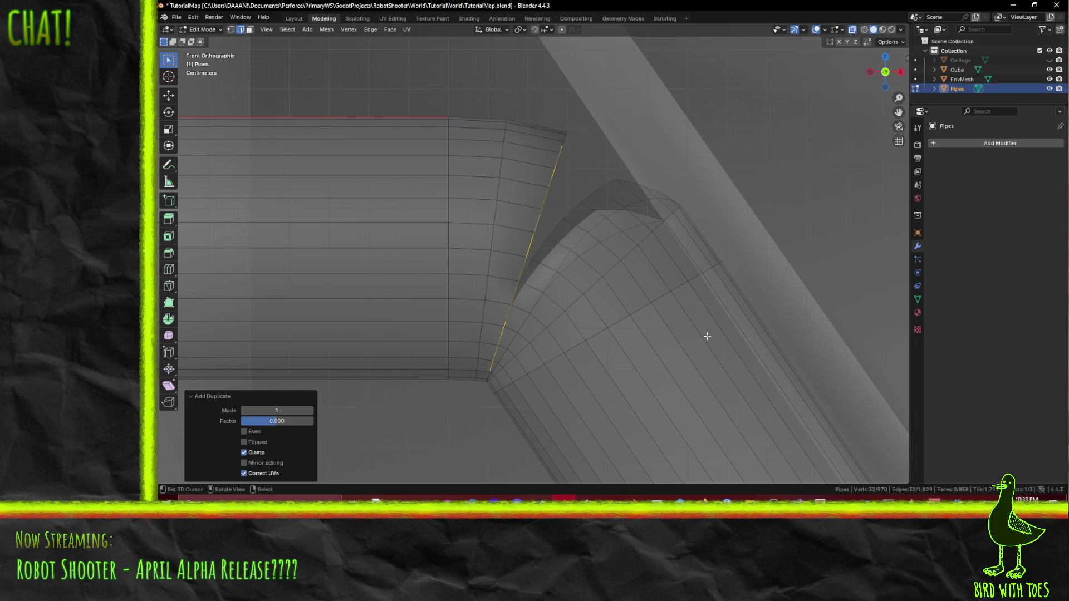
key(g)
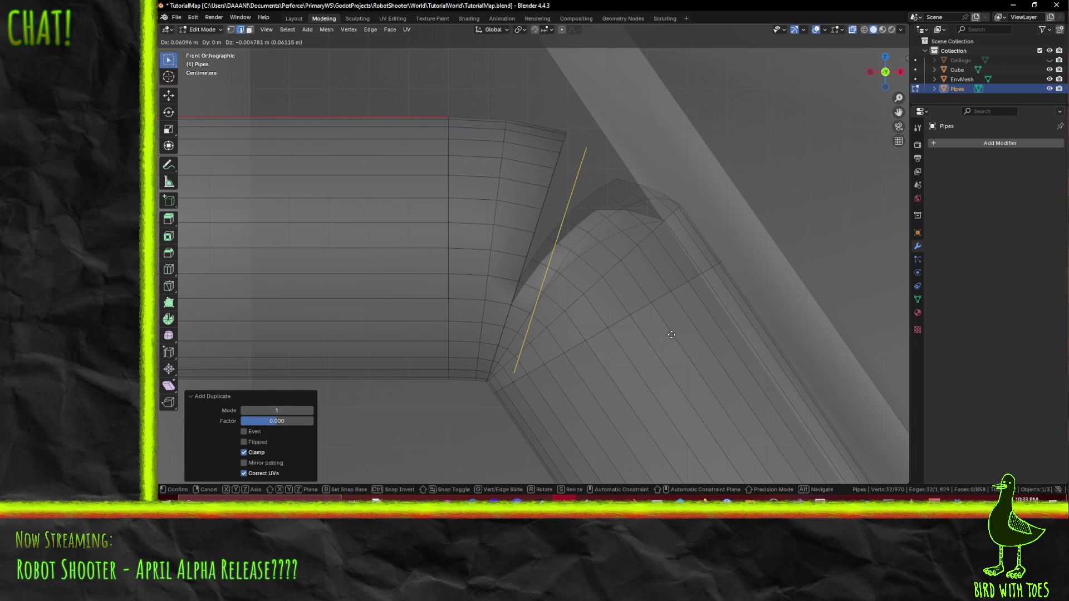
click(671, 334)
key(r)
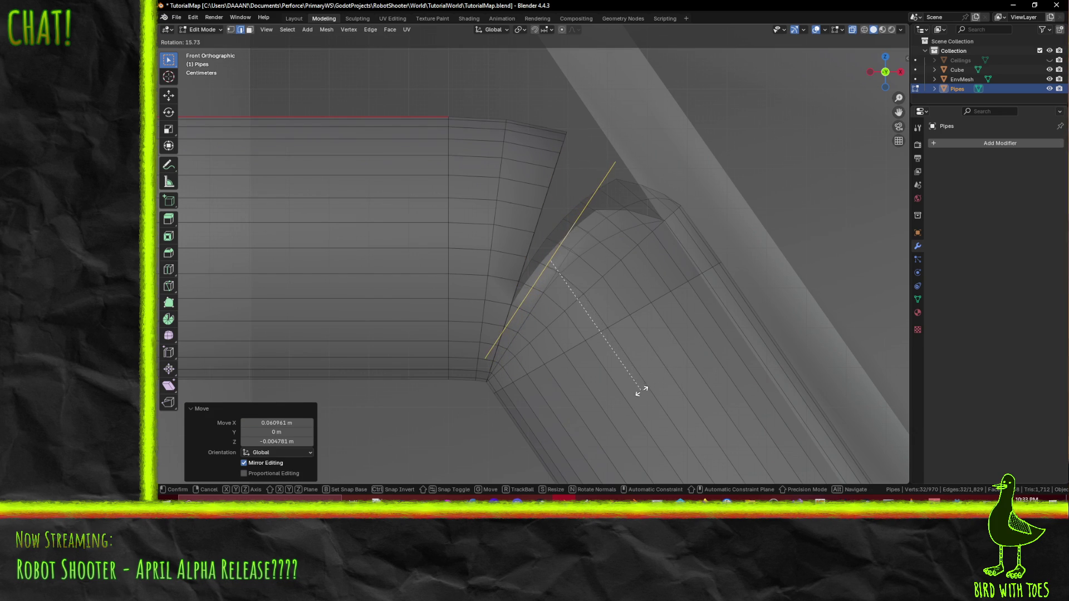
click(641, 391)
key(g)
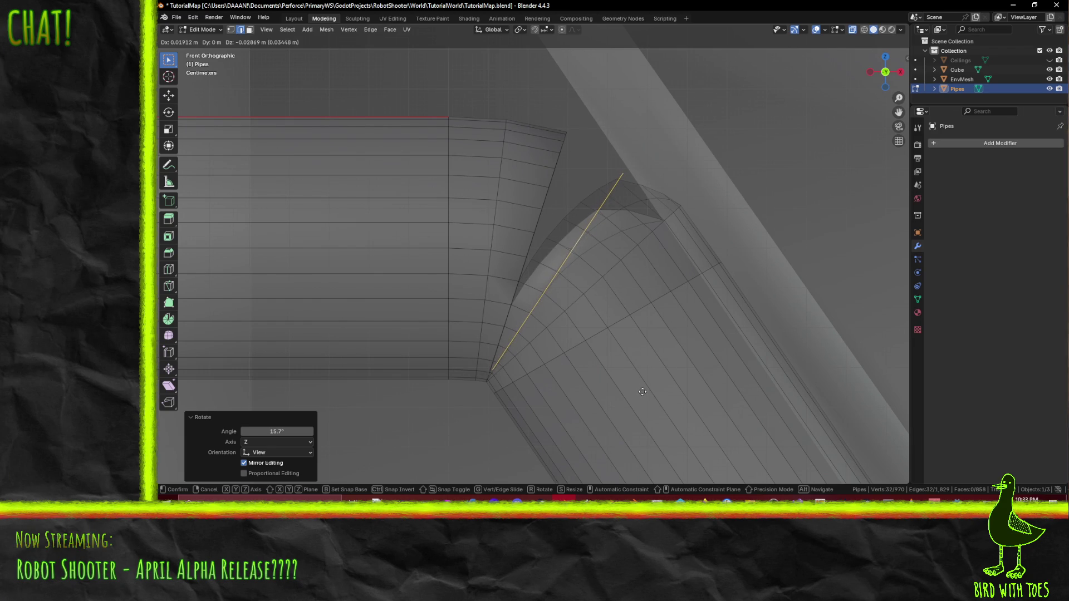
click(642, 391)
mouse_move(642, 392)
middle_down()
mouse_move(476, 386)
mouse_move(639, 324)
middle_up()
key(z)
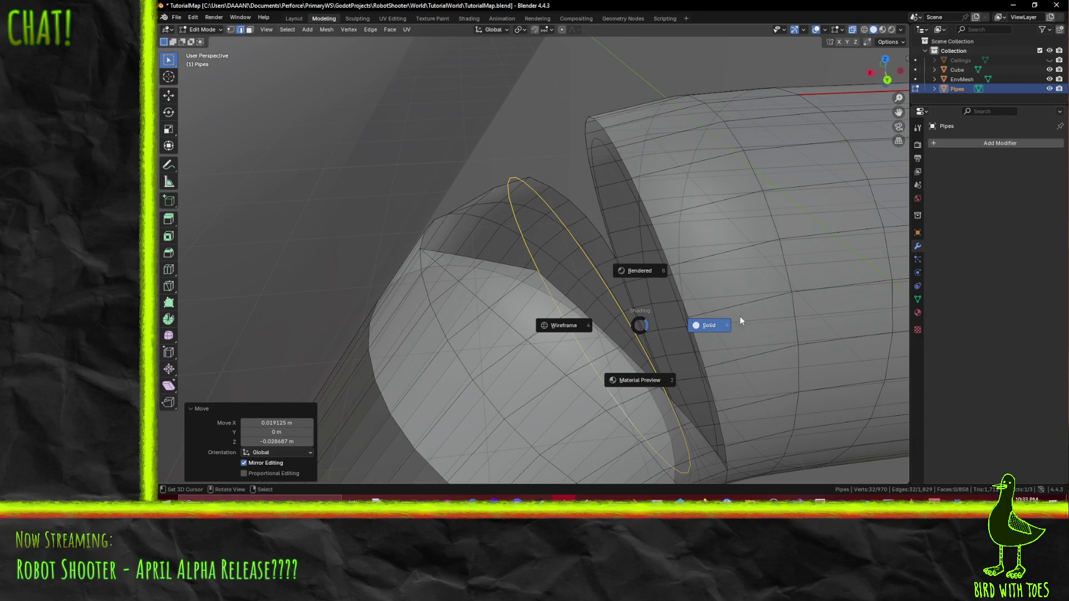
Step: Show the pipes in opaque Solid shading with X-ray off and check the joint from side views
click(741, 318)
click(853, 30)
middle_drag(707, 202, 697, 175)
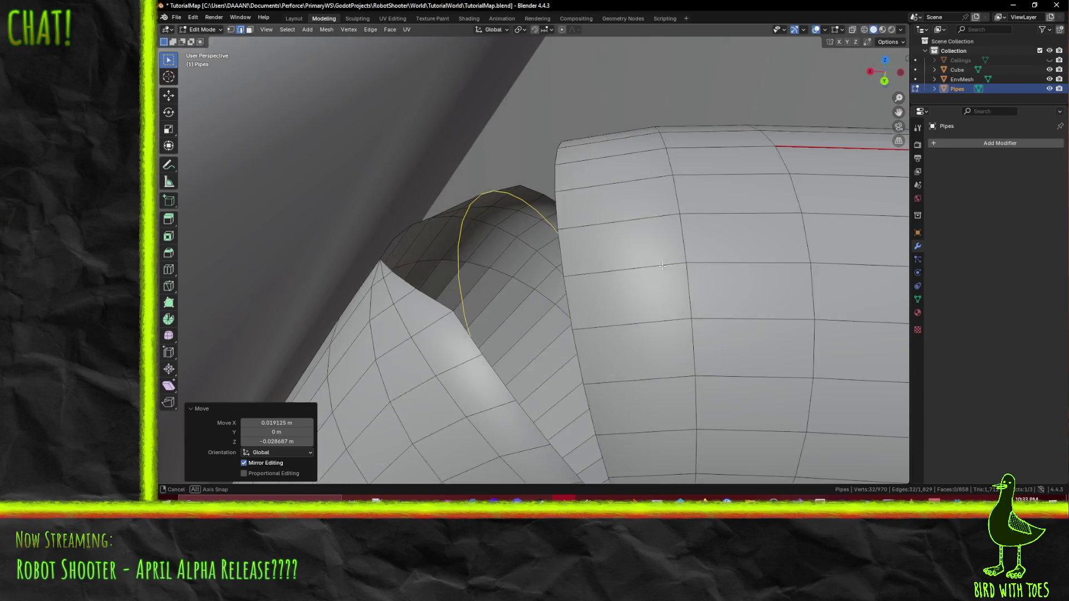
scroll(694, 190, down, 3)
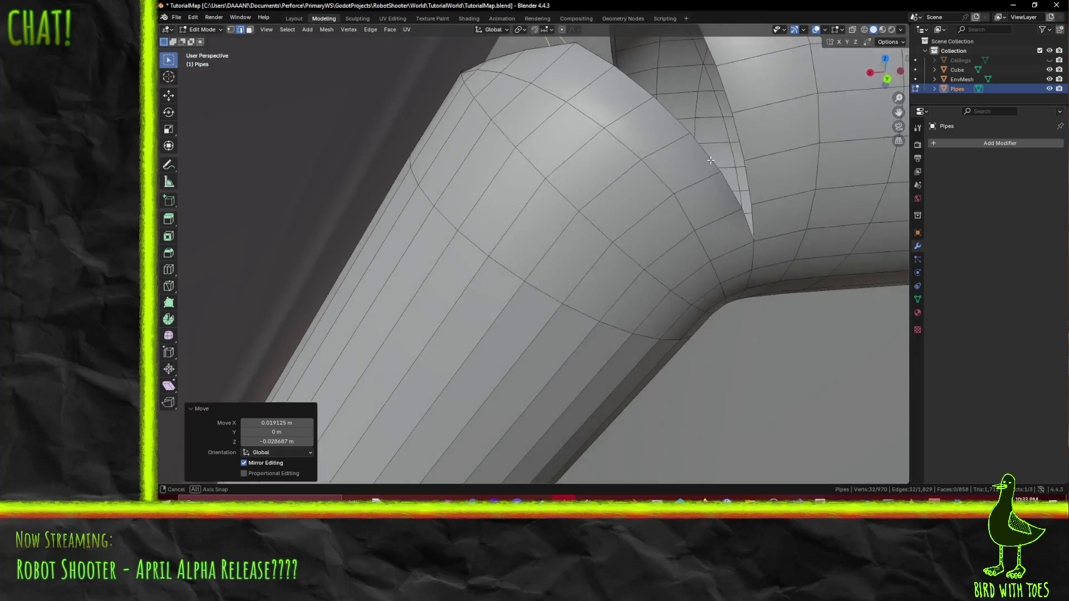
scroll(651, 202, up, 3)
middle_drag(651, 202, 641, 248)
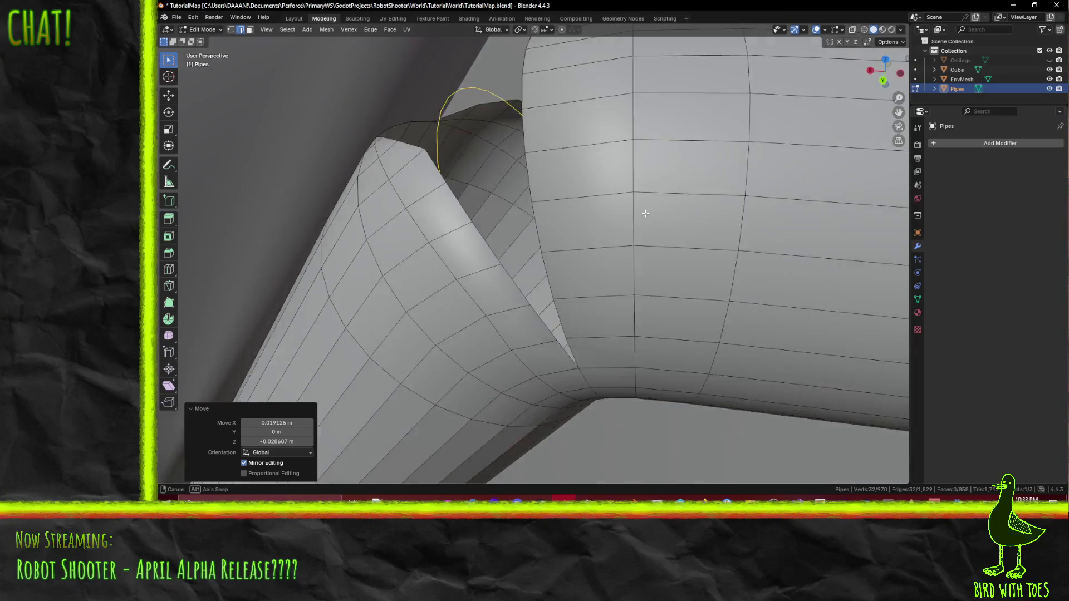
key(KP_3)
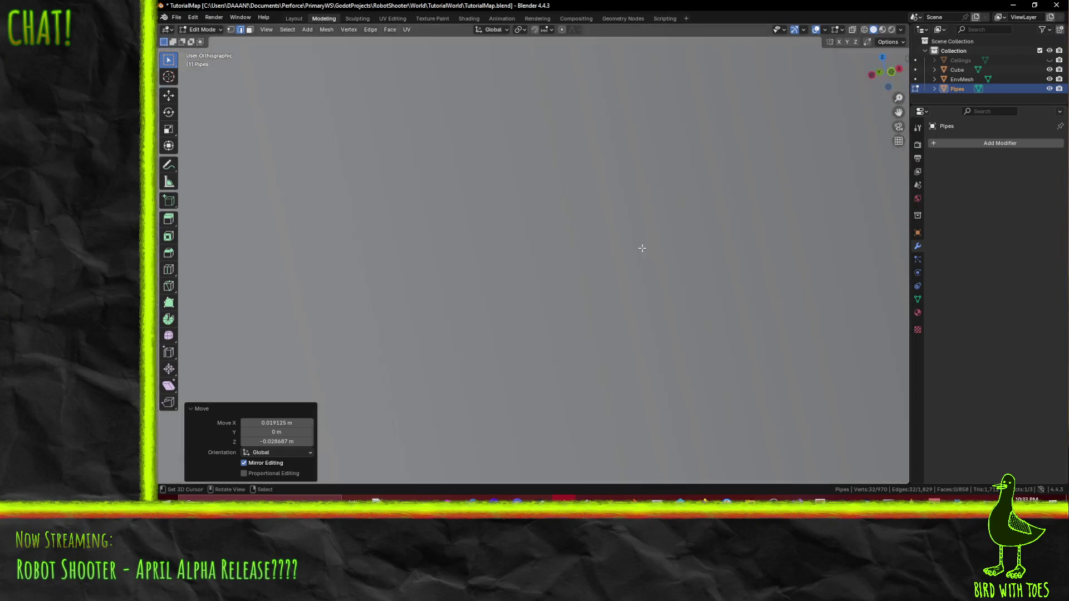
key(ctrl+KP_3)
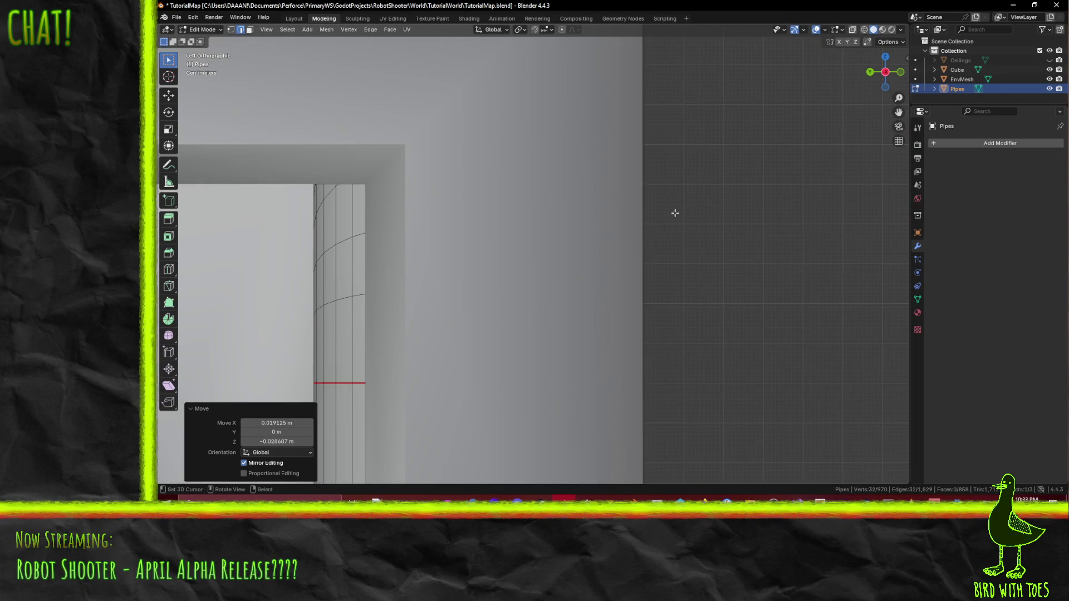
middle_drag(673, 216, 704, 228)
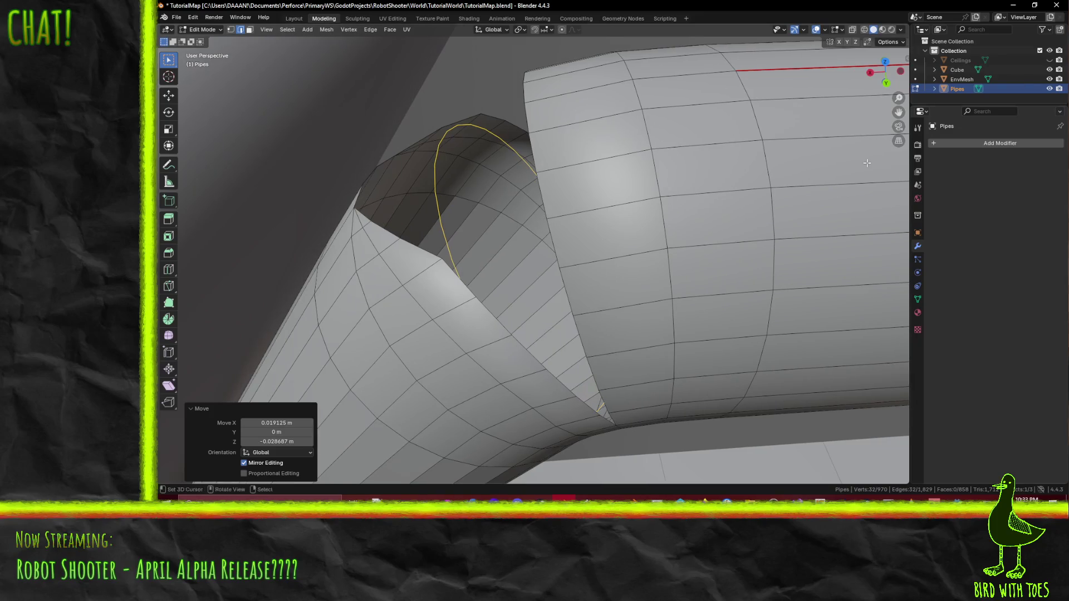
Step: Hide the EnvMesh floor in the Outliner and inspect the rings from below
click(1050, 79)
mouse_move(614, 265)
middle_down()
mouse_move(630, 318)
mouse_move(695, 263)
mouse_move(719, 271)
mouse_move(691, 285)
middle_up()
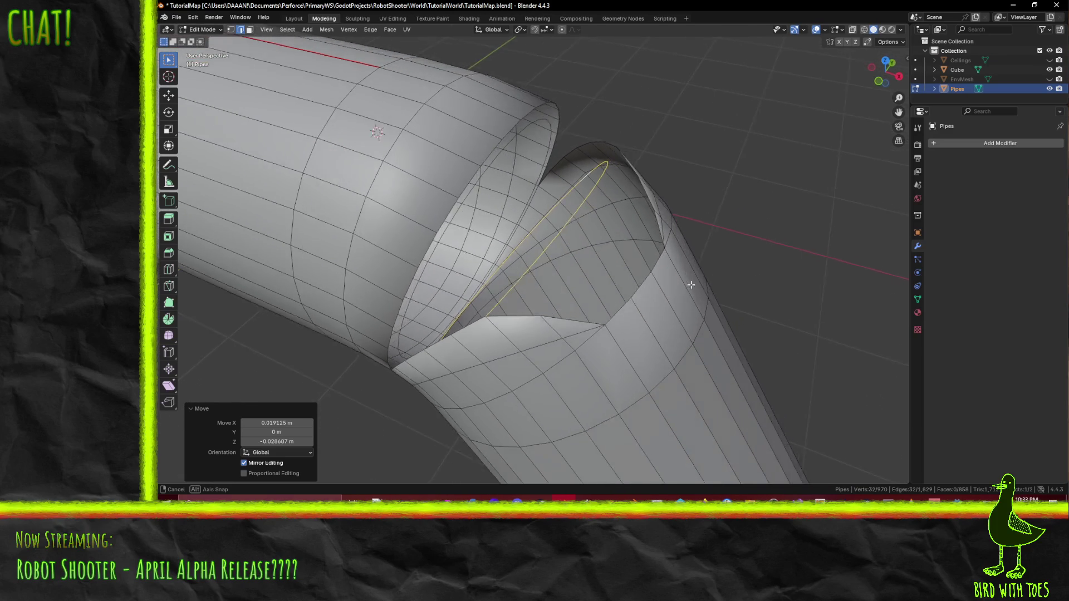
mouse_move(691, 284)
middle_down()
mouse_move(688, 295)
mouse_move(704, 291)
mouse_move(547, 357)
middle_up()
Step: Add the neighbouring ring's edge loop to the selection alongside the copied ring
middle_drag(464, 385, 385, 333)
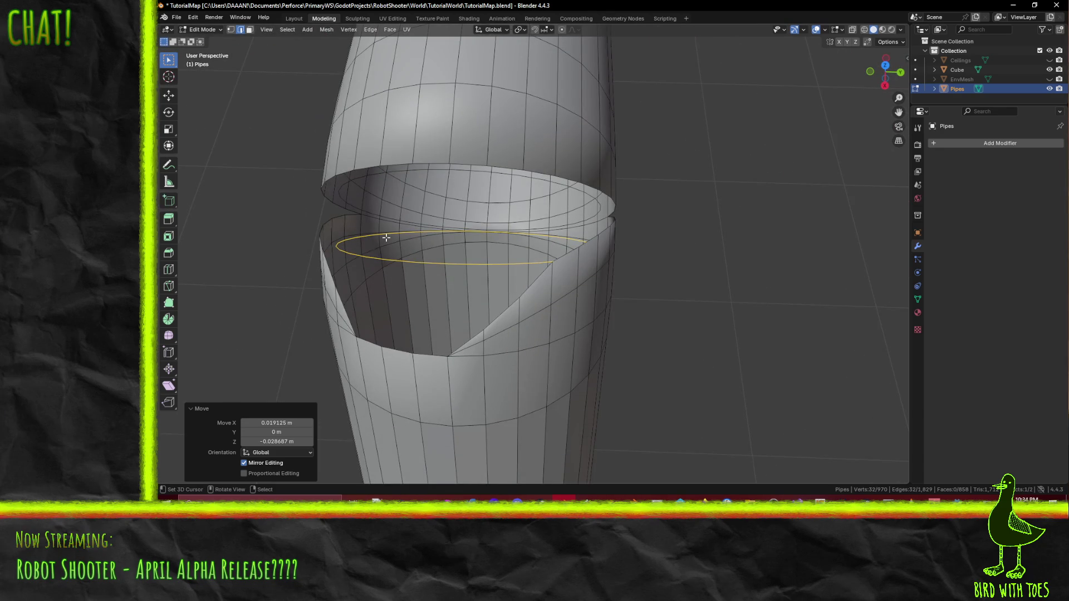
middle_drag(381, 238, 375, 231)
scroll(454, 240, up, 3)
scroll(518, 246, up, 3)
middle_drag(518, 246, 556, 234)
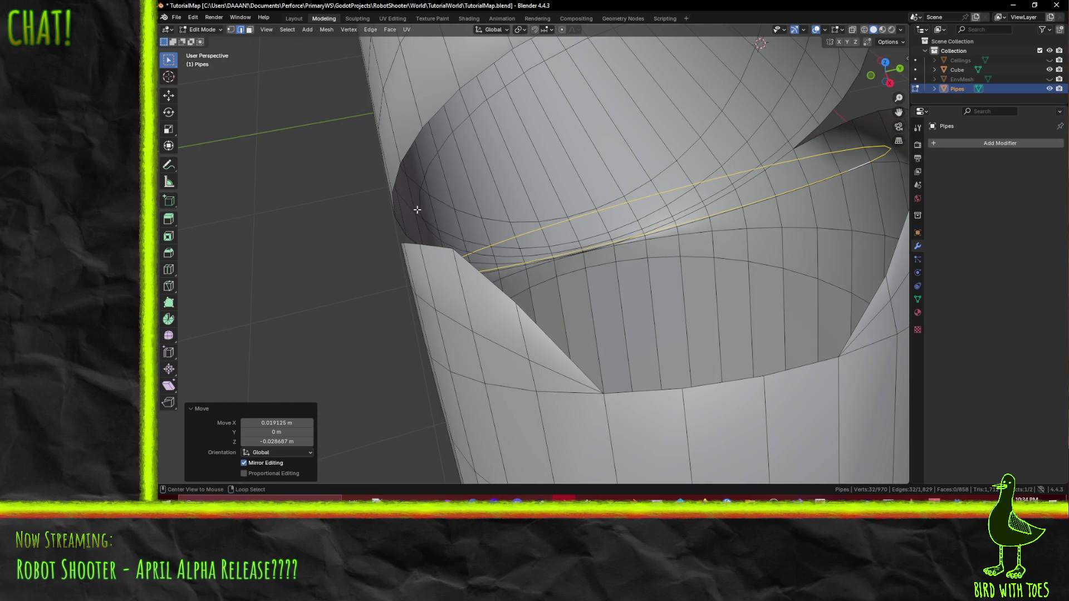
key(super+space)
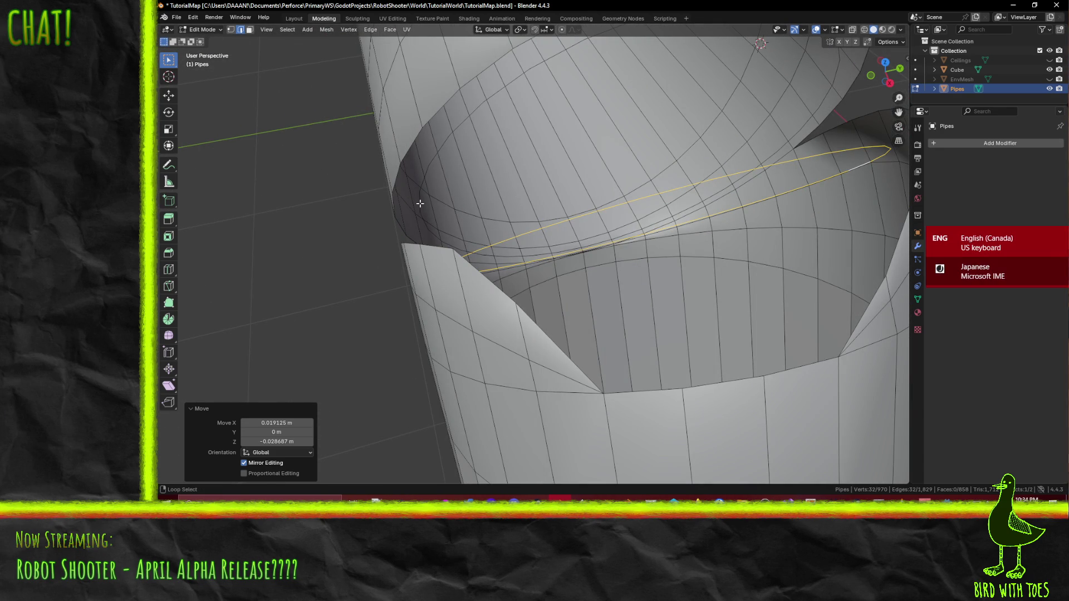
alt+shift+click(421, 202)
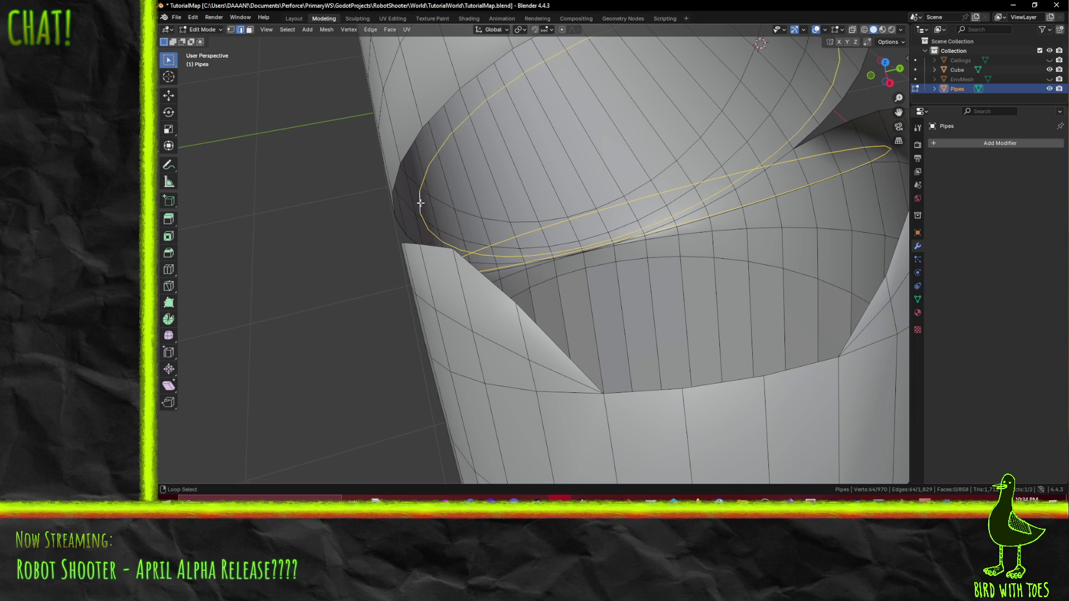
Step: Bridge the two selected rings with faces via Bridge Edge Loops, then select a seam edge
key(F3)
click(701, 275)
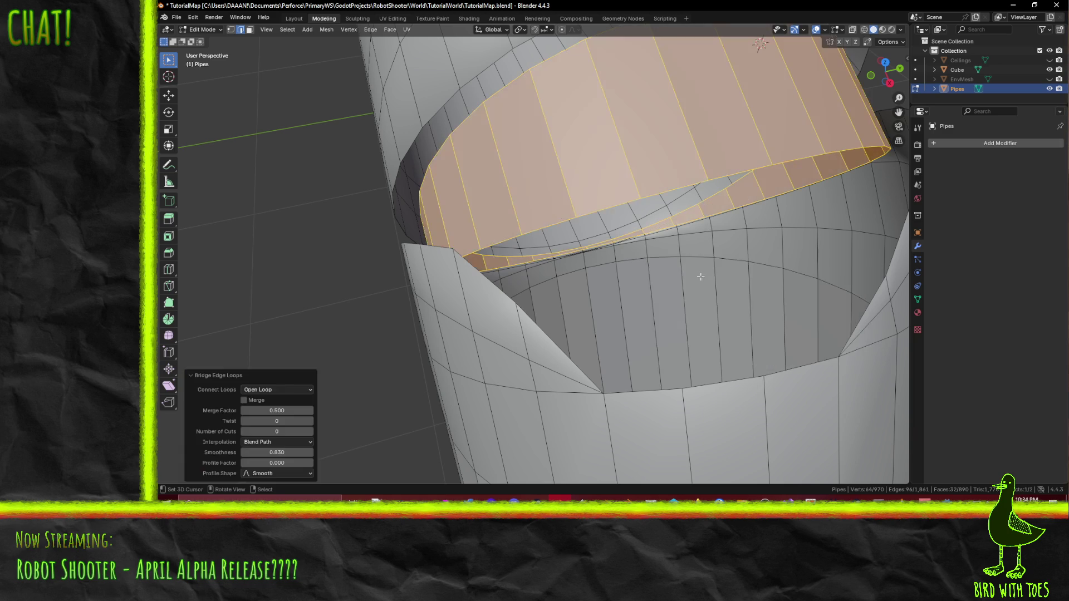
mouse_move(689, 265)
middle_down()
mouse_move(534, 204)
mouse_move(643, 164)
mouse_move(576, 226)
middle_up()
click(512, 293)
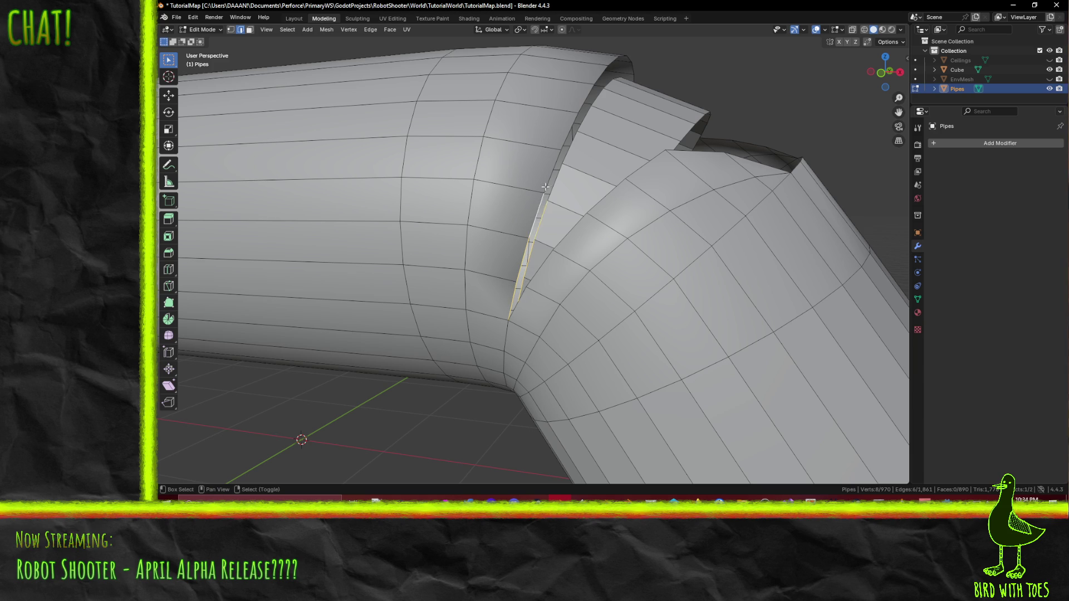
Step: Orbit around the gap between the pipe sections to inspect both open edges
middle_drag(571, 131, 593, 304)
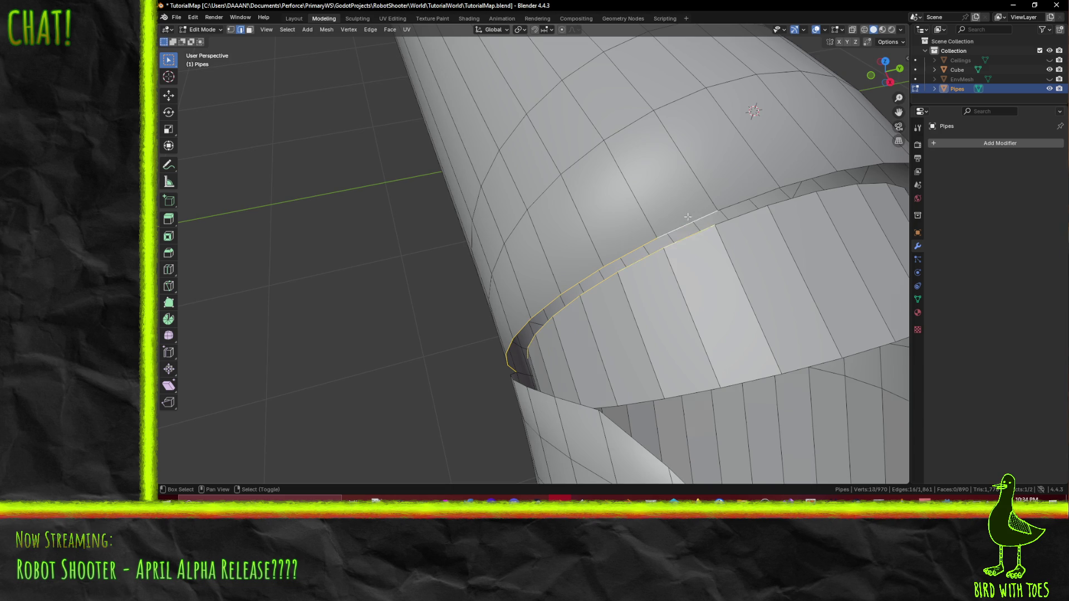
middle_drag(688, 217, 563, 234)
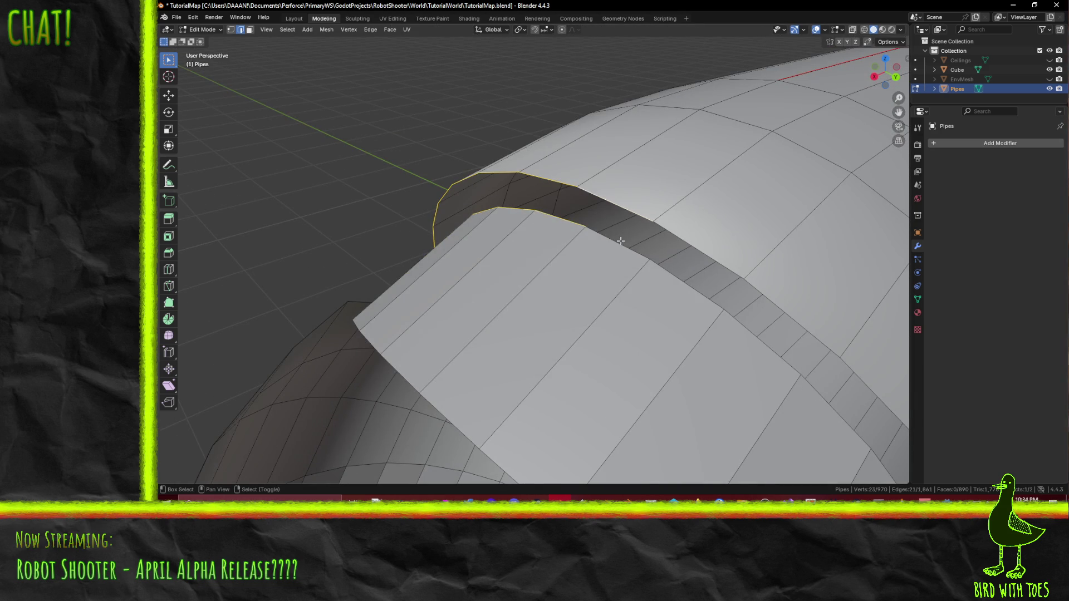
middle_drag(777, 367, 550, 175)
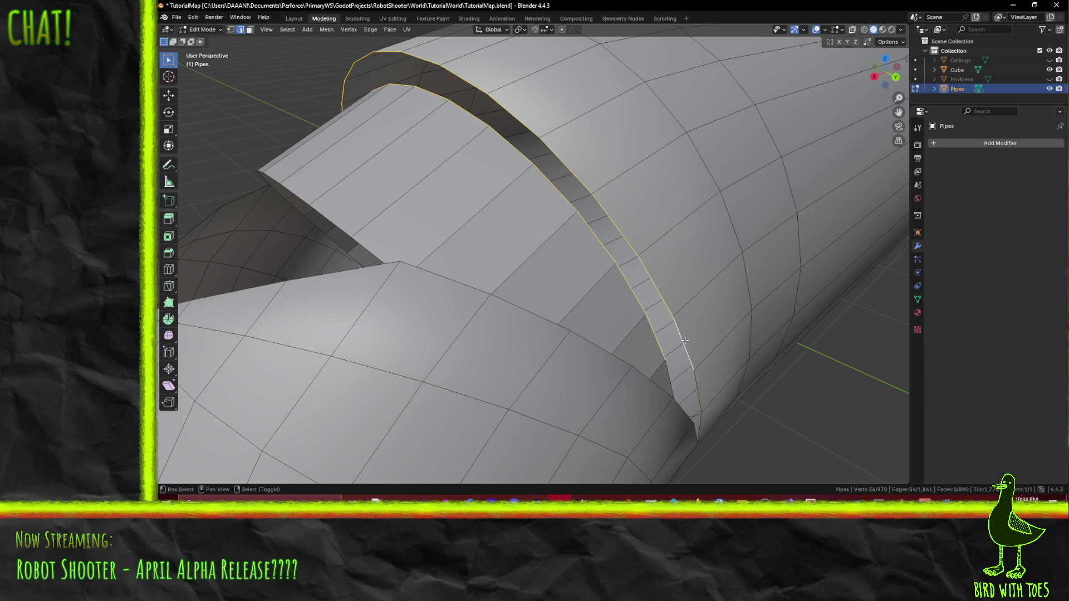
middle_drag(709, 358, 648, 343)
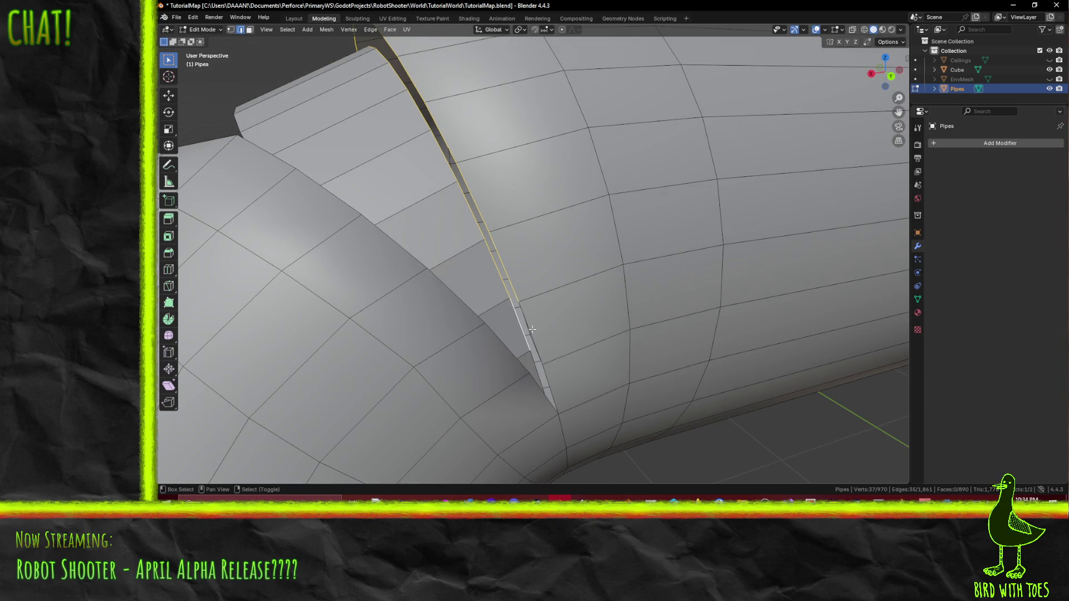
middle_drag(570, 339, 567, 337)
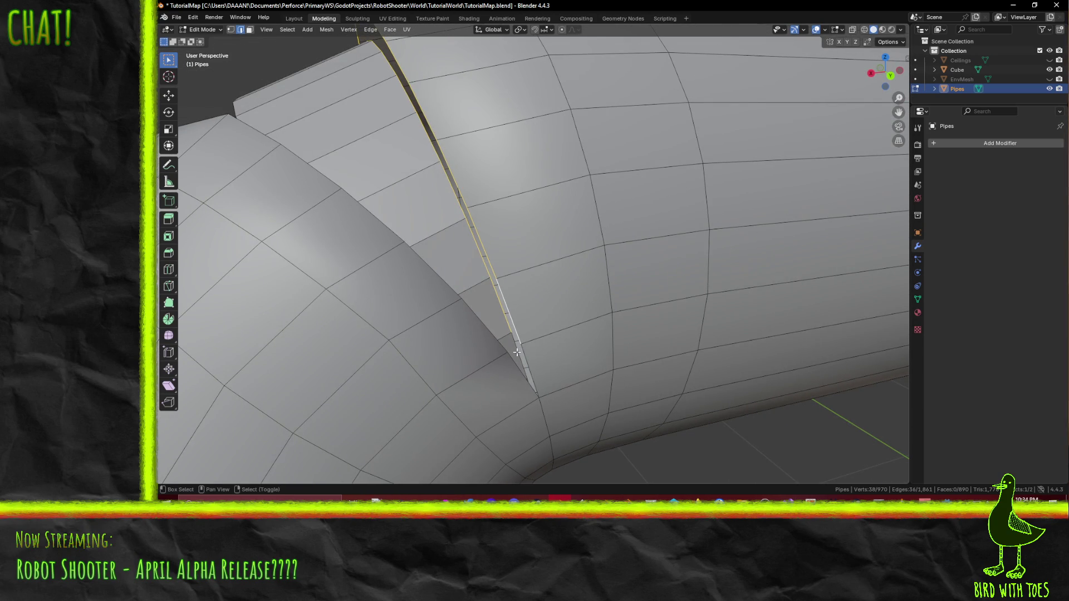
scroll(522, 381, down, 5)
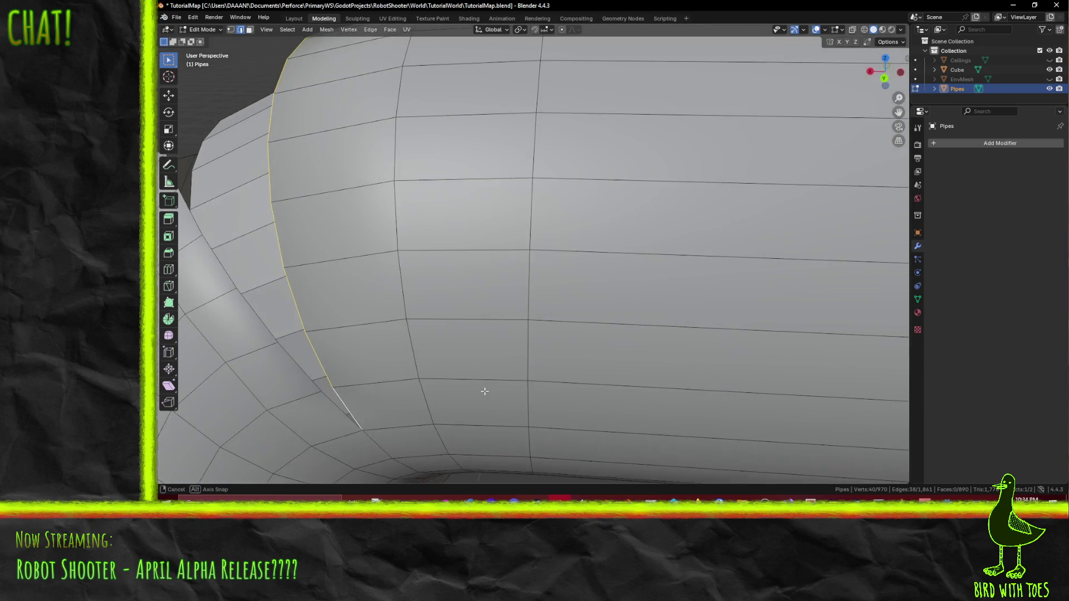
scroll(535, 351, up, 3)
scroll(589, 337, up, 2)
Step: Run Bridge Edge Loops from F3 search to fill the gap with a band of faces
key(F3)
click(632, 353)
mouse_move(632, 353)
middle_down()
mouse_move(610, 289)
mouse_move(641, 359)
mouse_move(682, 293)
mouse_move(592, 290)
mouse_move(629, 311)
mouse_move(584, 295)
middle_up()
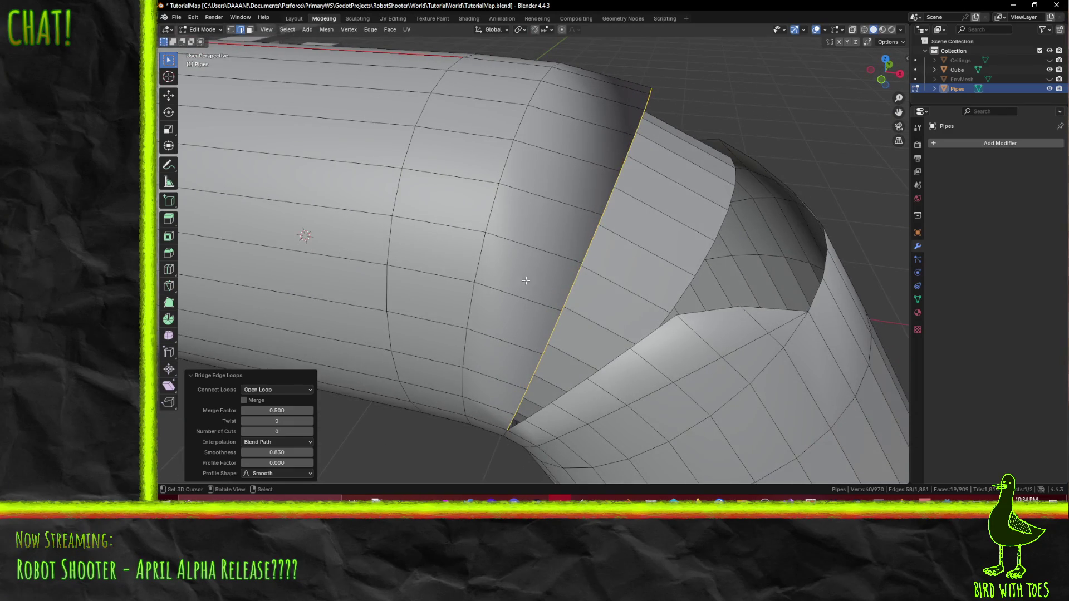
Step: In face select, look down the pipe, clear the old selection and pick an inner wall face
click(246, 31)
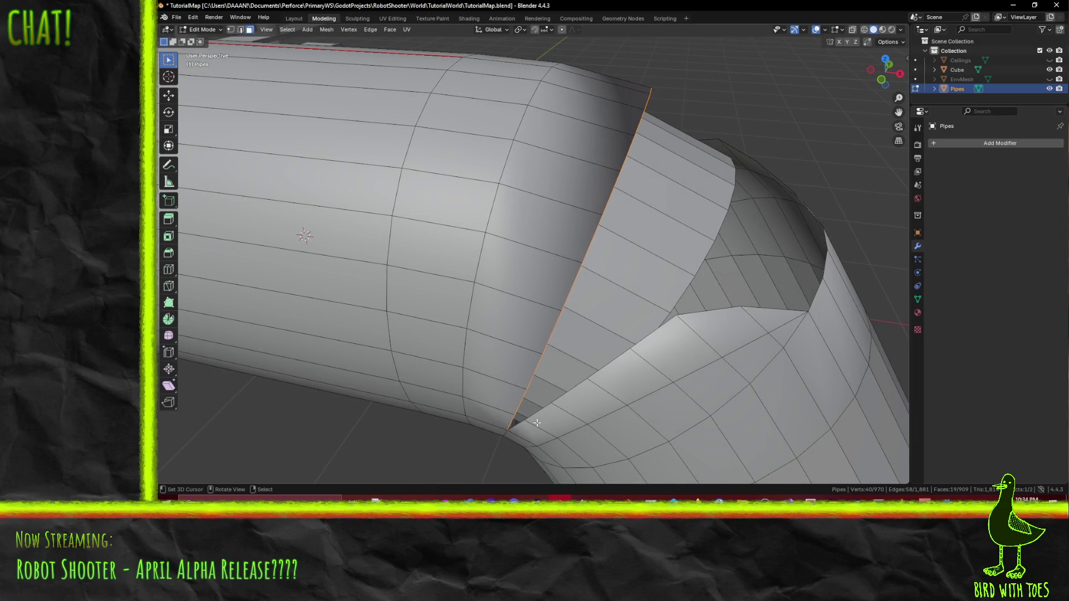
middle_drag(517, 416, 585, 365)
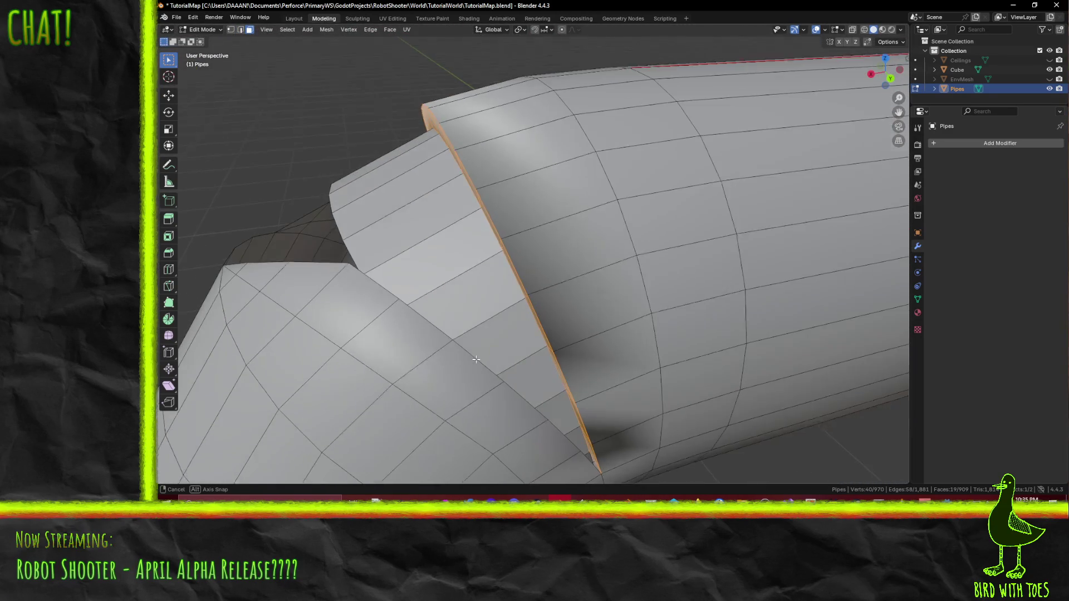
mouse_move(585, 366)
middle_down()
mouse_move(428, 254)
mouse_move(553, 337)
middle_up()
key(alt+a)
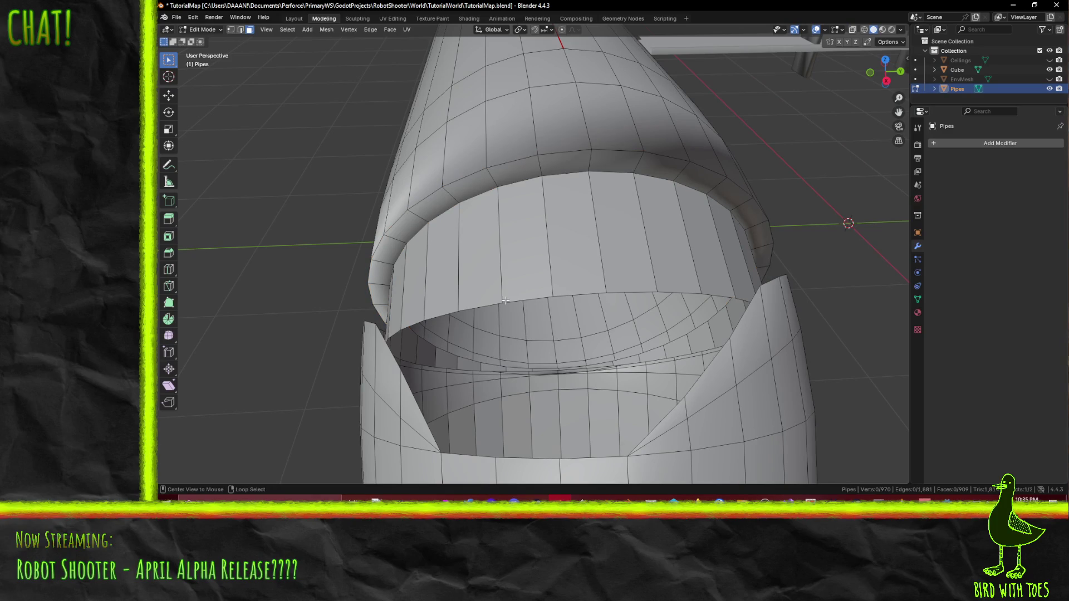
shift+click(527, 300)
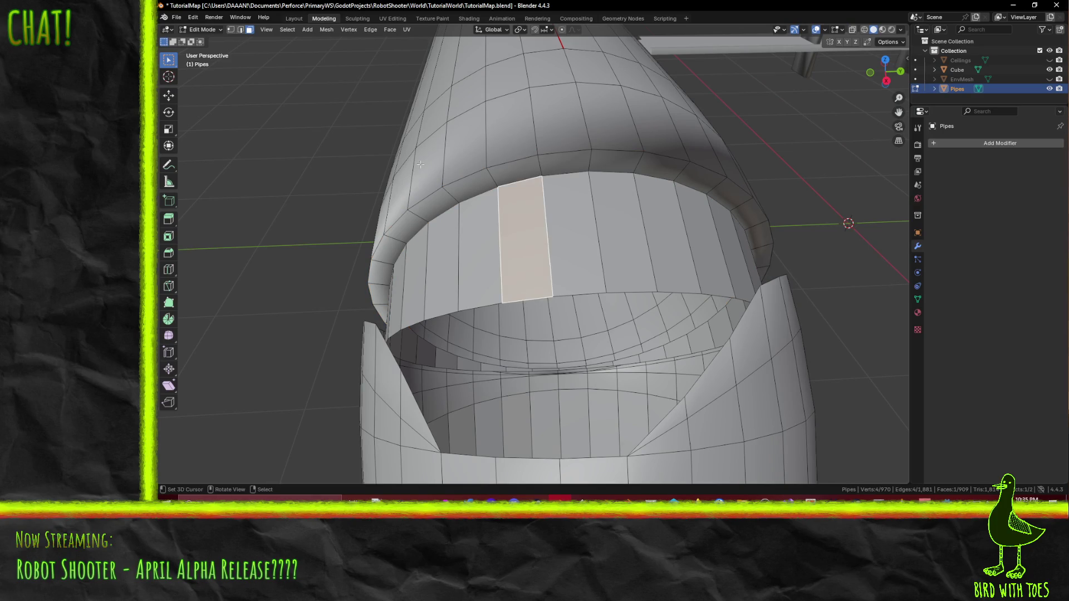
Step: In edge select, pick the inner rim edge loop and view it straight-on from the front
click(240, 29)
alt+click(575, 292)
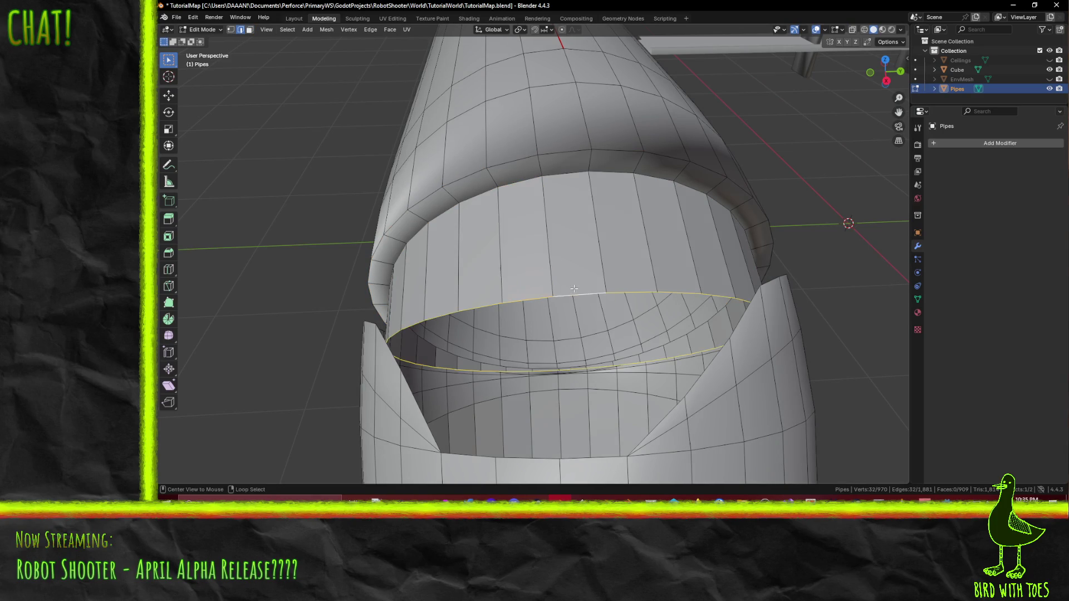
key(KP_1)
key(z)
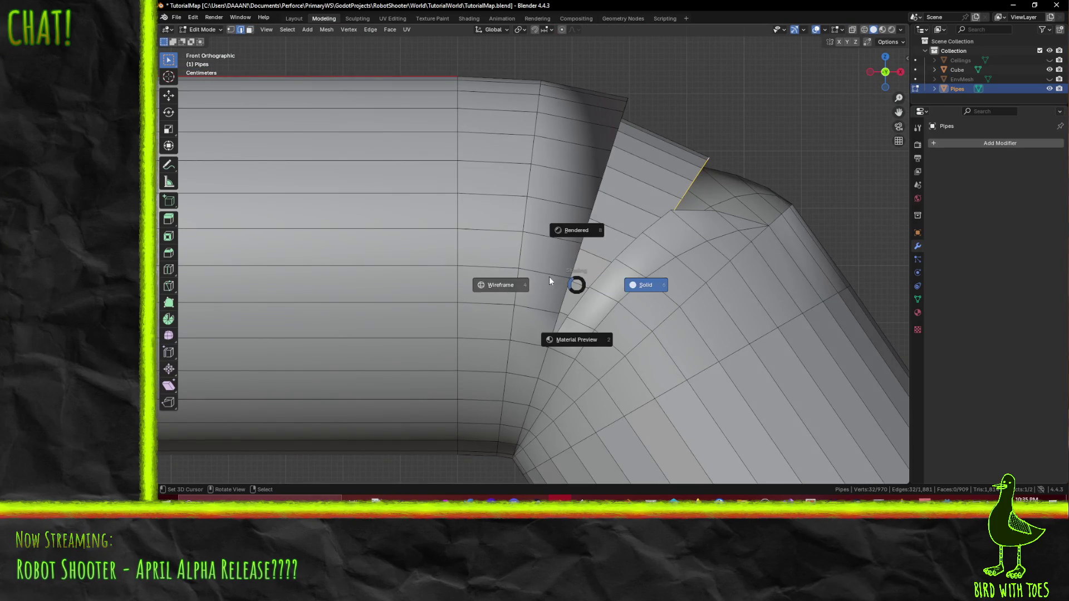
Step: Show the joint as wireframe, inspect the selected ring from around it, then return to solid
click(512, 287)
mouse_move(705, 348)
shift+middle_down()
mouse_move(593, 284)
mouse_move(608, 295)
shift+middle_up()
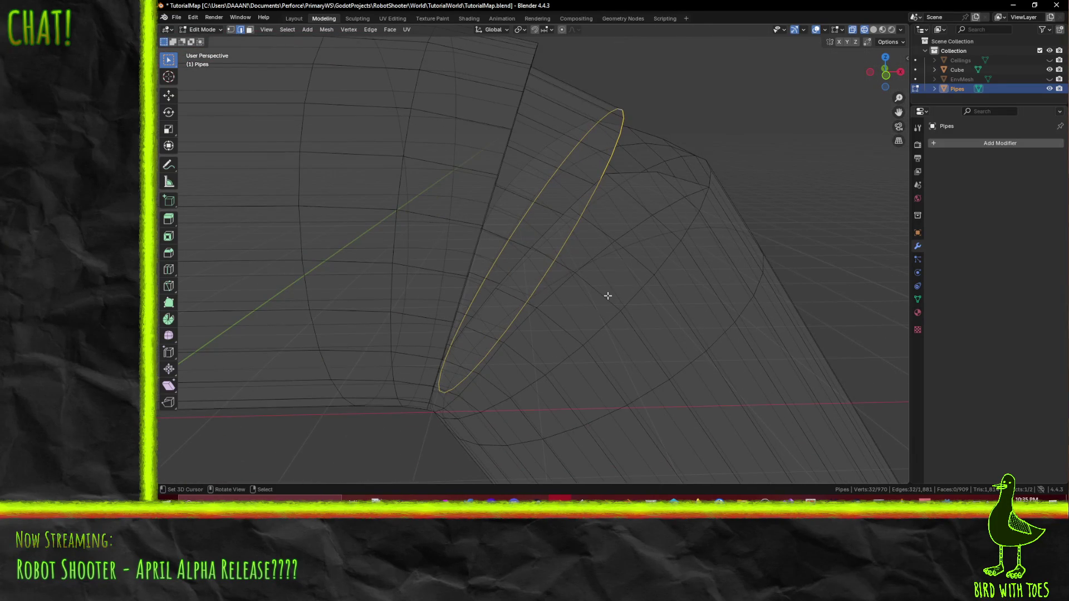
mouse_move(519, 263)
middle_down()
mouse_move(504, 241)
mouse_move(460, 279)
mouse_move(453, 301)
mouse_move(512, 273)
mouse_move(646, 293)
mouse_move(687, 256)
mouse_move(714, 254)
mouse_move(737, 286)
mouse_move(675, 254)
mouse_move(680, 229)
mouse_move(702, 292)
mouse_move(659, 343)
mouse_move(617, 317)
mouse_move(706, 313)
mouse_move(729, 295)
middle_up()
key(z)
click(743, 247)
Step: In front wireframe view, select the elliptical ring around the angled pipe section
key(KP_1)
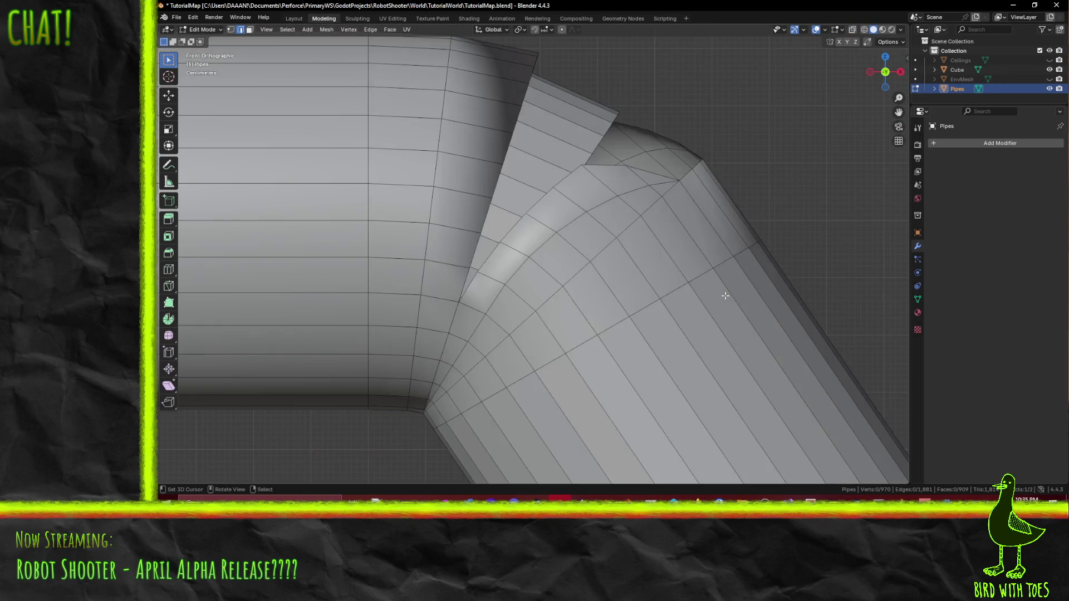
key(z)
click(639, 309)
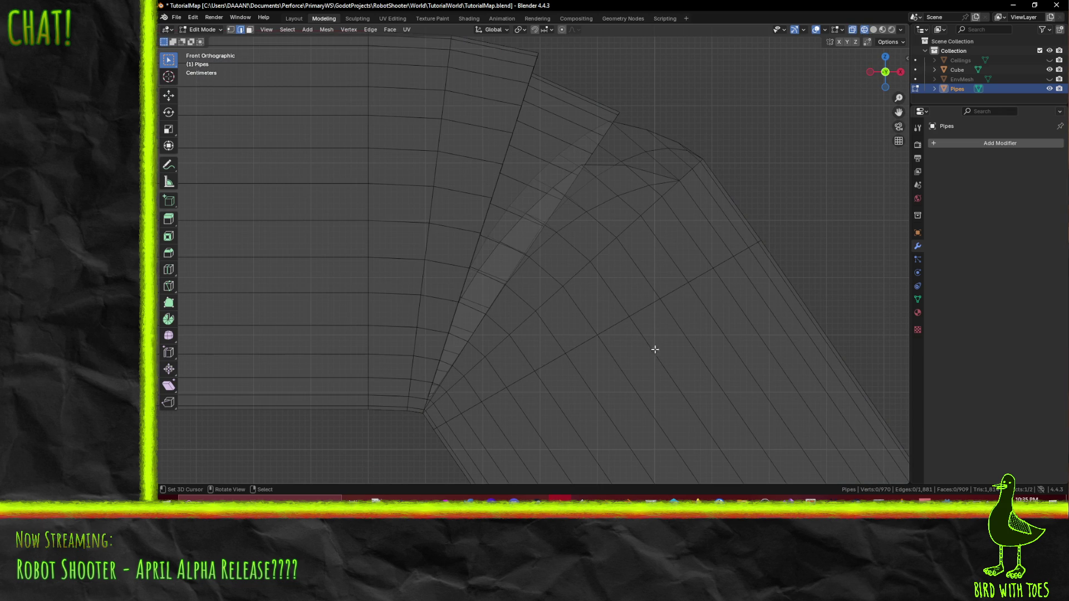
mouse_move(537, 328)
shift+middle_down()
mouse_move(575, 289)
mouse_move(560, 309)
mouse_move(587, 309)
mouse_move(556, 300)
mouse_move(596, 319)
mouse_move(532, 379)
mouse_move(561, 360)
shift+middle_up()
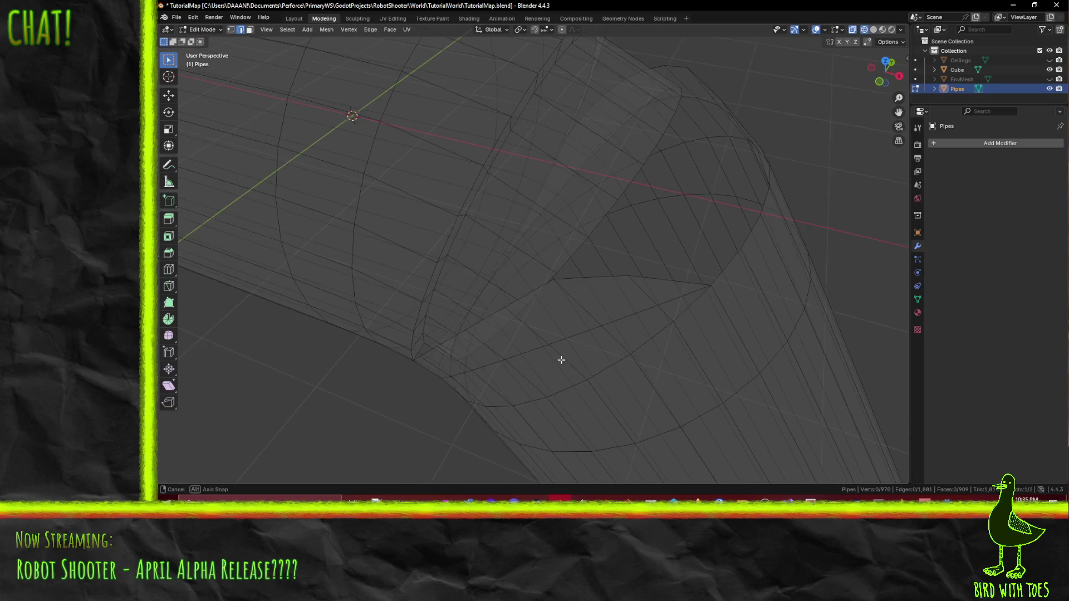
alt+click(570, 256)
Step: In front view, move and rotate the elliptical ring toward the angled joint
key(KP_1)
key(g)
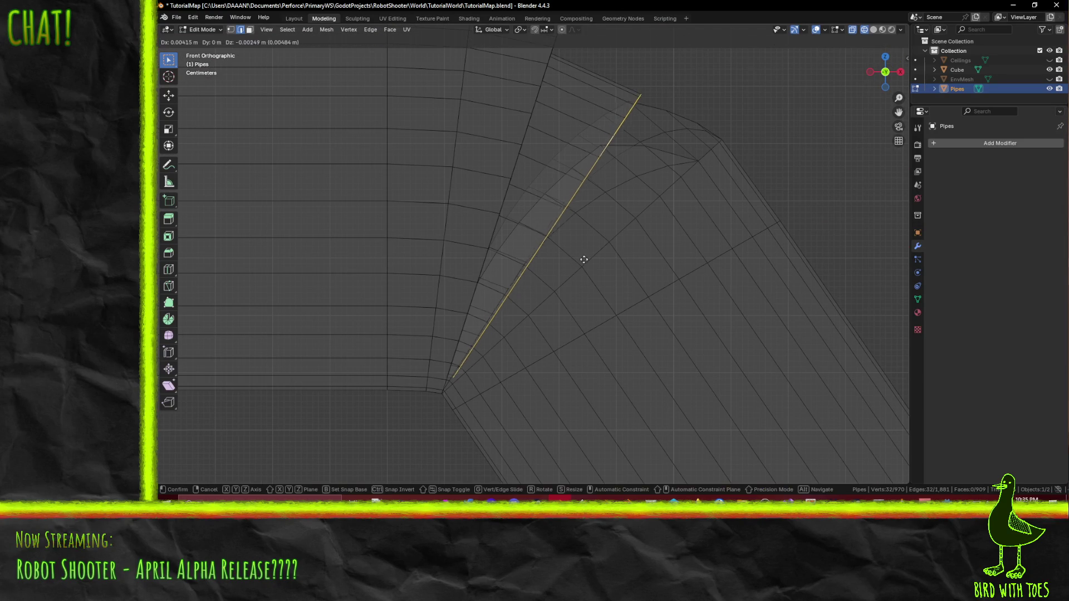
click(659, 304)
key(r)
click(713, 402)
key(g)
click(686, 377)
Step: Fine-tune the ring with small nudges and corrective rotations until it lines up
key(r)
click(682, 401)
key(g)
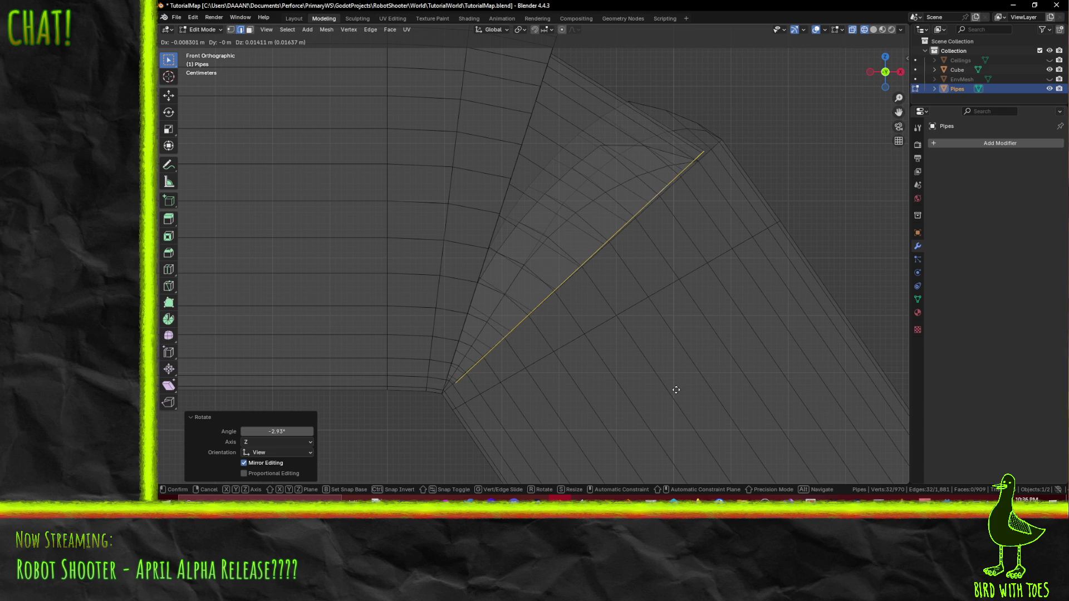
click(676, 389)
key(r)
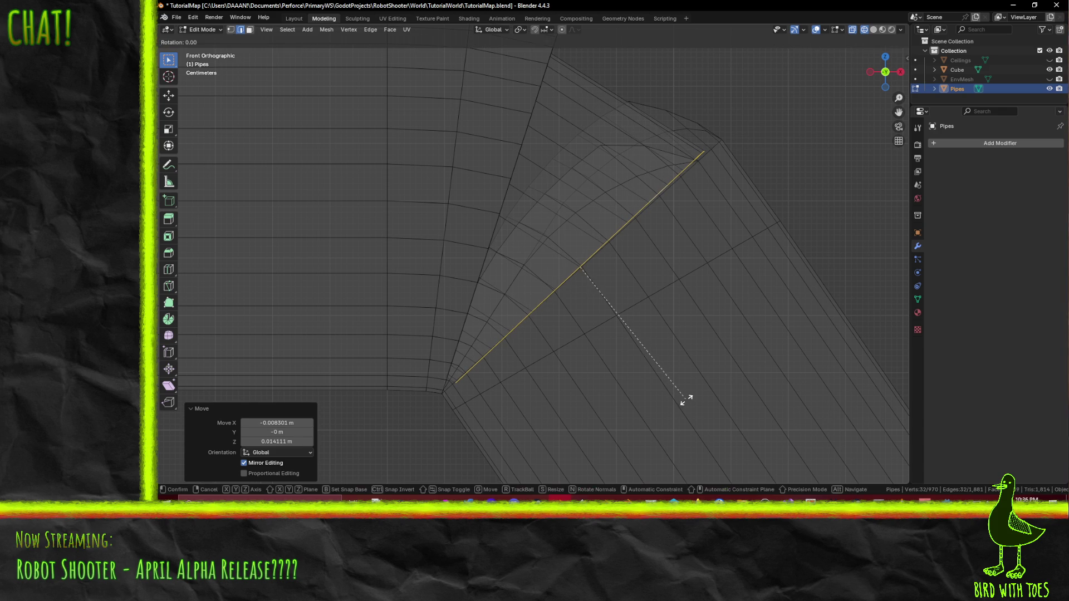
click(684, 403)
Step: Check the reshaped joint in perspective with material preview, then back in solid shading
middle_drag(680, 353, 649, 337)
key(x)
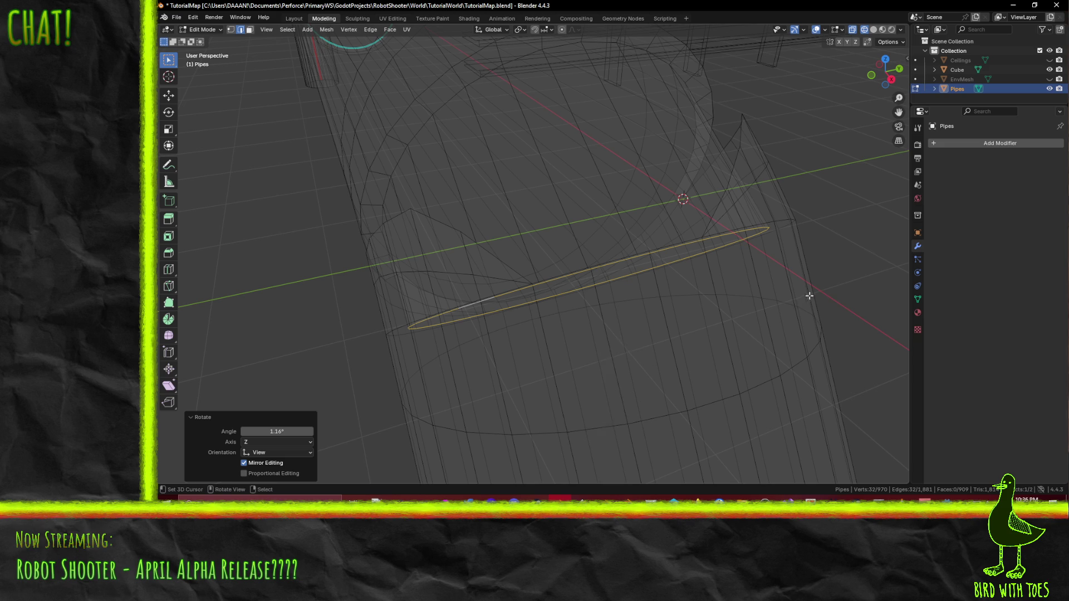
key(z)
click(844, 327)
key(z)
click(812, 323)
mouse_move(812, 323)
middle_down()
mouse_move(752, 335)
mouse_move(157, 297)
middle_up()
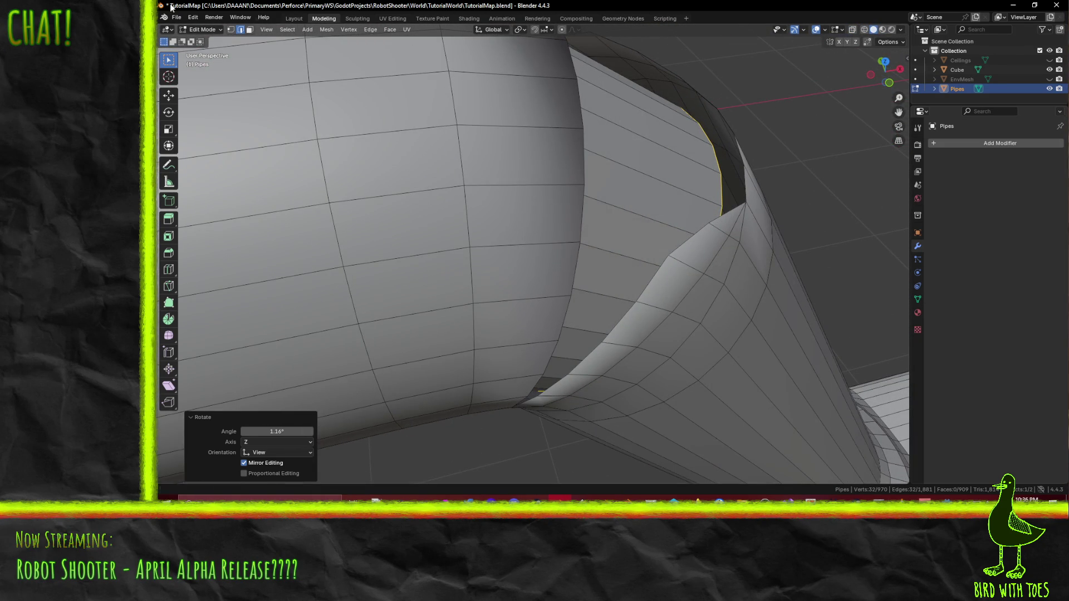
Step: Orbit to the joint seam, try selecting small seam faces, then clear the selection
middle_drag(752, 198, 663, 222)
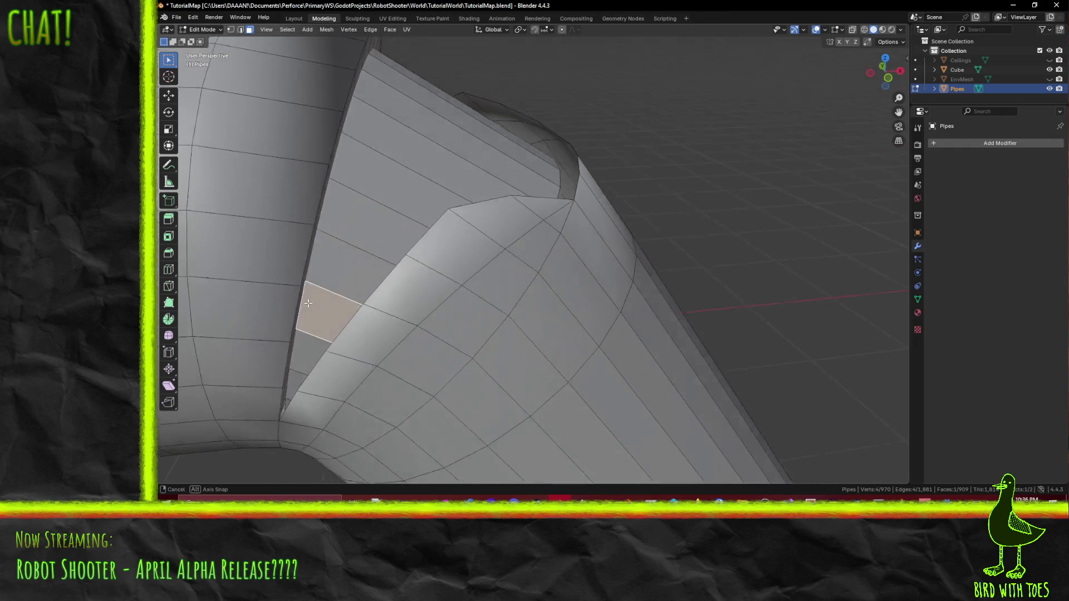
middle_drag(662, 221, 310, 301)
click(306, 375)
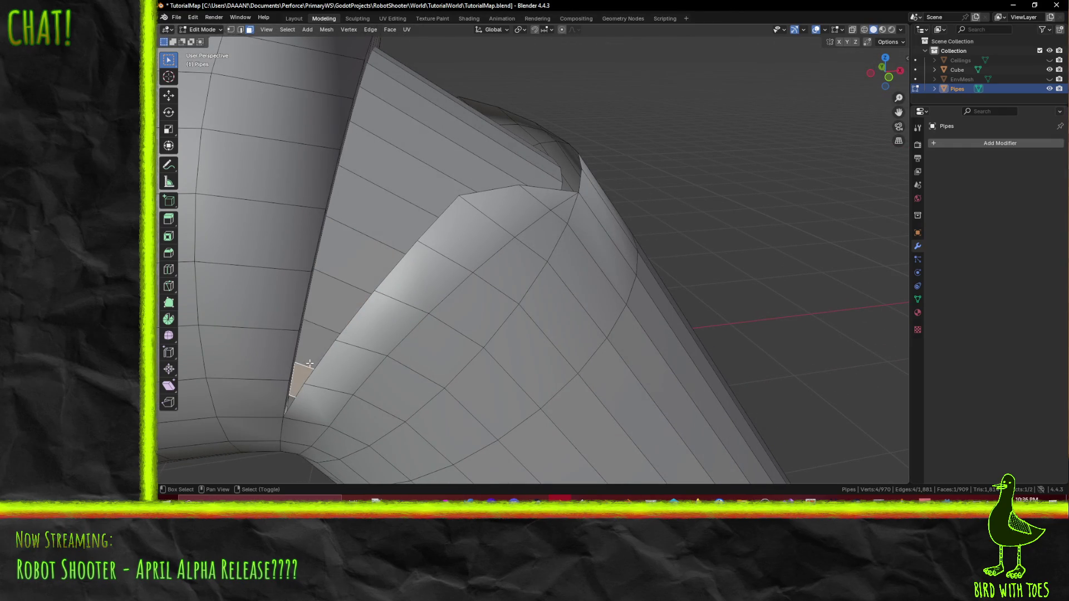
shift+click(356, 265)
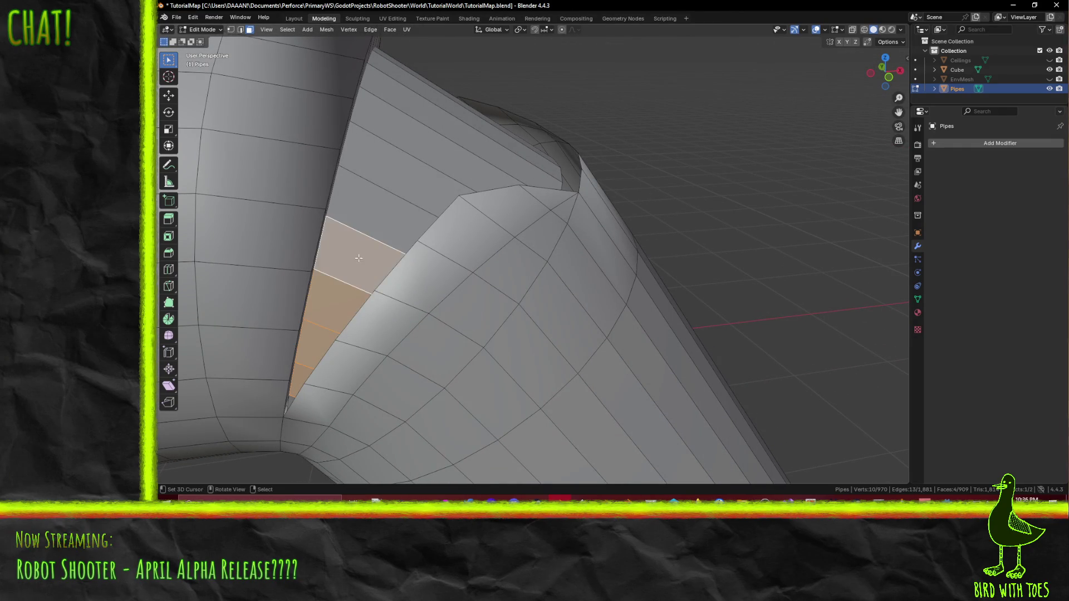
key(alt+a)
Step: Switch to wireframe and orbit the joint to locate the overlapping wedge ring
alt+middle_drag(345, 291, 358, 288)
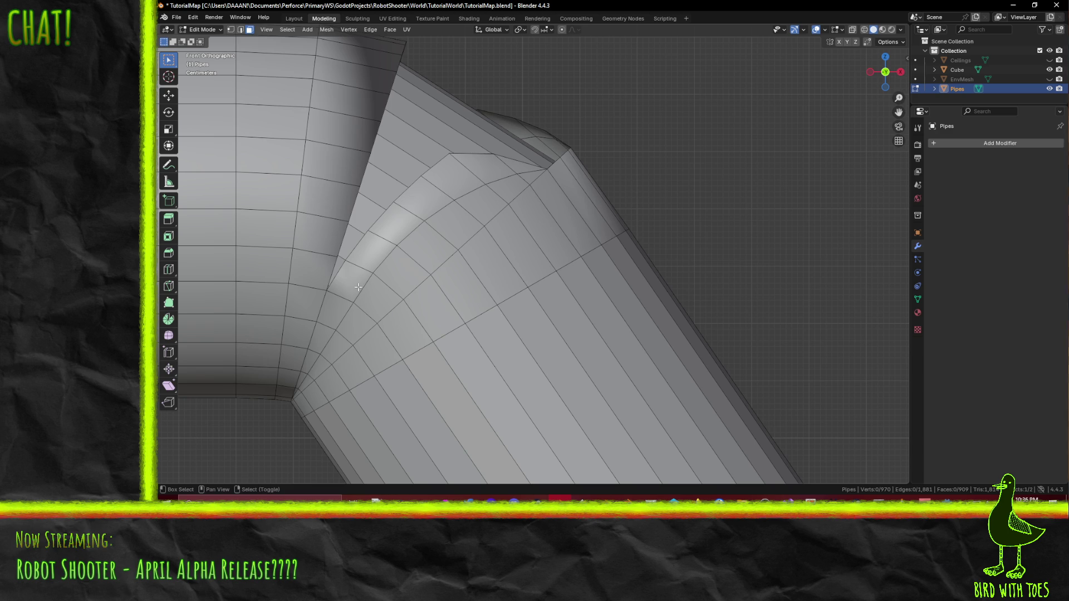
shift+middle_drag(375, 274, 414, 344)
key(z)
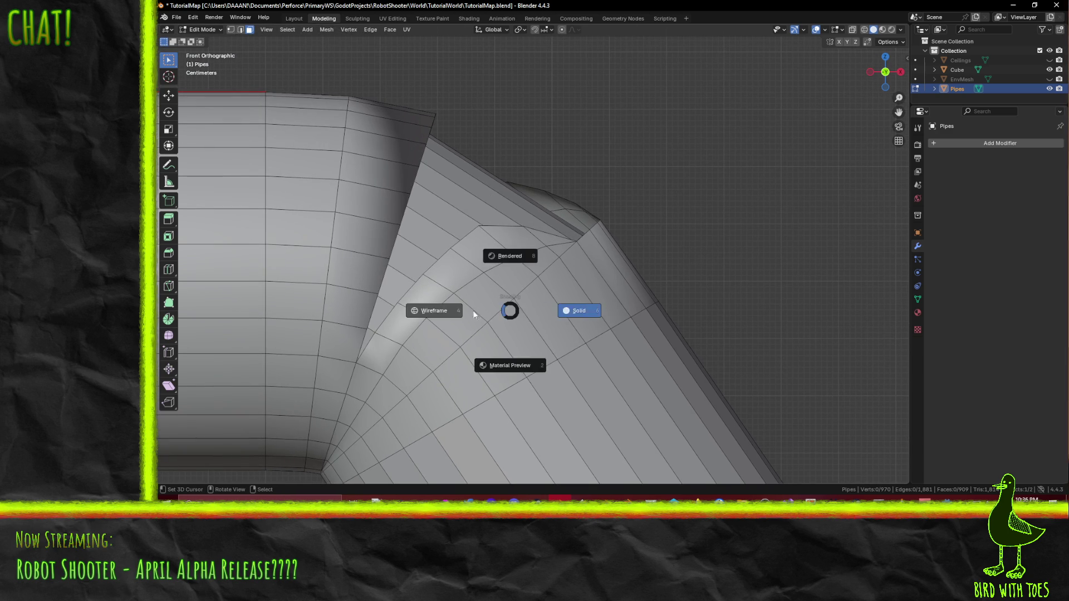
mouse_move(397, 362)
middle_down()
mouse_move(447, 331)
mouse_move(372, 390)
middle_up()
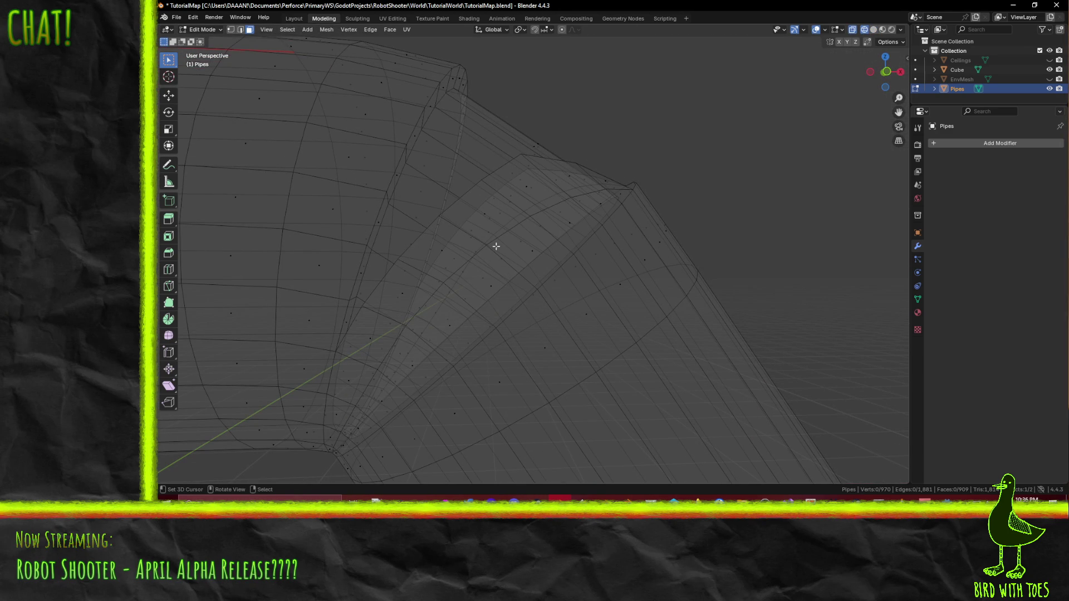
mouse_move(588, 270)
middle_down()
mouse_move(552, 294)
mouse_move(579, 281)
middle_up()
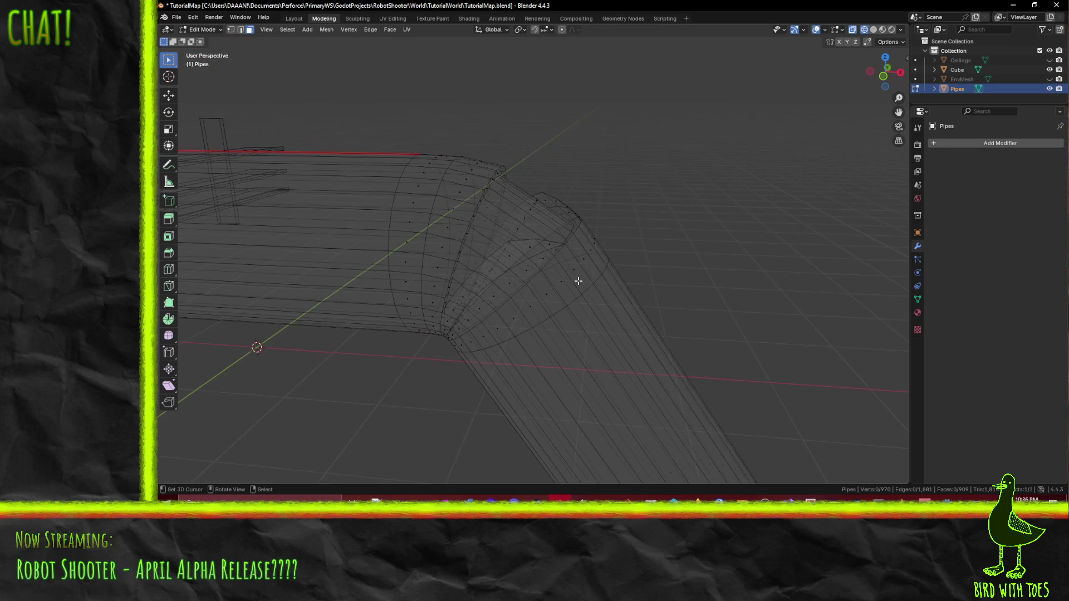
Step: Select the full wedge face loop at the bend and delete those faces
key(ctrl+z)
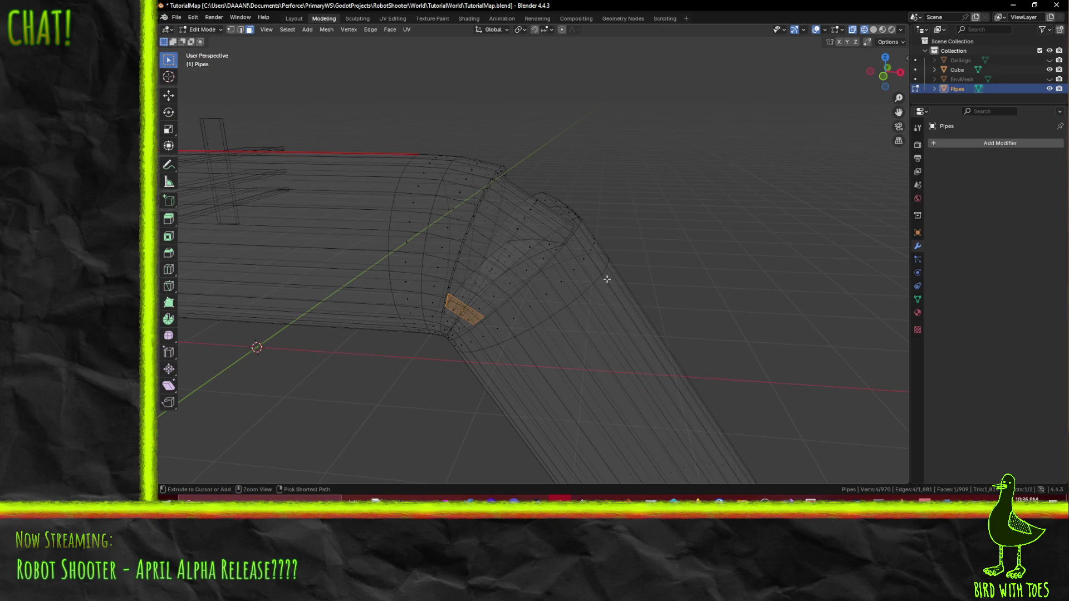
alt+shift+click(484, 247)
key(KP_Decimal)
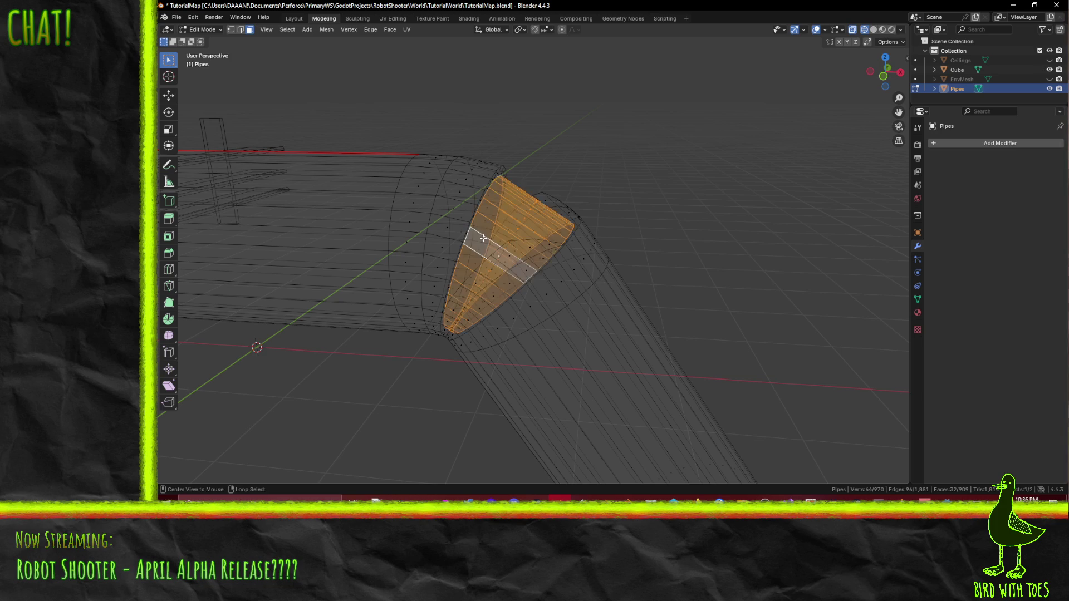
mouse_move(484, 248)
middle_down()
mouse_move(482, 263)
mouse_move(445, 210)
middle_up()
key(x)
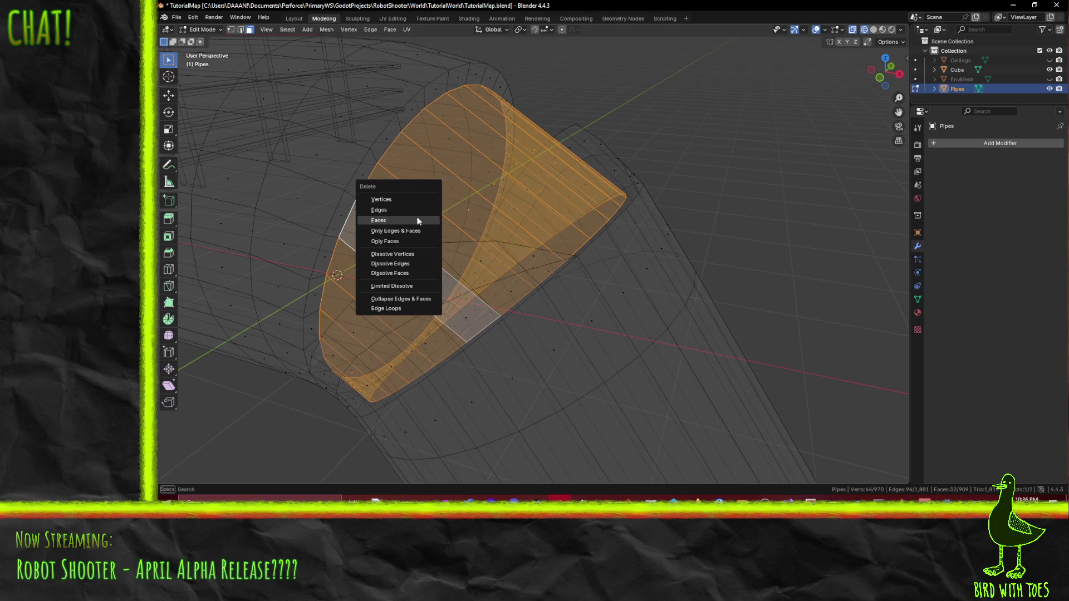
click(418, 220)
Step: Select face loops on the left pipe, then clear the selection again
alt+click(365, 175)
alt+click(361, 182)
key(alt+a)
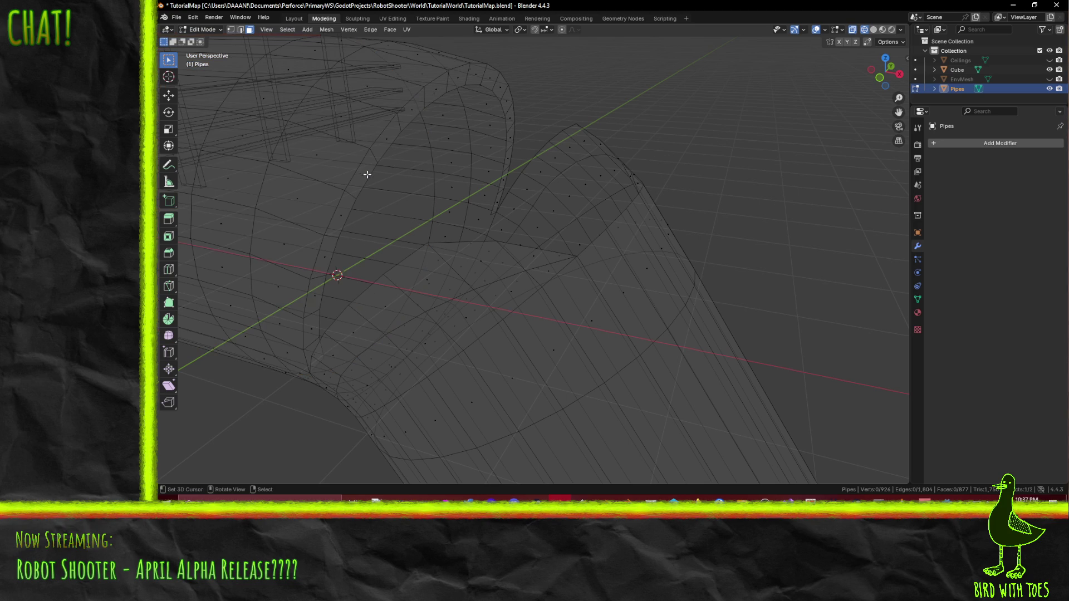
Step: In solid shading, Shift-select each leftover rim face inside the pipe bend
key(z)
click(406, 204)
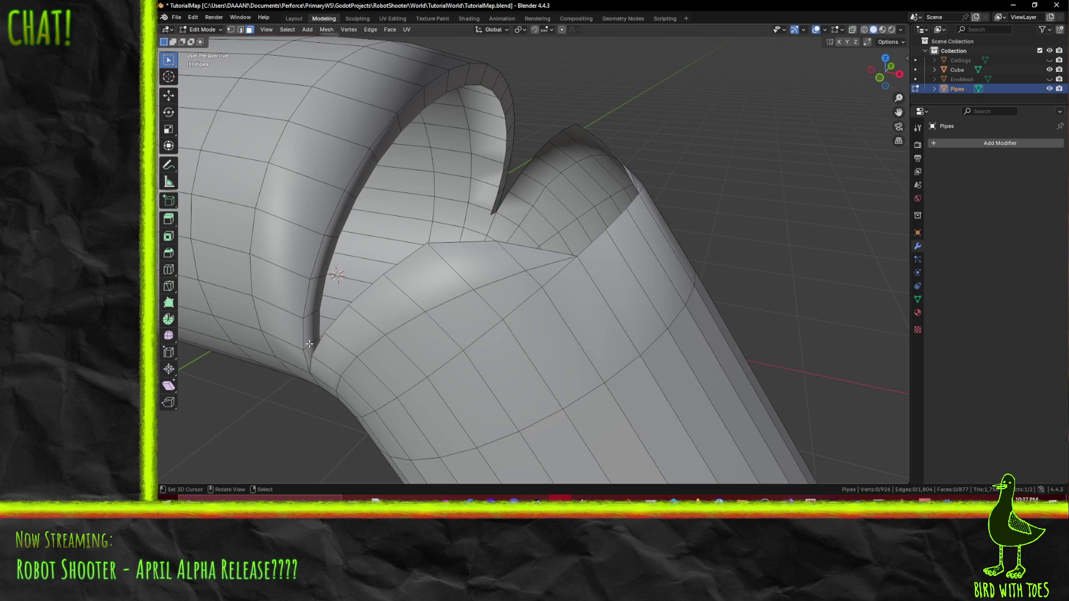
shift+click(315, 301)
shift+click(327, 251)
shift+click(351, 193)
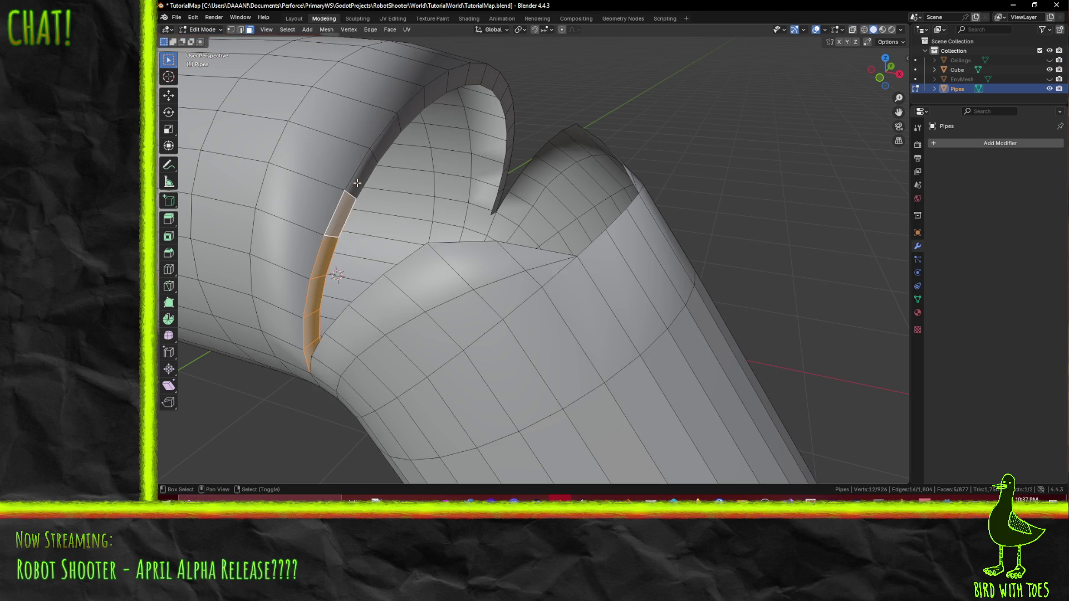
shift+click(384, 151)
shift+click(414, 113)
shift+click(436, 91)
shift+click(467, 86)
shift+click(474, 74)
shift+click(498, 87)
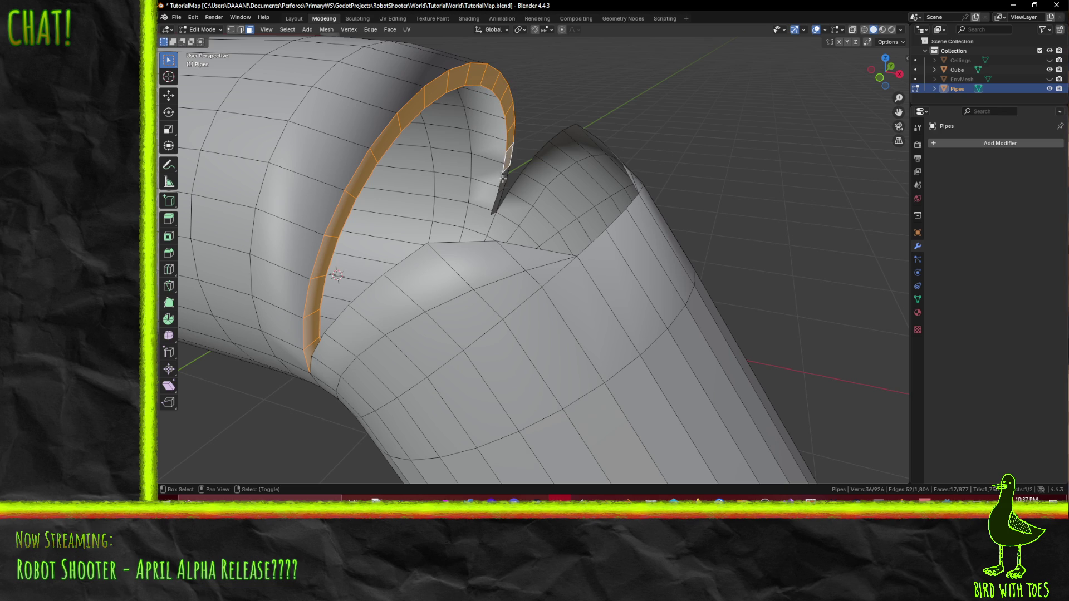
shift+click(498, 202)
Step: Delete the selected rim faces, leaving both pipe ends open
middle_drag(518, 216, 522, 248)
key(x)
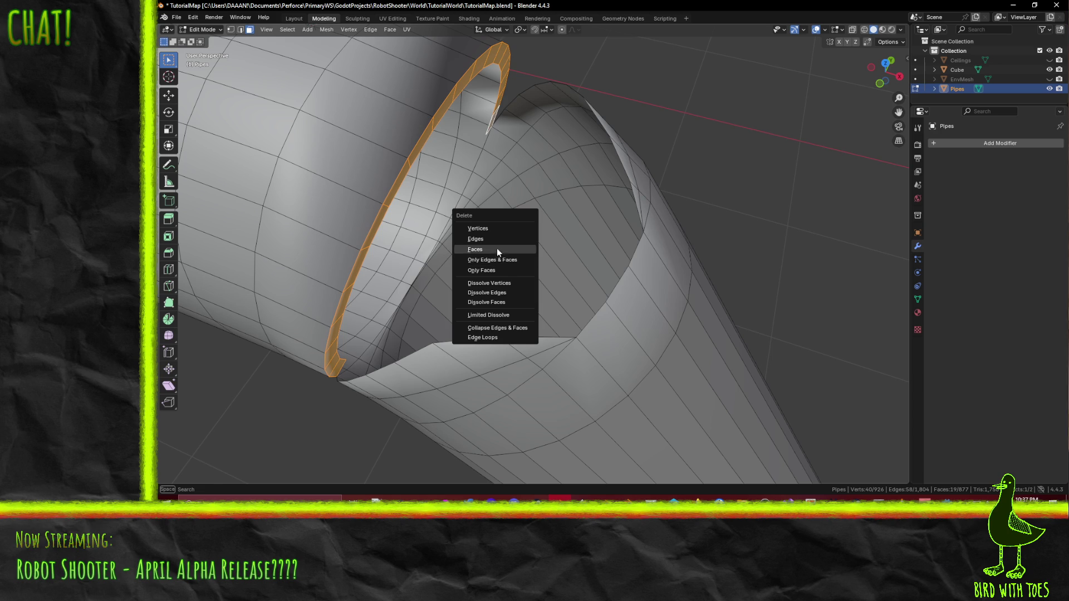
click(496, 248)
scroll(476, 287, up, 5)
Step: Inspect the opened joint from inside and out, then select the edge loop near the pipe end
mouse_move(400, 282)
middle_down()
mouse_move(490, 229)
mouse_move(510, 241)
middle_up()
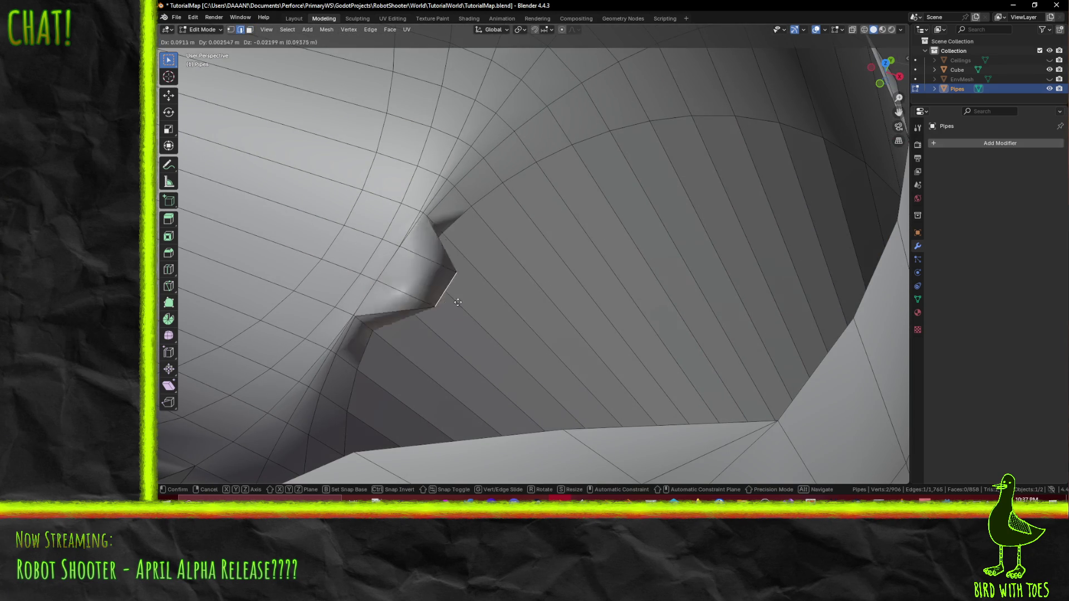
mouse_move(446, 287)
middle_down()
mouse_move(453, 256)
mouse_move(630, 189)
mouse_move(692, 196)
mouse_move(679, 244)
mouse_move(535, 168)
mouse_move(579, 172)
mouse_move(579, 192)
mouse_move(524, 187)
mouse_move(508, 231)
mouse_move(709, 229)
middle_up()
middle_drag(640, 209, 431, 195)
key(ctrl+r)
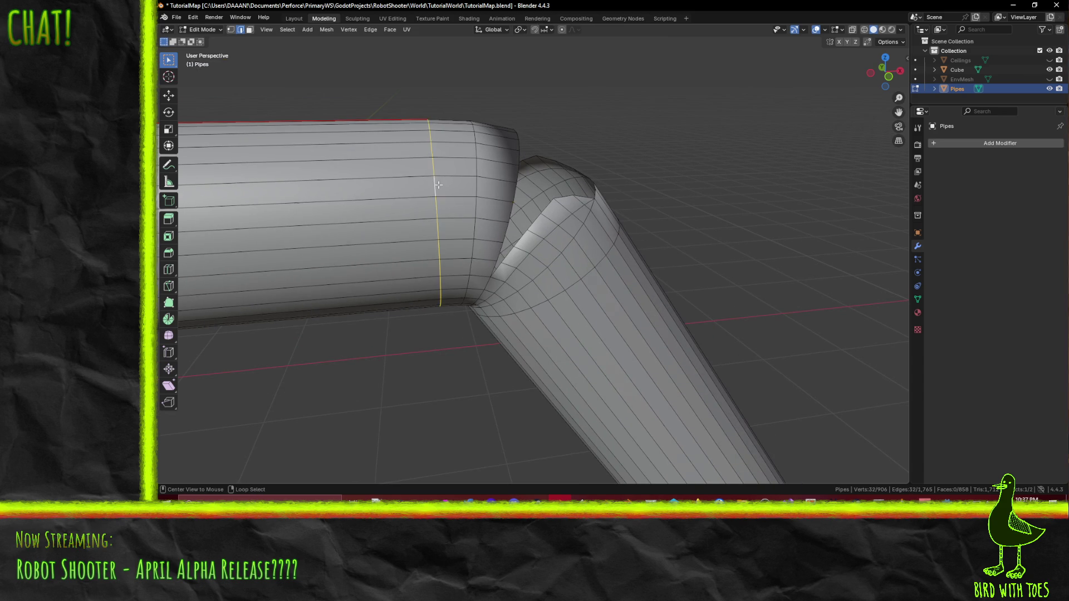
Step: In front wireframe view, duplicate the end edge loop in place and scale it to 0.8
key(KP_1)
key(z)
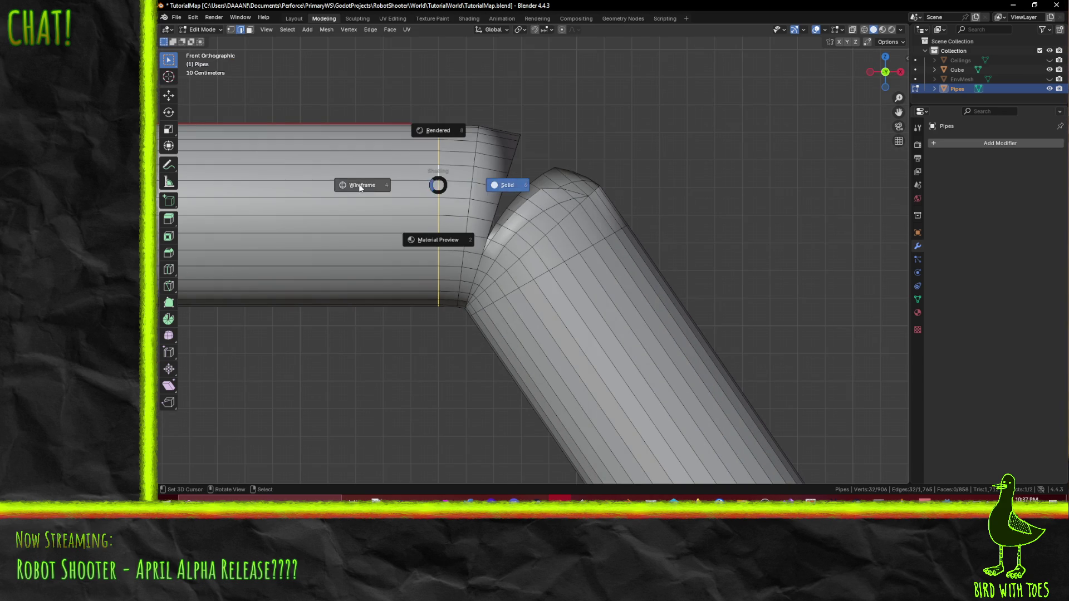
click(359, 184)
key(shift+d)
right_click(669, 446)
key(s)
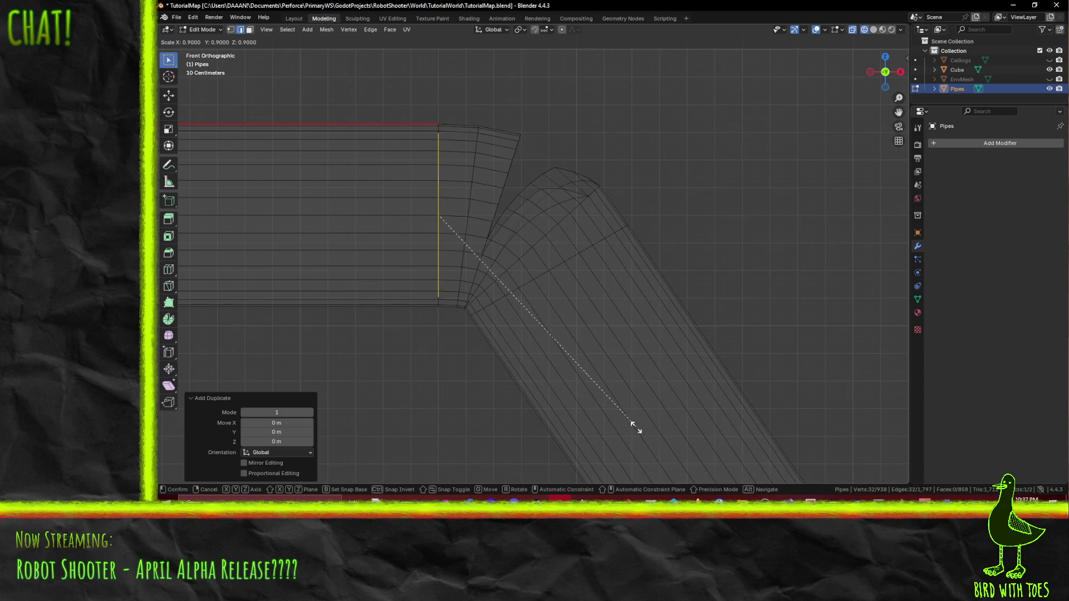
click(618, 420)
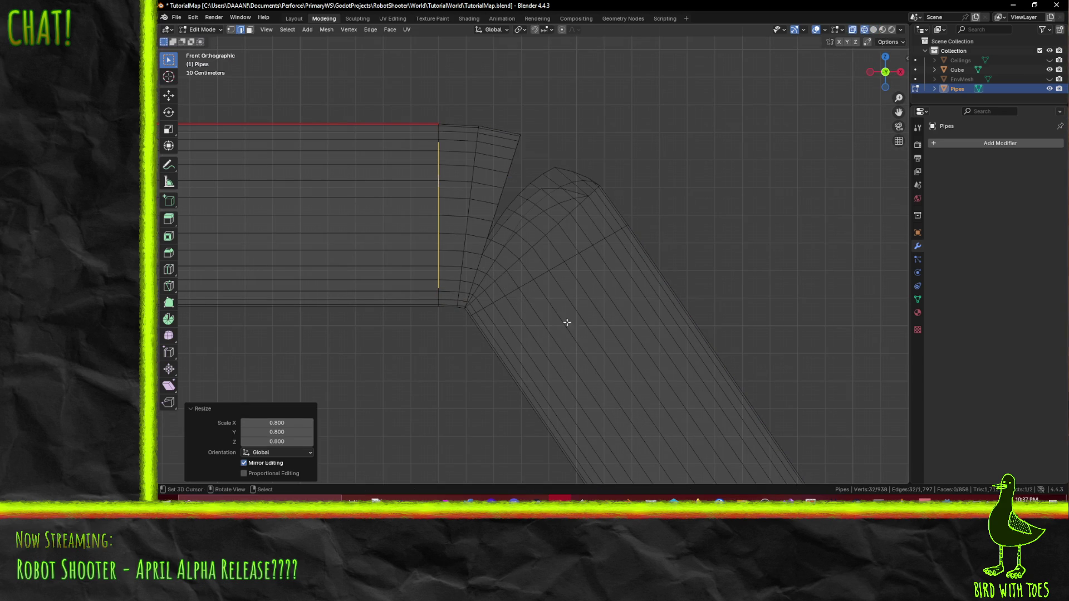
Step: Duplicate the angled pipe's end loop in place and scale it to 0.8 as well
alt+click(531, 275)
key(shift+d)
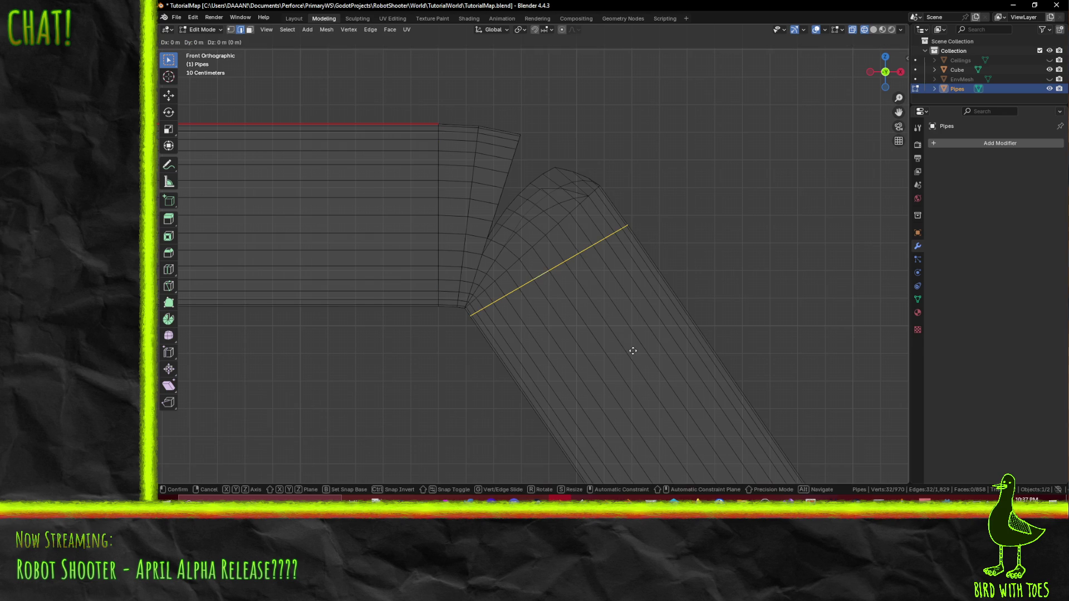
right_click(632, 351)
key(s)
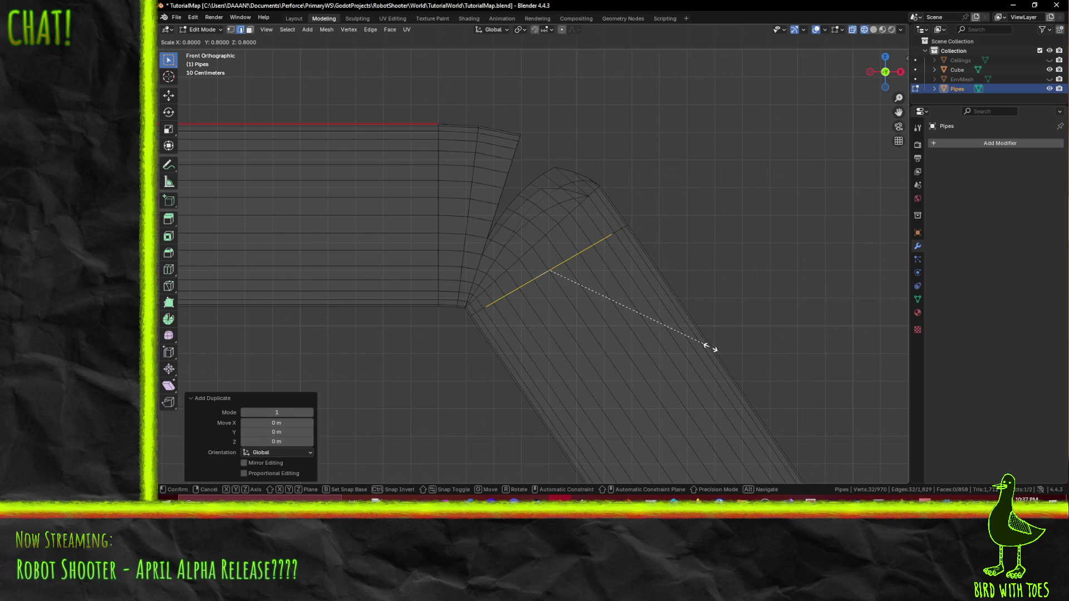
key(Return)
Step: Select both shrunken loops together and bring up the F3 command search in front view
mouse_move(484, 303)
middle_down()
mouse_move(526, 307)
mouse_move(485, 332)
mouse_move(540, 308)
mouse_move(530, 256)
middle_up()
scroll(540, 307, down, 2)
alt+shift+click(525, 249)
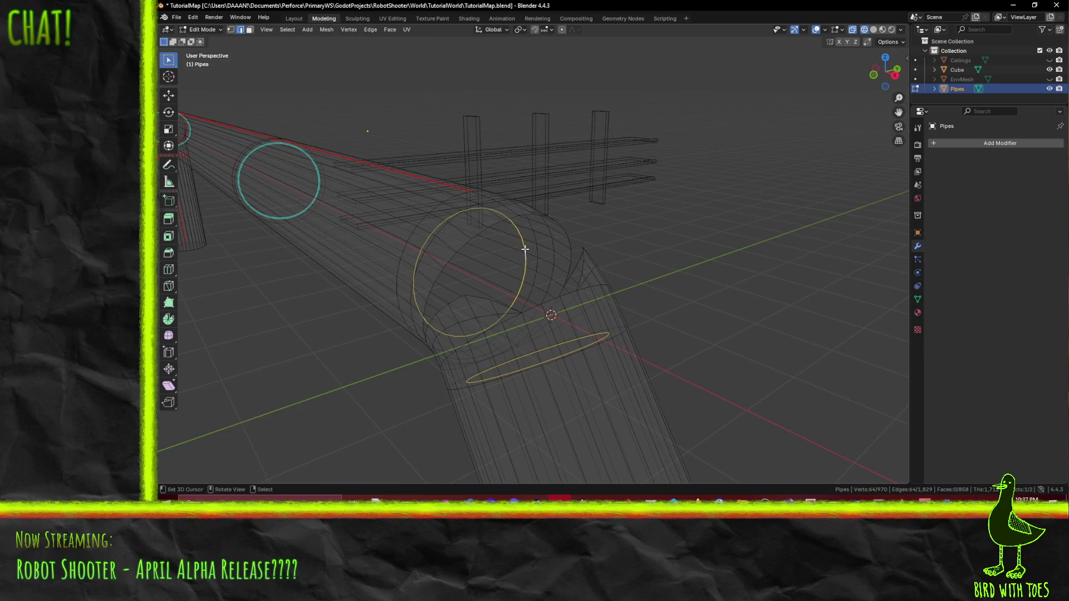
key(KP_1)
key(F3)
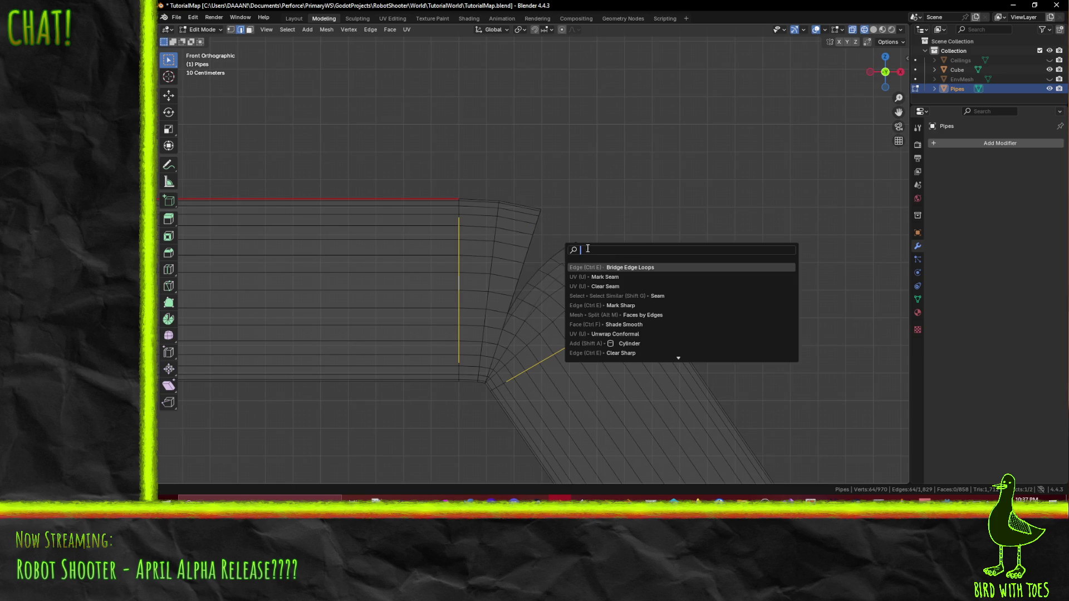
Step: Bridge the two shrunken loops and raise Number of Cuts to 4 for a curved elbow
click(657, 264)
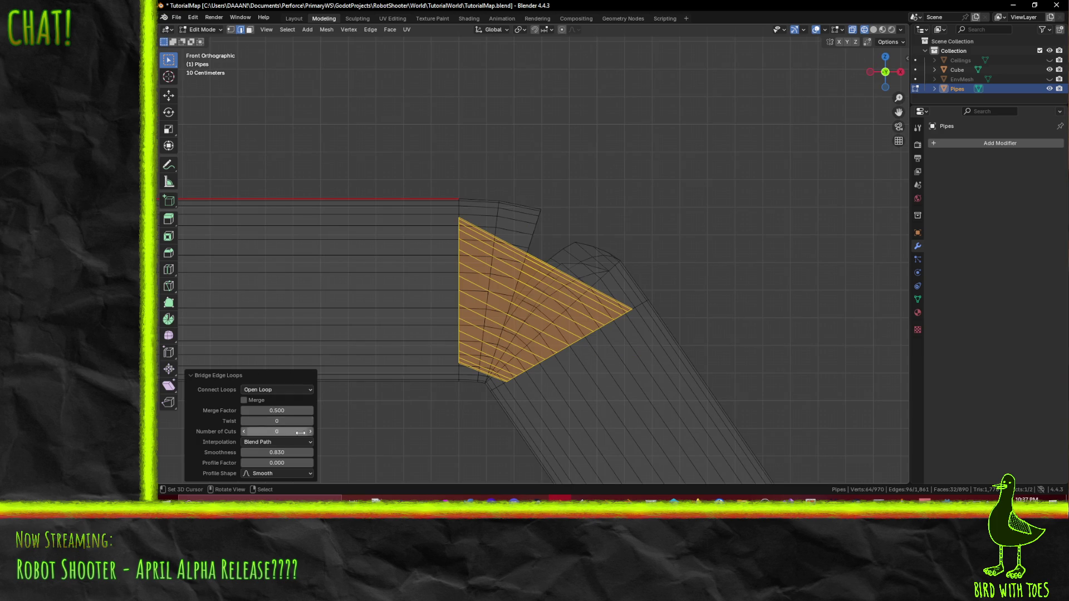
mouse_move(276, 452)
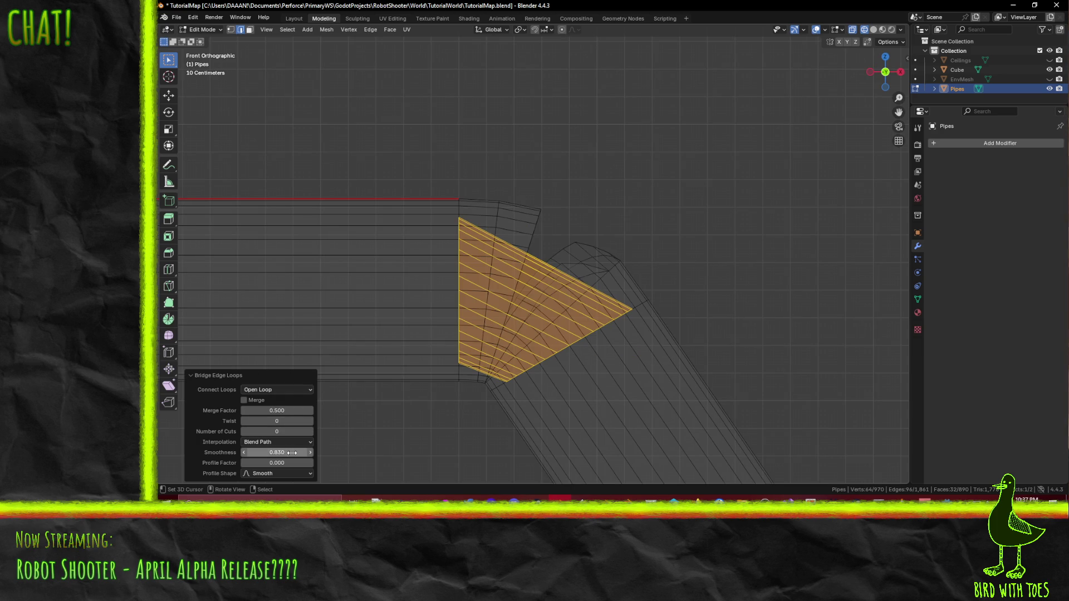
mouse_move(276, 431)
click(310, 431)
click(310, 431)
click(310, 431)
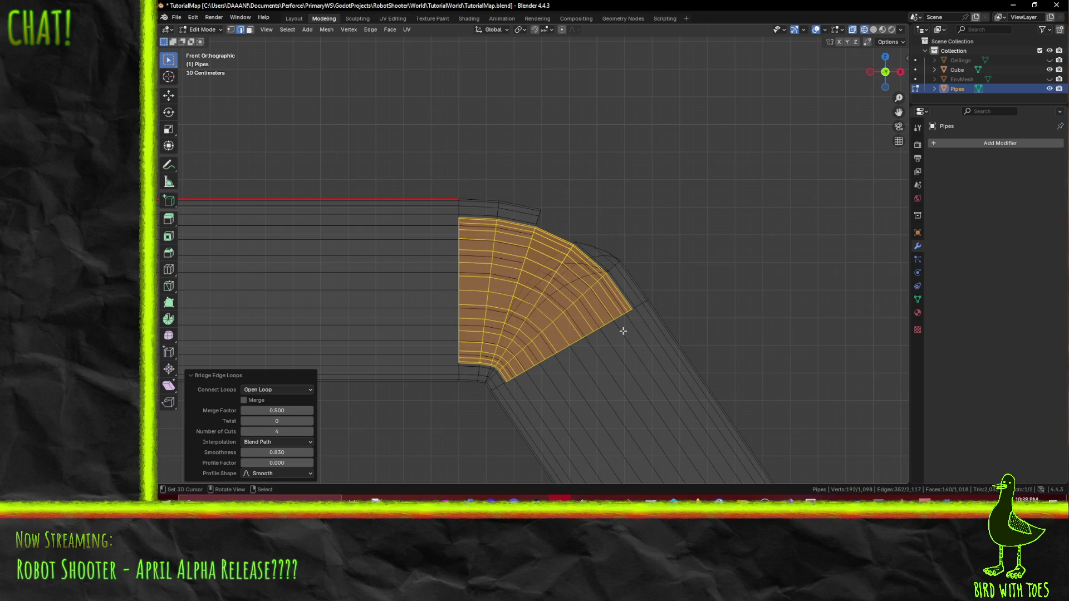
Step: Deselect the elbow and review it in perspective in solid, then wireframe shading
middle_drag(600, 323, 555, 291)
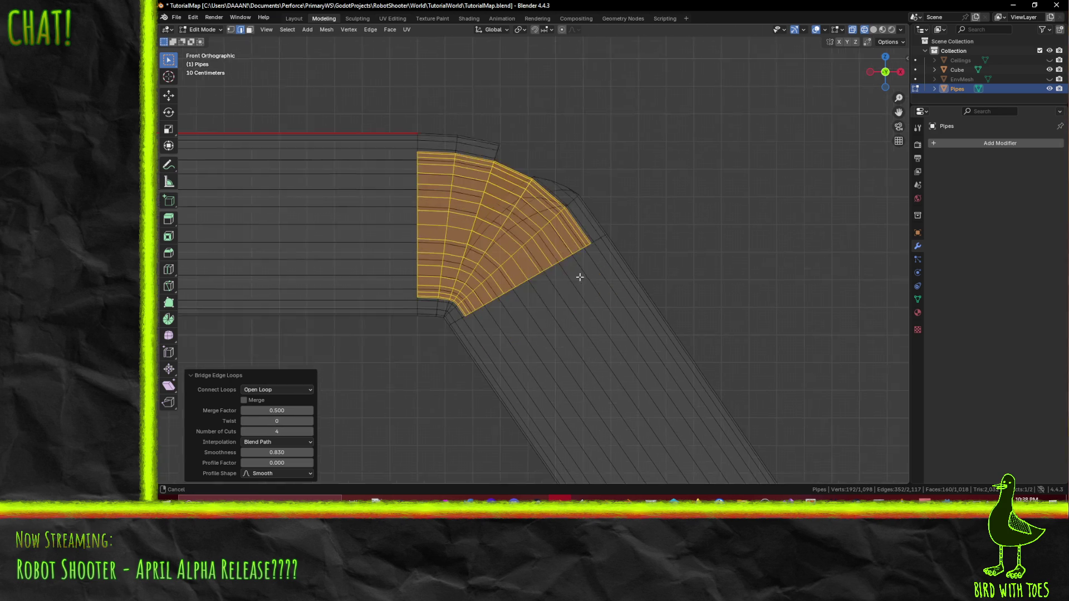
click(527, 301)
mouse_move(548, 282)
middle_down()
mouse_move(515, 306)
mouse_move(593, 307)
mouse_move(593, 330)
mouse_move(520, 289)
mouse_move(528, 245)
middle_up()
key(z)
click(531, 289)
scroll(593, 330, up, 4)
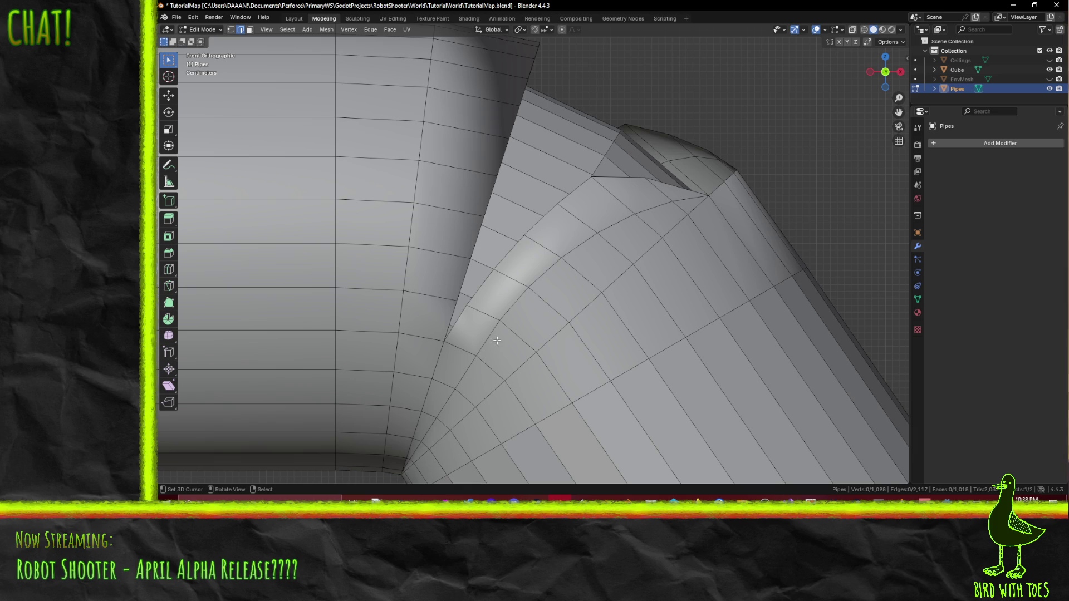
key(z)
click(382, 334)
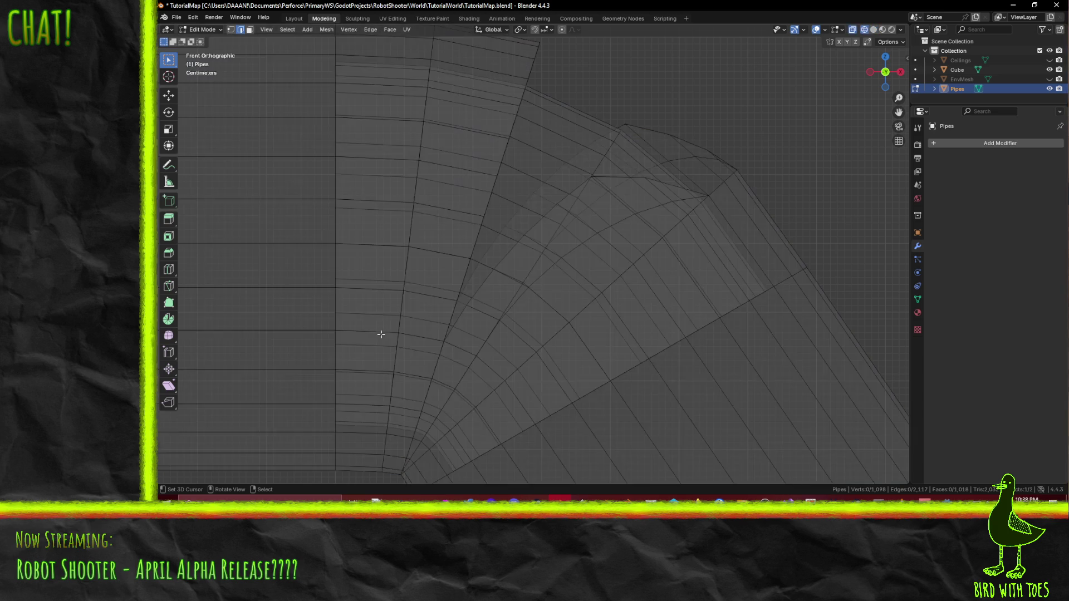
Step: Orbit to perspective and switch the viewport back to solid shading
middle_drag(473, 336, 465, 357)
key(z)
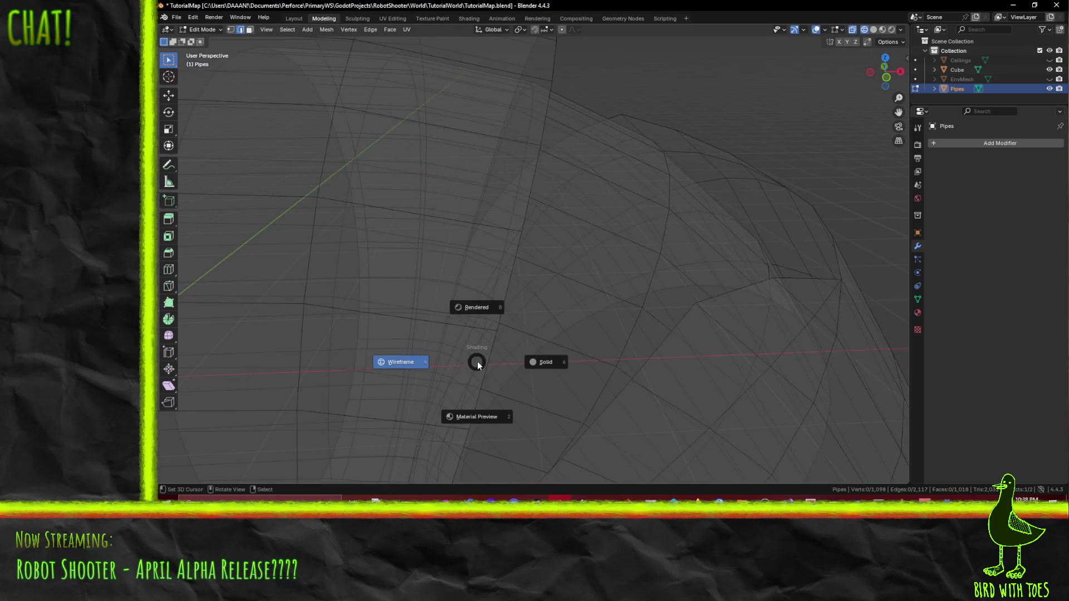
click(474, 361)
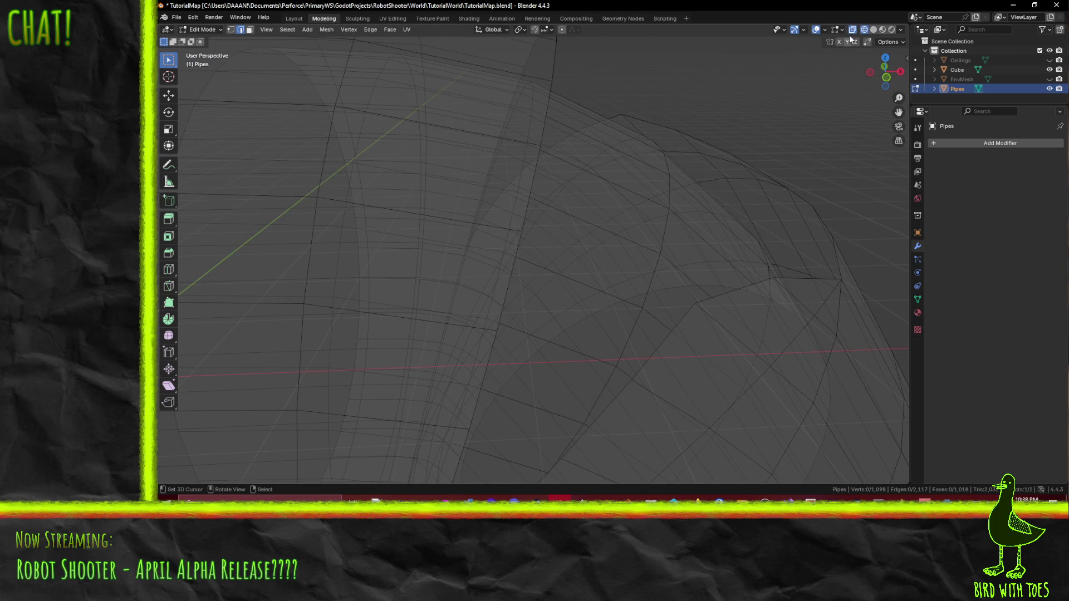
key(z)
click(759, 231)
Step: Enable X-ray and orbit to inspect the nested elbow from underneath
middle_drag(758, 231, 687, 288)
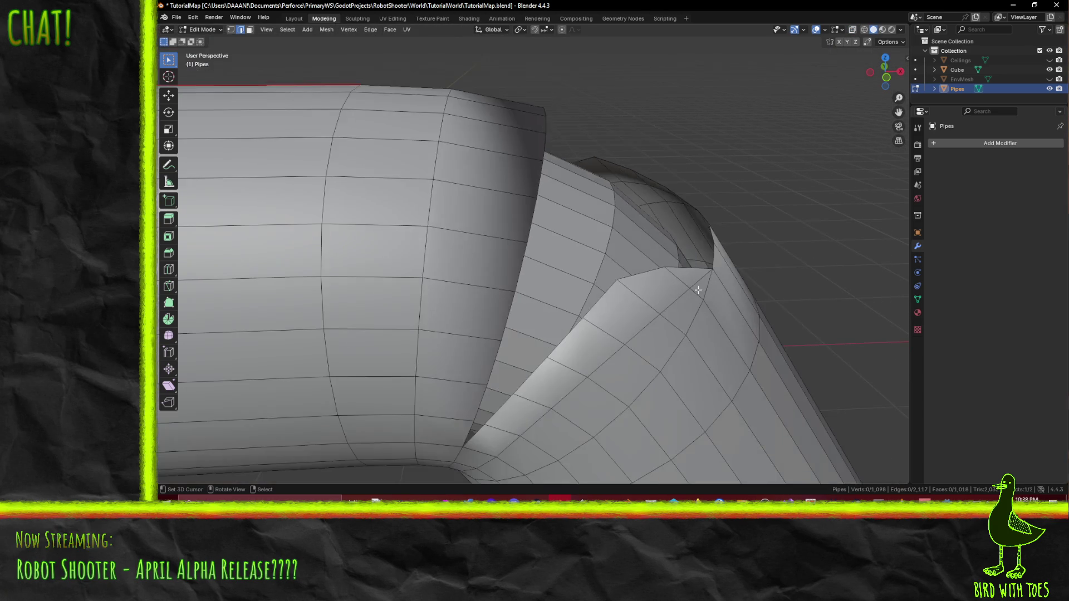
click(852, 29)
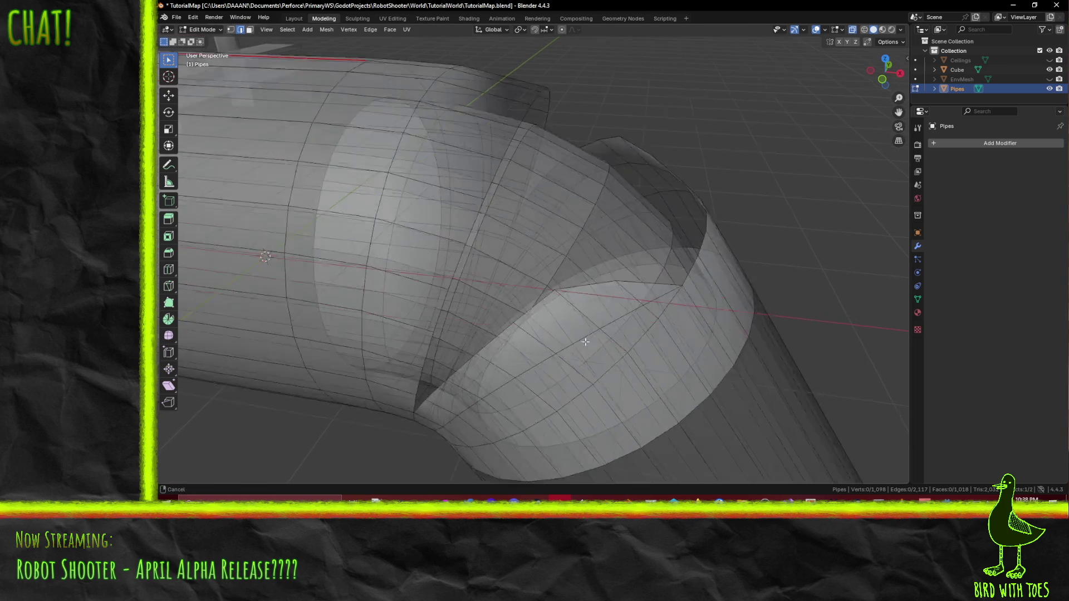
middle_drag(585, 250, 624, 290)
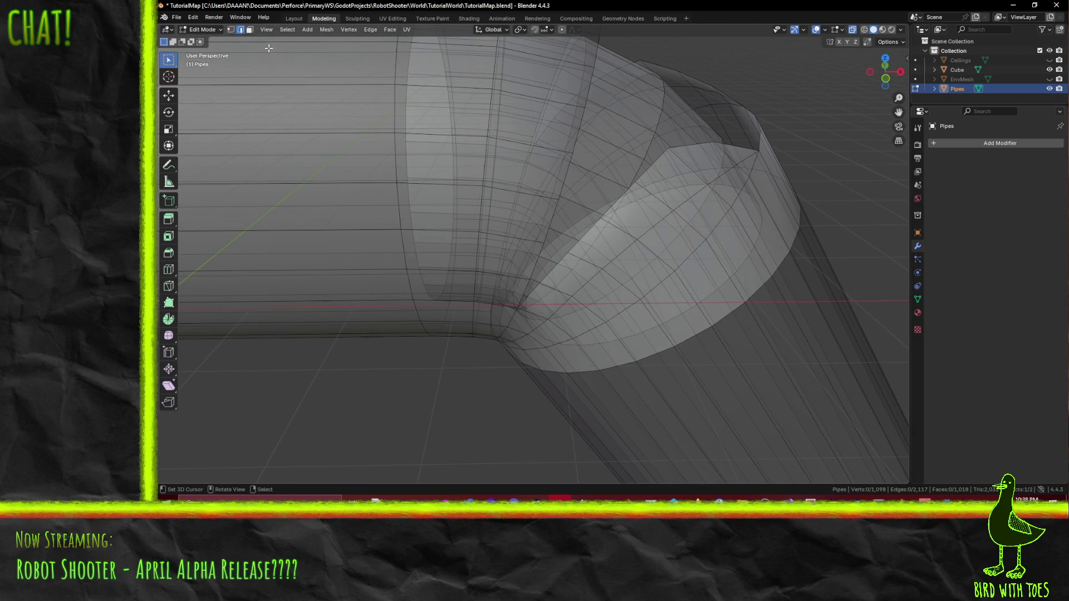
middle_drag(617, 288, 630, 272)
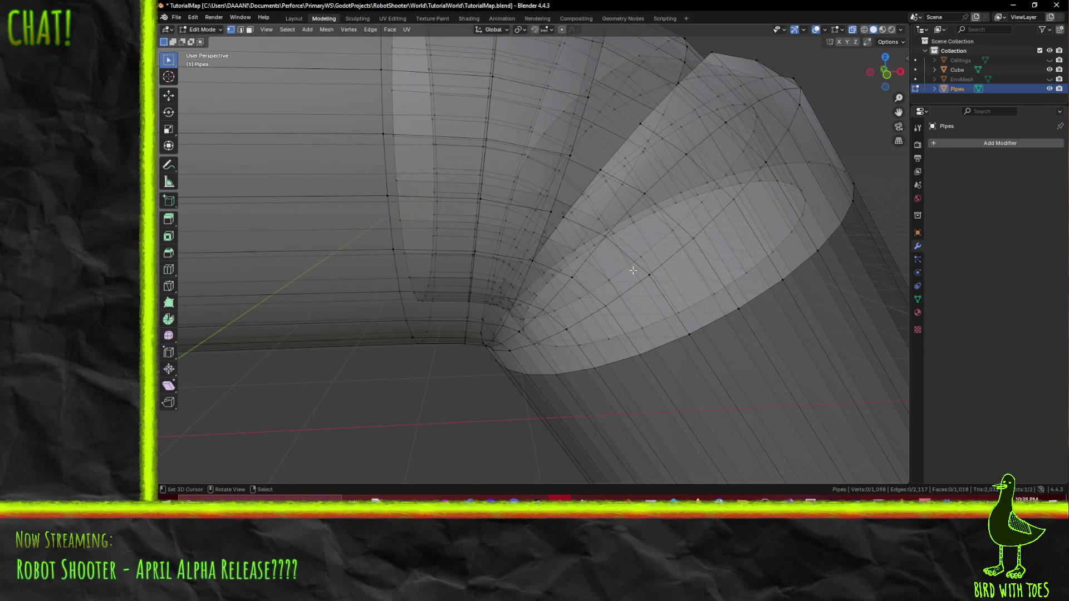
Step: Knife the first cut across the pipe overlap with X-ray off, after abandoning a stray attempt
key(k)
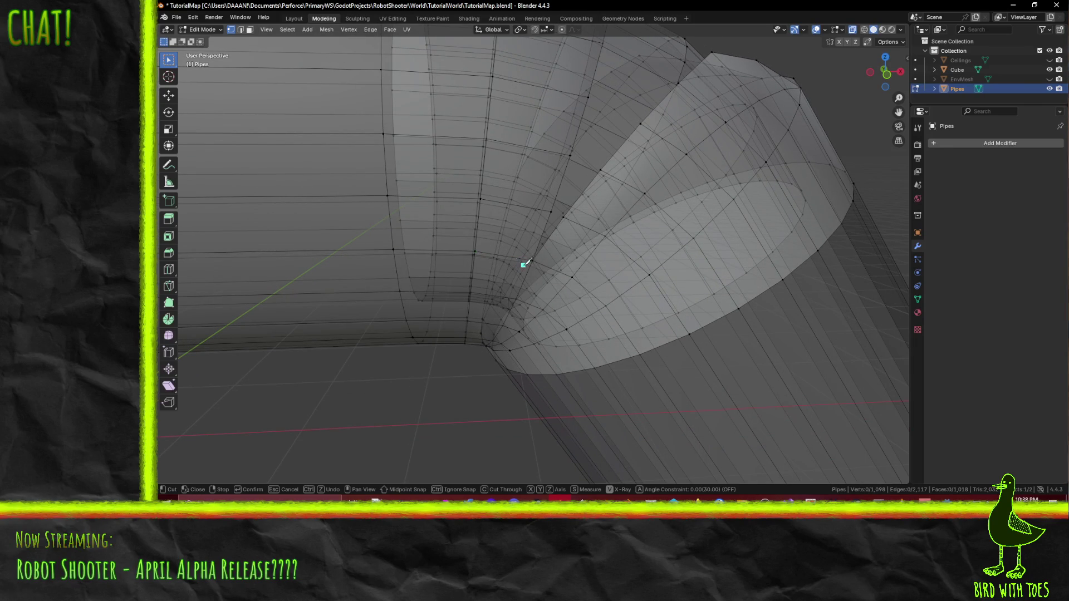
scroll(524, 259, up, 2)
scroll(543, 267, up, 2)
scroll(553, 271, up, 1)
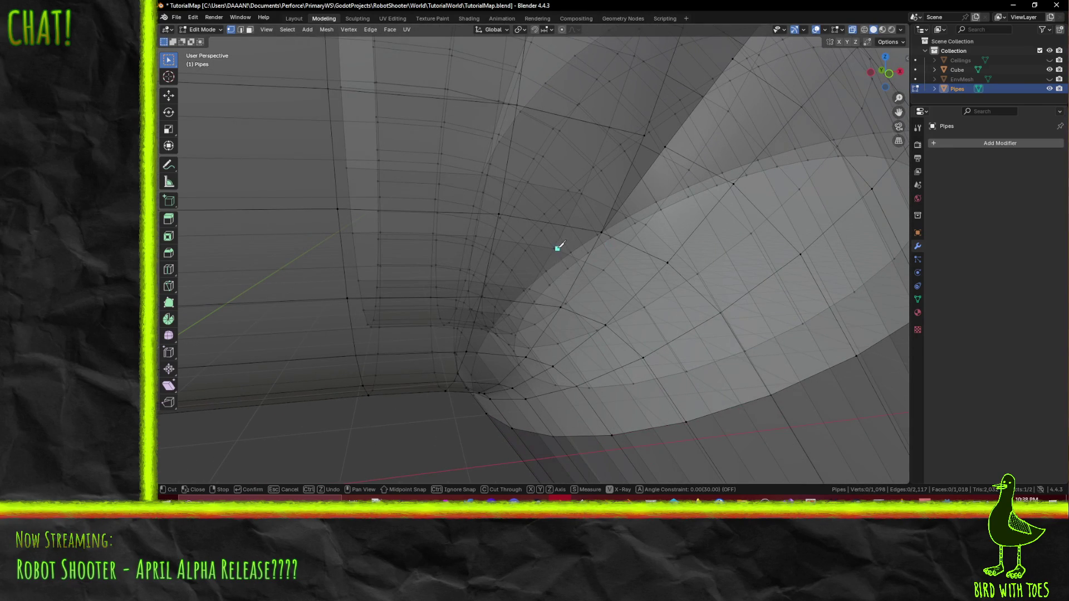
middle_drag(553, 250, 492, 314)
click(529, 280)
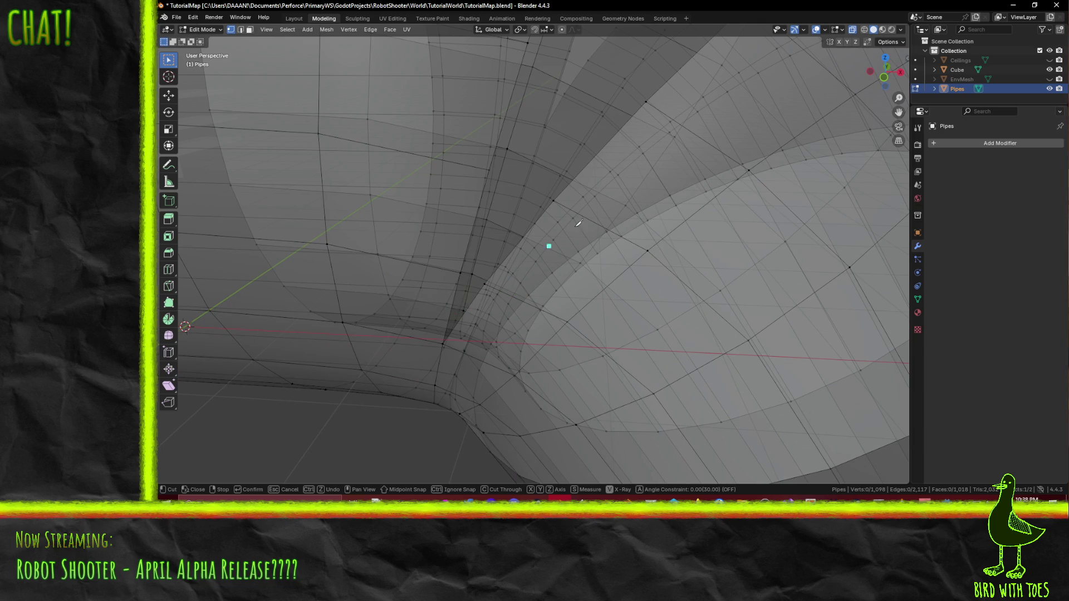
key(Return)
click(852, 29)
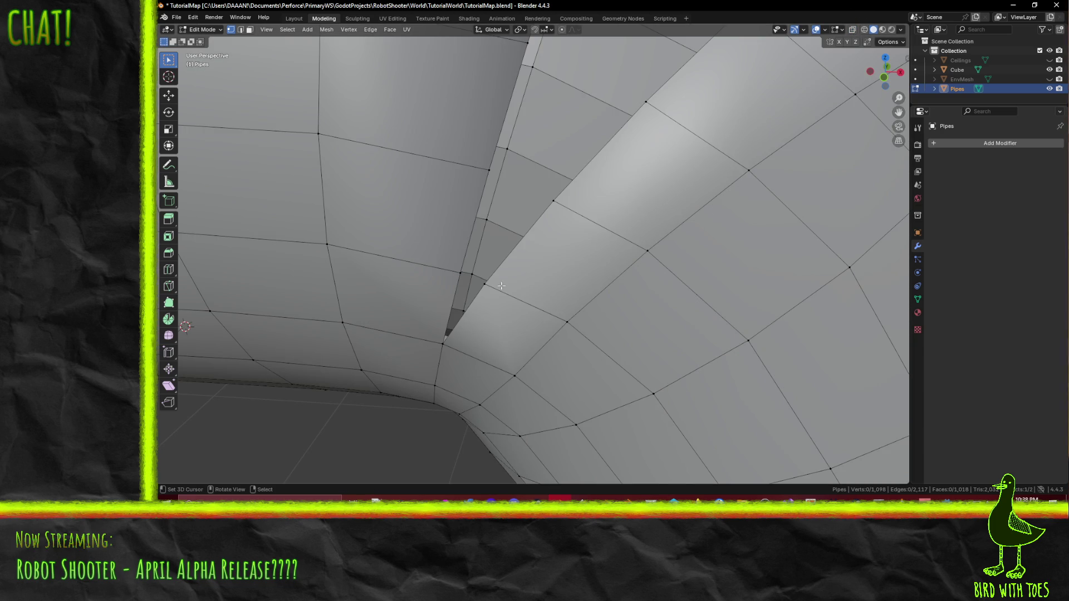
key(k)
middle_drag(537, 286, 486, 293)
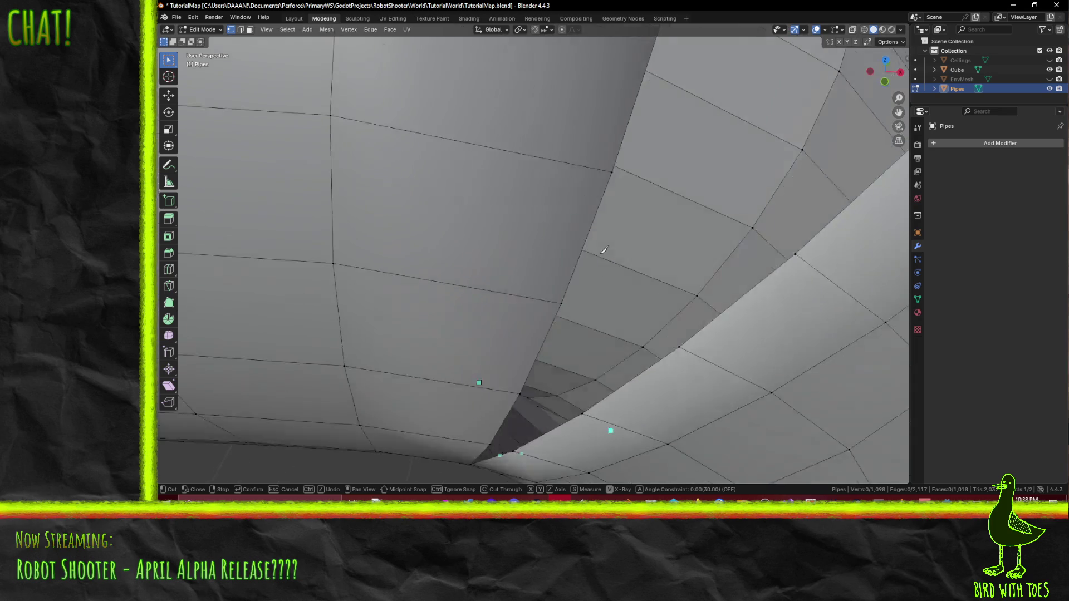
mouse_move(588, 239)
middle_down()
mouse_move(620, 269)
mouse_move(582, 227)
middle_up()
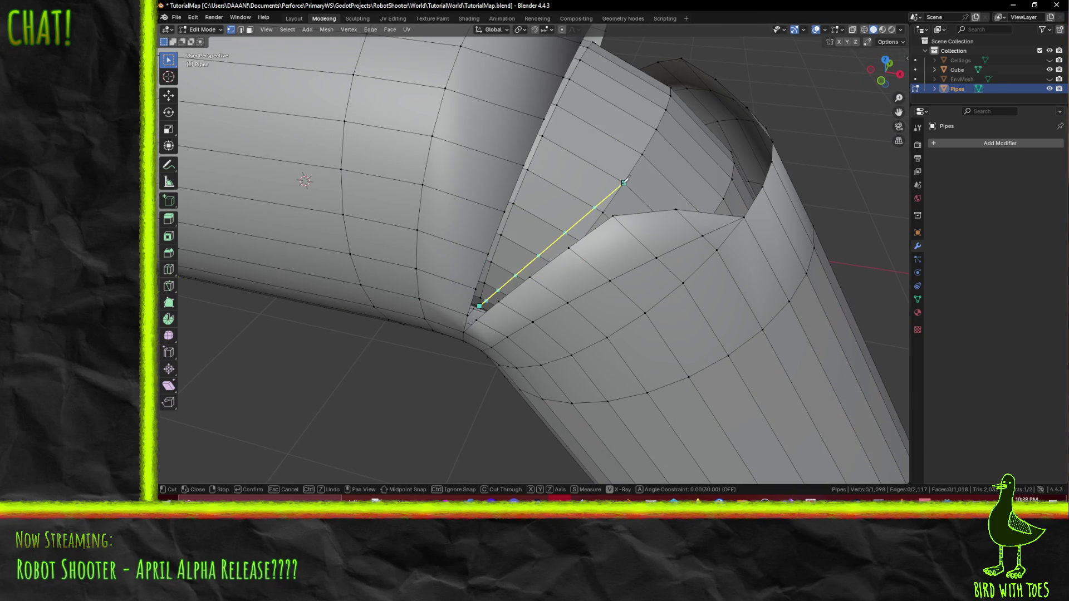
click(601, 214)
key(Return)
middle_drag(619, 226, 618, 276)
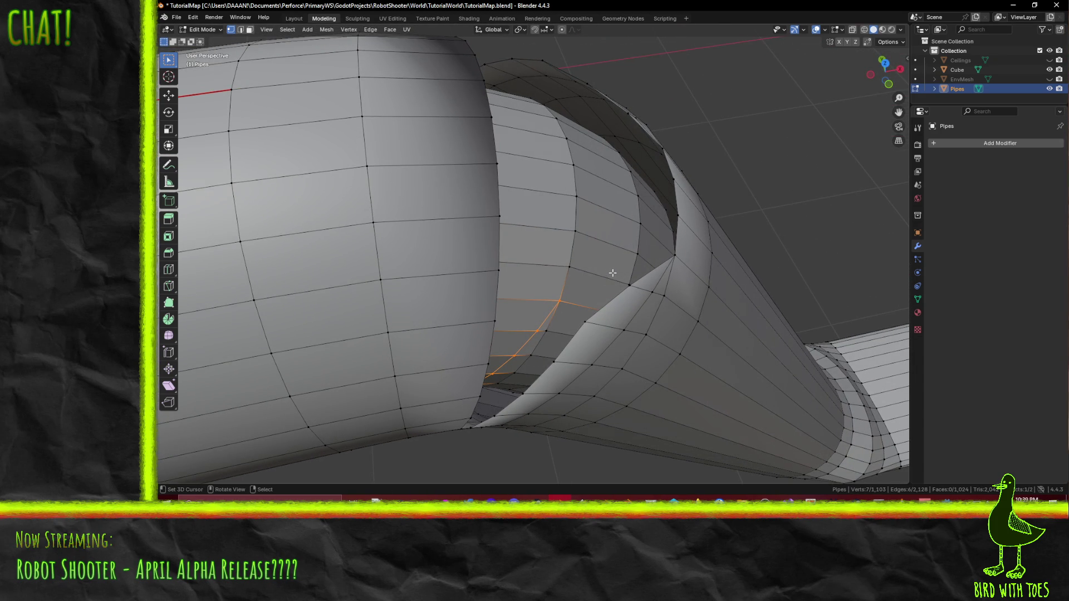
Step: Knife further cuts along the seam under and around the junction, then go to face selection
key(k)
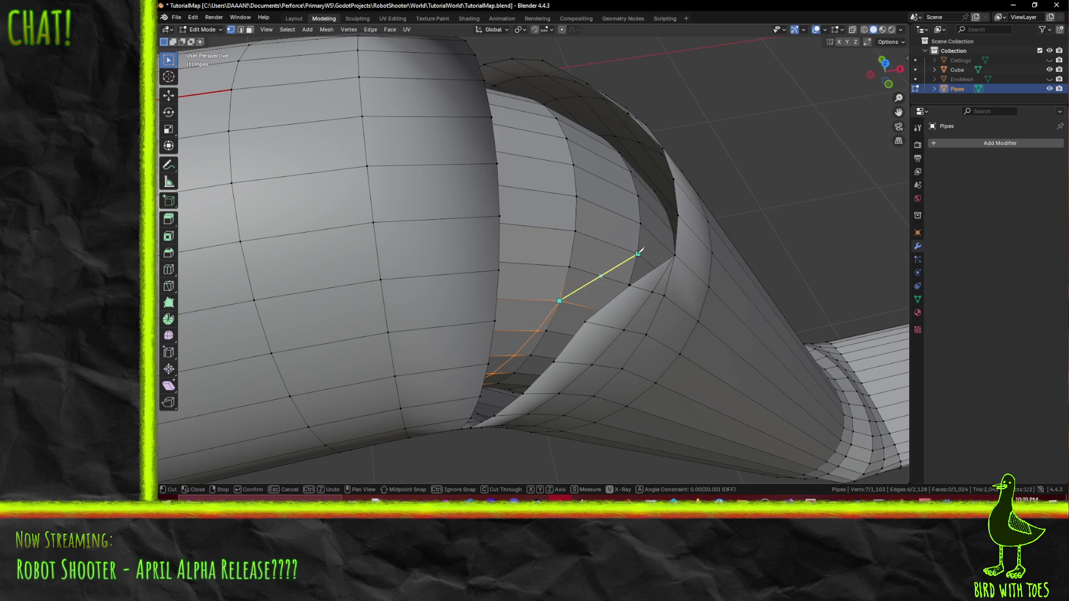
mouse_move(639, 251)
middle_down()
mouse_move(475, 250)
mouse_move(577, 252)
mouse_move(565, 270)
middle_up()
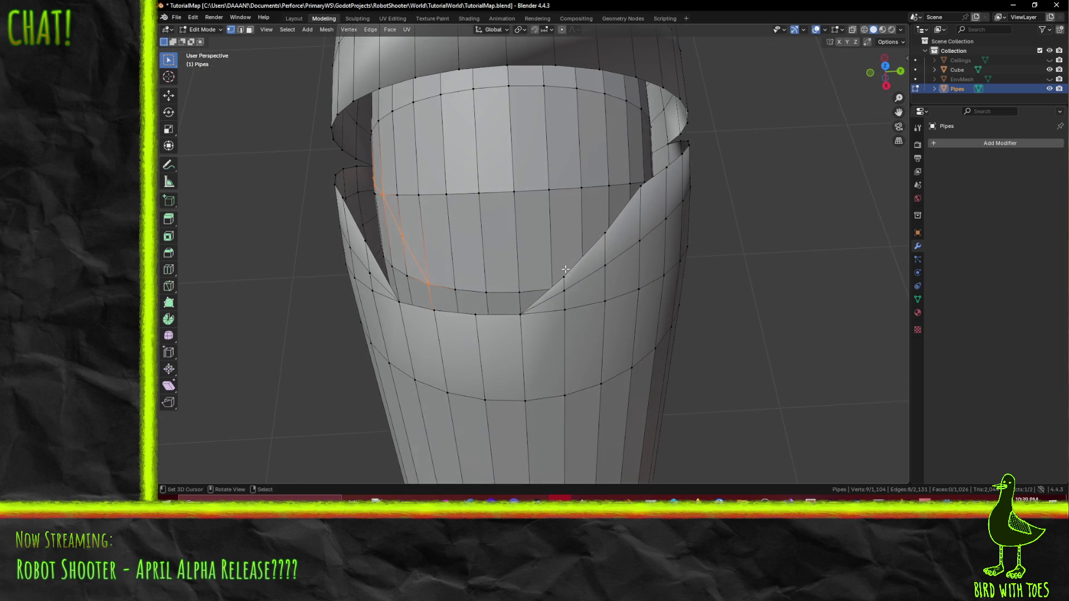
key(k)
mouse_move(583, 257)
middle_down()
mouse_move(555, 245)
mouse_move(553, 225)
mouse_move(579, 217)
mouse_move(513, 218)
middle_up()
click(567, 231)
key(Return)
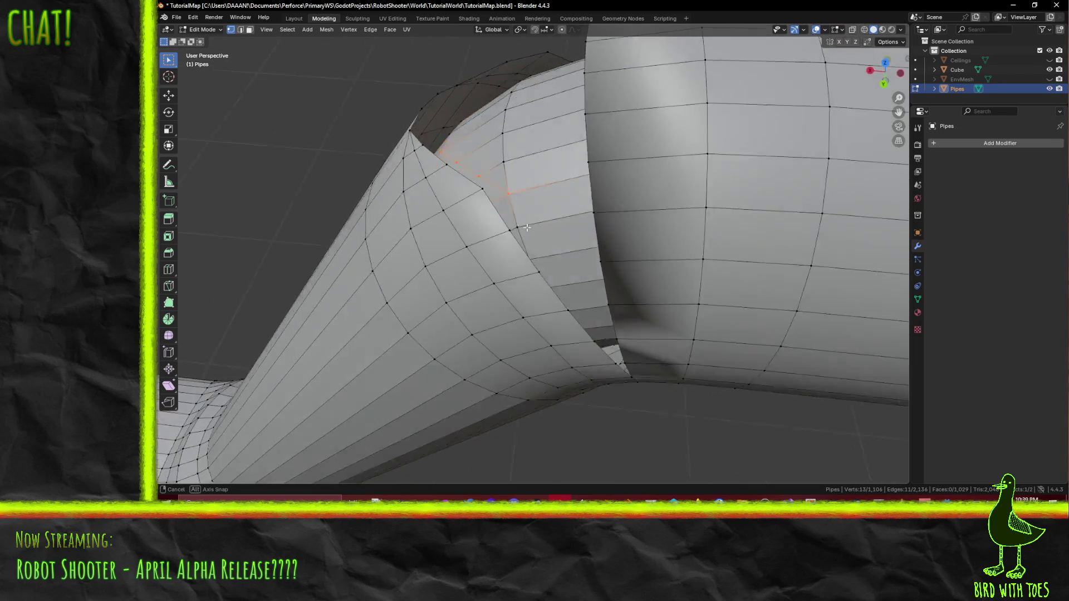
key(k)
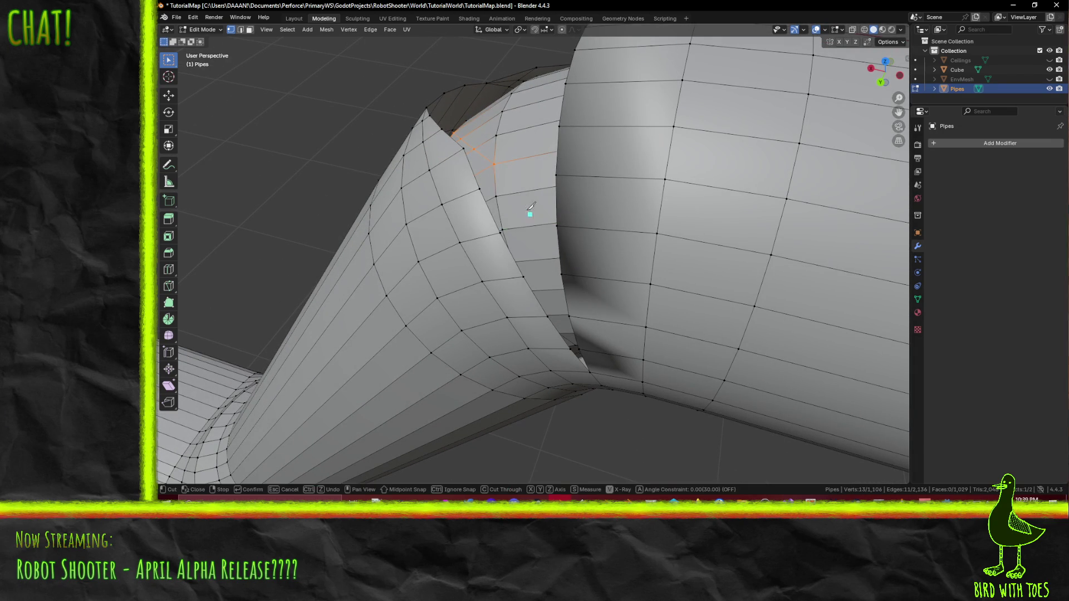
middle_drag(502, 163, 591, 236)
click(562, 173)
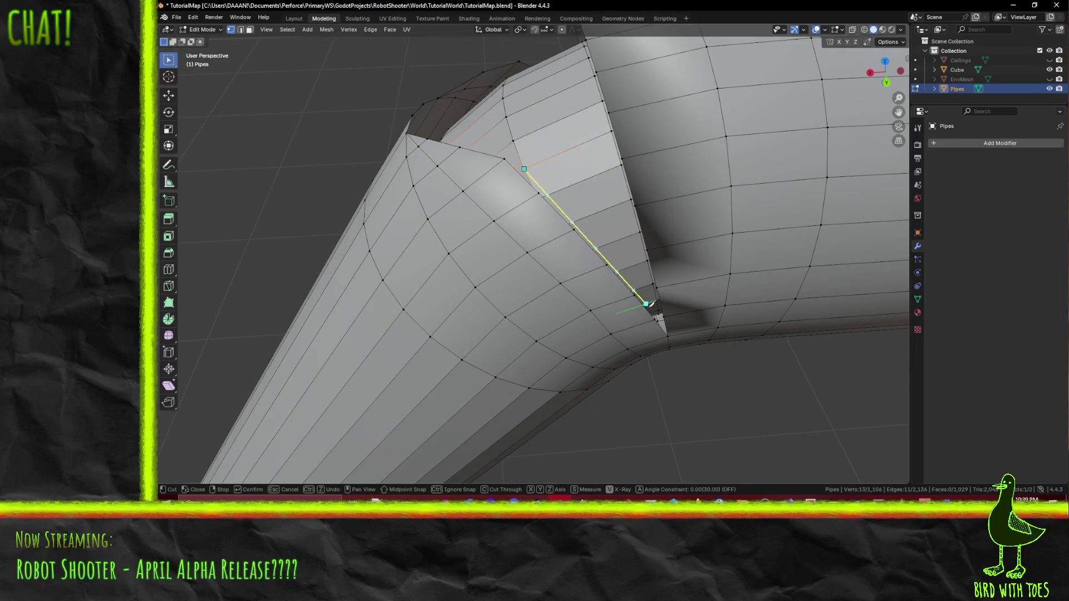
key(Return)
mouse_move(659, 309)
middle_down()
mouse_move(660, 263)
mouse_move(699, 289)
mouse_move(708, 325)
middle_up()
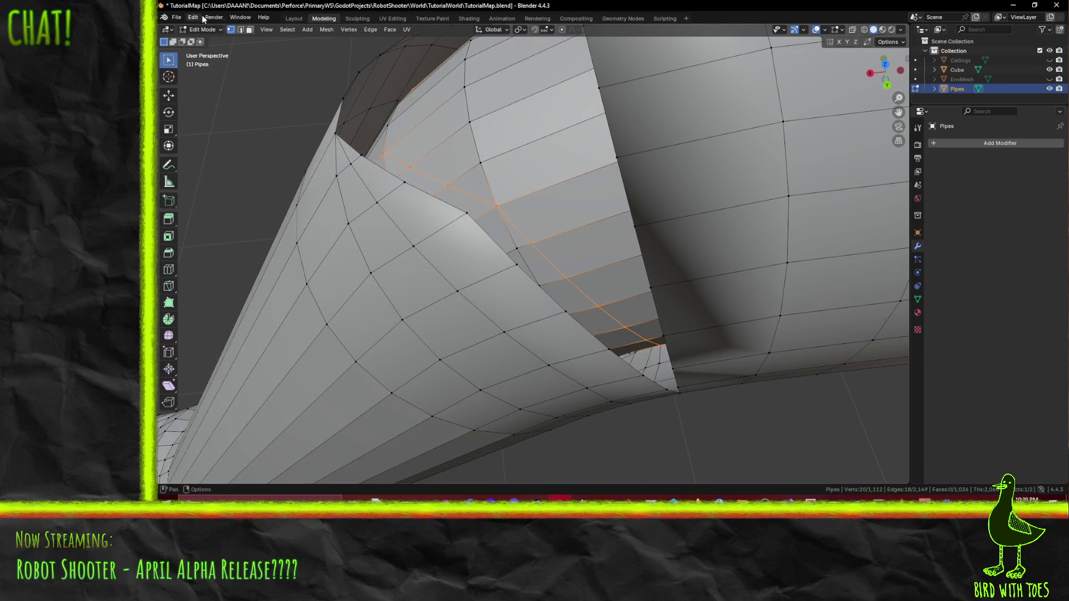
click(248, 30)
Step: Select the whole patch of overlapping faces inside the pipe junction
mouse_move(630, 363)
middle_down()
mouse_move(596, 310)
mouse_move(631, 303)
middle_up()
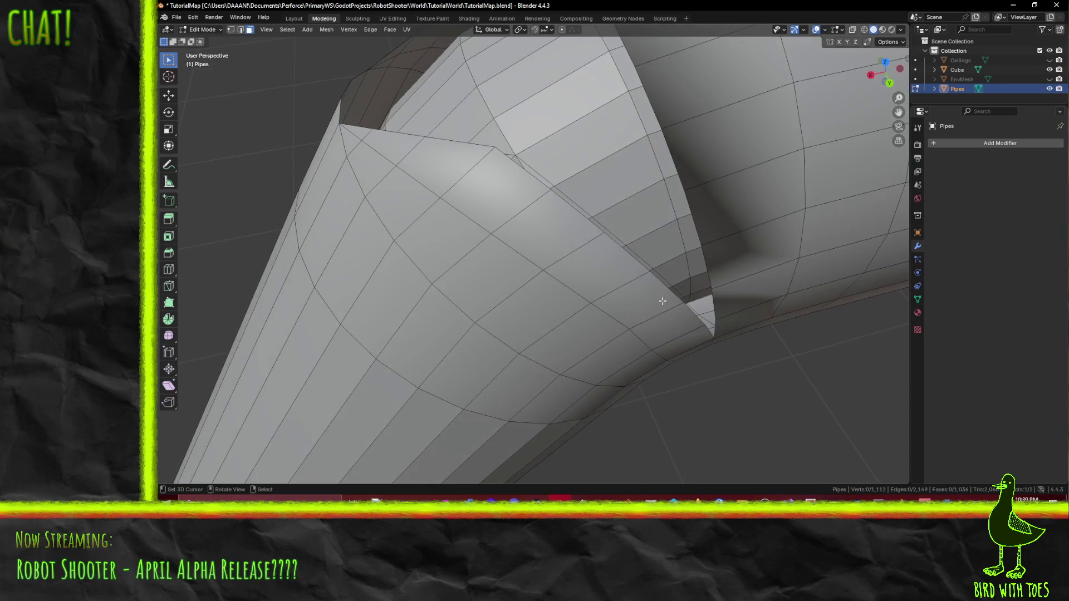
shift+drag(674, 264, 519, 61)
middle_drag(519, 61, 593, 209)
mouse_move(635, 231)
shift+mouse_down()
mouse_move(512, 226)
mouse_move(389, 199)
mouse_move(413, 213)
shift+mouse_up()
middle_drag(413, 212, 493, 228)
mouse_move(493, 227)
shift+mouse_down()
mouse_move(451, 192)
mouse_move(455, 150)
mouse_move(501, 92)
mouse_move(567, 58)
shift+mouse_up()
shift+drag(358, 214, 349, 304)
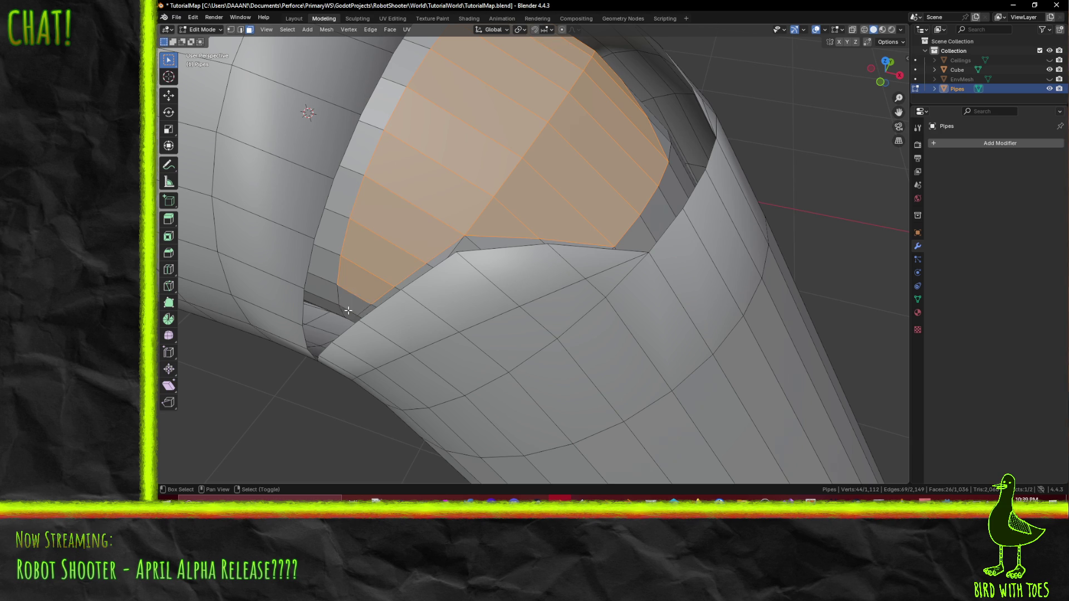
middle_drag(349, 303, 391, 276)
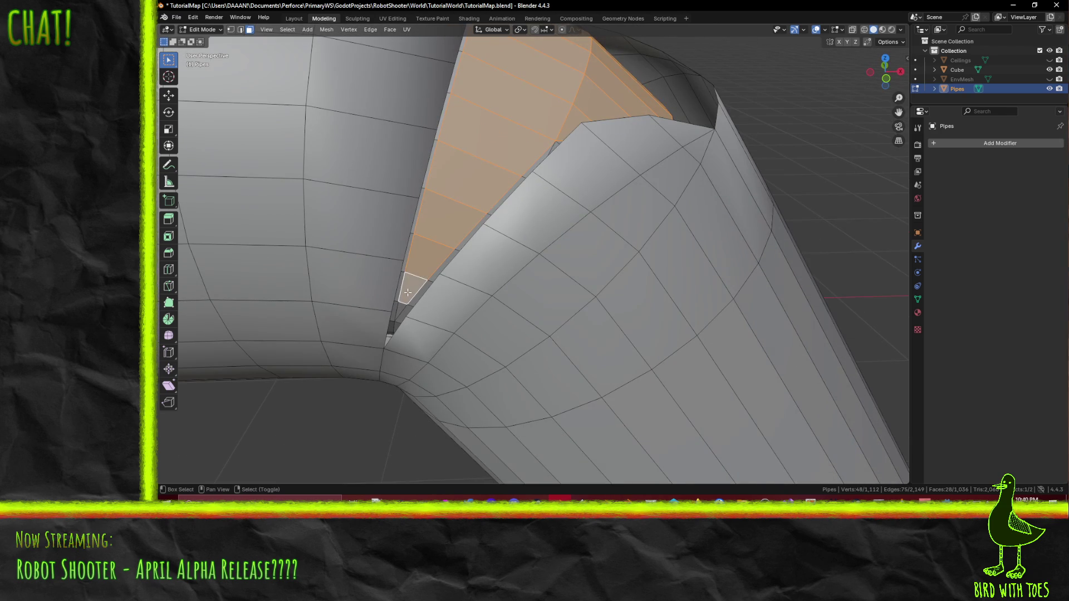
Step: Delete the selected faces, leaving the bend open at the junction
key(x)
click(501, 242)
mouse_move(501, 242)
middle_down()
mouse_move(559, 277)
mouse_move(463, 274)
mouse_move(536, 291)
middle_up()
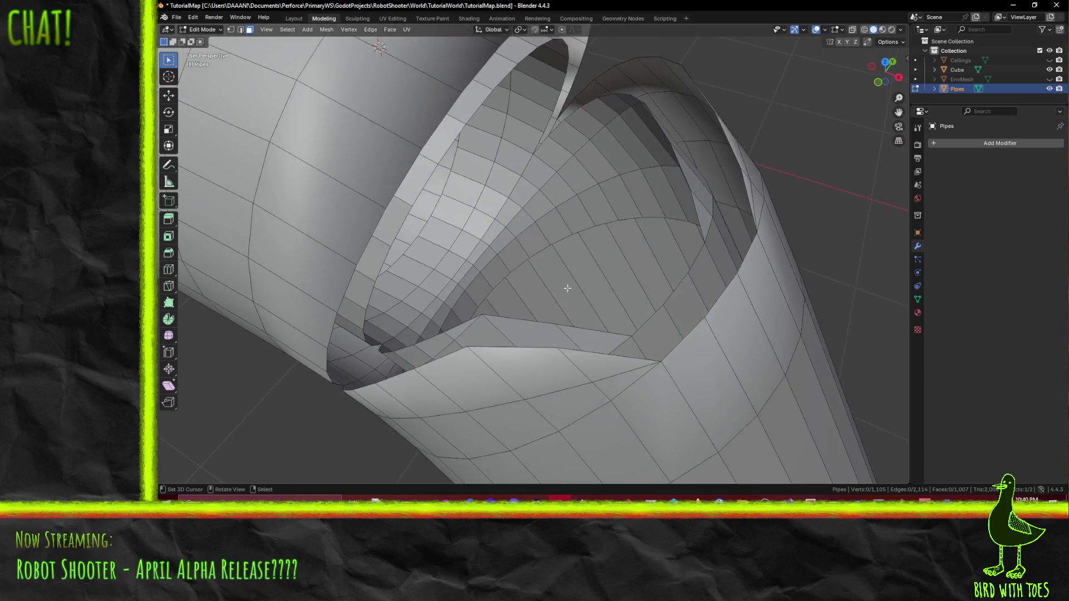
mouse_move(536, 291)
middle_down()
mouse_move(583, 260)
mouse_move(625, 285)
mouse_move(574, 271)
mouse_move(549, 288)
middle_up()
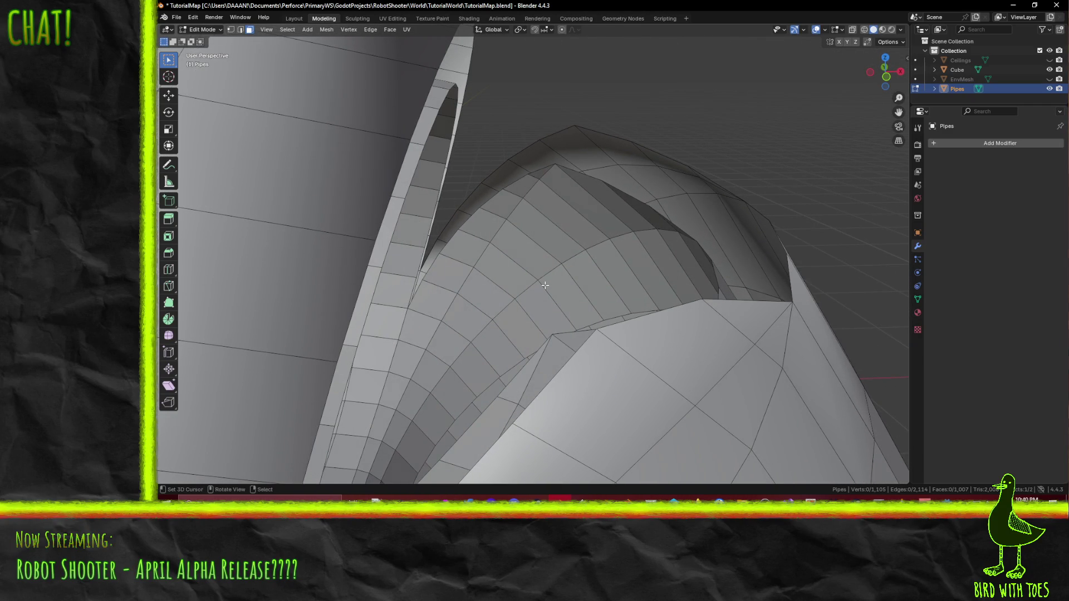
middle_drag(545, 278, 361, 276)
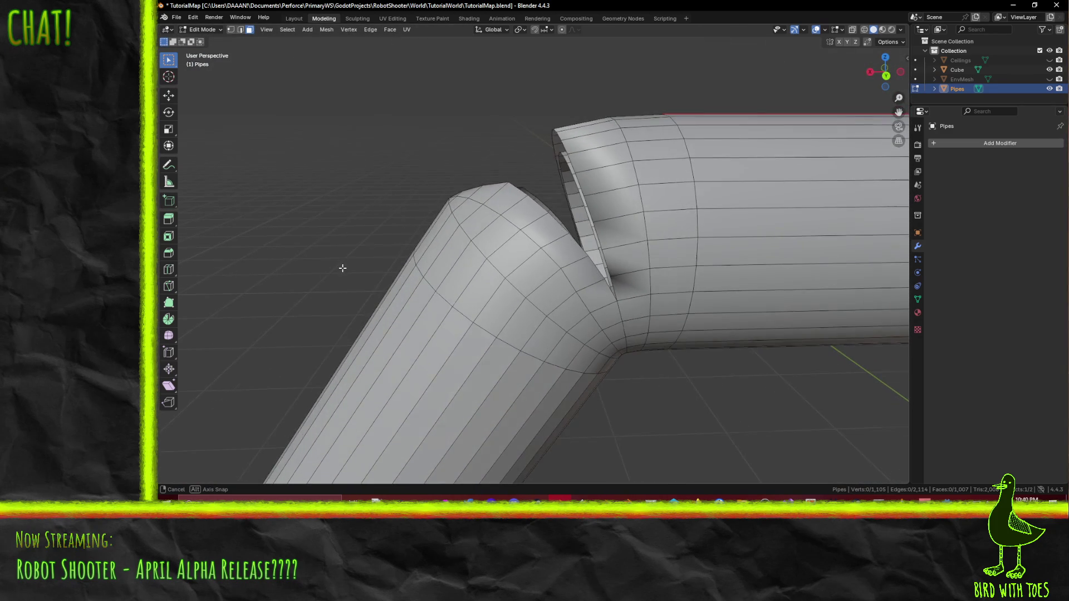
mouse_move(361, 276)
middle_down()
mouse_move(563, 270)
mouse_move(530, 271)
middle_up()
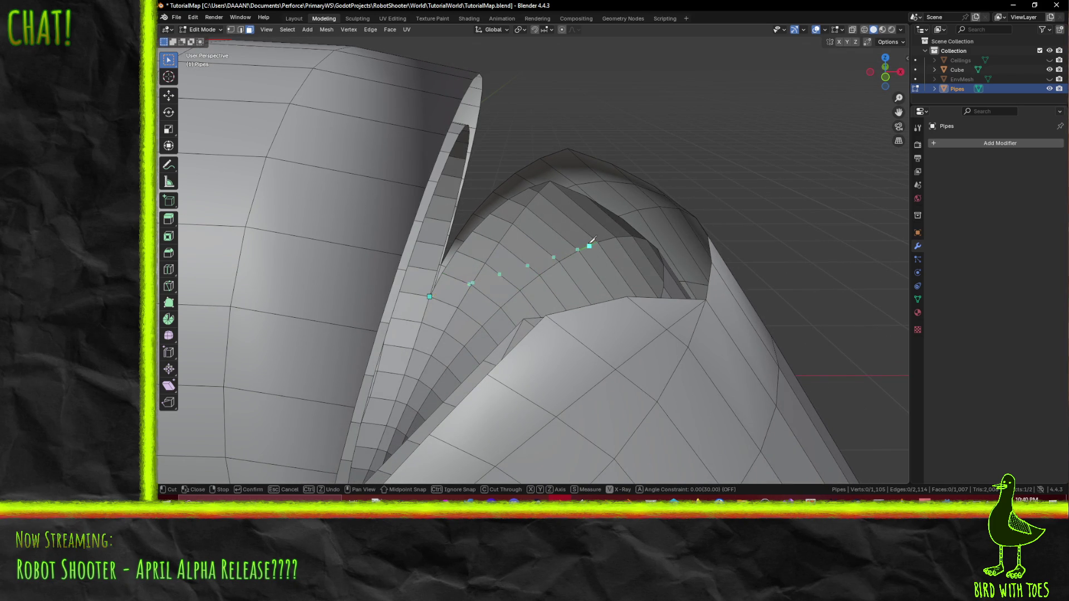
middle_drag(590, 241, 582, 229)
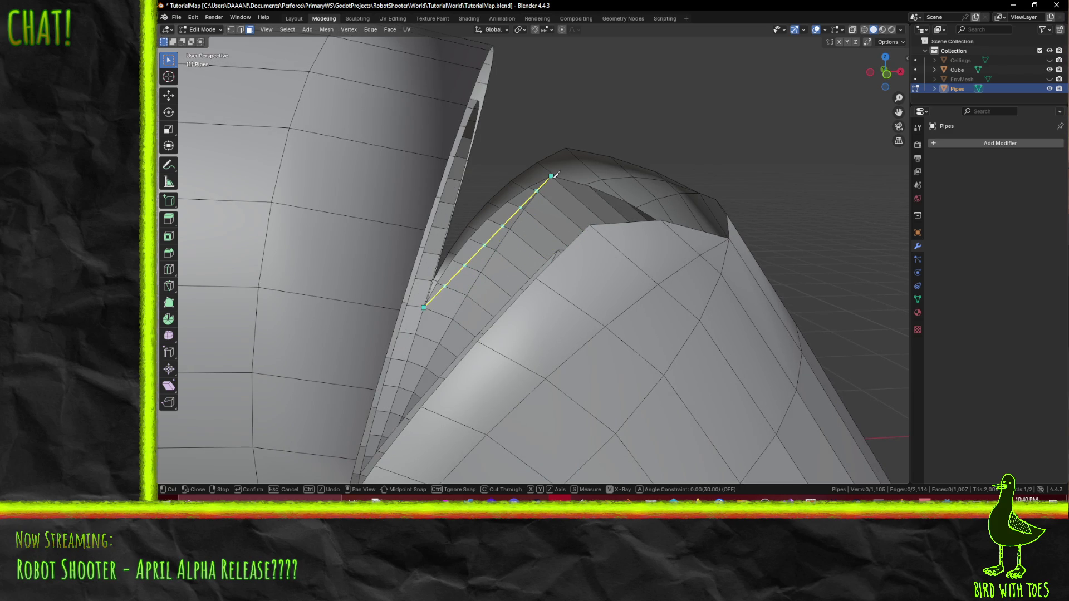
mouse_move(478, 303)
middle_down()
mouse_move(425, 333)
mouse_move(496, 331)
mouse_move(563, 348)
mouse_move(576, 322)
mouse_move(448, 344)
mouse_move(548, 357)
mouse_move(264, 114)
middle_up()
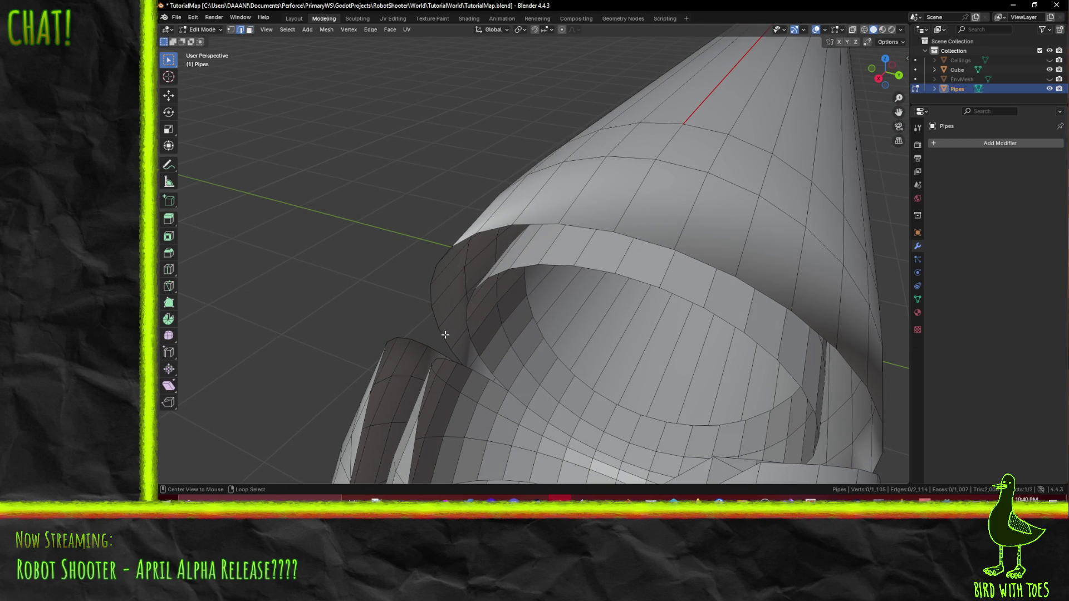
middle_drag(449, 395, 479, 361)
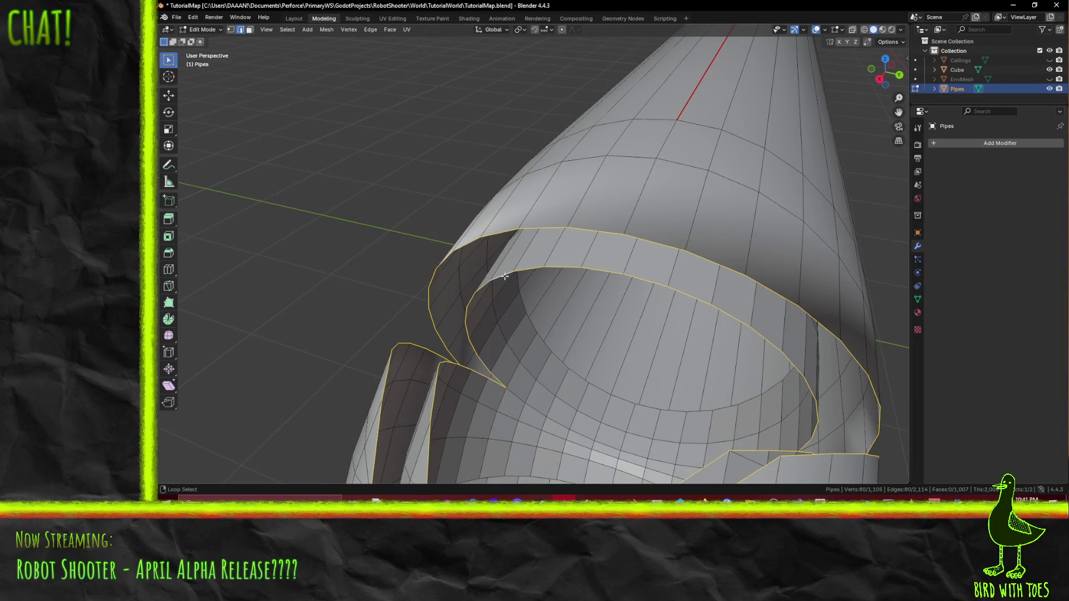
Step: Bridge the outer shell's open edge to the inner elbow rim and inspect the new strip
click(619, 385)
mouse_move(619, 384)
middle_down()
mouse_move(625, 284)
mouse_move(745, 273)
middle_up()
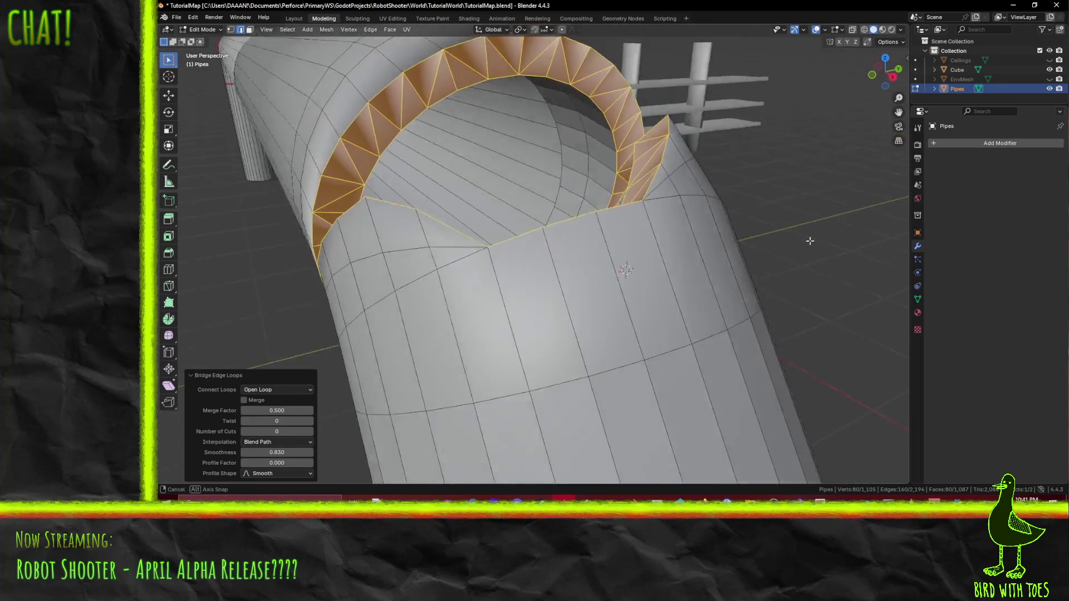
middle_drag(744, 273, 624, 292)
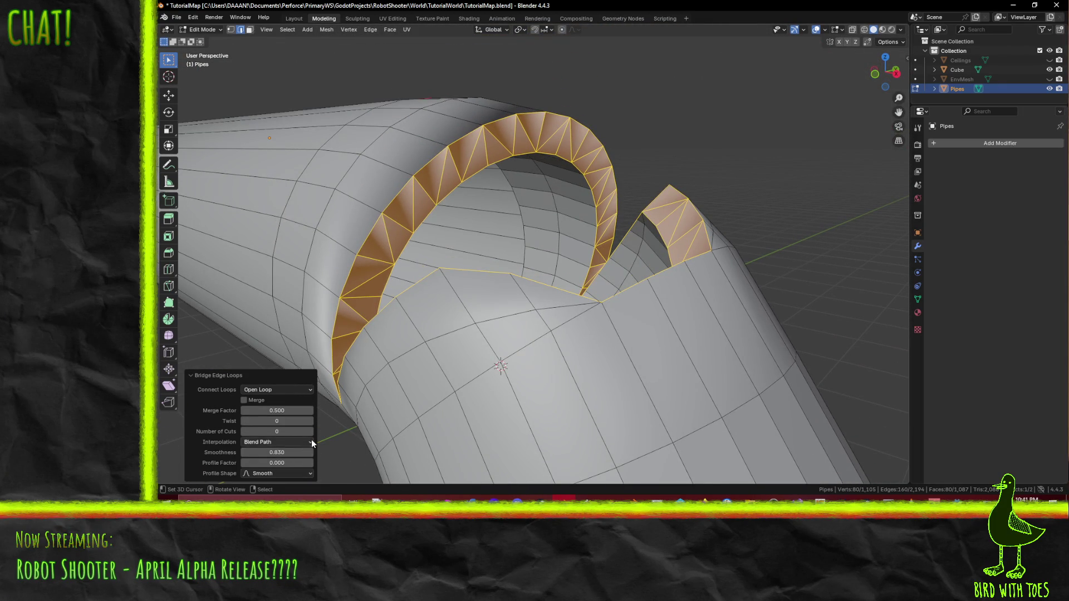
mouse_move(291, 473)
middle_down()
mouse_move(651, 282)
mouse_move(502, 310)
middle_up()
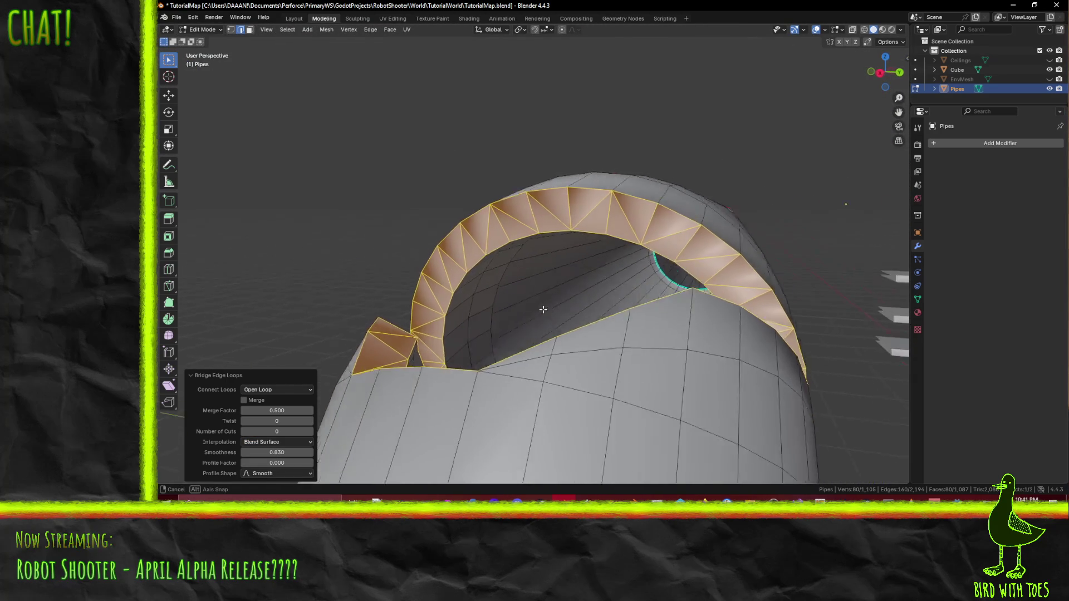
middle_drag(502, 310, 569, 323)
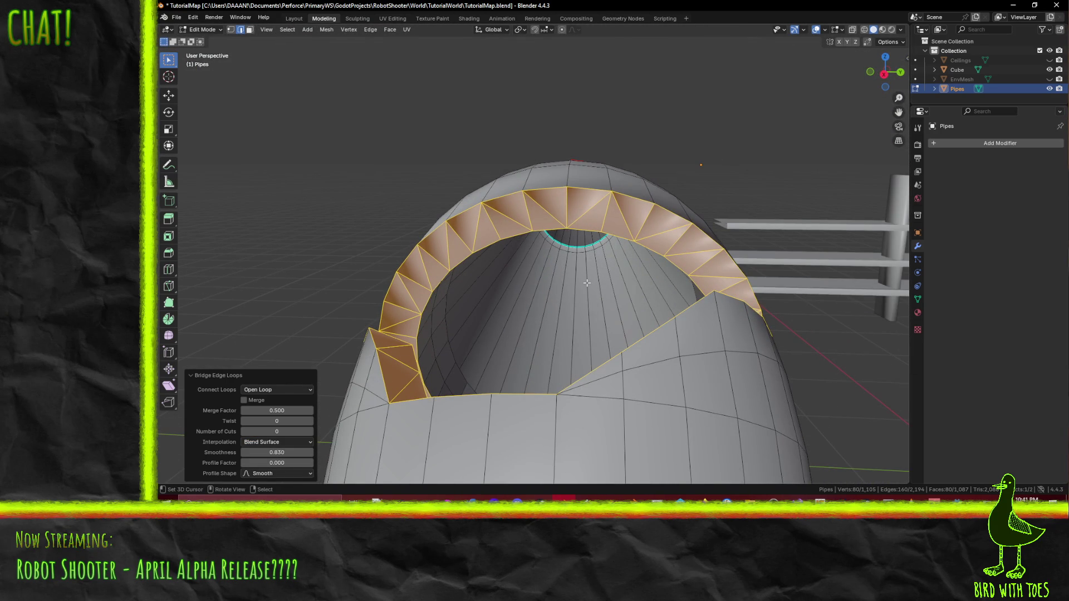
click(351, 182)
middle_drag(351, 182, 466, 282)
scroll(469, 279, up, 3)
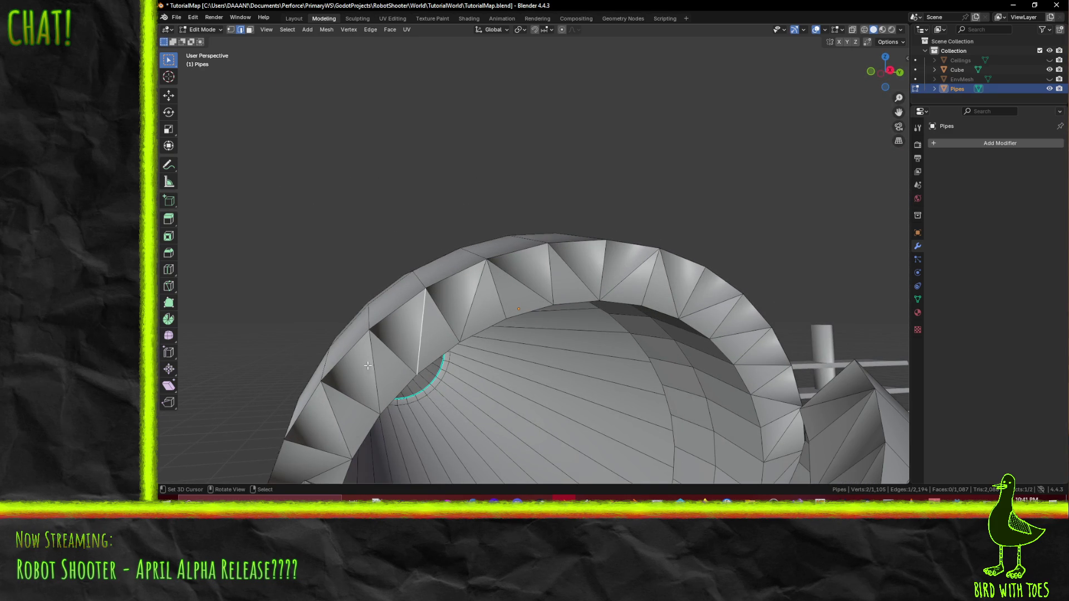
mouse_move(368, 387)
middle_down()
mouse_move(405, 384)
mouse_move(412, 337)
middle_up()
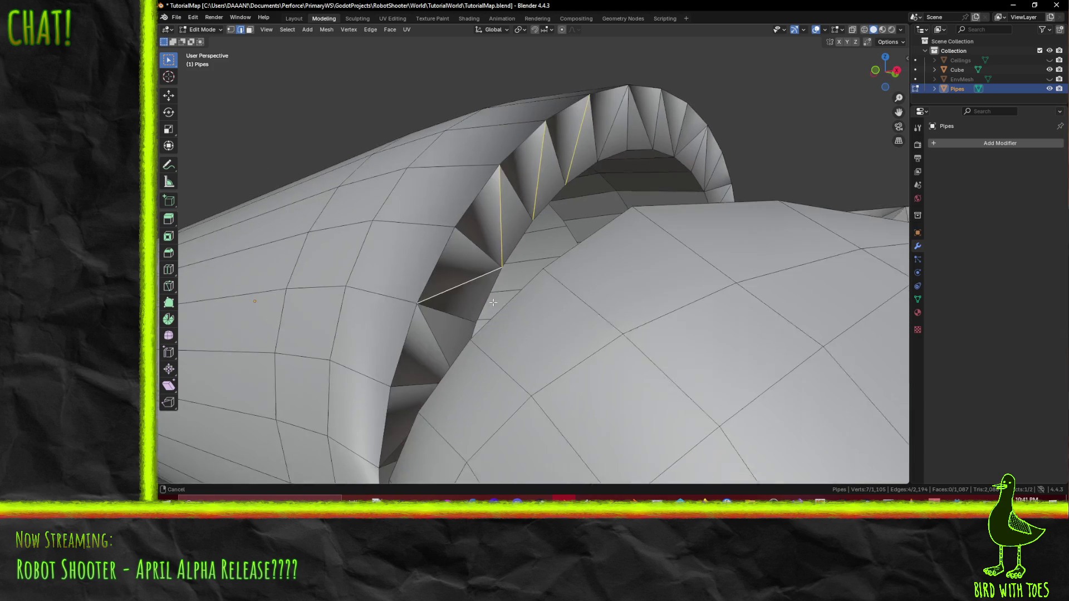
Step: Dissolve the first set of diagonal edges on the pipe opening's rim and check it all round
mouse_move(388, 420)
middle_down()
mouse_move(439, 354)
mouse_move(538, 270)
mouse_move(527, 326)
mouse_move(532, 288)
mouse_move(499, 279)
middle_up()
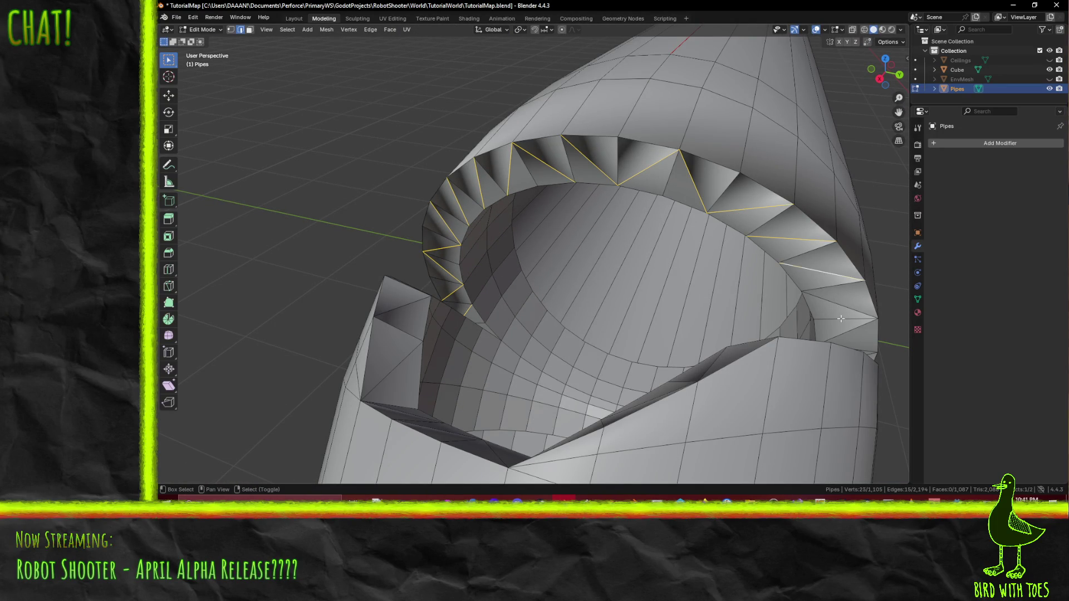
middle_drag(848, 326, 668, 251)
scroll(656, 243, up, 3)
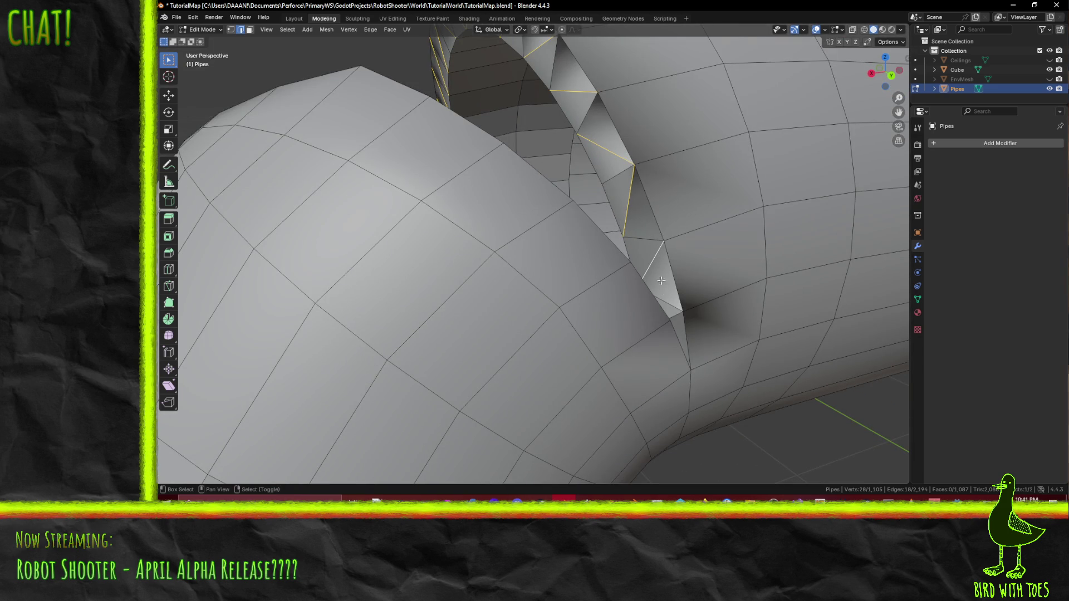
middle_drag(670, 297, 694, 407)
key(x)
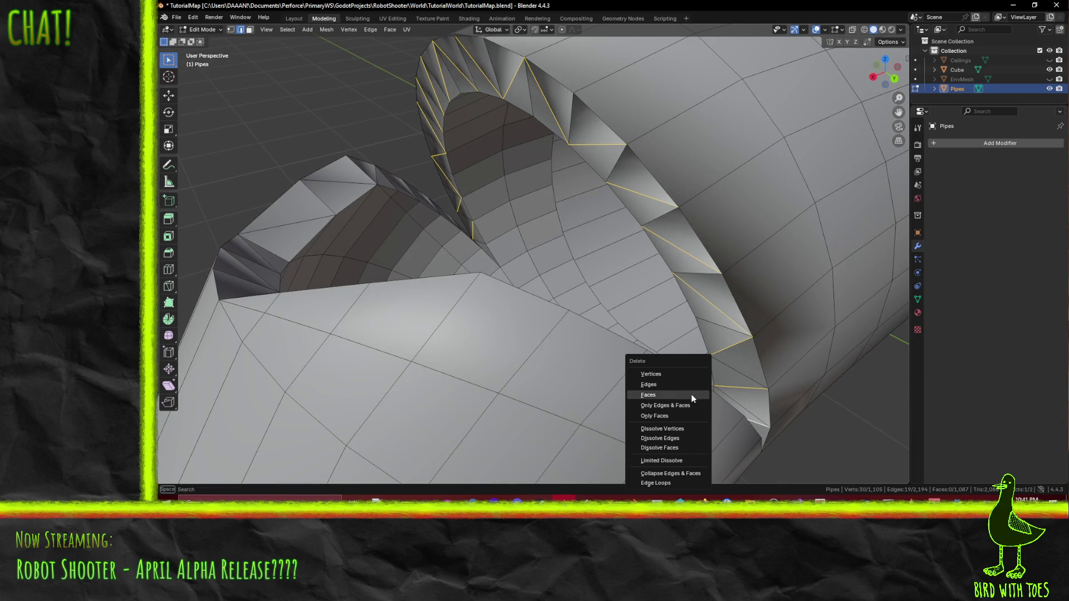
click(680, 436)
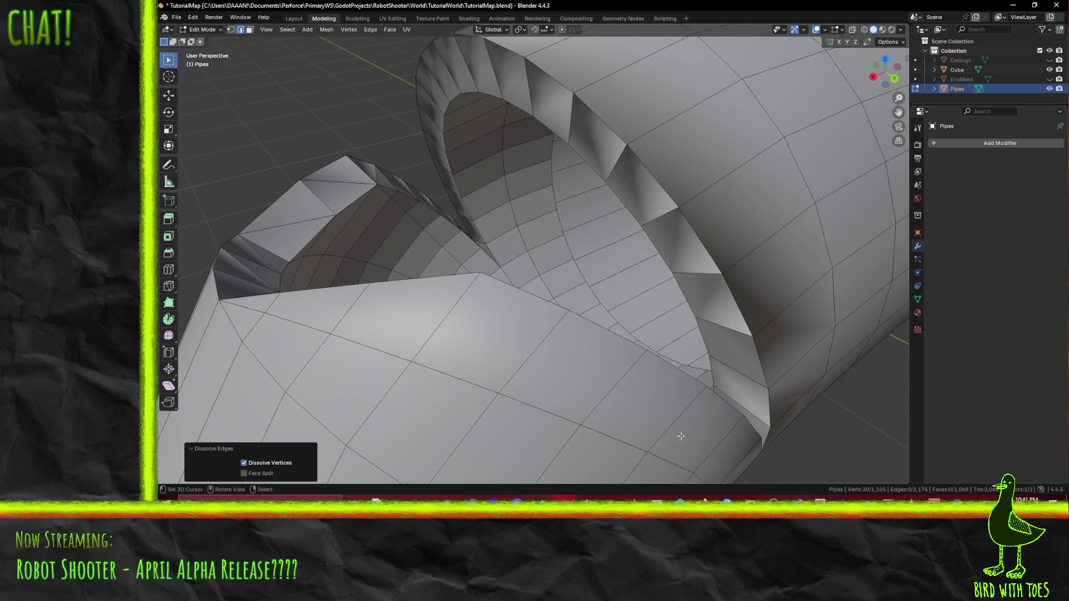
mouse_move(680, 435)
middle_down()
mouse_move(449, 325)
mouse_move(496, 284)
middle_up()
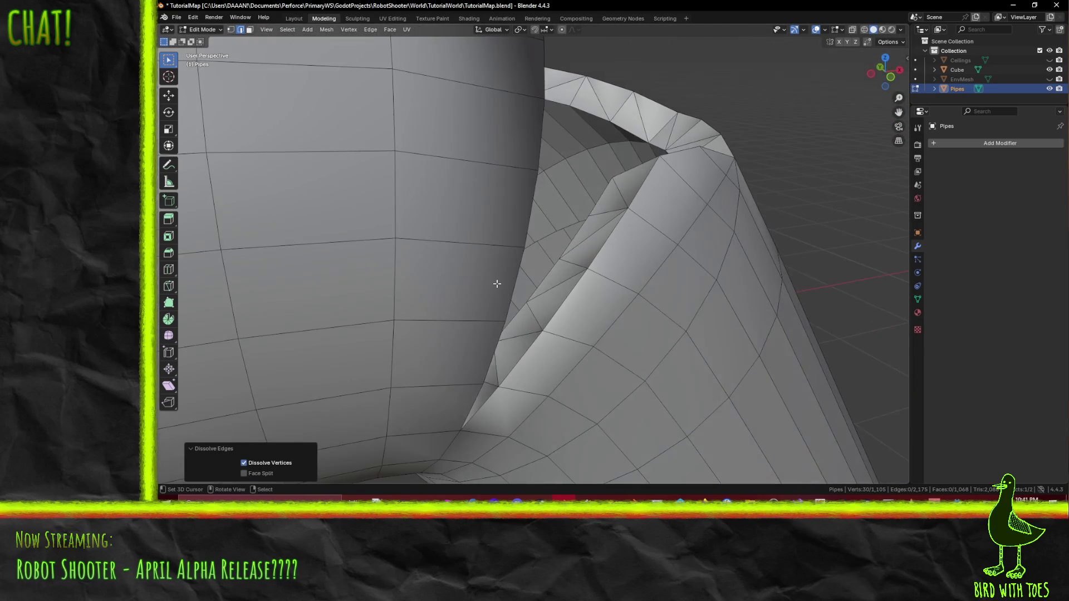
middle_drag(501, 402, 408, 368)
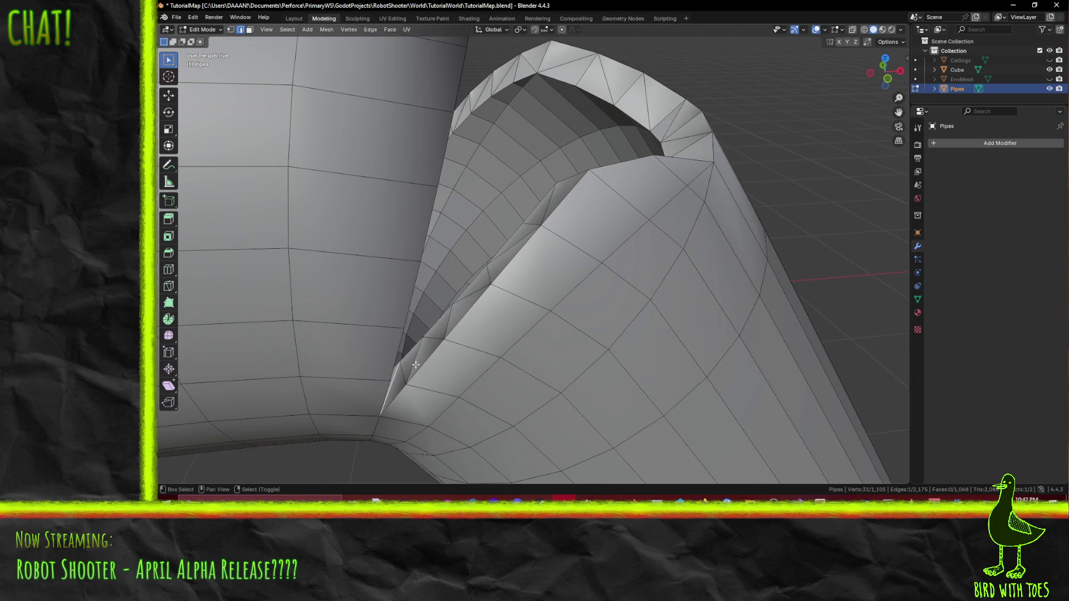
middle_drag(485, 291, 497, 309)
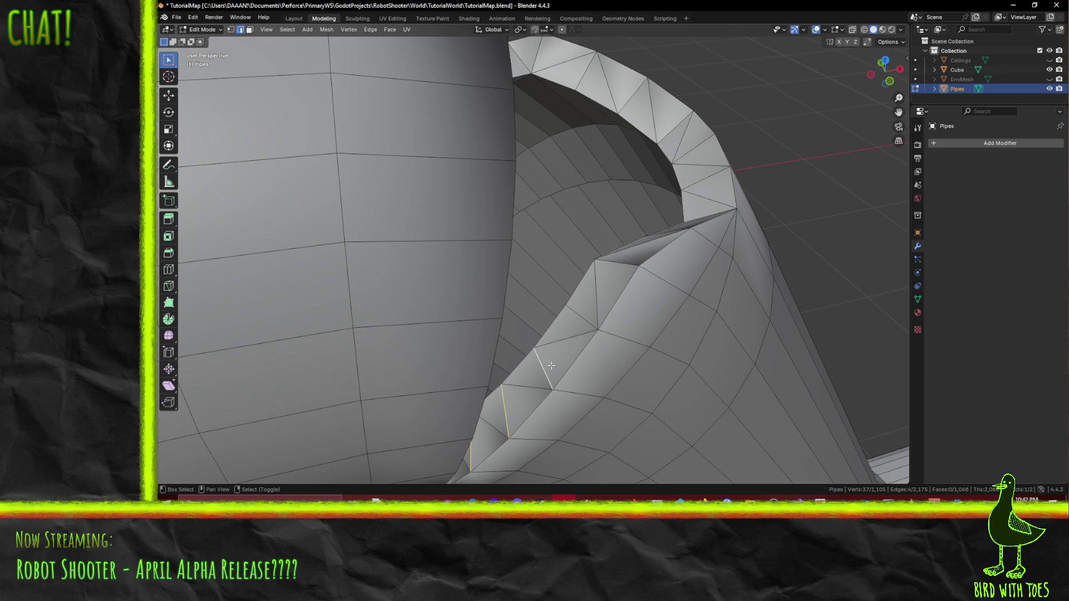
middle_drag(569, 358, 525, 360)
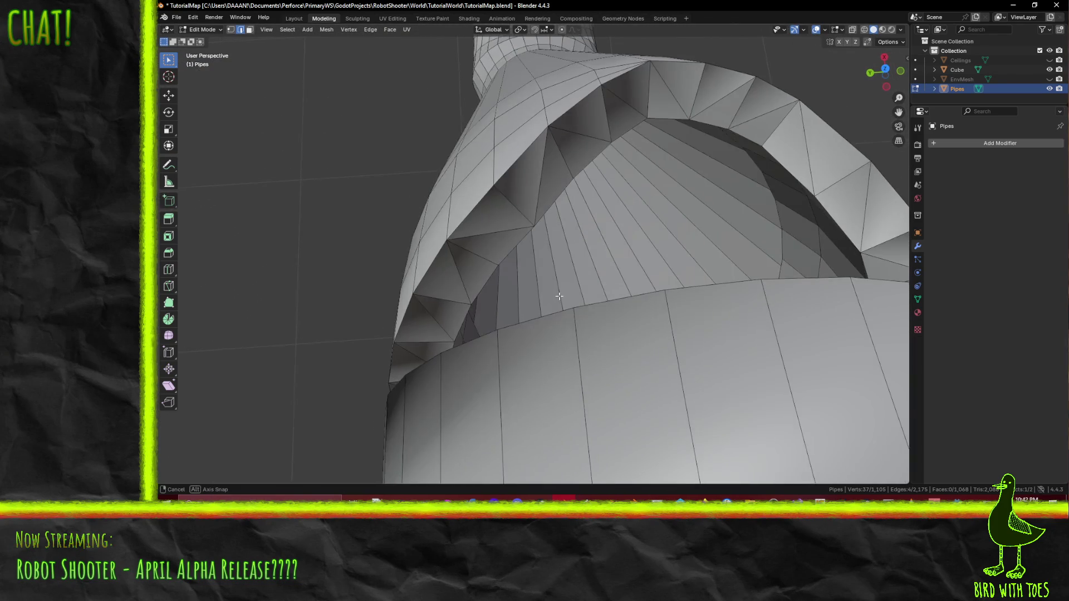
mouse_move(525, 360)
middle_down()
mouse_move(606, 231)
mouse_move(577, 249)
middle_up()
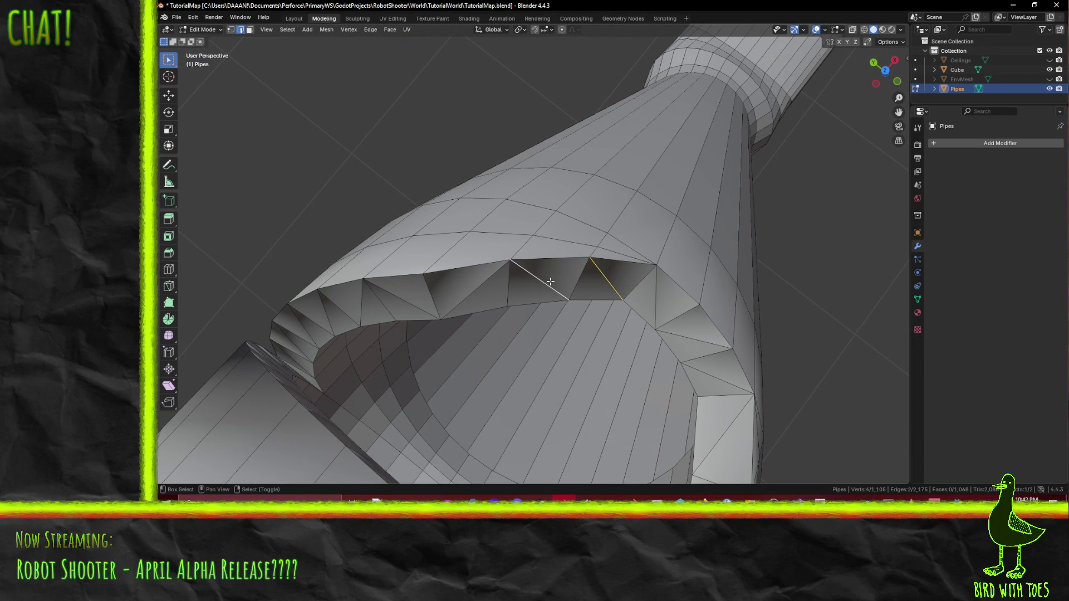
Step: Dissolve a second set of stray rim edges and inspect the joint
middle_drag(361, 316, 512, 260)
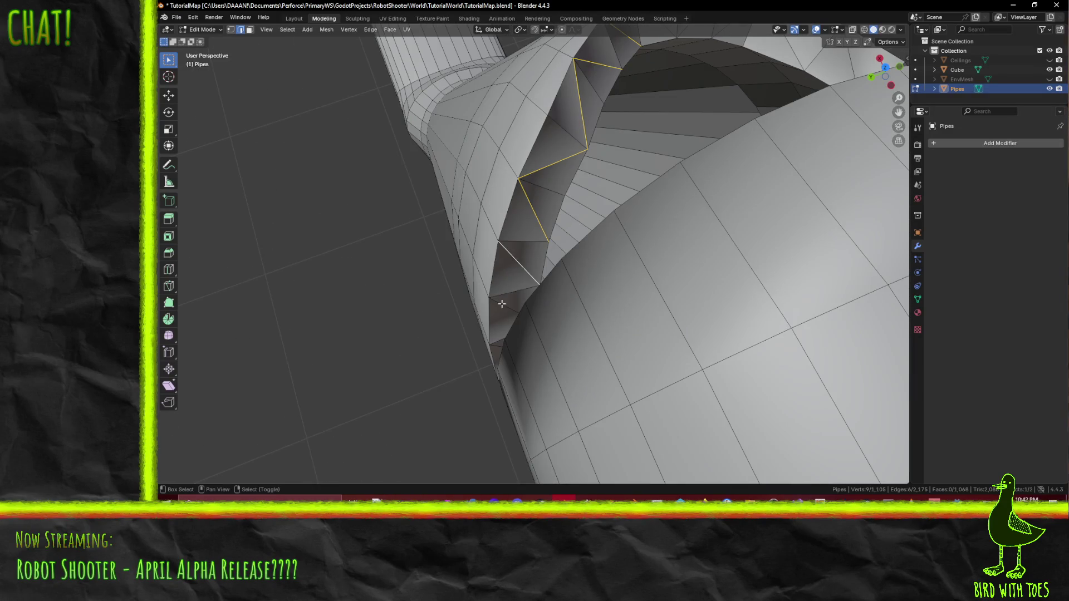
mouse_move(535, 324)
middle_down()
mouse_move(613, 229)
mouse_move(707, 277)
mouse_move(688, 284)
middle_up()
scroll(665, 265, up, 2)
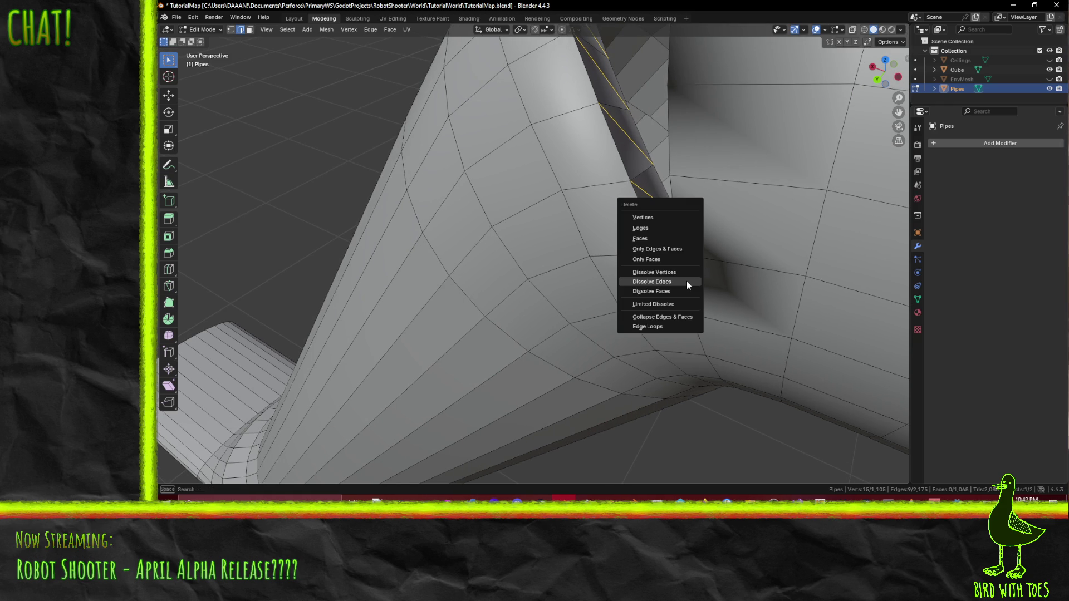
click(687, 281)
mouse_move(687, 281)
middle_down()
mouse_move(694, 307)
mouse_move(710, 312)
mouse_move(721, 287)
mouse_move(477, 359)
middle_up()
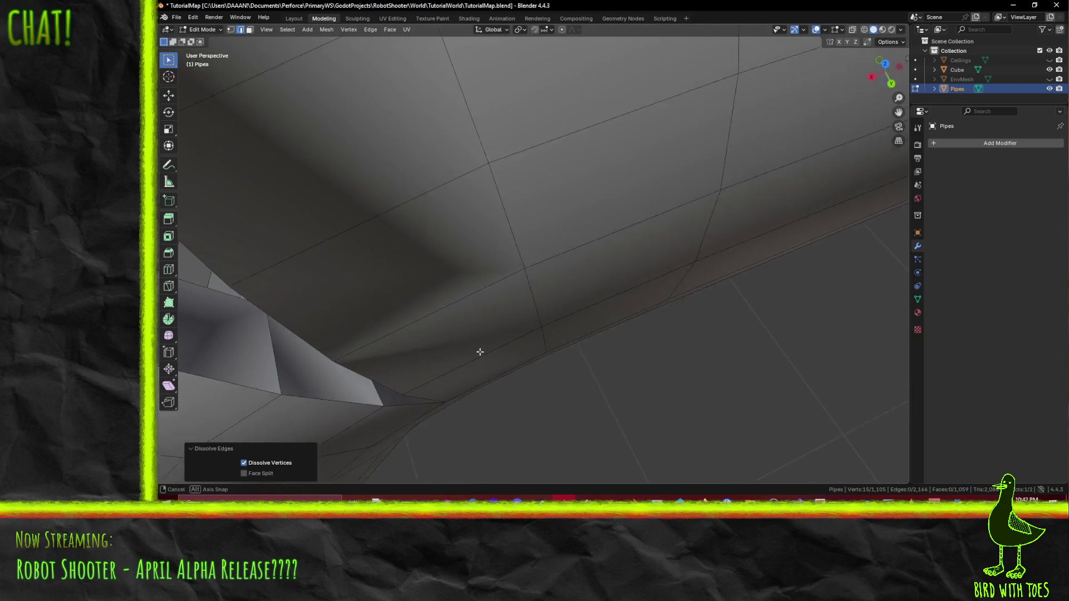
mouse_move(596, 316)
middle_down()
mouse_move(649, 306)
mouse_move(659, 318)
mouse_move(732, 289)
mouse_move(636, 310)
mouse_move(606, 298)
mouse_move(583, 265)
mouse_move(668, 306)
mouse_move(736, 293)
mouse_move(724, 269)
mouse_move(619, 276)
mouse_move(649, 263)
mouse_move(556, 310)
mouse_move(696, 329)
mouse_move(554, 353)
mouse_move(575, 367)
mouse_move(637, 369)
mouse_move(542, 317)
mouse_move(527, 325)
mouse_move(508, 218)
middle_up()
scroll(530, 318, down, 3)
scroll(525, 330, down, 3)
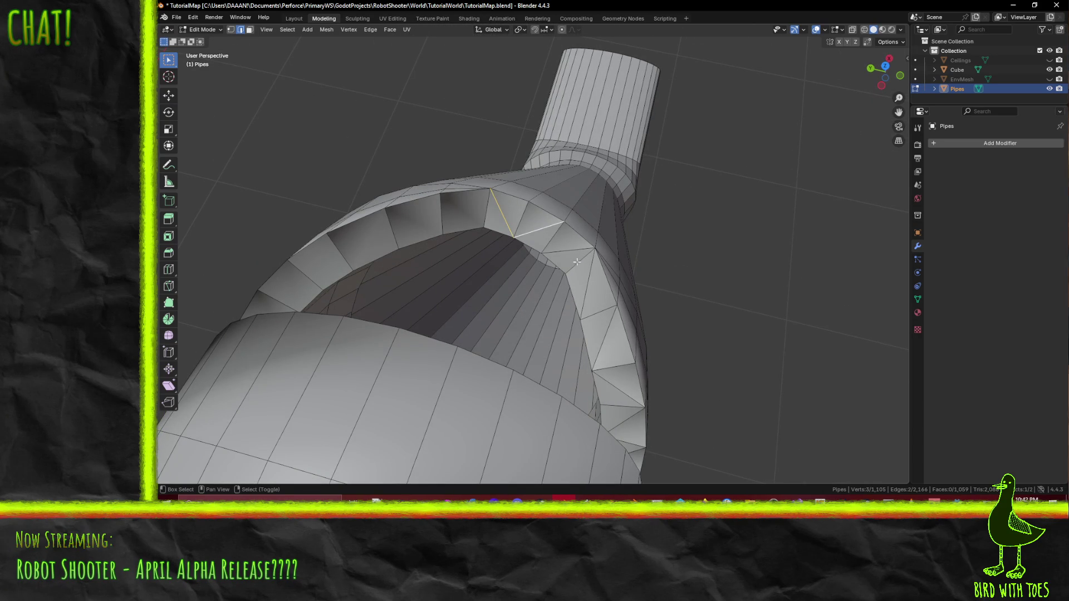
Step: Dissolve a single stray edge, then two more rim edges at the spout side of the joint
mouse_move(609, 313)
middle_down()
mouse_move(668, 312)
mouse_move(513, 273)
middle_up()
click(663, 314)
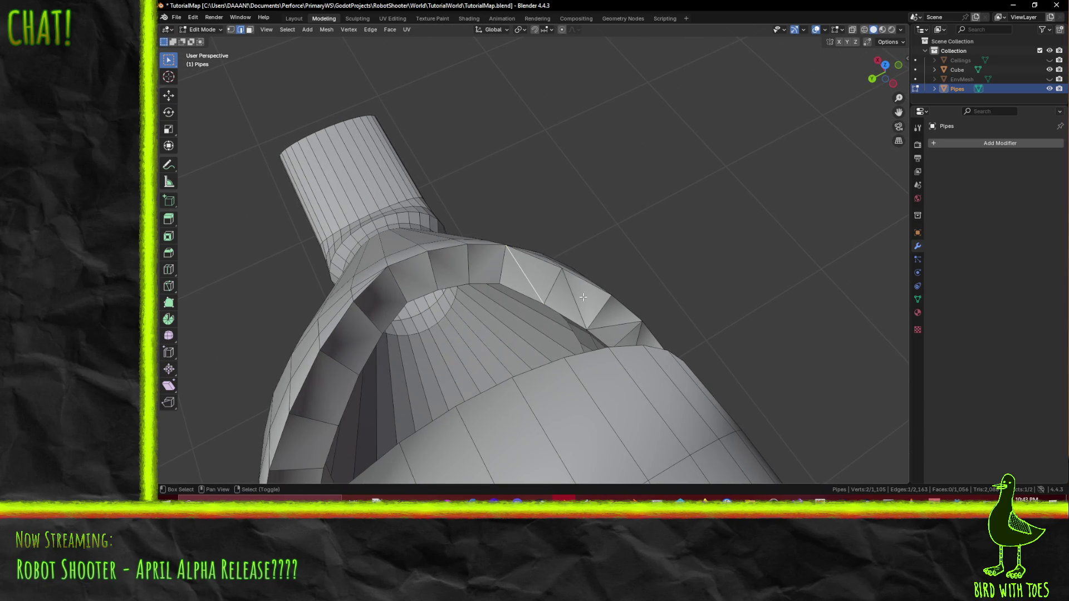
middle_drag(583, 297, 550, 345)
shift+click(550, 345)
middle_drag(614, 374, 501, 338)
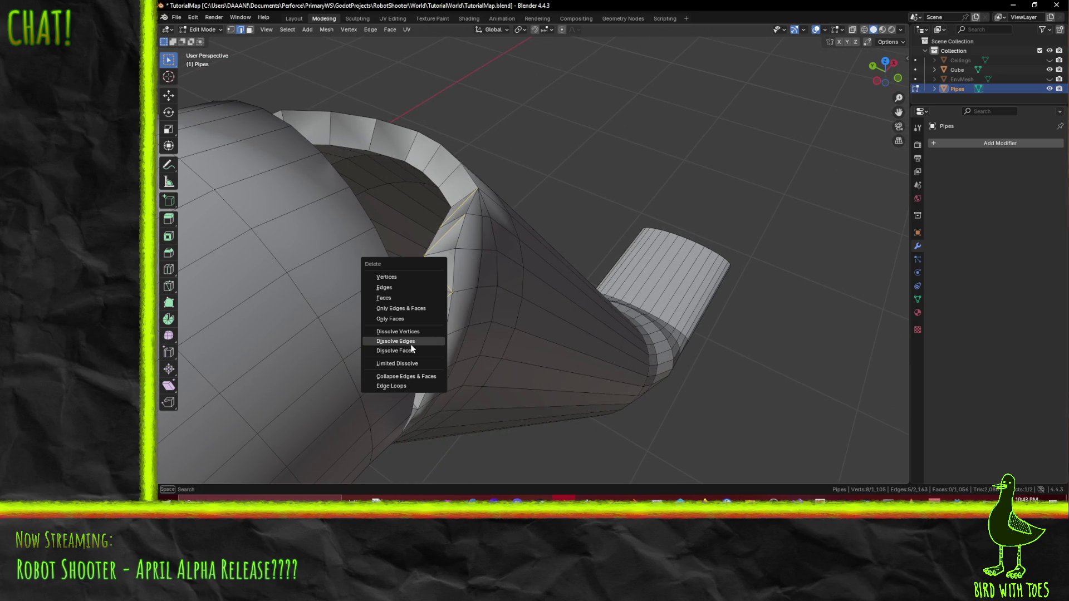
click(414, 342)
mouse_move(414, 342)
middle_down()
mouse_move(505, 376)
mouse_move(468, 341)
mouse_move(559, 329)
mouse_move(547, 321)
middle_up()
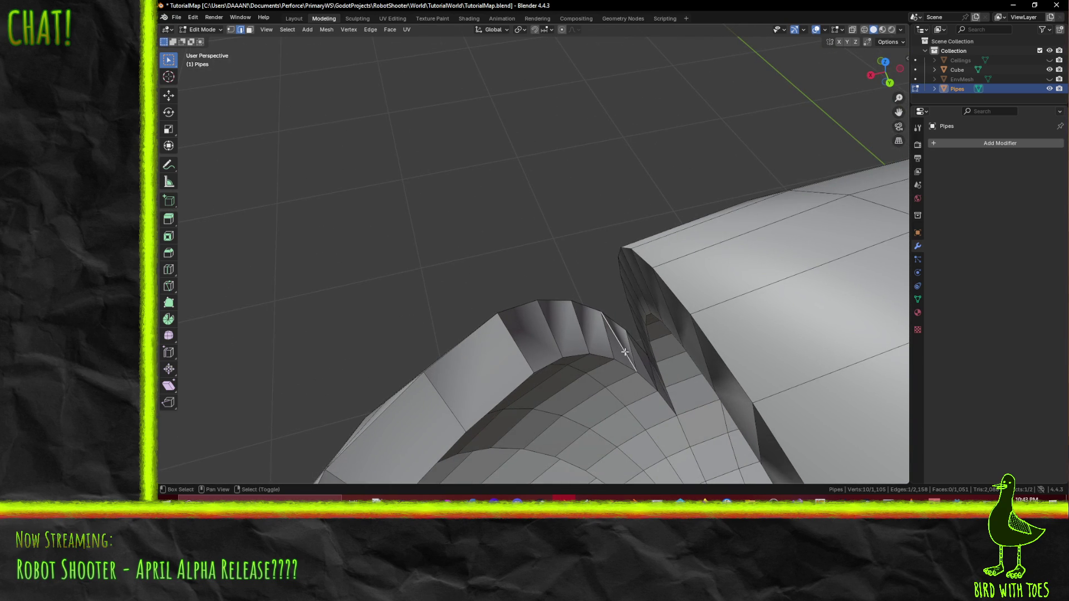
scroll(621, 349, up, 2)
Step: Dissolve another group of leftover edges along the seam between the two sections
mouse_move(618, 334)
shift+middle_down()
mouse_move(600, 284)
mouse_move(620, 298)
mouse_move(628, 291)
mouse_move(620, 332)
mouse_move(584, 293)
shift+middle_up()
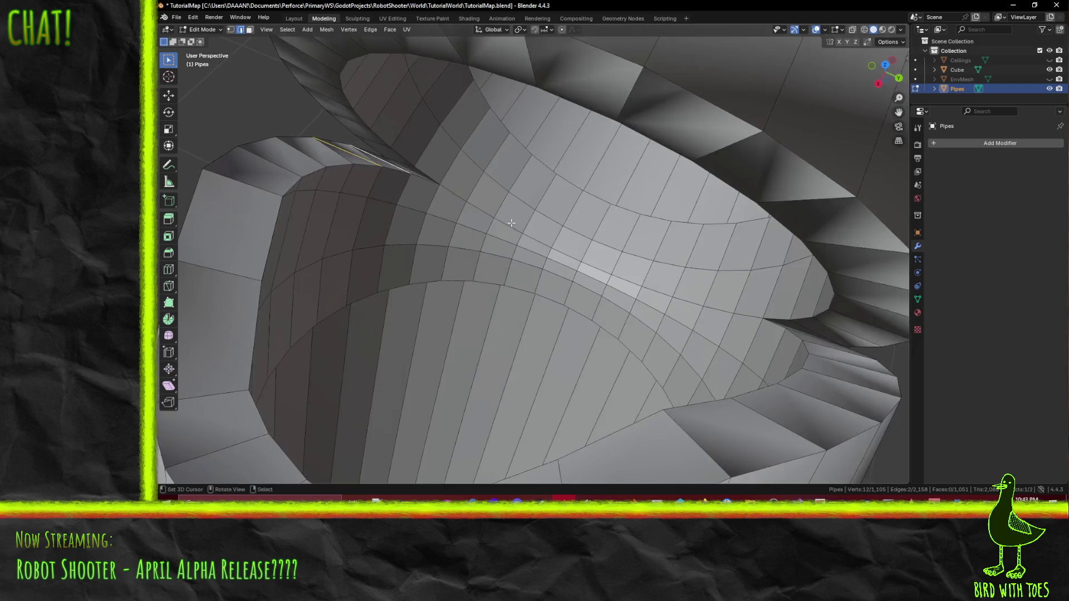
scroll(556, 260, down, 2)
mouse_move(556, 260)
middle_down()
mouse_move(514, 240)
mouse_move(713, 231)
mouse_move(576, 281)
middle_up()
click(513, 240)
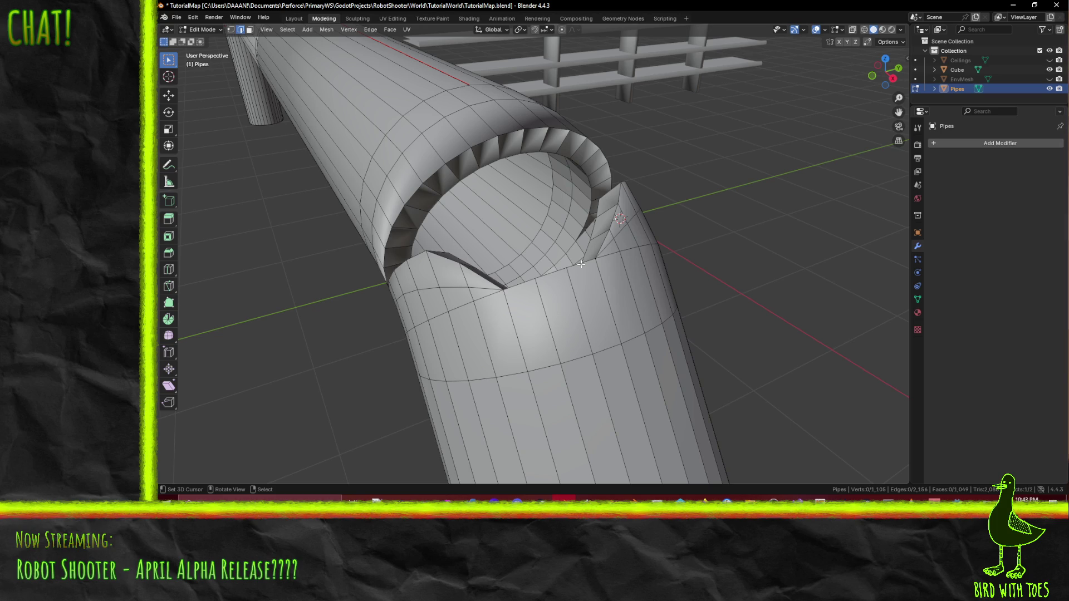
middle_drag(412, 213, 462, 231)
Step: Mark the first pipe opening's rim edge loop as sharp
key(a)
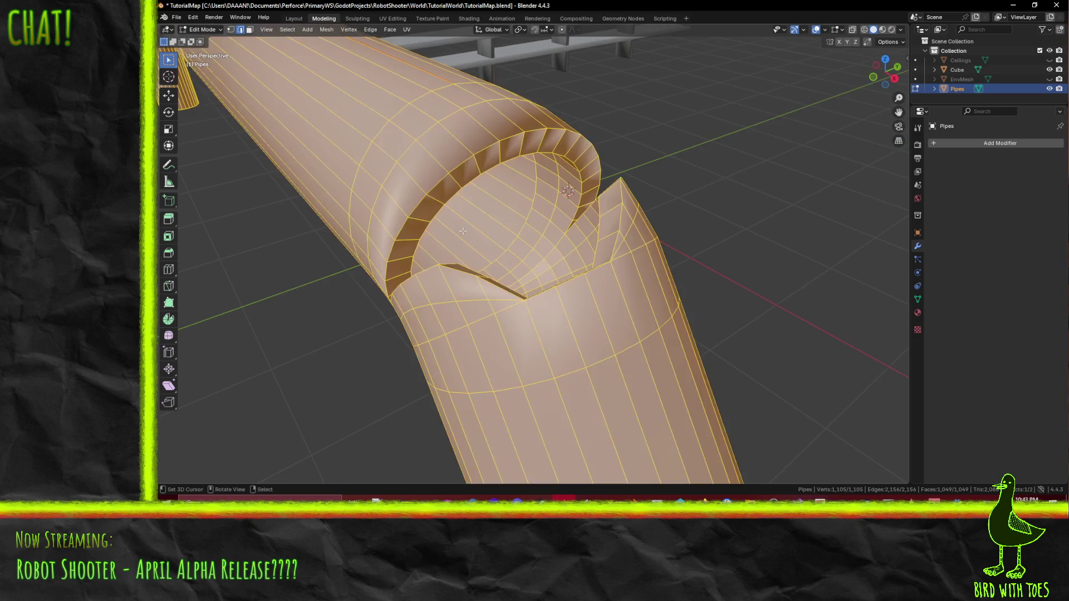
key(alt+a)
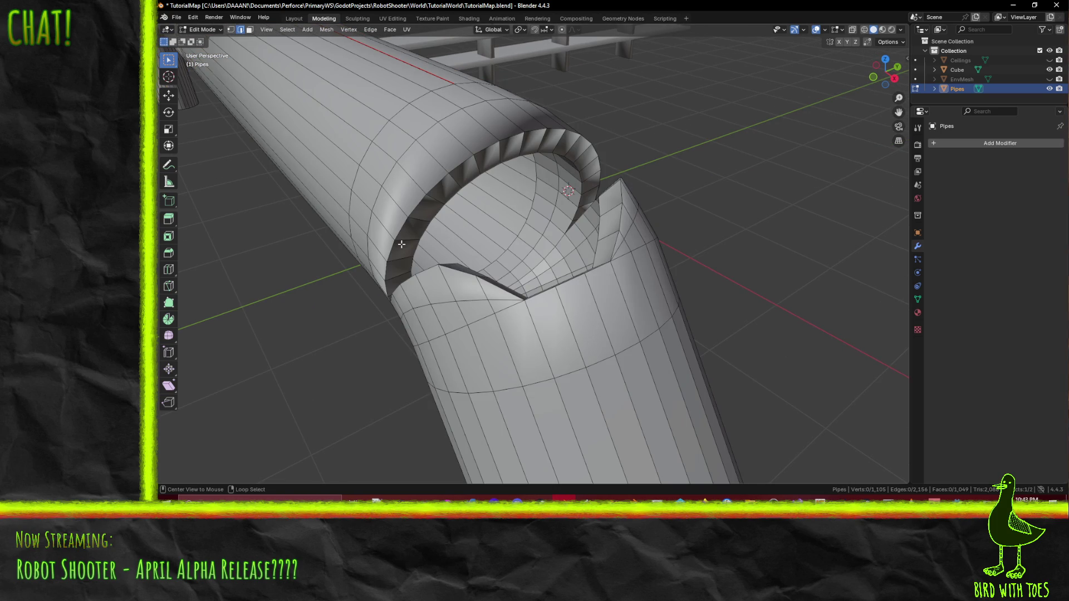
mouse_move(426, 271)
middle_down()
mouse_move(488, 323)
mouse_move(645, 306)
mouse_move(754, 278)
middle_up()
middle_drag(701, 301, 596, 306)
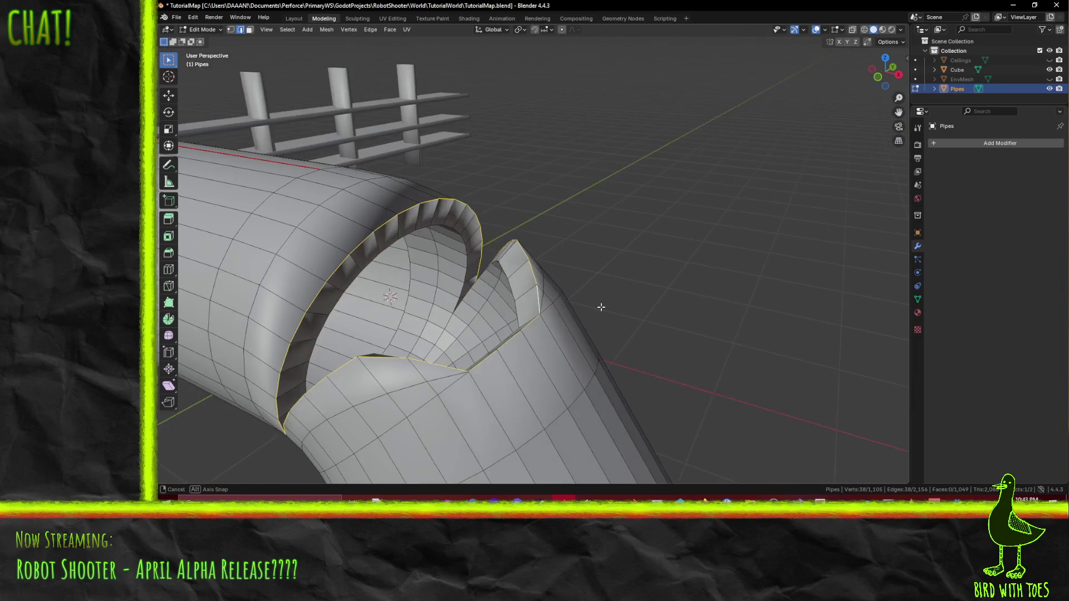
key(F3)
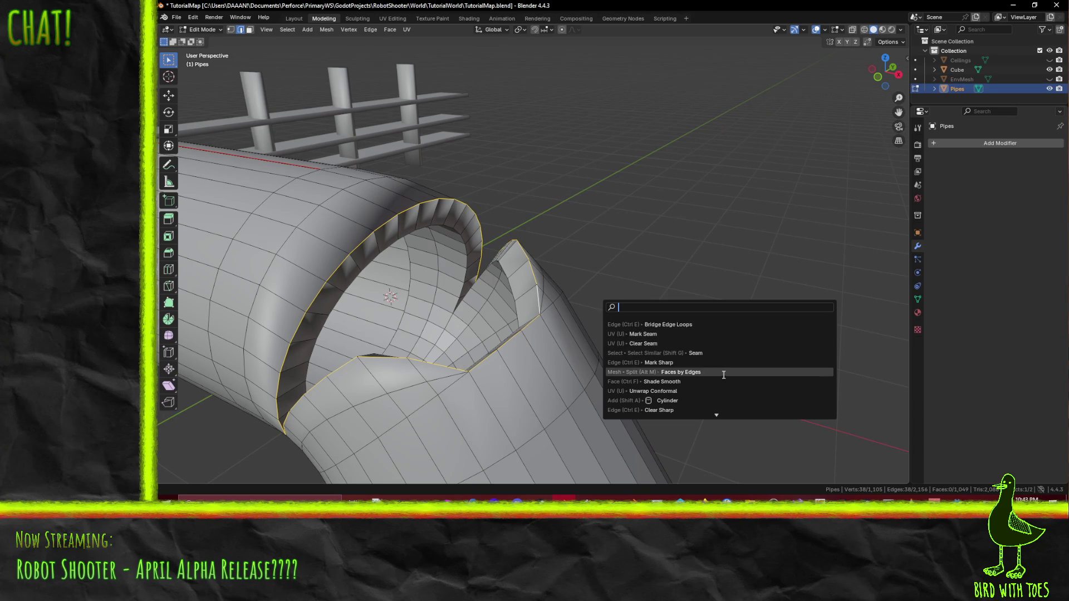
text(sh)
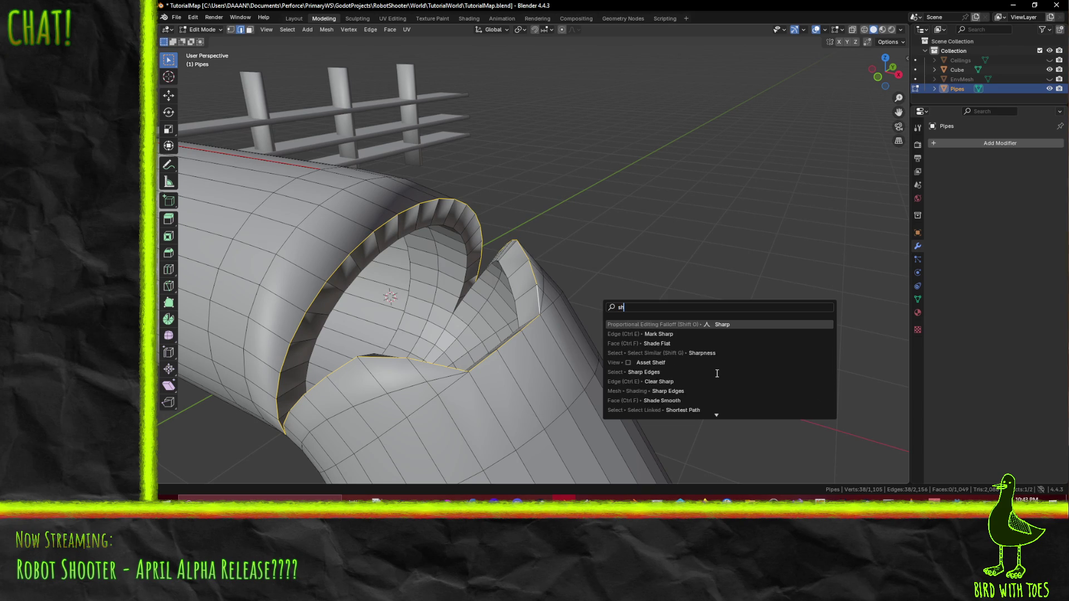
click(655, 333)
mouse_move(598, 368)
middle_down()
mouse_move(564, 389)
mouse_move(470, 350)
middle_up()
scroll(470, 349, up, 2)
Step: Mark the other opening's rim loops sharp, then select the whole mesh
alt+click(451, 329)
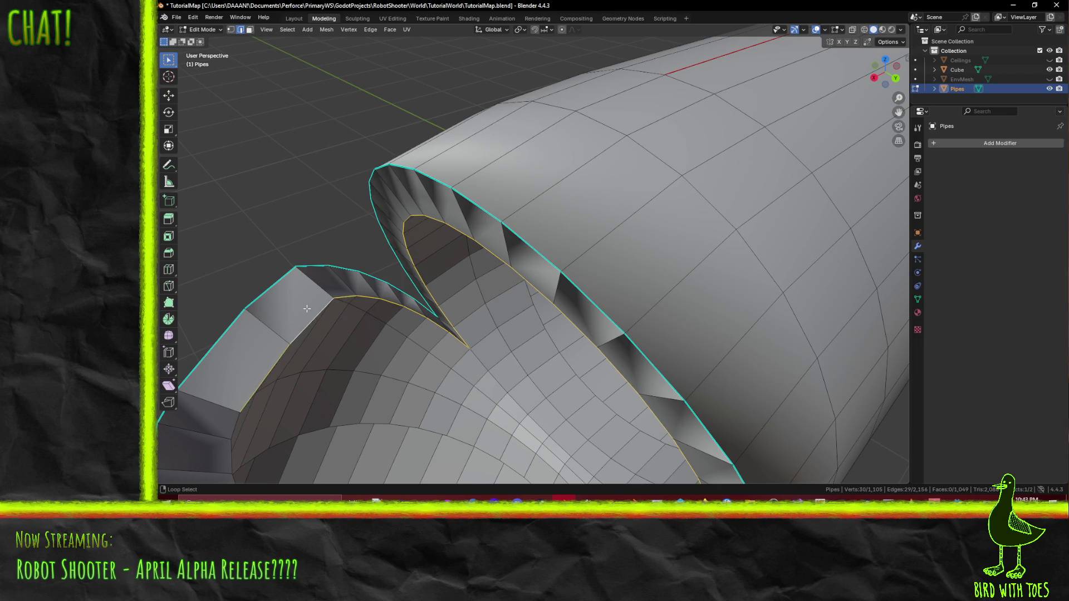
middle_drag(306, 307, 302, 371)
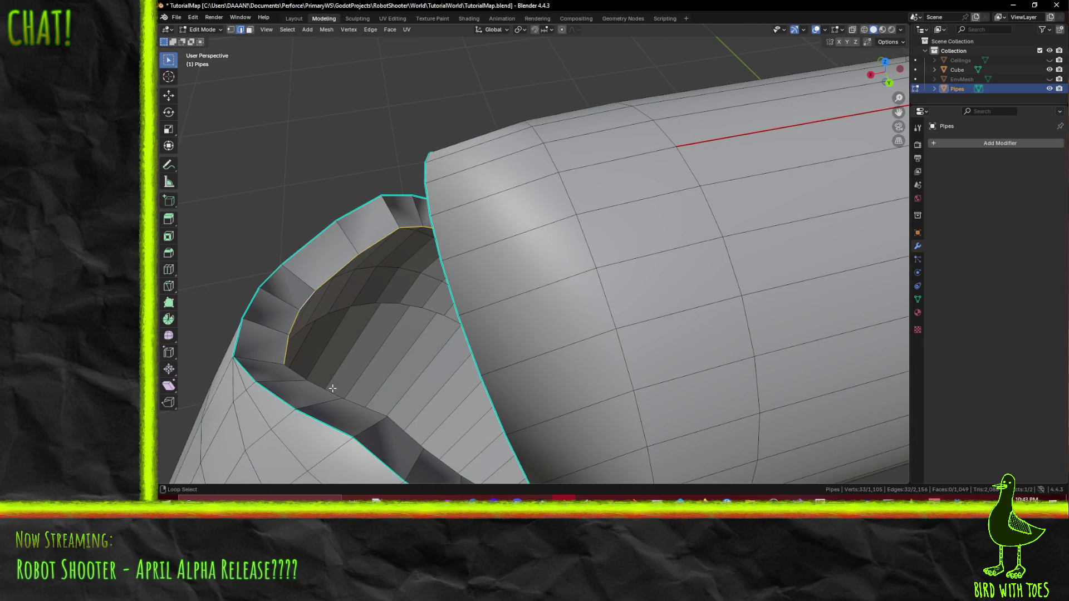
alt+shift+click(319, 386)
mouse_move(319, 387)
middle_down()
mouse_move(431, 448)
mouse_move(534, 418)
mouse_move(508, 397)
mouse_move(653, 310)
middle_up()
key(F3)
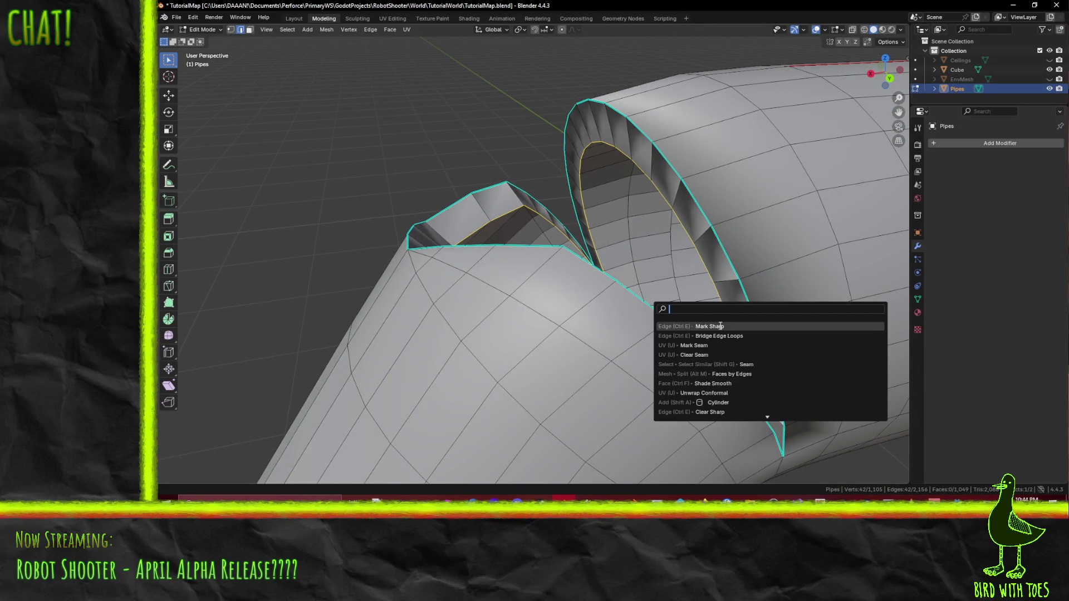
click(720, 326)
mouse_move(727, 326)
middle_down()
mouse_move(675, 337)
mouse_move(649, 322)
mouse_move(668, 311)
middle_up()
key(a)
scroll(666, 337, down, 3)
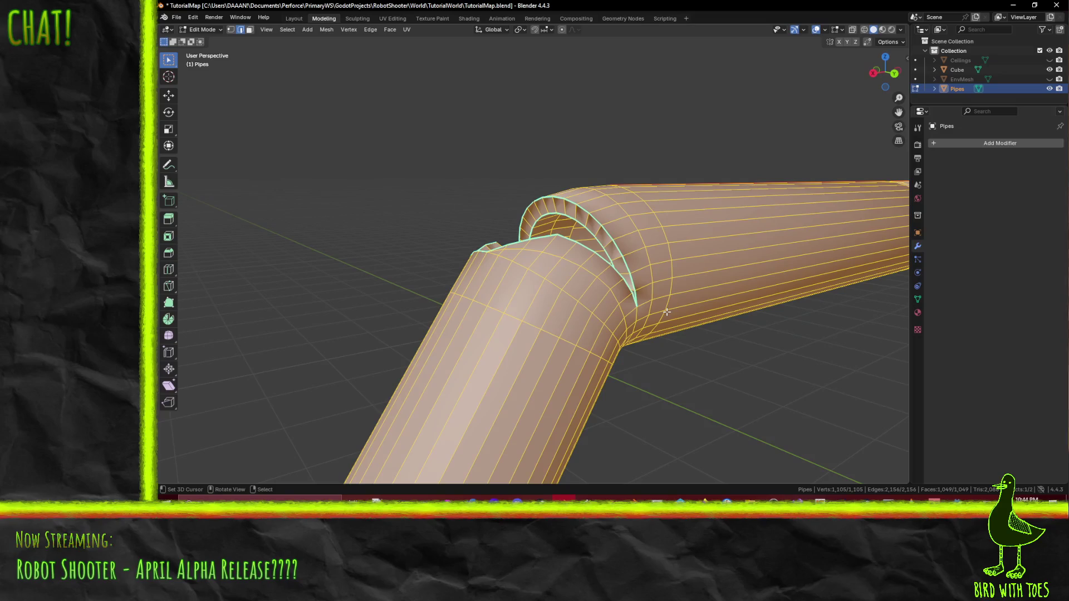
key(alt+n)
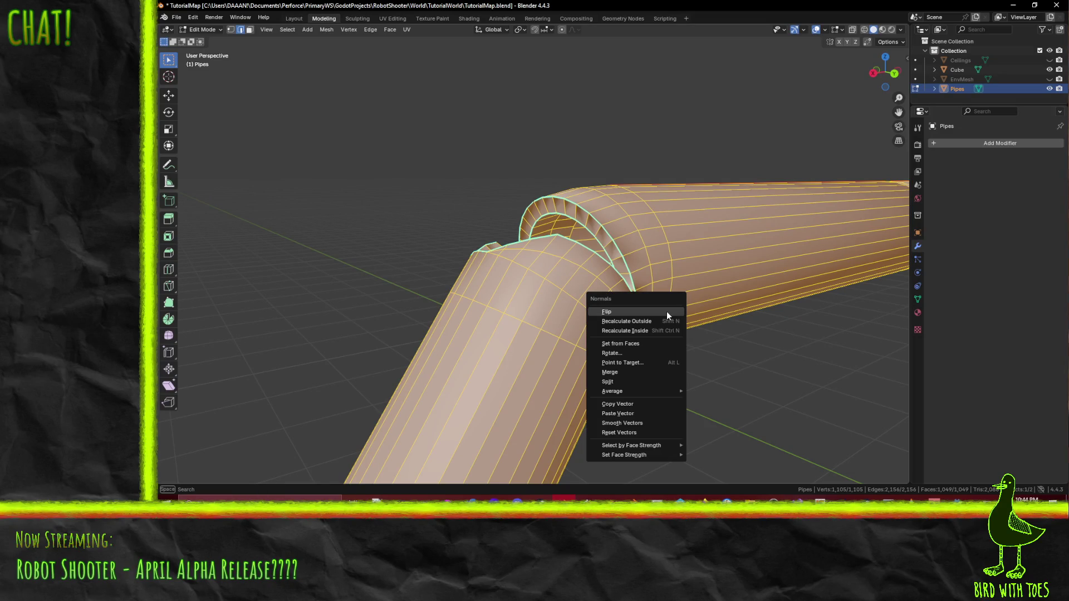
Step: Recalculate the pipe normals to face outward and nudge a rim edge
click(659, 319)
key(alt+a)
mouse_move(659, 319)
middle_down()
mouse_move(721, 334)
mouse_move(645, 339)
mouse_move(621, 365)
mouse_move(539, 336)
middle_up()
key(g)
click(555, 345)
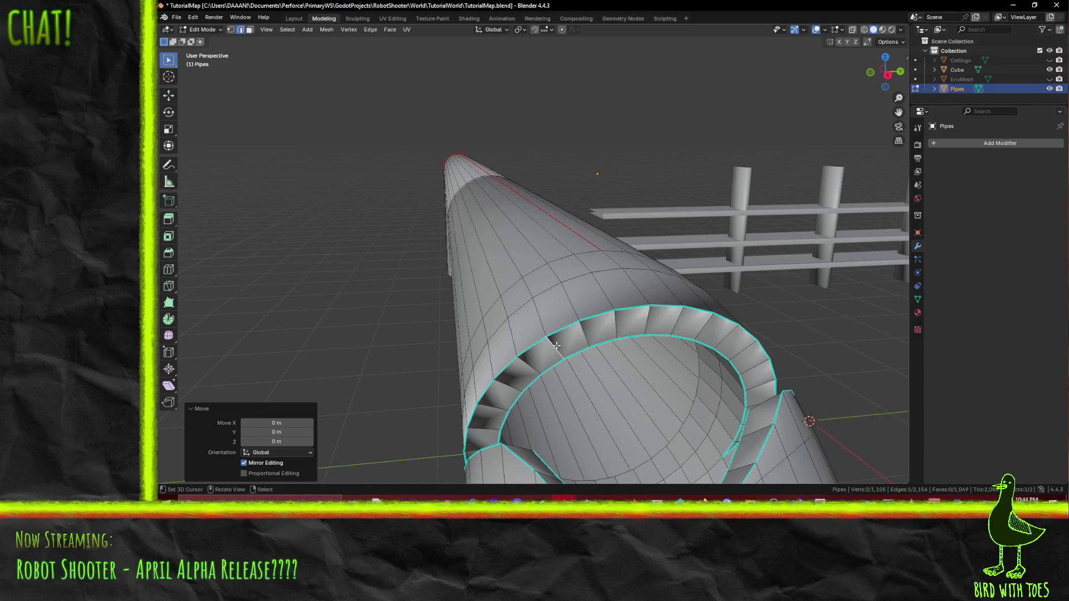
mouse_move(599, 382)
middle_down()
mouse_move(551, 339)
mouse_move(624, 292)
mouse_move(670, 229)
middle_up()
scroll(542, 328, up, 3)
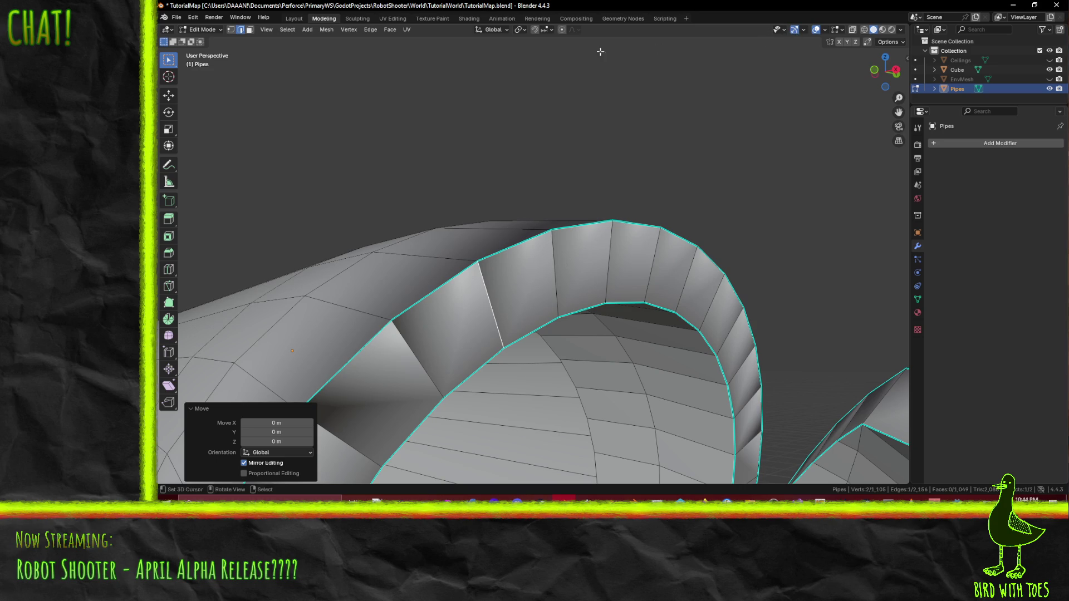
Step: Apply Shade Smooth to the entire Pipes mesh
key(a)
middle_drag(642, 274, 560, 292)
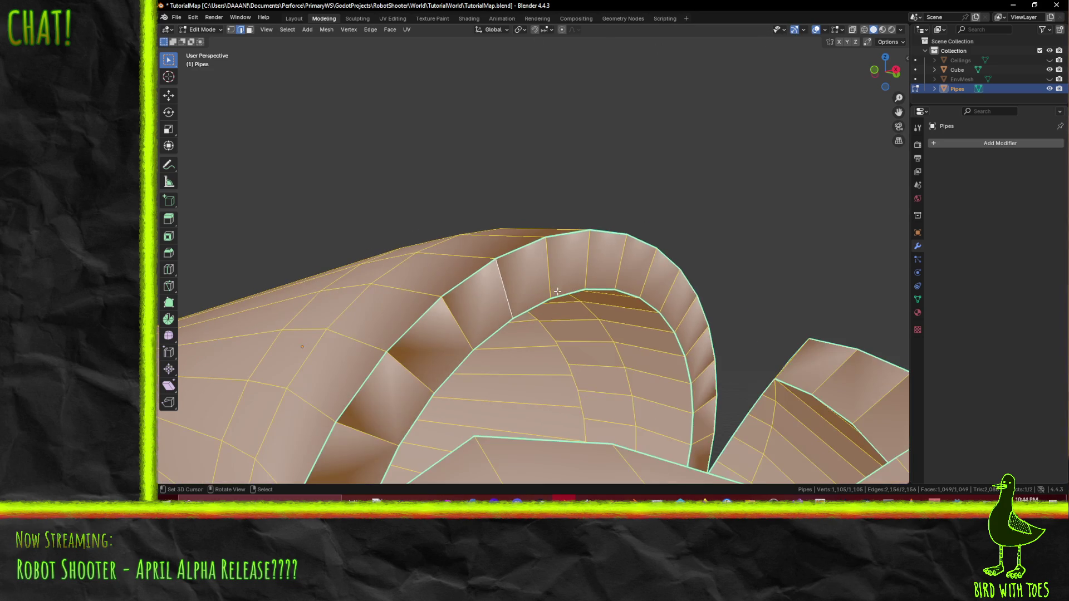
key(F3)
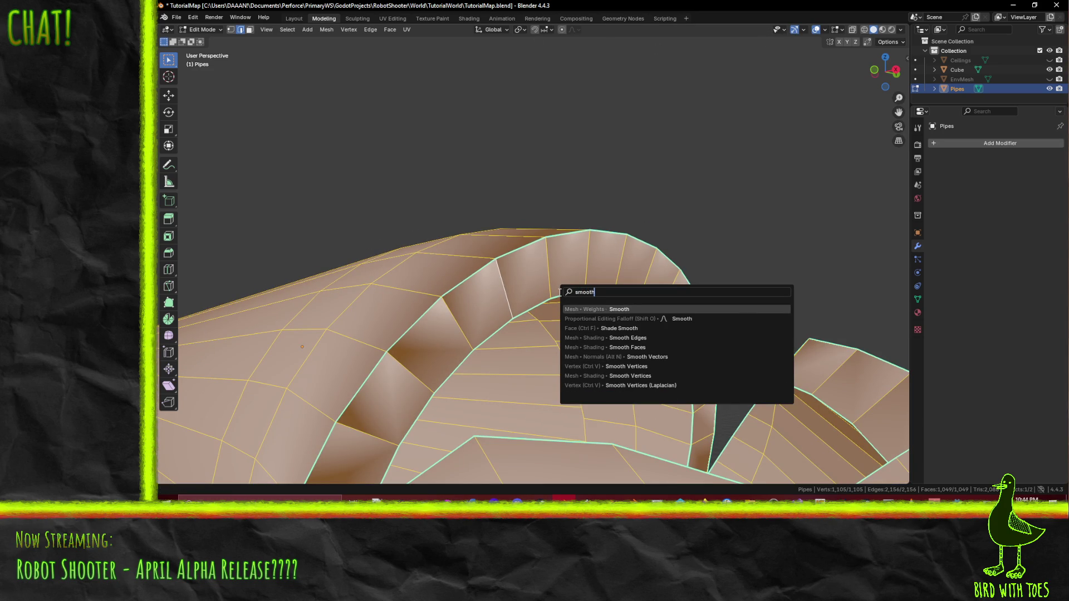
click(664, 328)
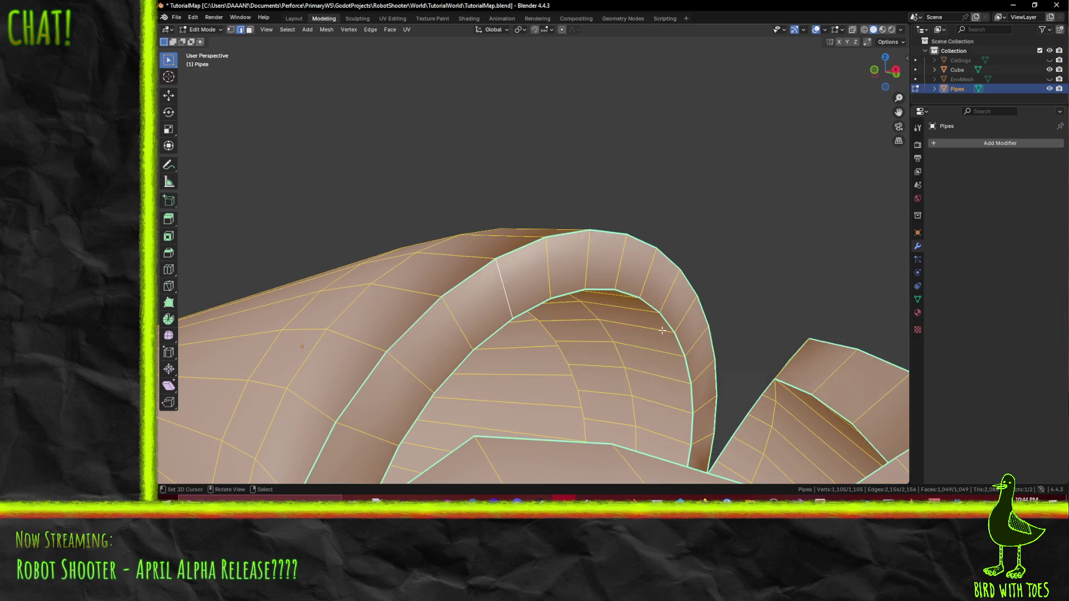
key(alt+a)
mouse_move(673, 283)
middle_down()
mouse_move(614, 349)
mouse_move(623, 318)
middle_up()
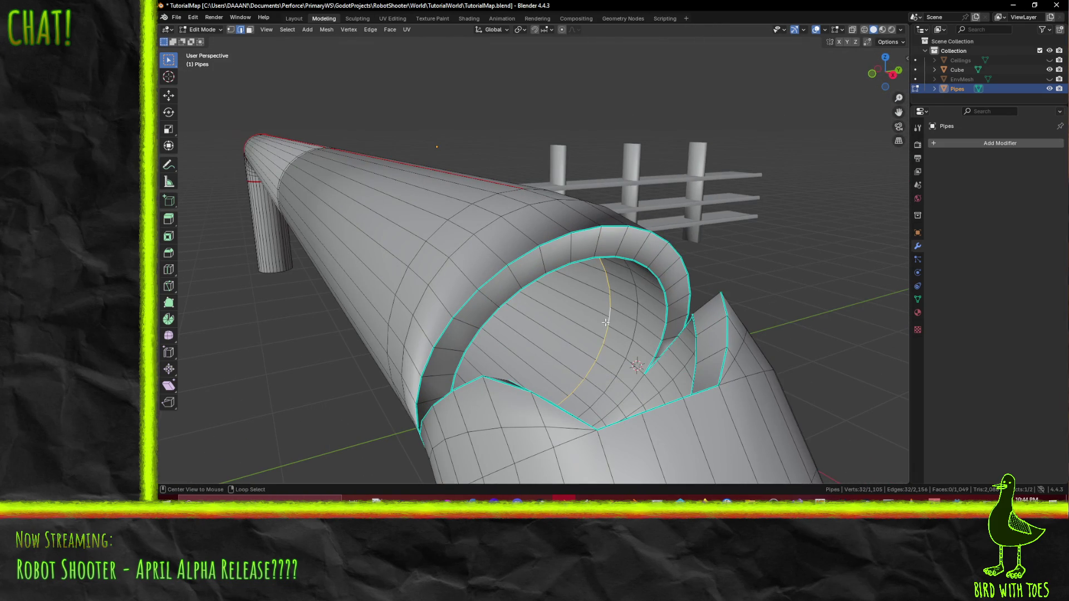
Step: Mark the pipe cut's edges and its opening edge loop as sharp
key(F3)
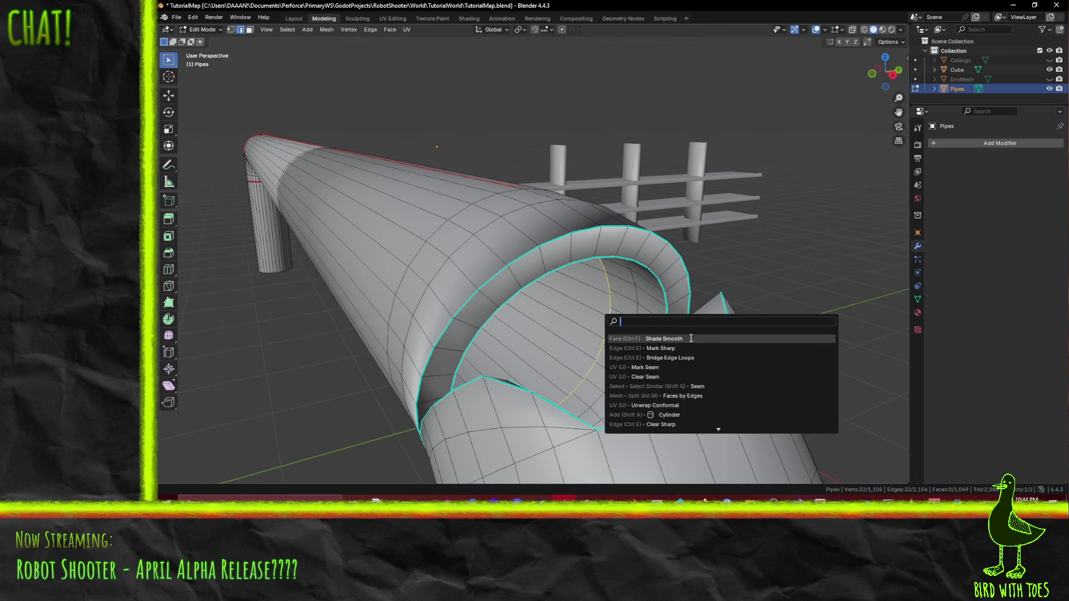
click(685, 352)
middle_drag(686, 351, 703, 369)
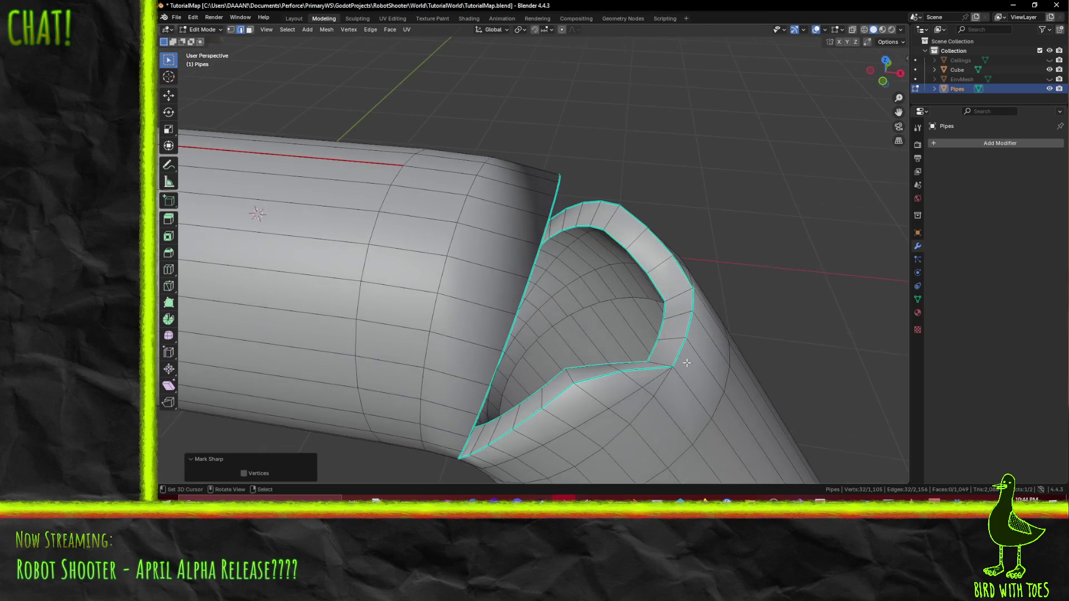
alt+click(613, 305)
key(F3)
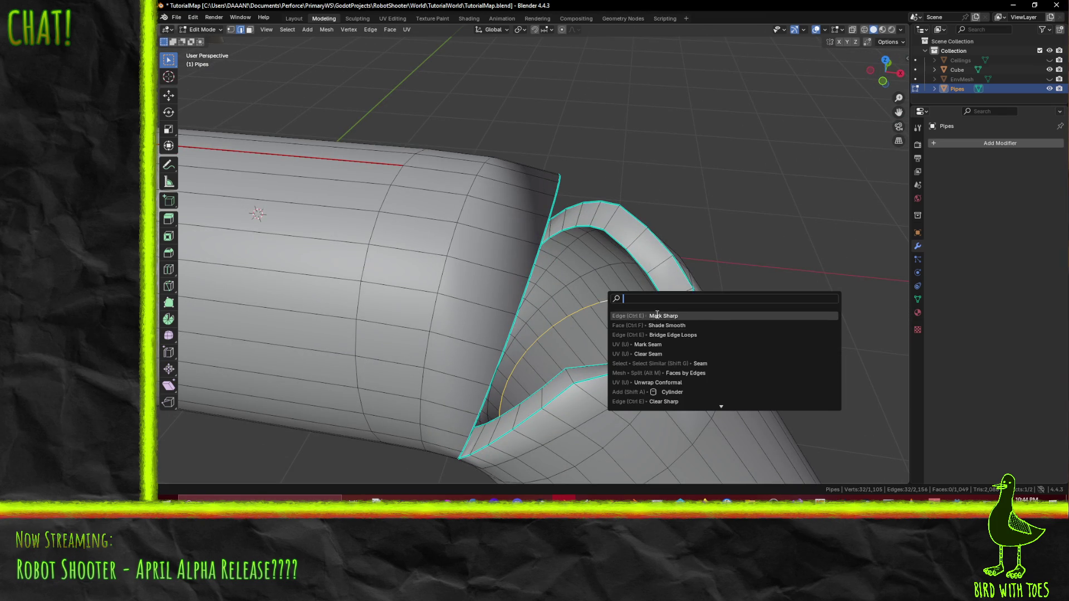
click(657, 316)
mouse_move(632, 328)
middle_down()
mouse_move(538, 306)
mouse_move(573, 358)
mouse_move(687, 384)
mouse_move(559, 410)
mouse_move(539, 280)
middle_up()
Step: Fill both open loops with faces, save TutorialMap.blend and check it in Object Mode
key(f)
key(f)
key(alt+a)
scroll(687, 389, down, 3)
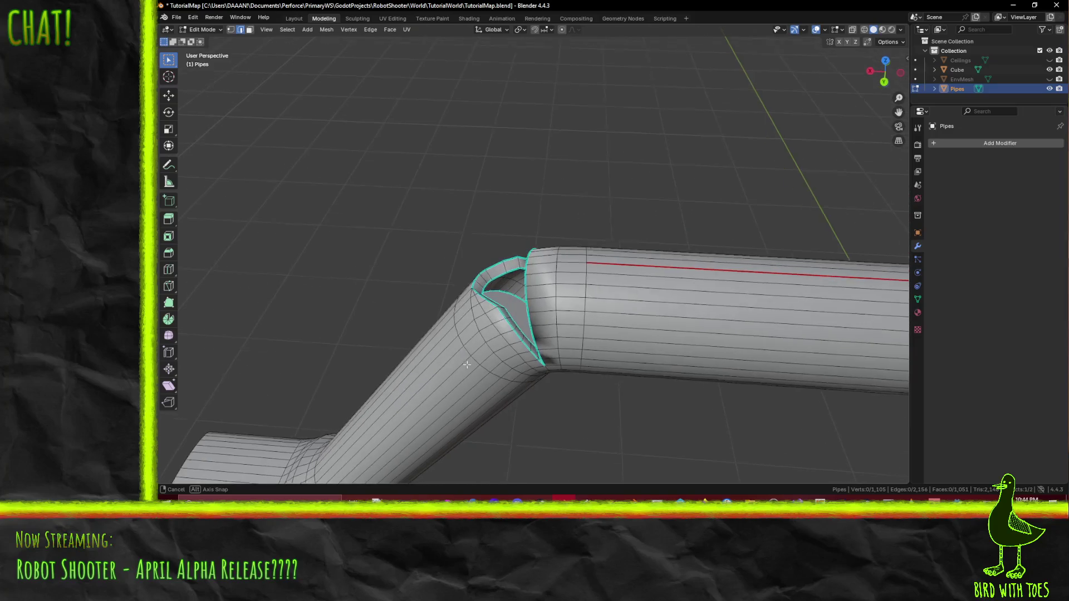
mouse_move(539, 280)
middle_down()
mouse_move(585, 262)
mouse_move(556, 295)
mouse_move(543, 240)
middle_up()
key(ctrl+s)
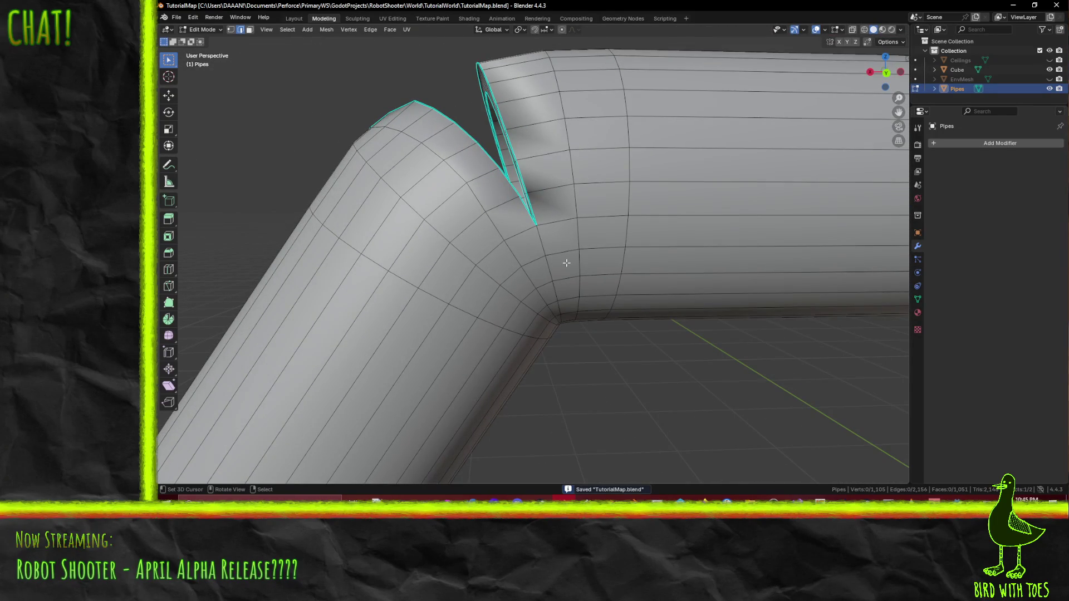
key(Tab)
mouse_move(643, 272)
middle_down()
mouse_move(587, 288)
mouse_move(617, 294)
mouse_move(480, 267)
middle_up()
key(Tab)
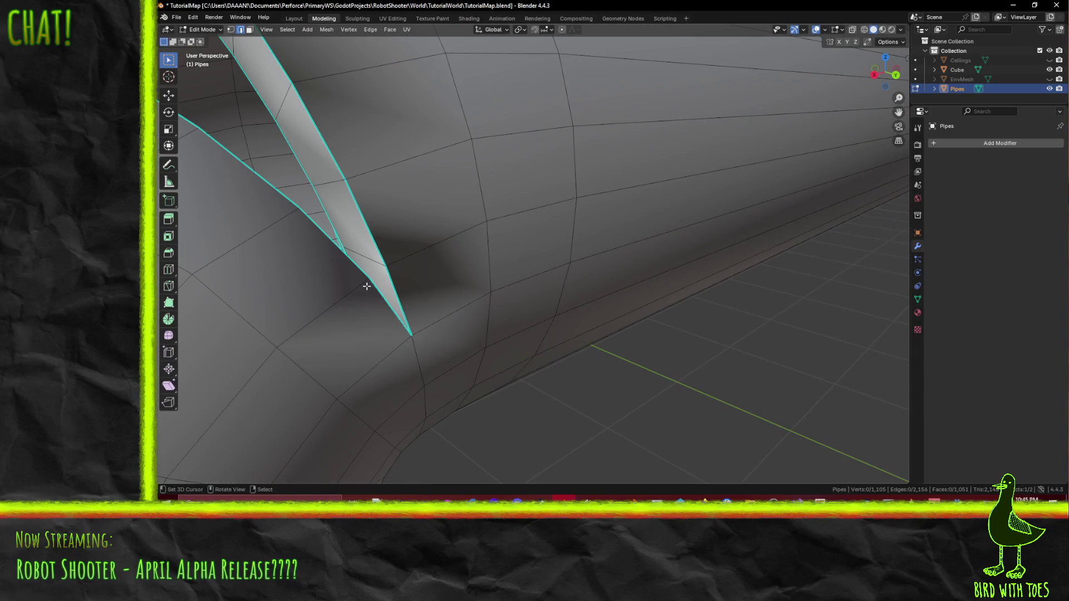
Step: Recalculate the whole mesh's normals to point outside
key(a)
key(F3)
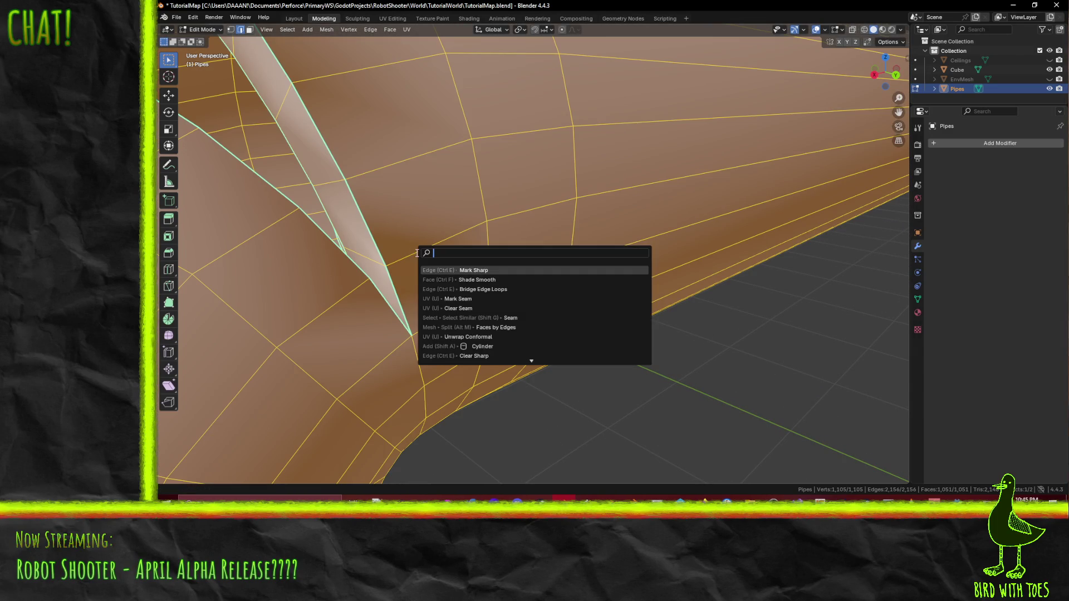
key(Escape)
key(alt+n)
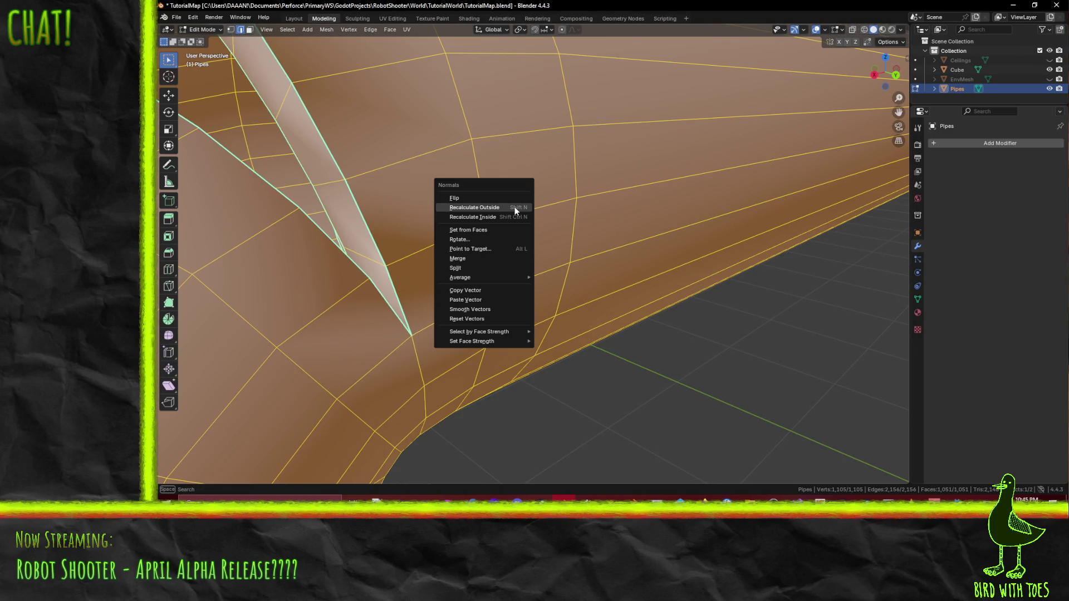
click(515, 206)
scroll(507, 232, down, 3)
key(alt+a)
scroll(455, 258, up, 3)
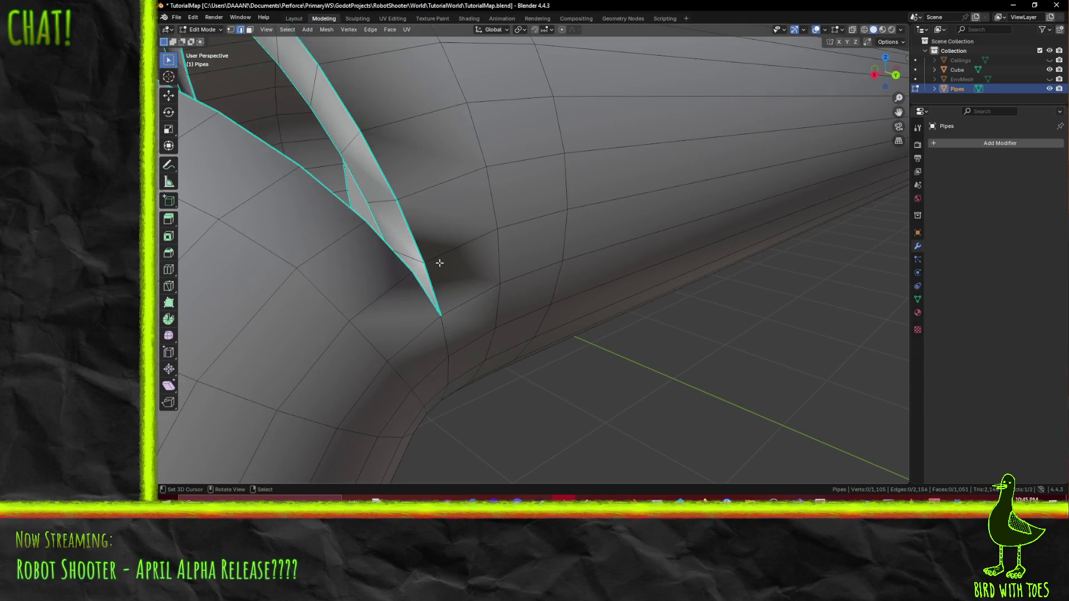
scroll(414, 244, down, 3)
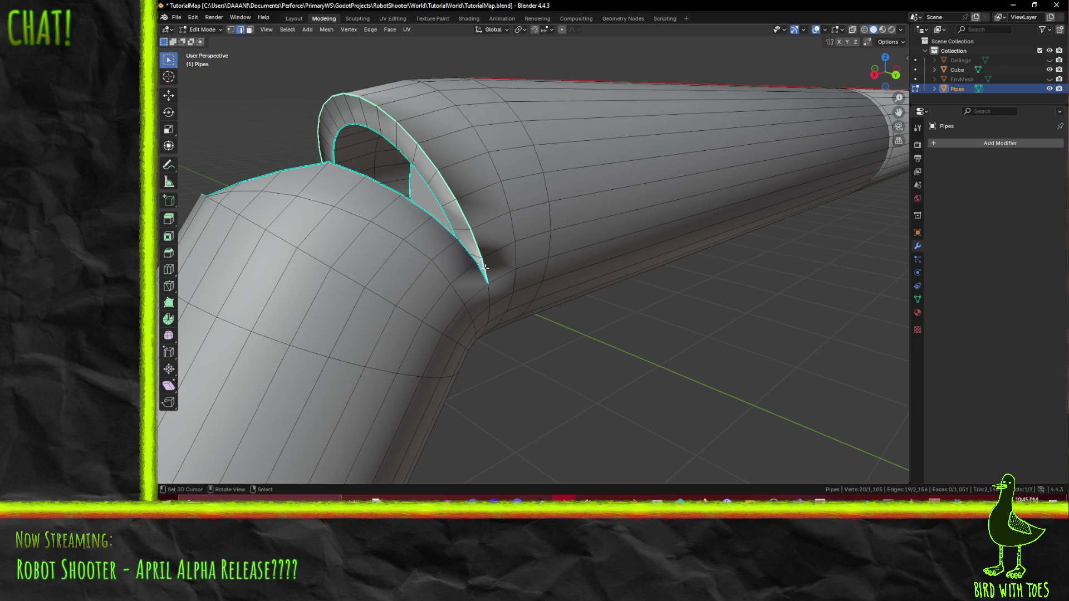
Step: Split normals along the sharp loops and return the pipe to Object Mode
key(F3)
text(split)
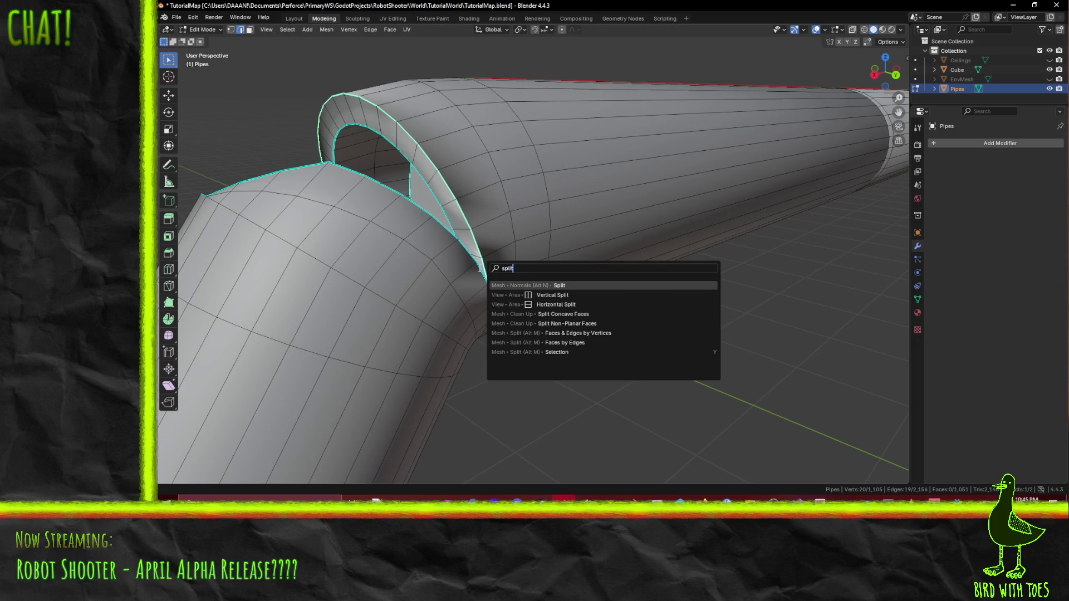
key(Return)
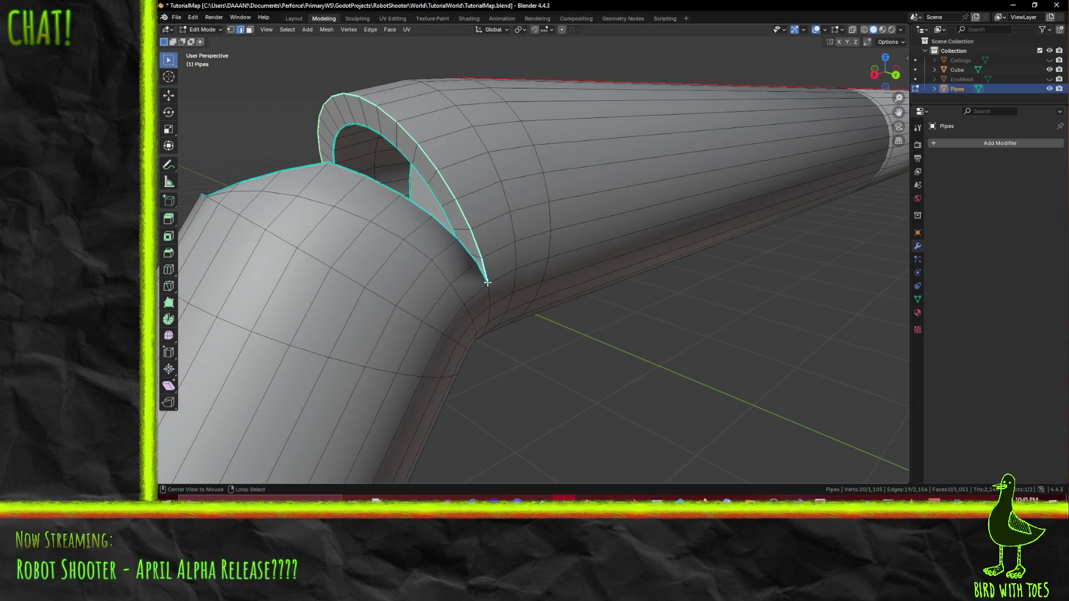
key(F3)
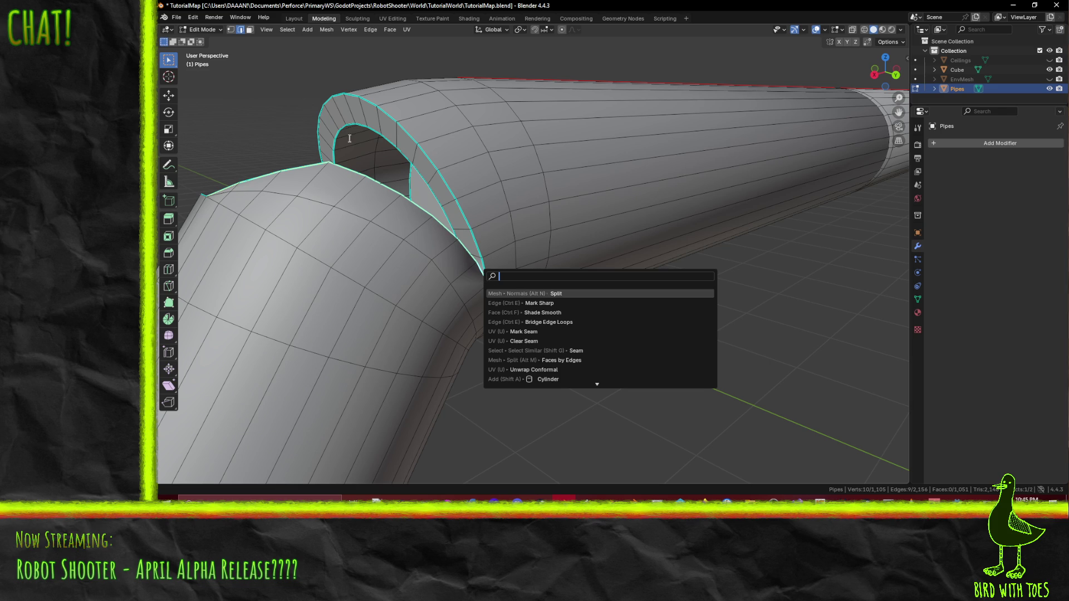
key(Escape)
middle_drag(401, 189, 415, 241)
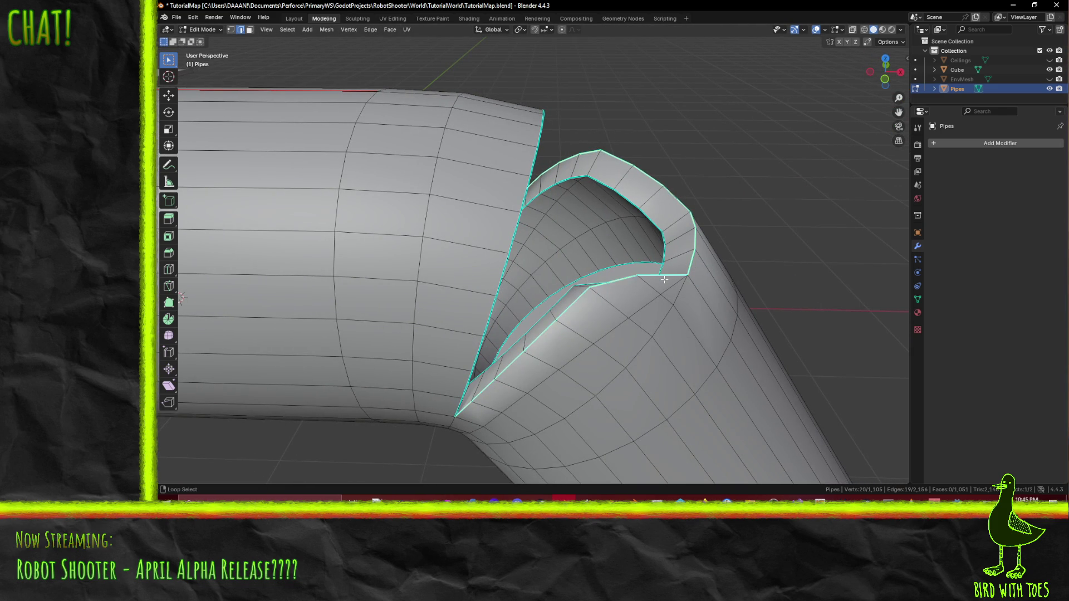
key(F3)
click(697, 353)
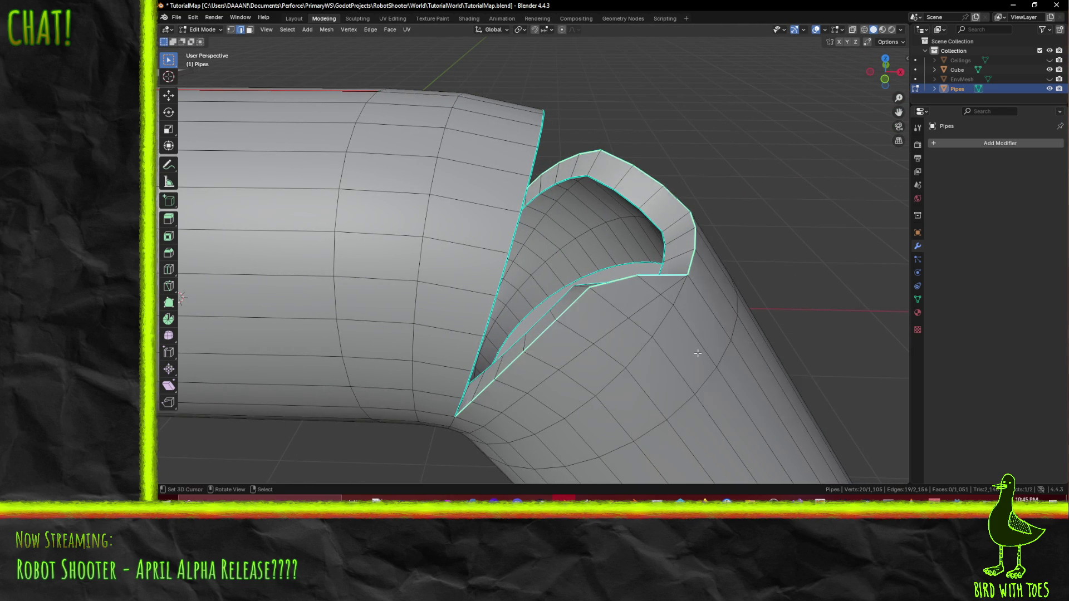
mouse_move(701, 334)
middle_down()
mouse_move(609, 346)
mouse_move(574, 281)
mouse_move(581, 312)
middle_up()
key(Tab)
scroll(689, 335, down, 5)
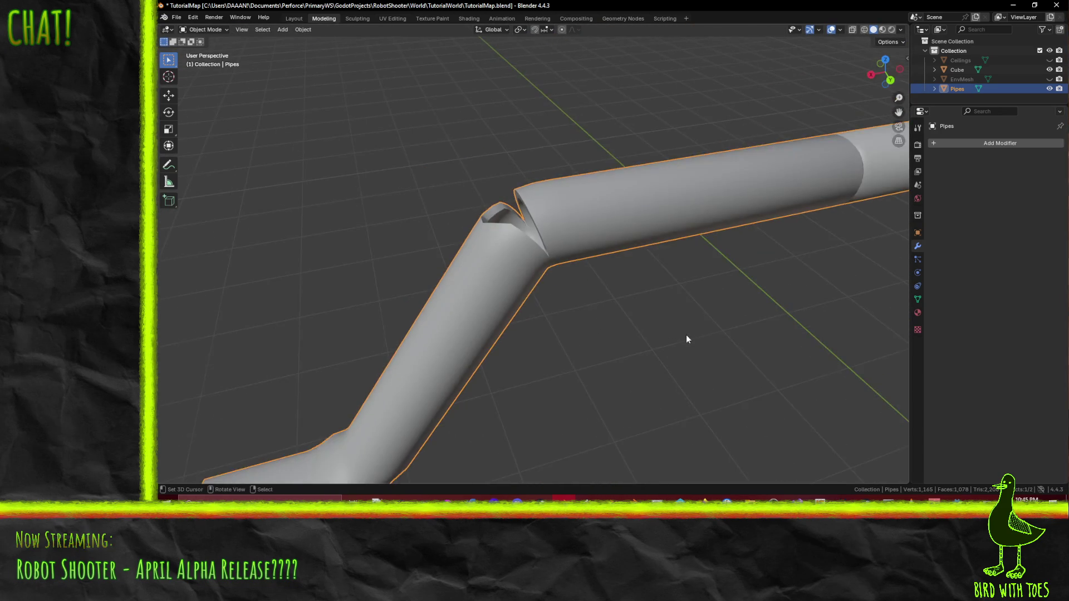
Step: Unhide EnvMesh and Ceilings around the pipe and move editing over to the Ceilings mesh
mouse_move(697, 323)
middle_down()
mouse_move(423, 295)
mouse_move(532, 275)
mouse_move(451, 278)
mouse_move(654, 241)
mouse_move(602, 242)
mouse_move(584, 249)
mouse_move(642, 271)
mouse_move(577, 291)
mouse_move(613, 262)
mouse_move(460, 291)
mouse_move(485, 296)
mouse_move(598, 255)
mouse_move(521, 291)
mouse_move(542, 283)
mouse_move(573, 222)
mouse_move(724, 227)
mouse_move(674, 229)
middle_up()
key(Tab)
click(1050, 78)
scroll(673, 229, up, 3)
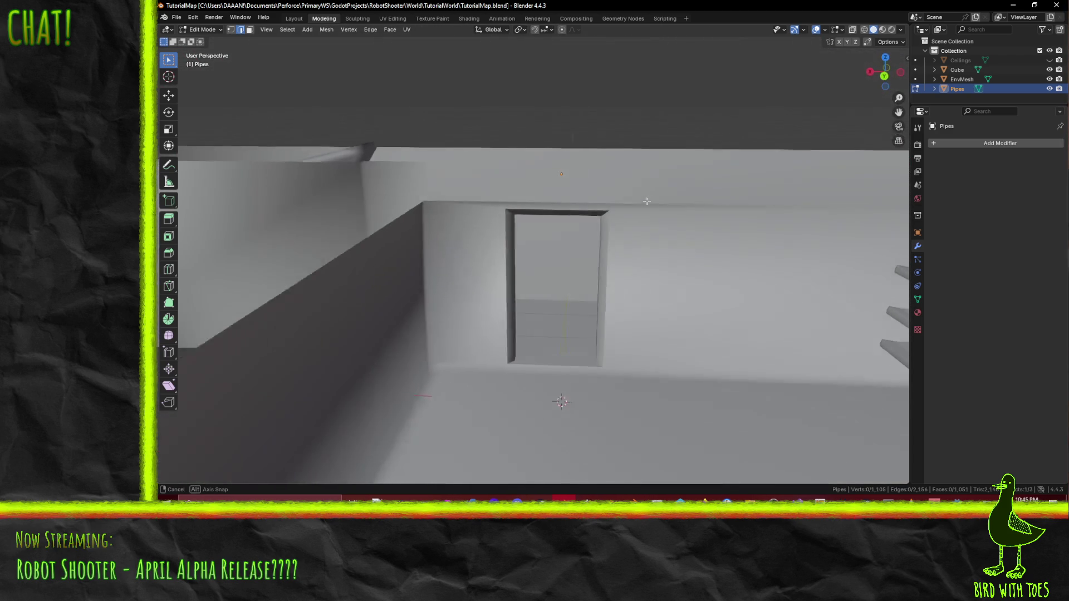
scroll(651, 218, up, 2)
scroll(622, 196, up, 2)
scroll(622, 196, down, 3)
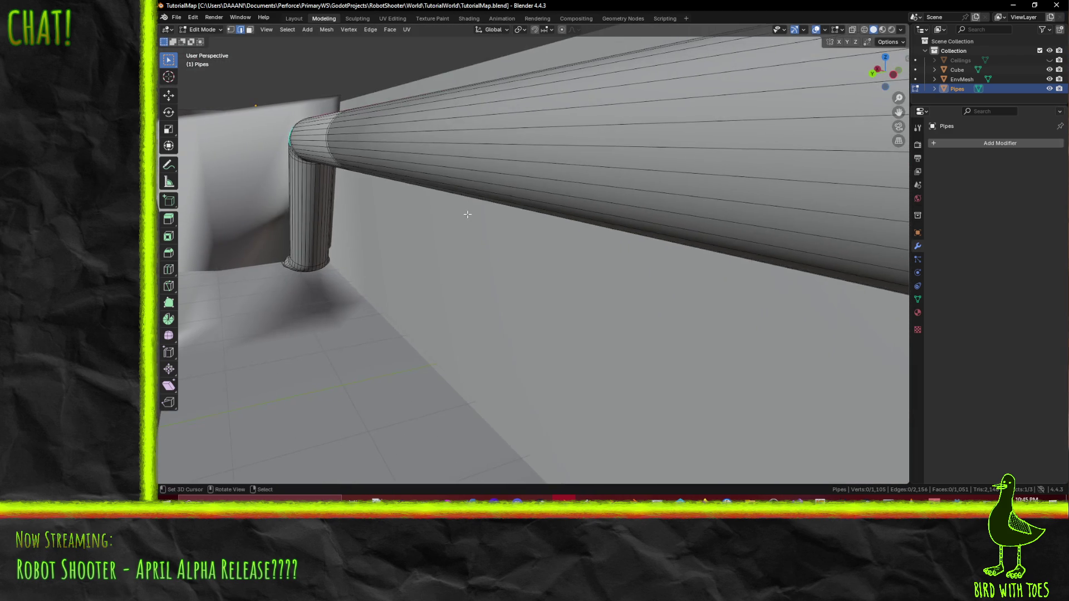
scroll(442, 194, up, 2)
scroll(440, 197, down, 2)
scroll(439, 197, down, 2)
mouse_move(468, 176)
middle_down()
mouse_move(404, 149)
mouse_move(459, 174)
mouse_move(411, 180)
mouse_move(544, 208)
mouse_move(455, 230)
mouse_move(675, 282)
mouse_move(709, 265)
middle_up()
scroll(460, 174, down, 2)
scroll(461, 175, down, 2)
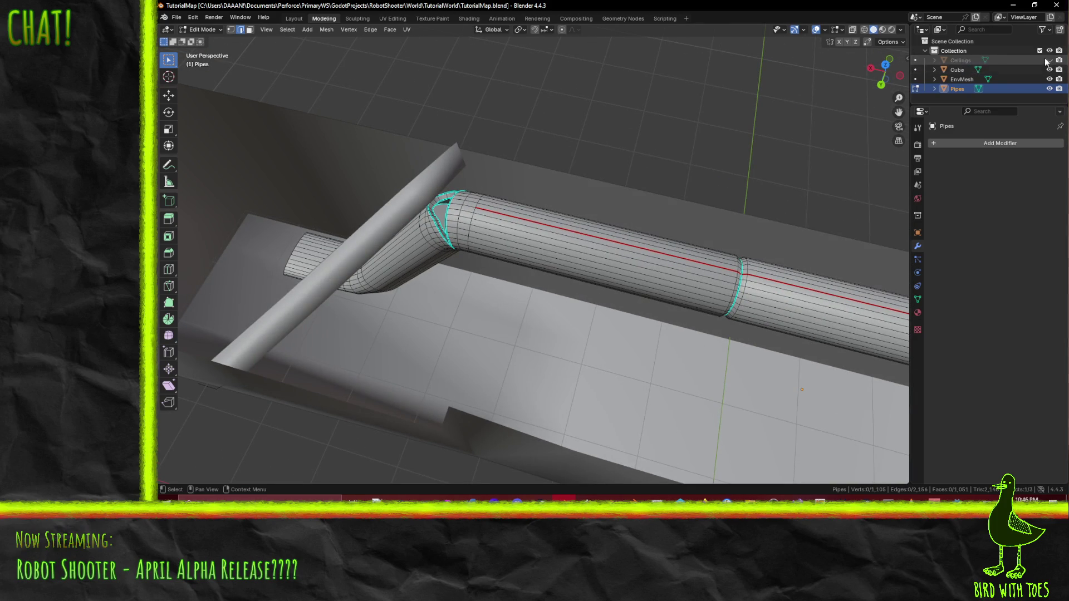
click(1049, 60)
mouse_move(585, 251)
middle_down()
mouse_move(669, 184)
mouse_move(666, 208)
mouse_move(623, 255)
mouse_move(601, 242)
mouse_move(612, 220)
mouse_move(557, 237)
mouse_move(586, 180)
mouse_move(635, 223)
middle_up()
scroll(667, 208, up, 3)
scroll(668, 208, up, 3)
key(alt+q)
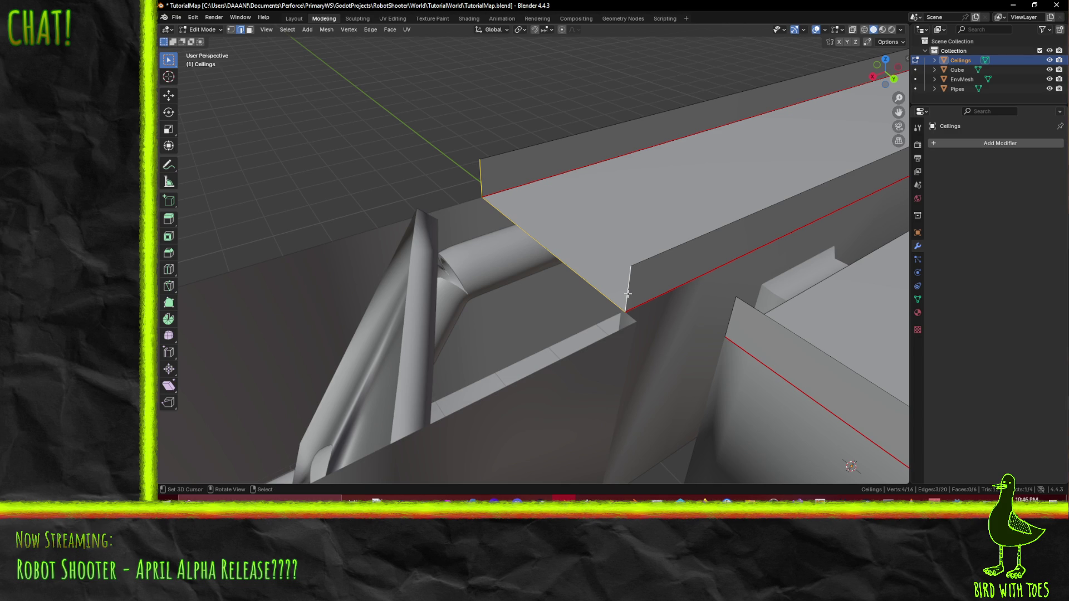
Step: From Top view move the selected Ceilings edge 1 m along X, then add a second edge to the selection
key(KP_7)
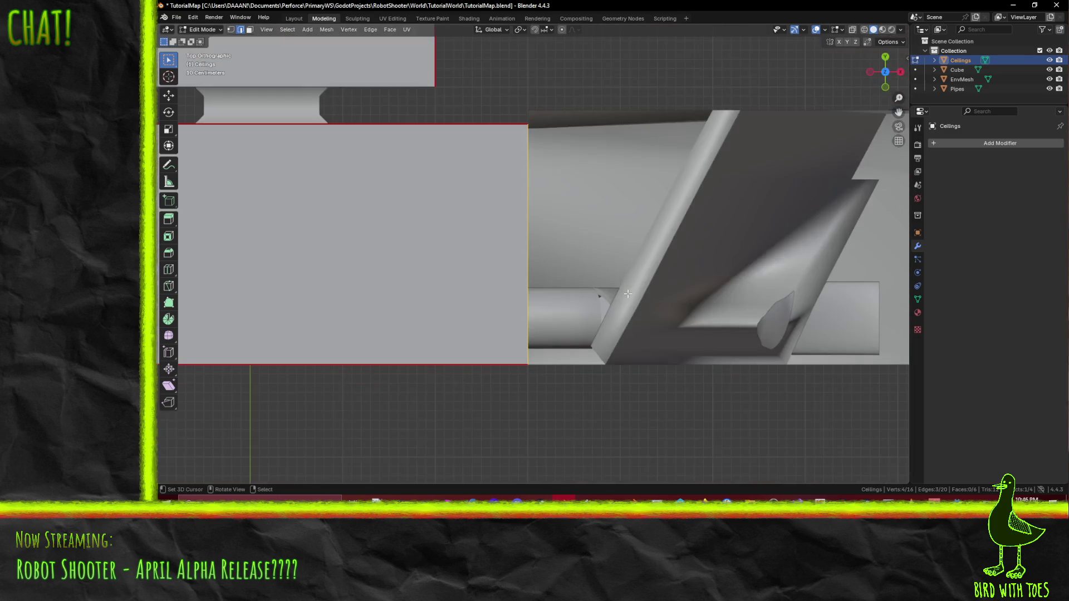
key(g)
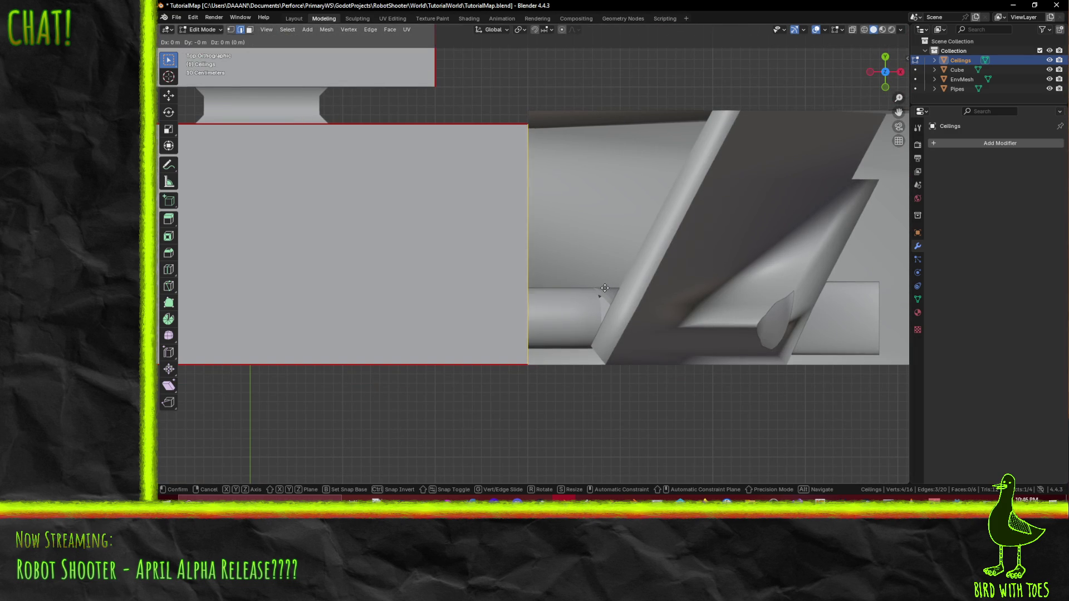
click(602, 287)
middle_drag(601, 287, 601, 153)
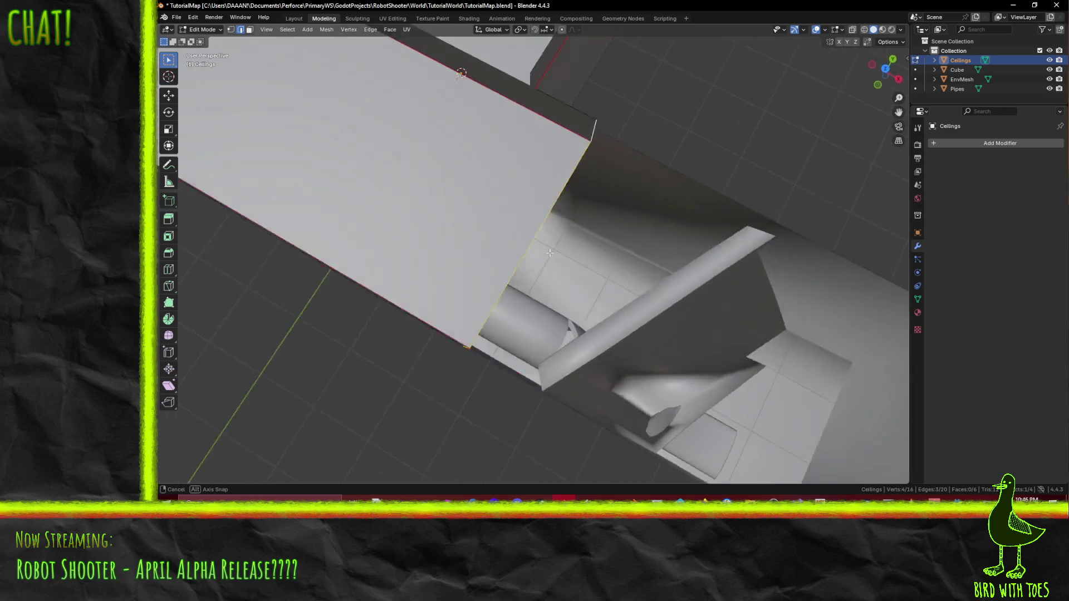
key(KP_7)
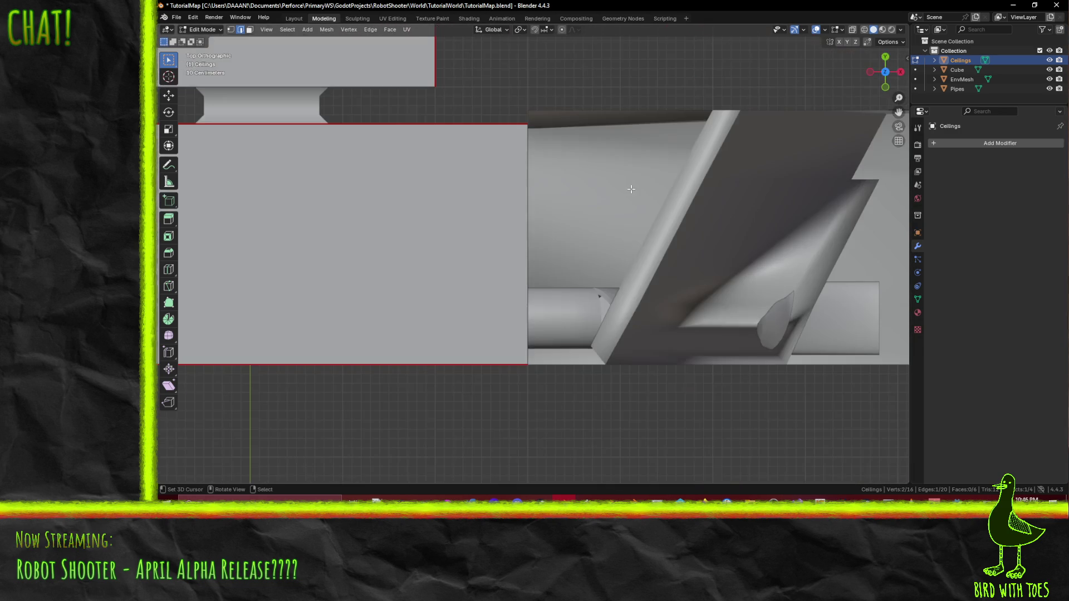
key(g)
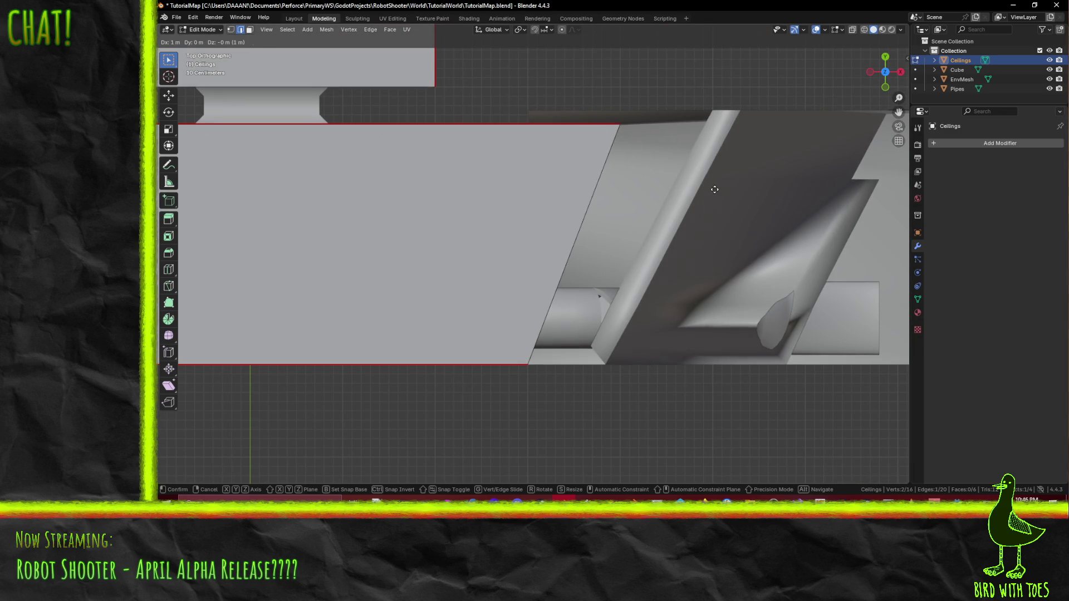
text(1)
key(Return)
mouse_move(724, 190)
middle_down()
mouse_move(537, 134)
mouse_move(513, 159)
mouse_move(551, 171)
middle_up()
scroll(536, 134, down, 5)
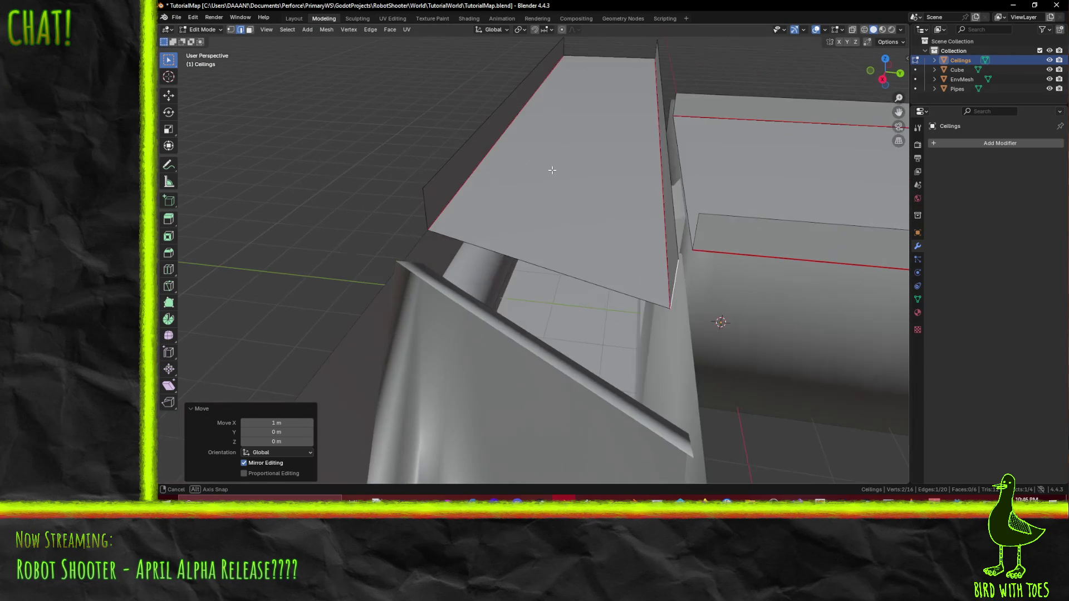
shift+click(428, 207)
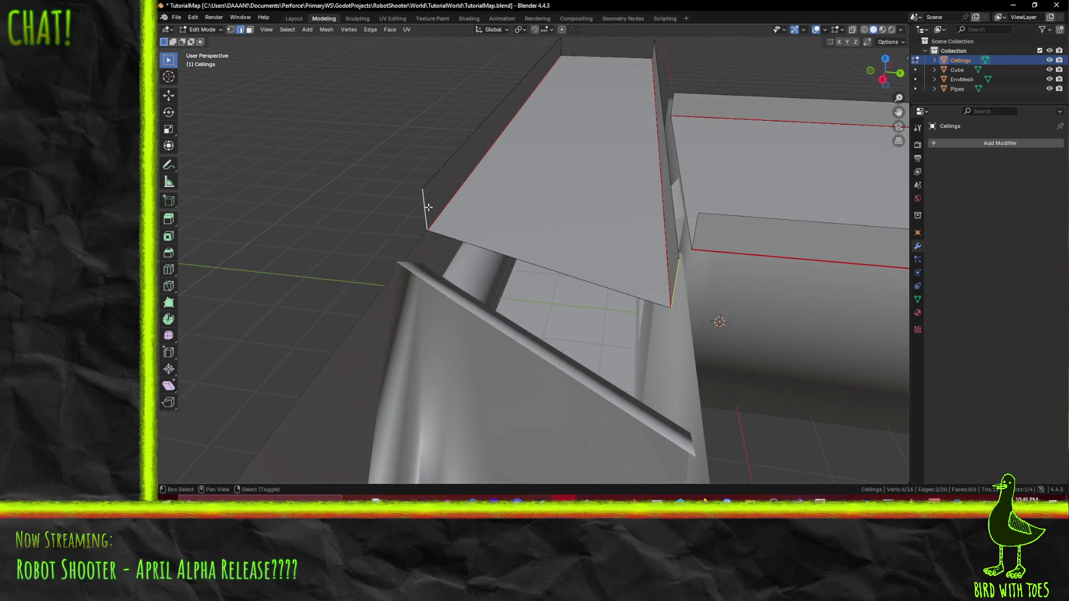
Step: Deselect the ceiling face and move the selected ceiling edges along the X axis around the pipe junction
shift+click(551, 267)
middle_drag(550, 267, 553, 262)
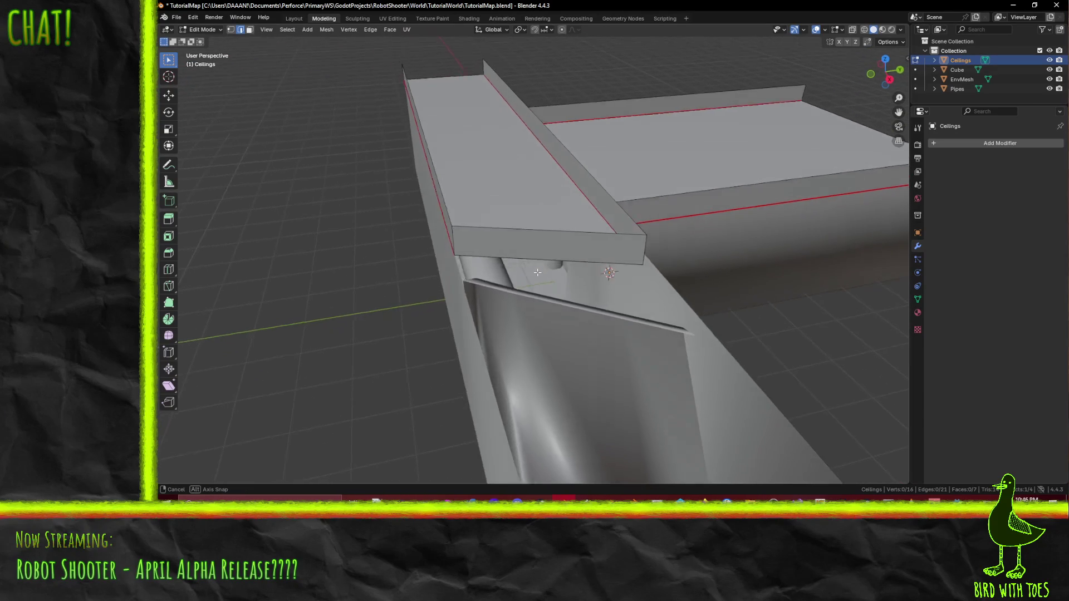
middle_drag(553, 263, 525, 253)
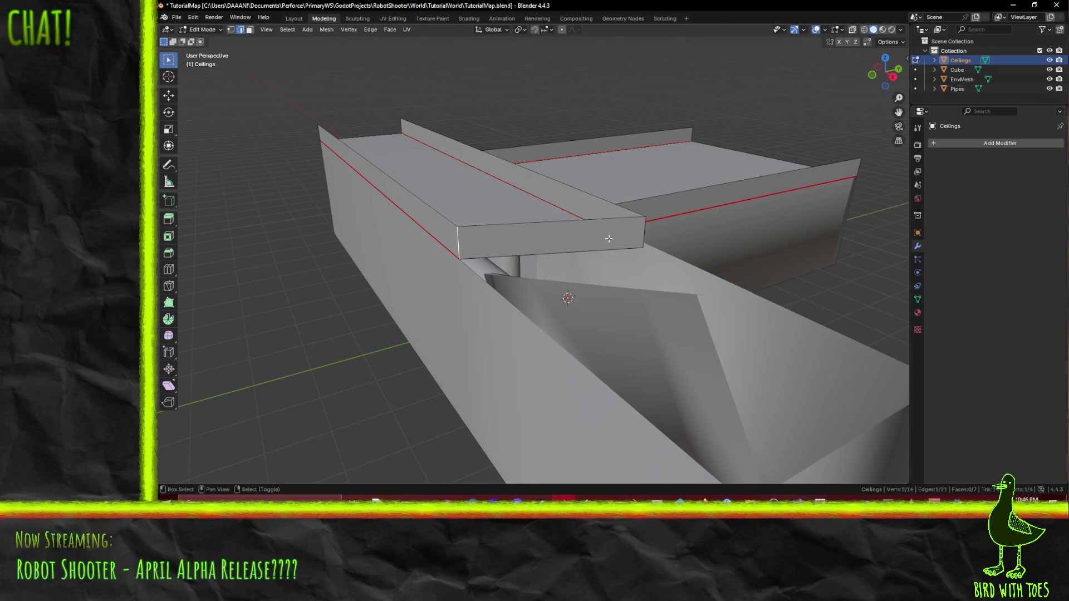
key(F3)
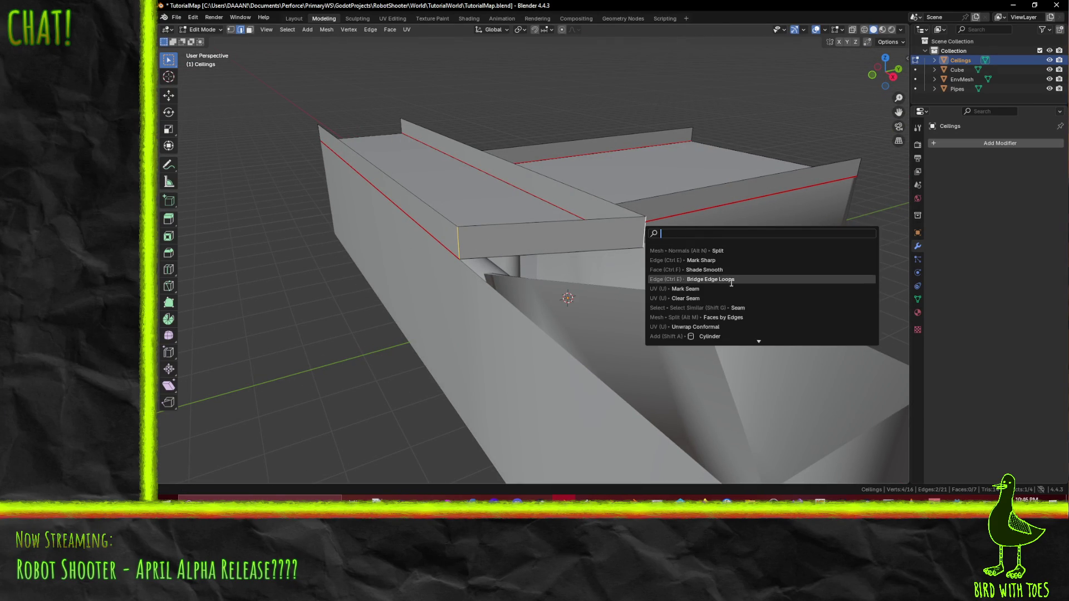
key(Escape)
mouse_move(733, 297)
middle_down()
mouse_move(637, 301)
mouse_move(668, 300)
middle_up()
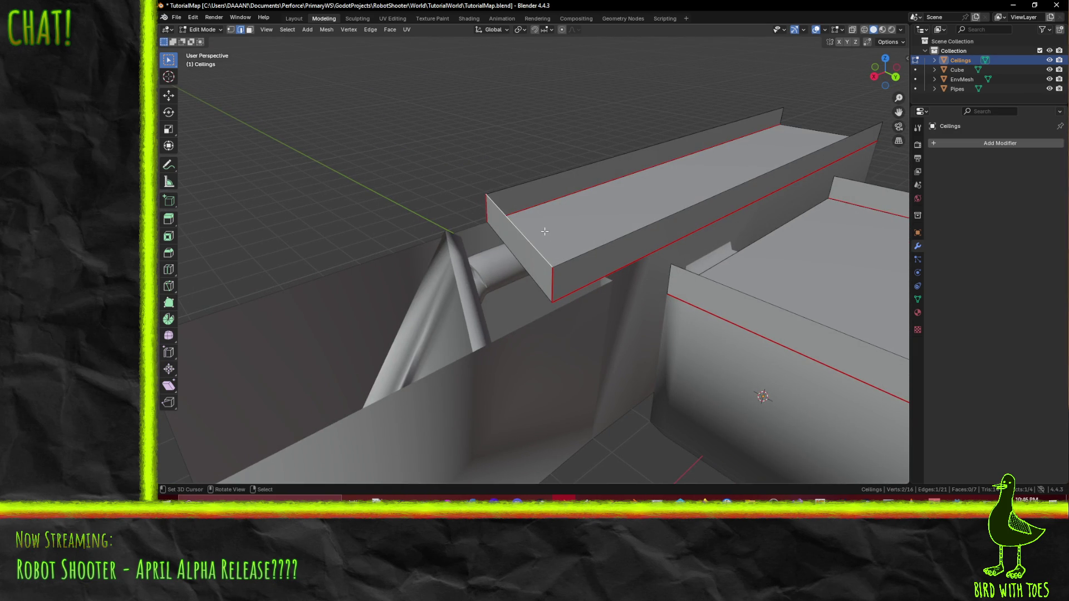
key(g)
key(x)
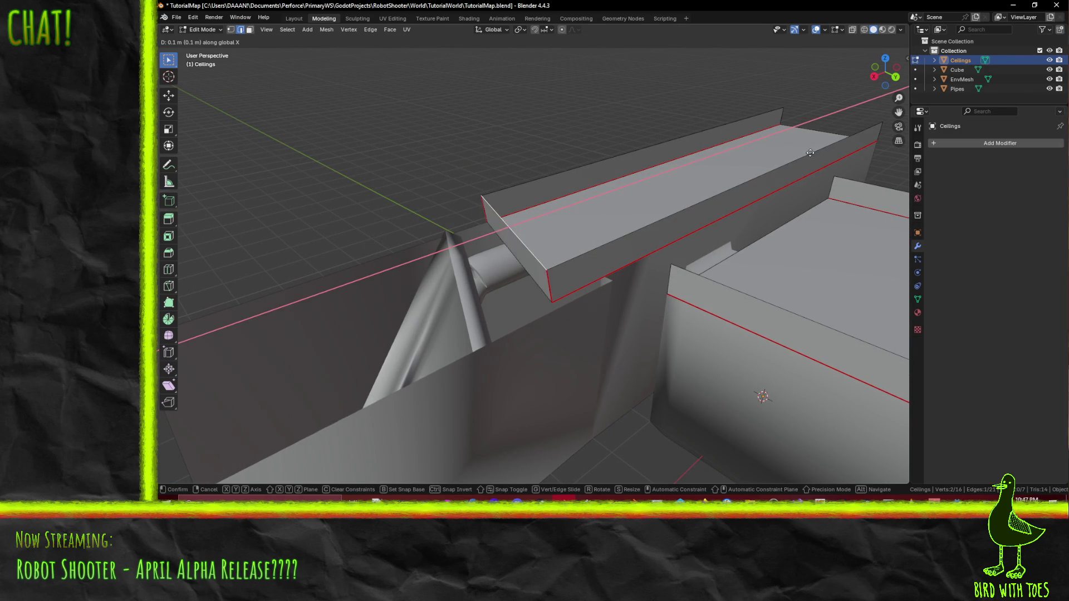
click(748, 159)
Step: Inspect the pipe gap, nudge a ceiling strip edge into place and save TutorialMap.blend
mouse_move(748, 158)
middle_down()
mouse_move(518, 277)
mouse_move(547, 239)
middle_up()
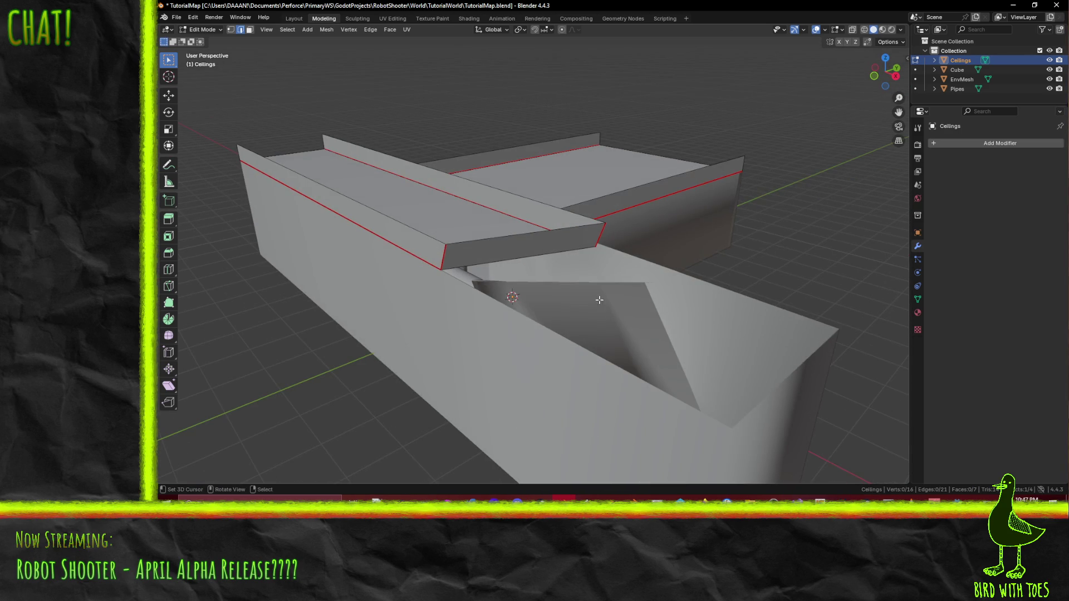
middle_drag(599, 299, 505, 285)
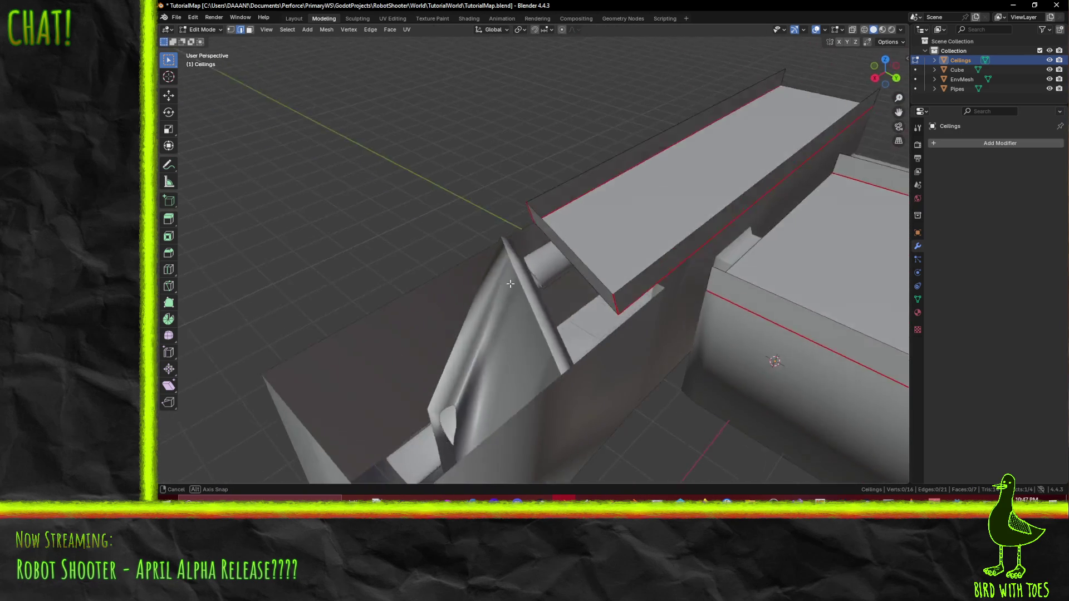
mouse_move(505, 284)
middle_down()
mouse_move(530, 273)
mouse_move(438, 250)
middle_up()
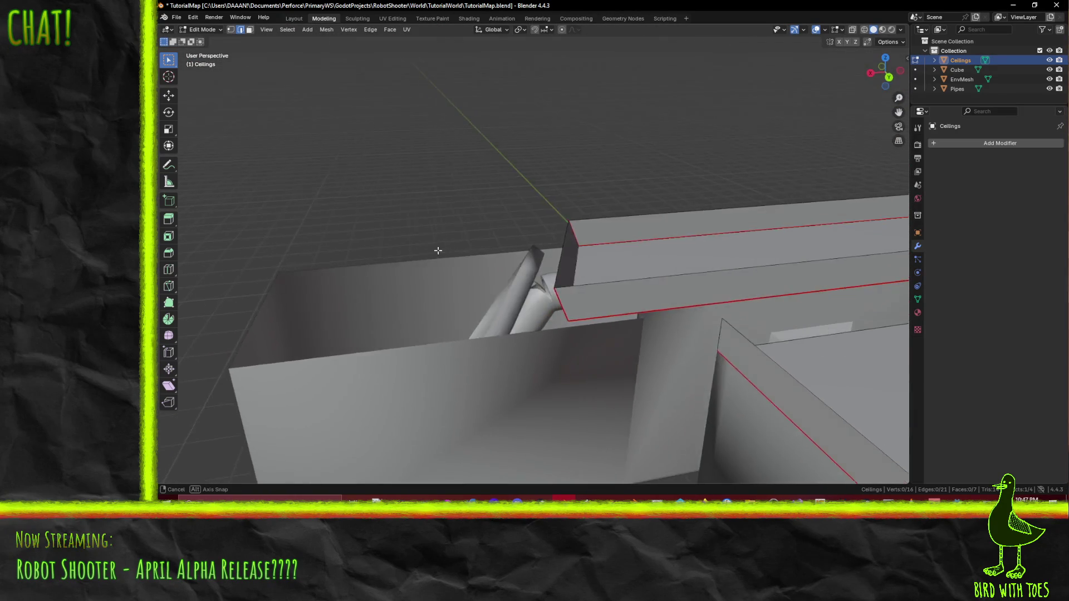
middle_drag(438, 251, 582, 242)
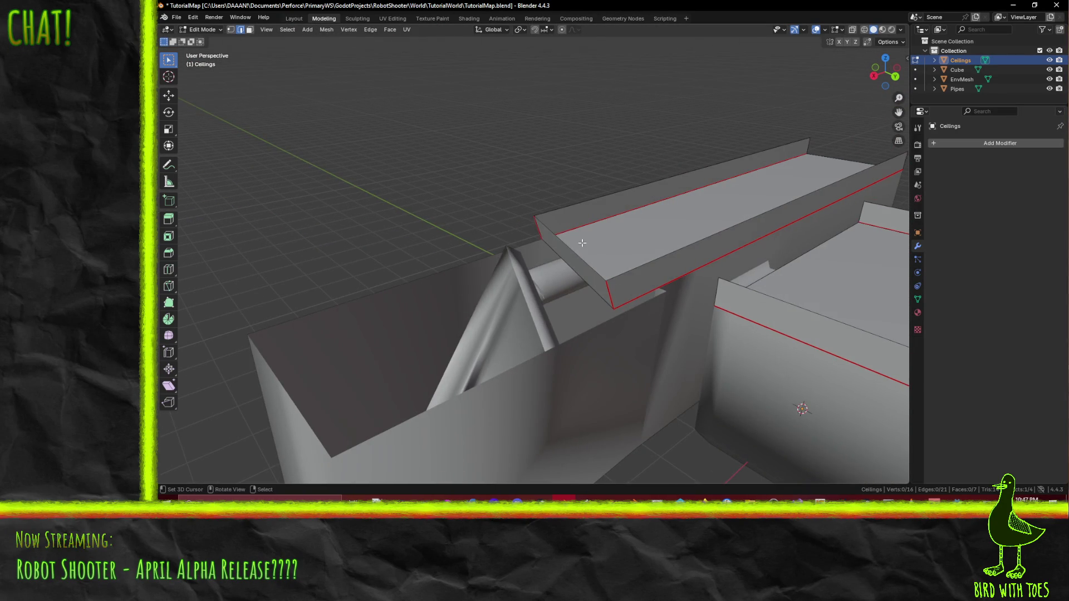
drag(582, 242, 575, 246)
mouse_move(606, 252)
middle_down()
mouse_move(593, 245)
mouse_move(608, 256)
middle_up()
key(ctrl+s)
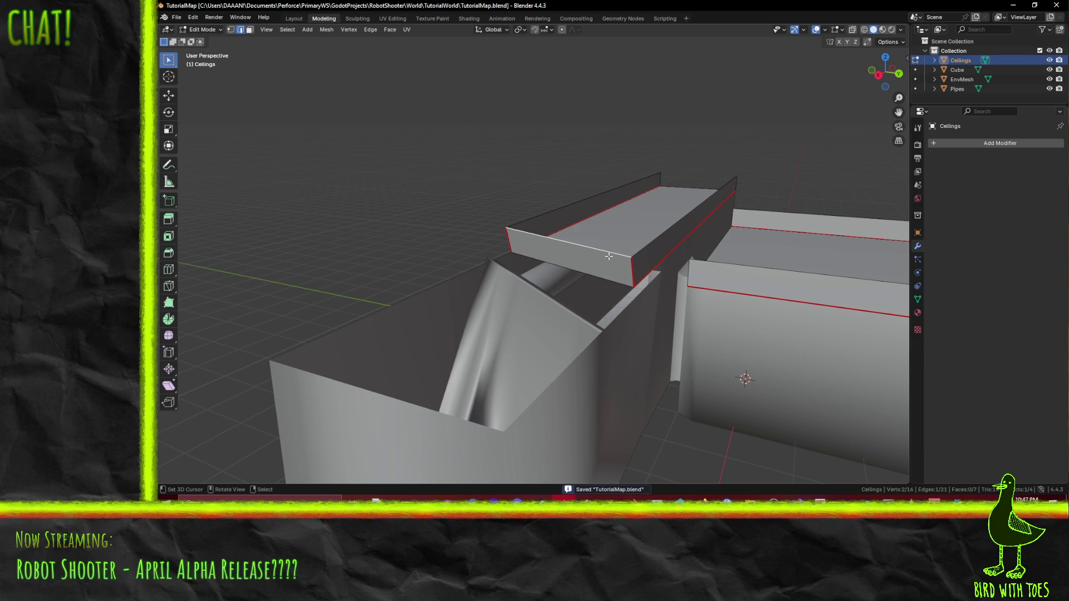
Step: Review the whole mesh from above, save TutorialMap.blend and switch to the Godot editor
middle_drag(521, 280, 649, 310)
scroll(463, 363, down, 5)
middle_drag(463, 364, 489, 316)
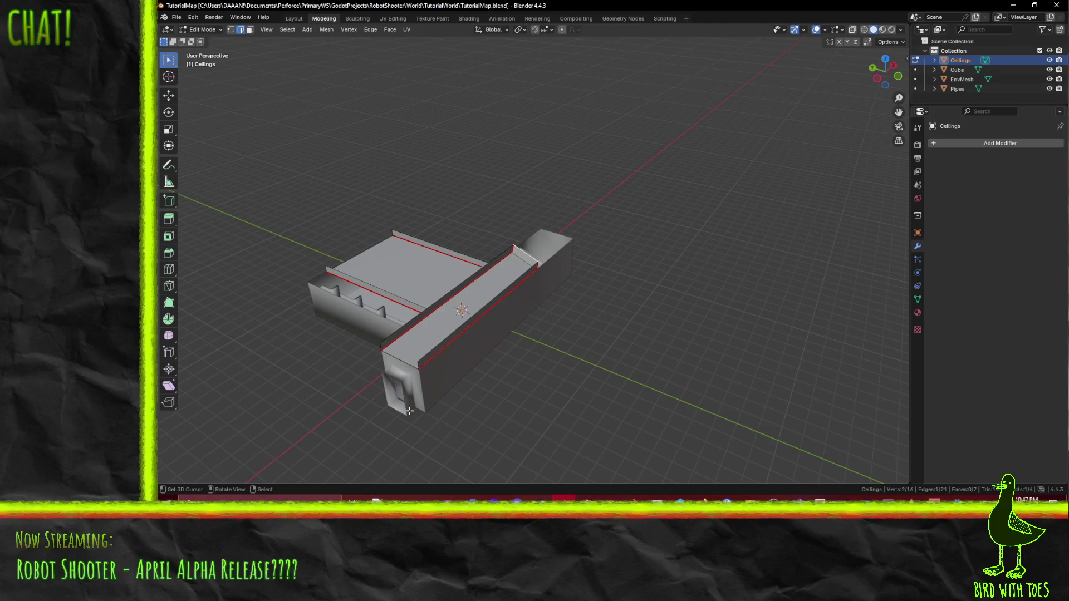
middle_drag(482, 387, 493, 390)
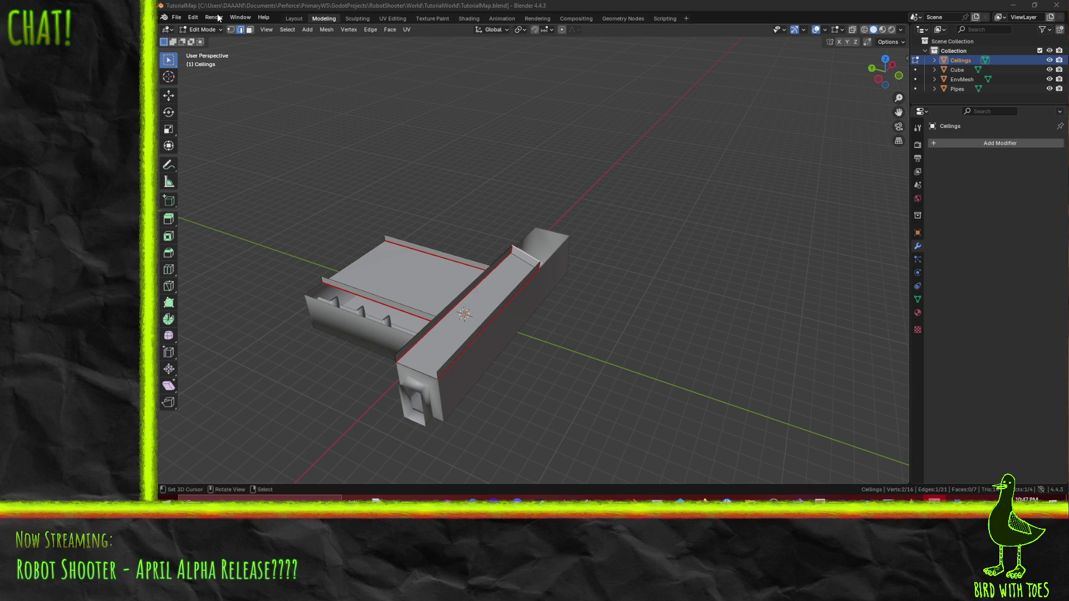
key(ctrl+s)
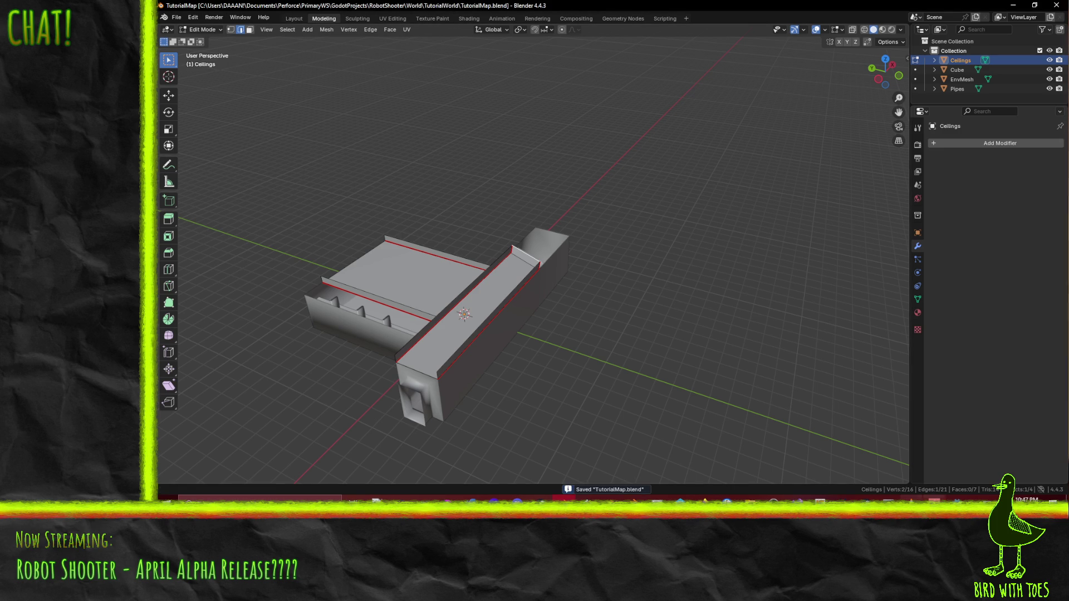
key(alt+Tab)
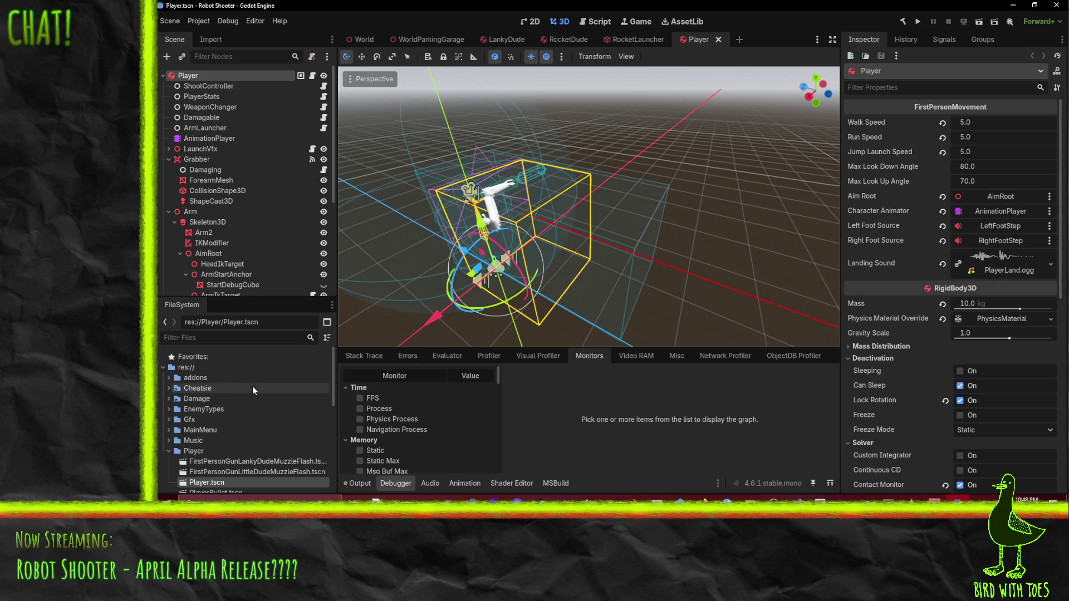
Step: In the FileSystem dock expand World > TutorialWorld and open TutorialWorld.tscn
middle_drag(575, 271, 551, 275)
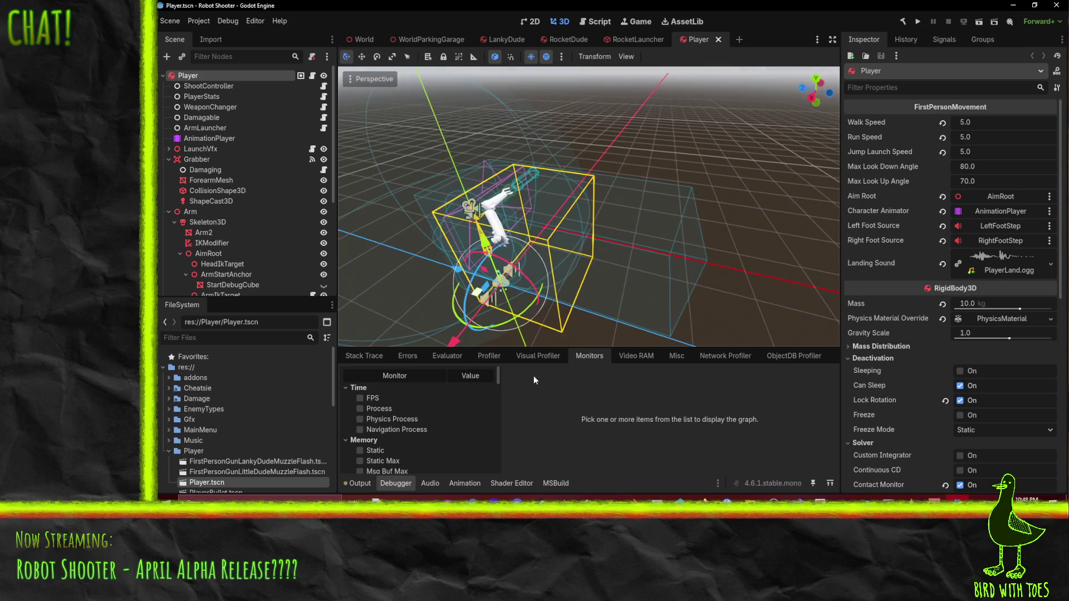
click(170, 451)
scroll(176, 455, down, 5)
click(166, 446)
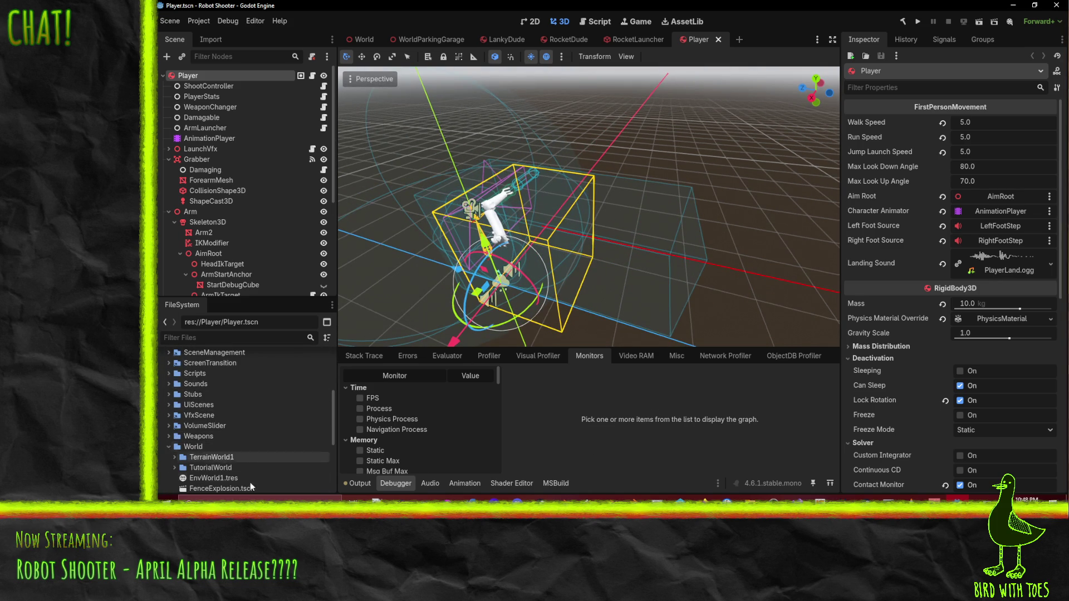
scroll(170, 467, down, 1)
click(177, 450)
scroll(209, 443, down, 2)
scroll(233, 435, down, 3)
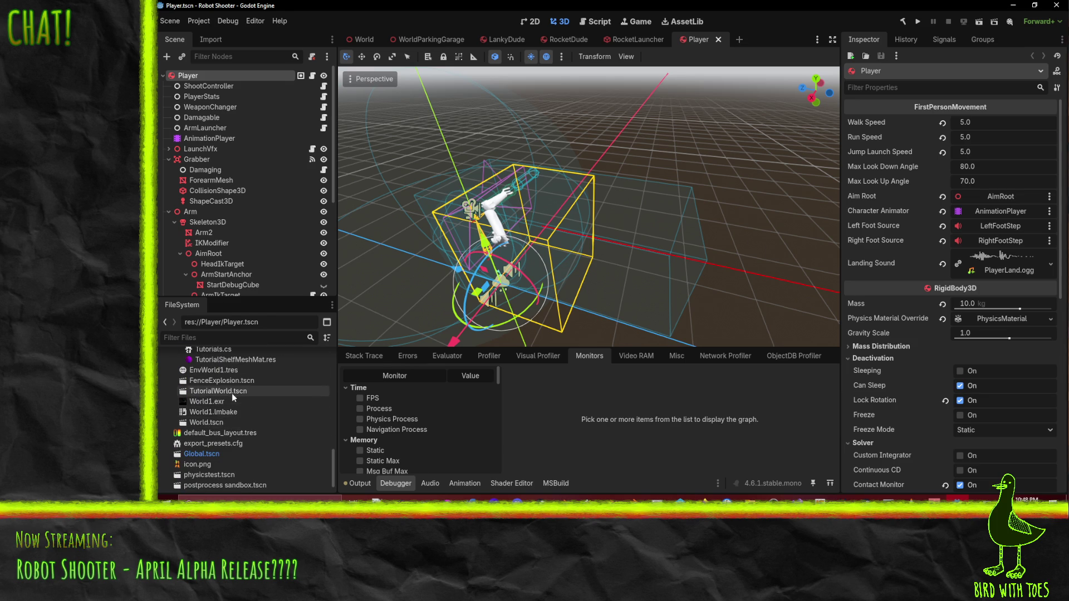
double_click(232, 391)
mouse_move(792, 156)
middle_down()
mouse_move(549, 220)
mouse_move(729, 189)
mouse_move(654, 165)
mouse_move(604, 79)
mouse_move(639, 111)
mouse_move(693, 114)
mouse_move(732, 131)
middle_up()
scroll(728, 189, up, 5)
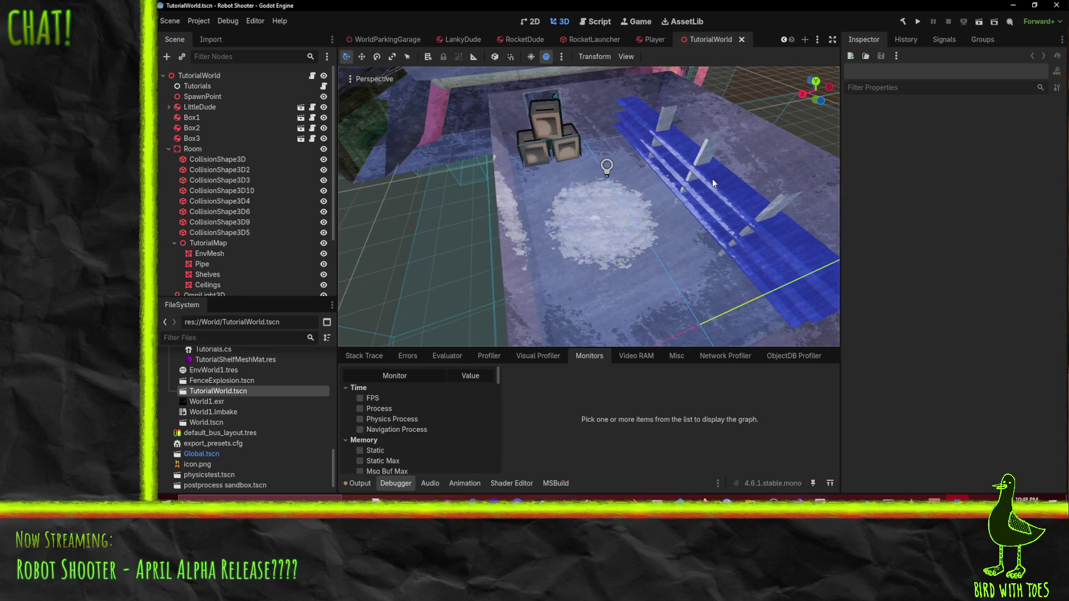
Step: Select the Shelves mesh under TutorialMap and slide it -1.0 along X, then focus on CollisionShape3D5
mouse_move(629, 186)
middle_down()
mouse_move(557, 193)
mouse_move(609, 173)
mouse_move(542, 199)
middle_up()
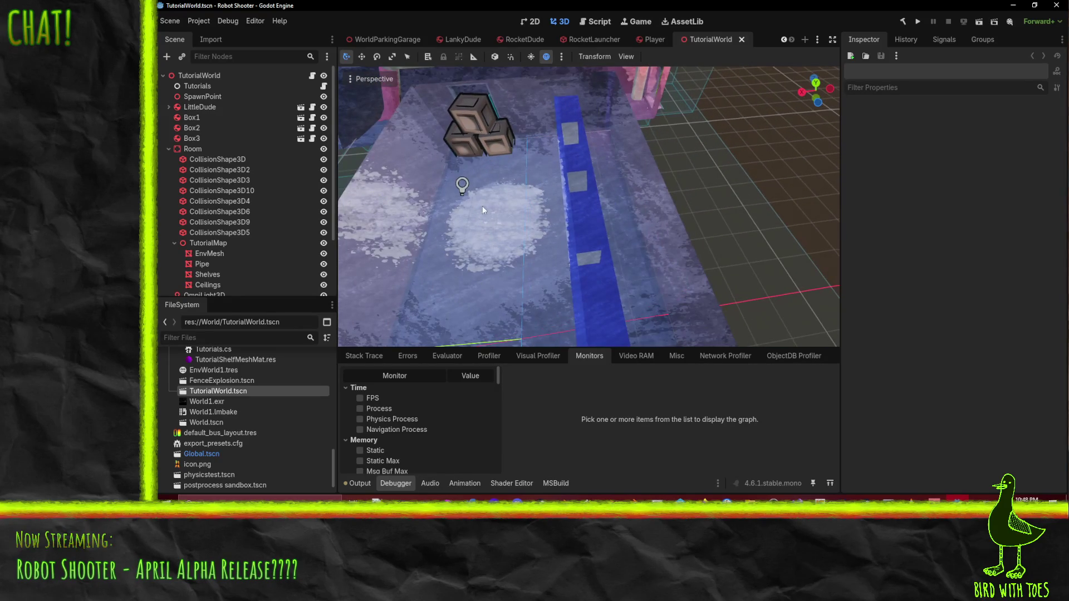
scroll(221, 242, down, 1)
click(219, 226)
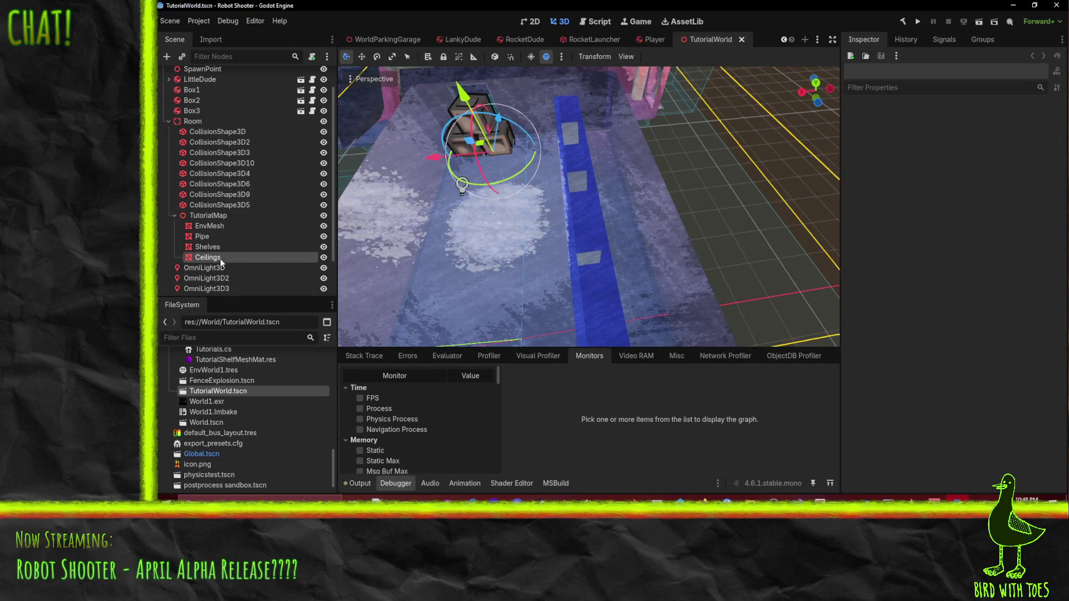
click(212, 248)
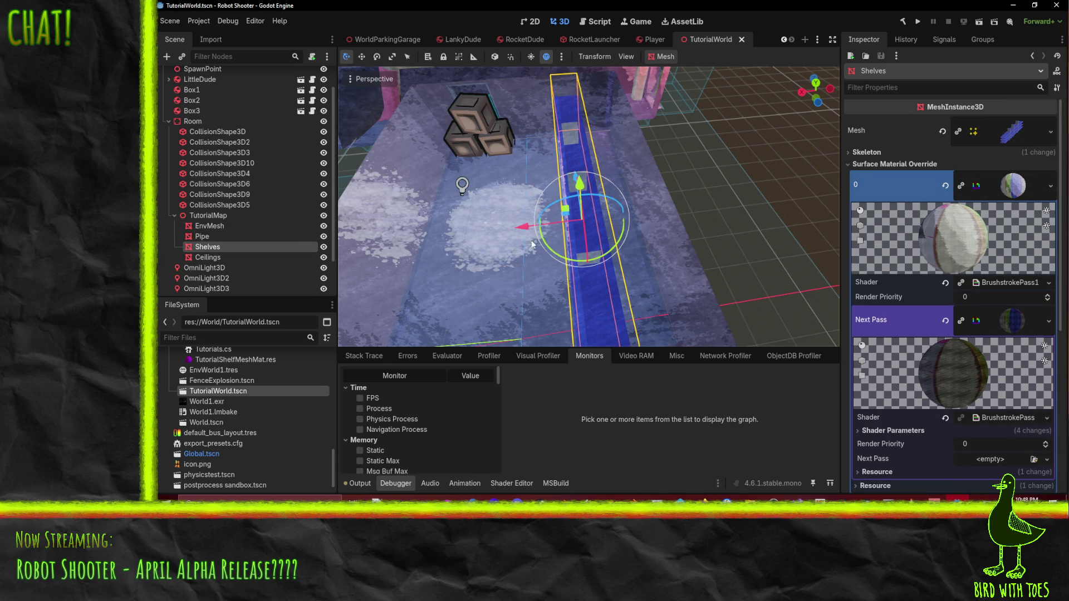
drag(521, 238, 565, 229)
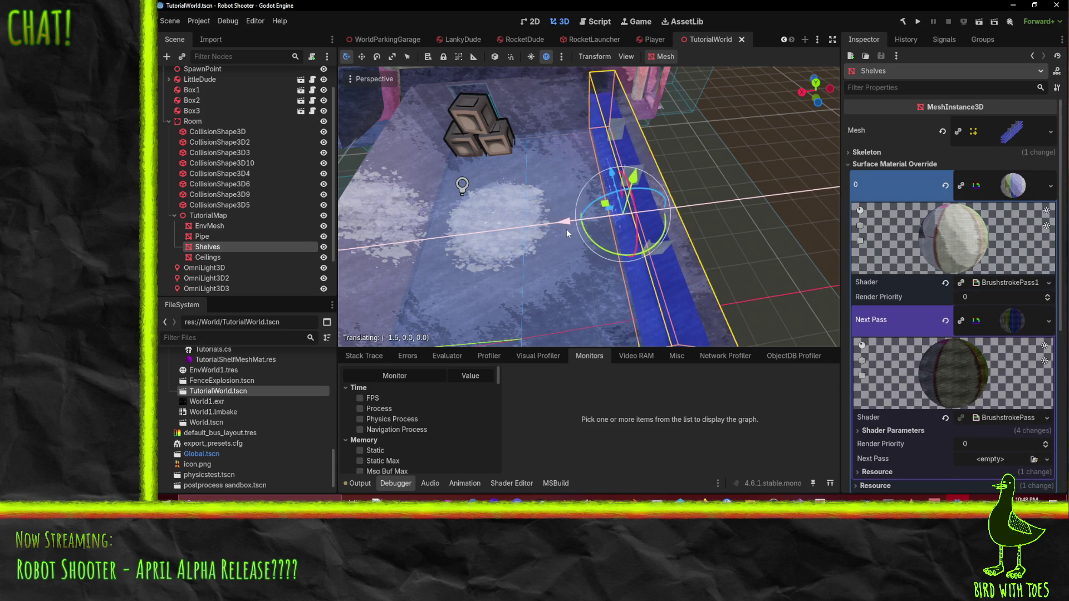
mouse_move(576, 260)
middle_down()
mouse_move(598, 203)
mouse_move(616, 239)
middle_up()
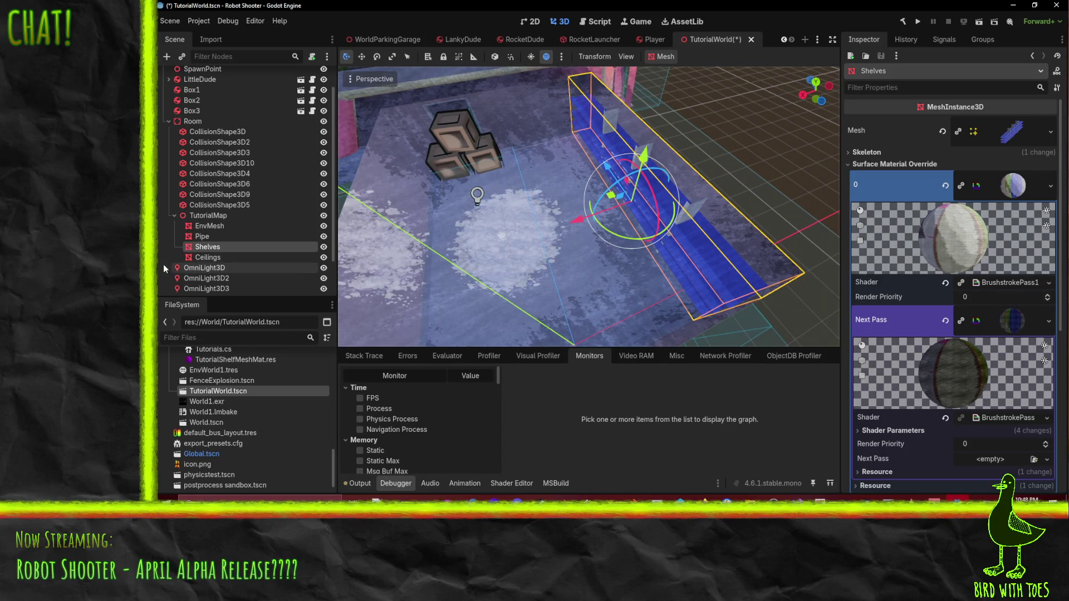
scroll(232, 233, down, 2)
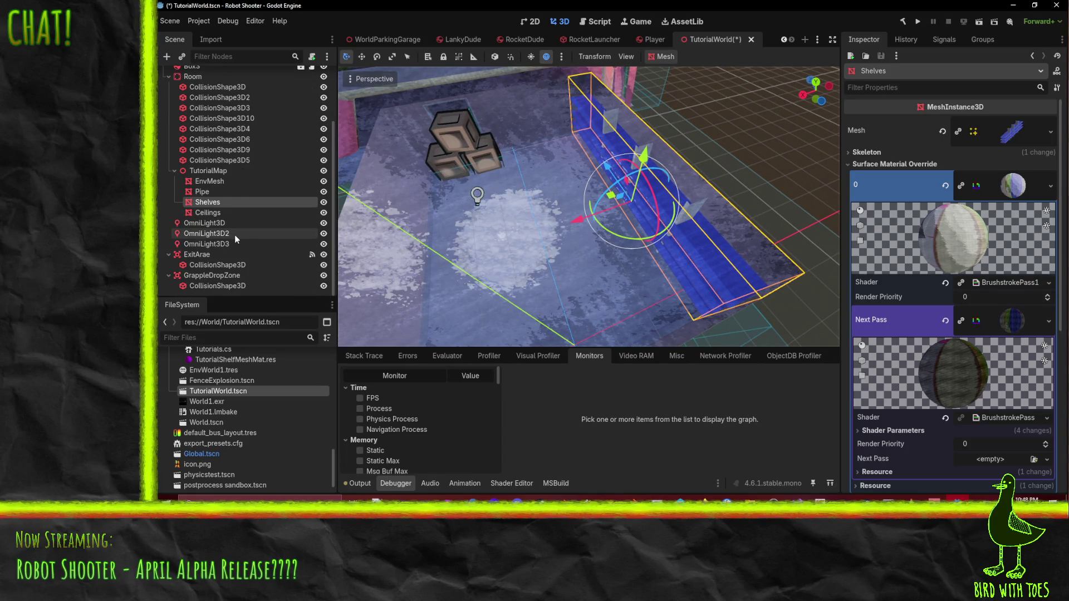
scroll(235, 235, up, 3)
click(240, 232)
key(f)
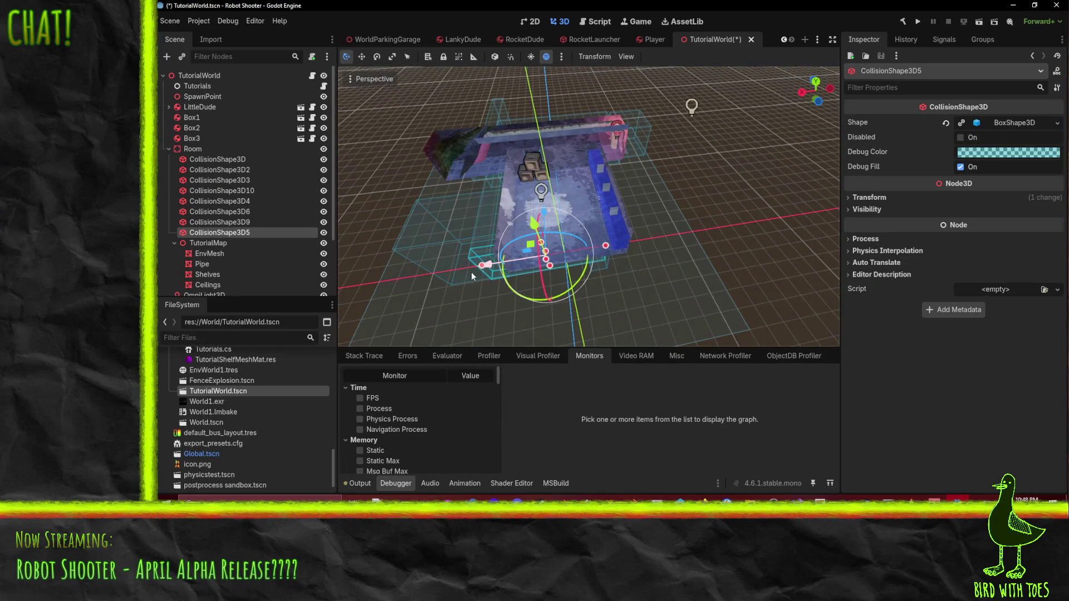
Step: Adjust the focused collision box's X size and move it along the X axis
middle_drag(477, 274, 527, 300)
drag(527, 300, 540, 291)
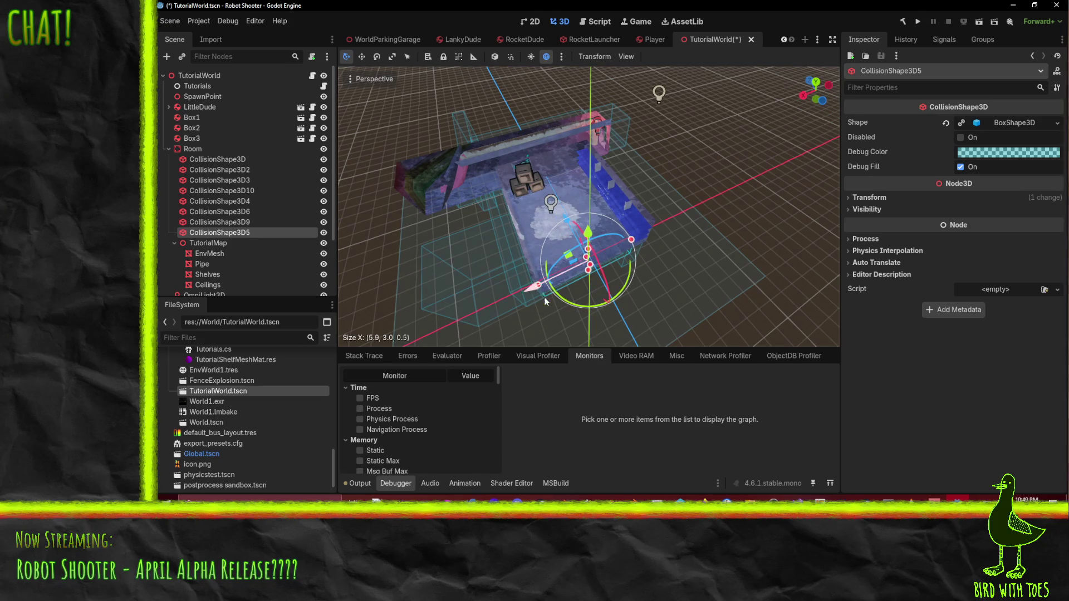
drag(526, 295, 544, 293)
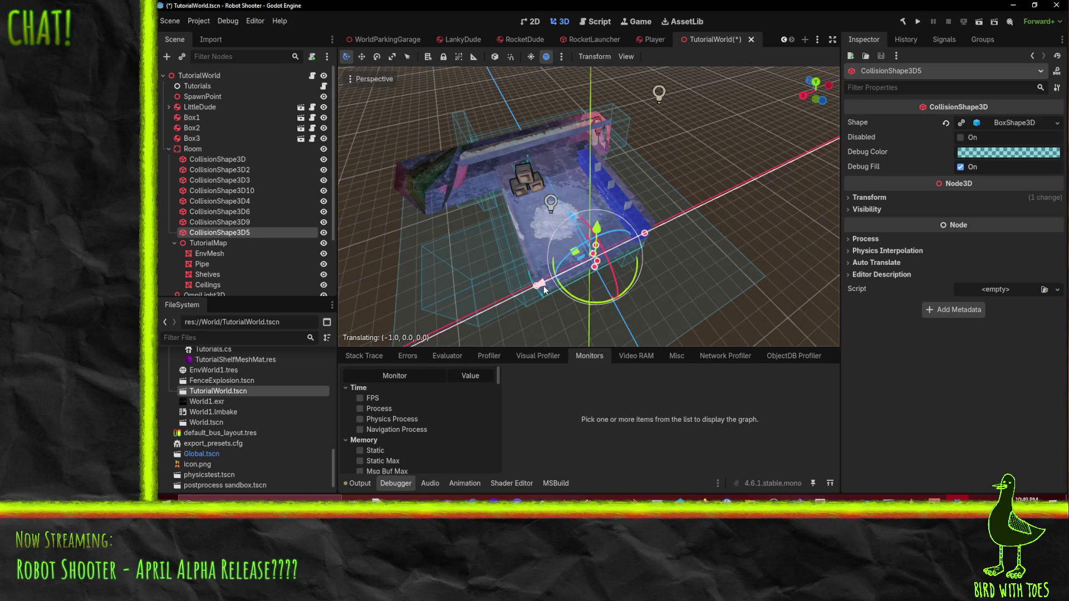
scroll(634, 281, up, 2)
mouse_move(545, 292)
middle_down()
mouse_move(634, 282)
mouse_move(691, 299)
mouse_move(716, 337)
mouse_move(516, 306)
middle_up()
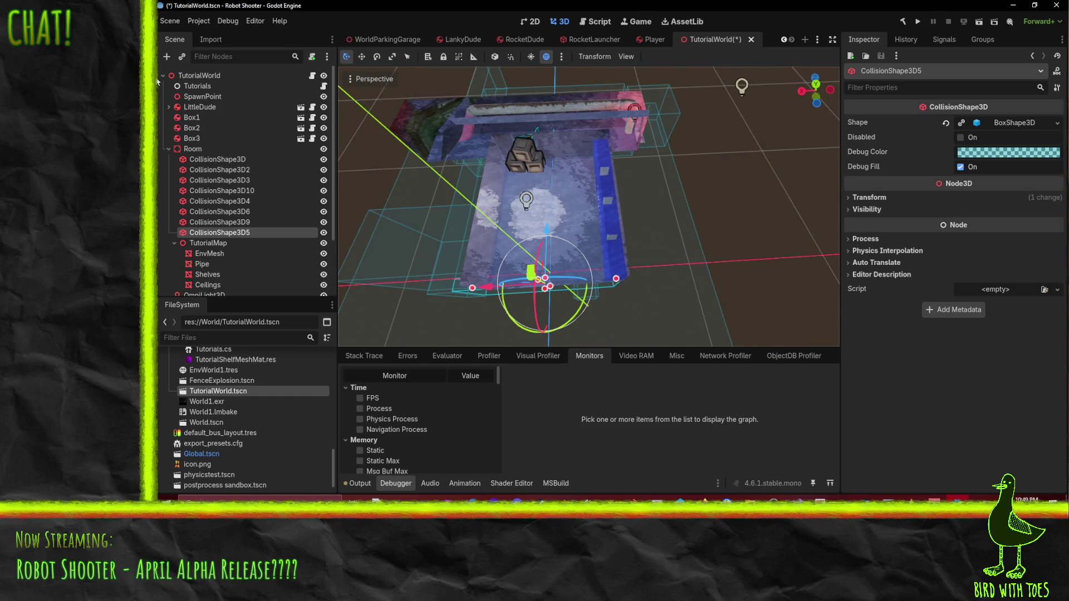
Step: Select CollisionShape3D10 and nudge its box about 0.2 units along X to line up with the wall
click(242, 222)
click(245, 213)
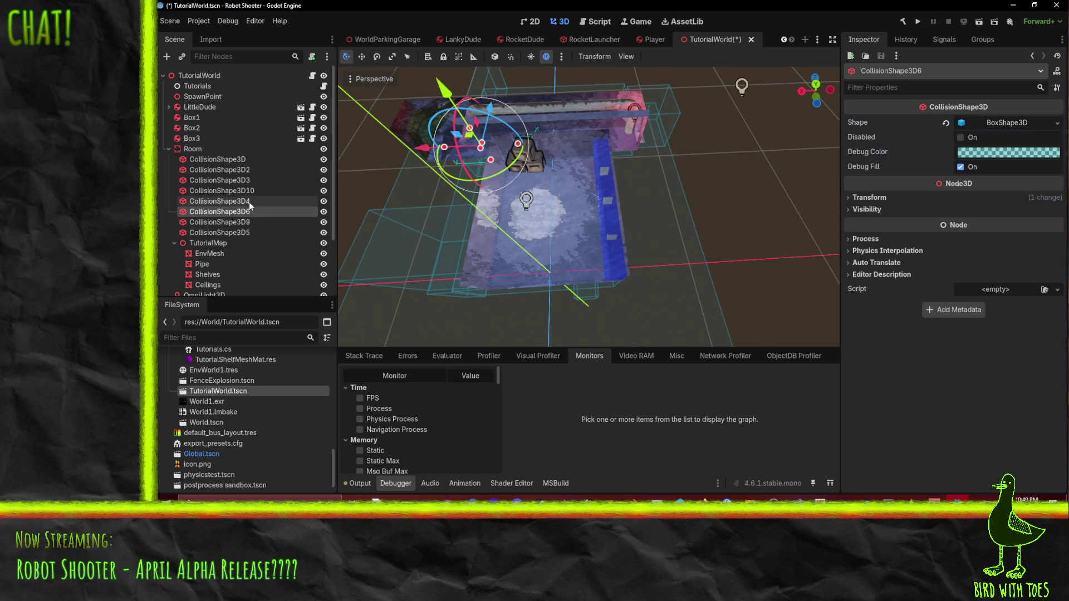
click(241, 202)
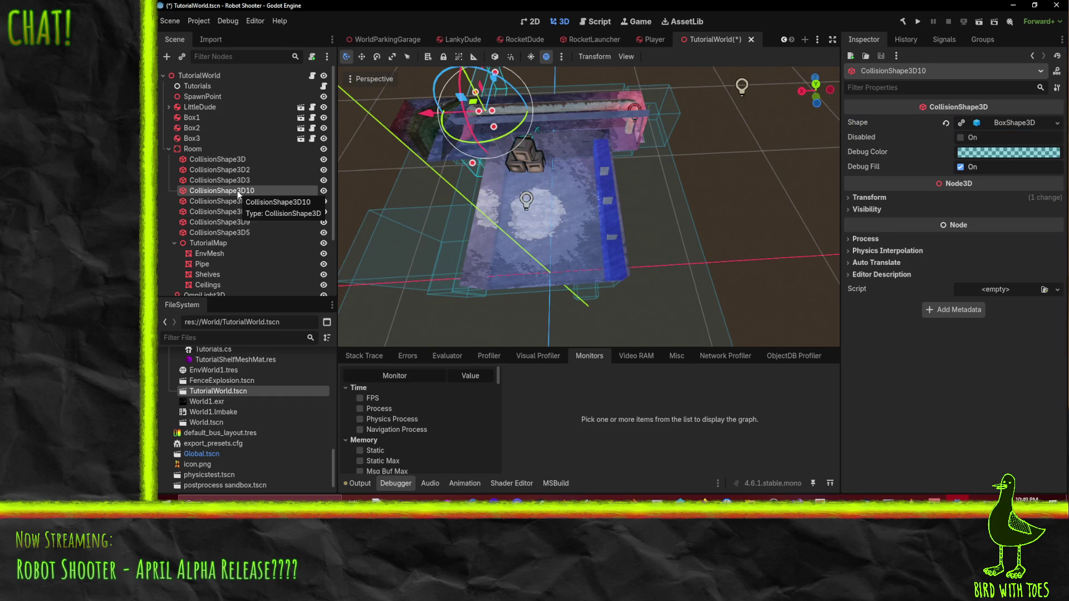
mouse_move(434, 180)
middle_down()
mouse_move(649, 118)
mouse_move(720, 123)
mouse_move(640, 174)
mouse_move(521, 162)
mouse_move(586, 162)
middle_up()
drag(697, 228, 700, 231)
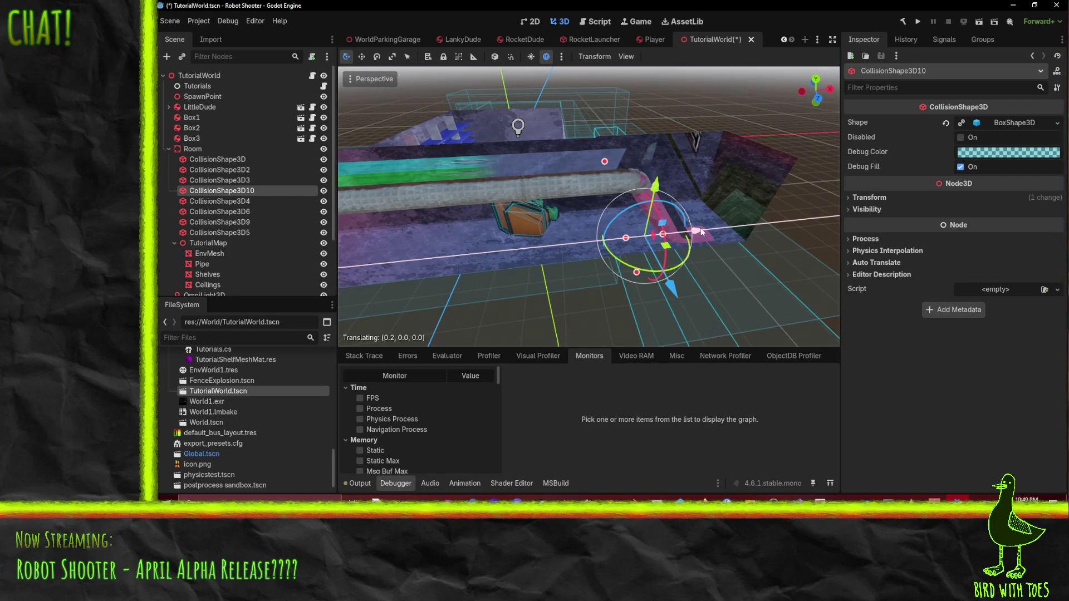
mouse_move(707, 226)
middle_down()
mouse_move(714, 178)
mouse_move(669, 183)
mouse_move(631, 67)
mouse_move(675, 135)
mouse_move(652, 220)
mouse_move(592, 123)
middle_up()
key(f)
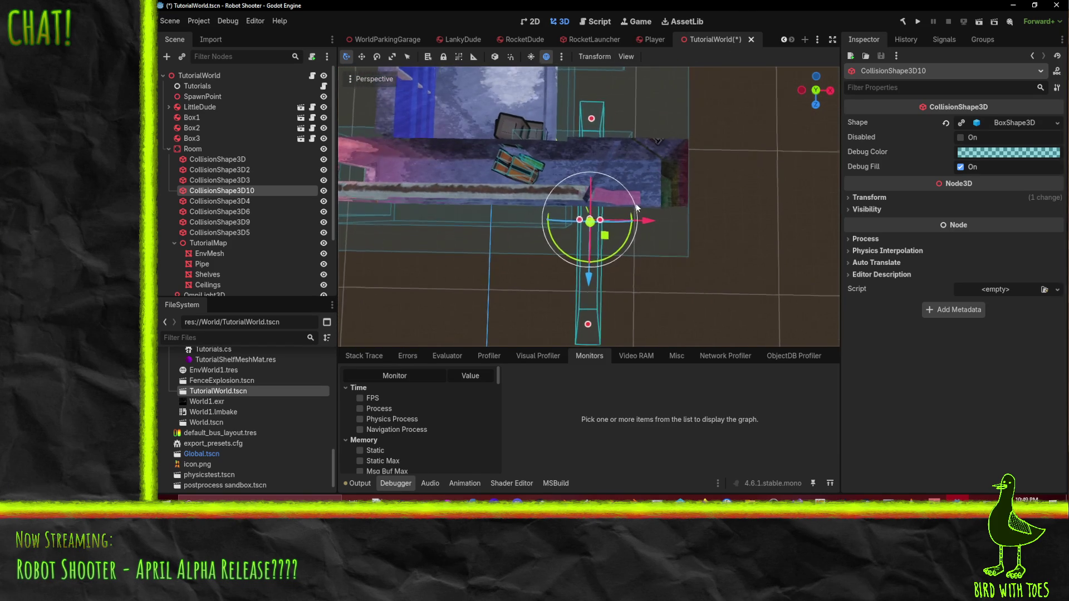
Step: Orbit around the wall and crates to check the collision shapes, selecting CollisionShape3D2
mouse_move(645, 207)
middle_down()
mouse_move(630, 190)
mouse_move(658, 148)
mouse_move(715, 212)
mouse_move(739, 191)
mouse_move(701, 219)
mouse_move(678, 279)
mouse_move(719, 252)
mouse_move(555, 285)
mouse_move(465, 281)
mouse_move(565, 171)
mouse_move(619, 181)
mouse_move(636, 206)
mouse_move(588, 234)
mouse_move(614, 197)
mouse_move(601, 183)
mouse_move(663, 132)
mouse_move(724, 116)
mouse_move(762, 91)
mouse_move(757, 74)
mouse_move(735, 108)
mouse_move(615, 193)
mouse_move(617, 215)
mouse_move(541, 216)
mouse_move(463, 167)
mouse_move(446, 174)
mouse_move(451, 182)
mouse_move(448, 170)
mouse_move(516, 156)
mouse_move(527, 113)
mouse_move(544, 193)
mouse_move(666, 110)
middle_up()
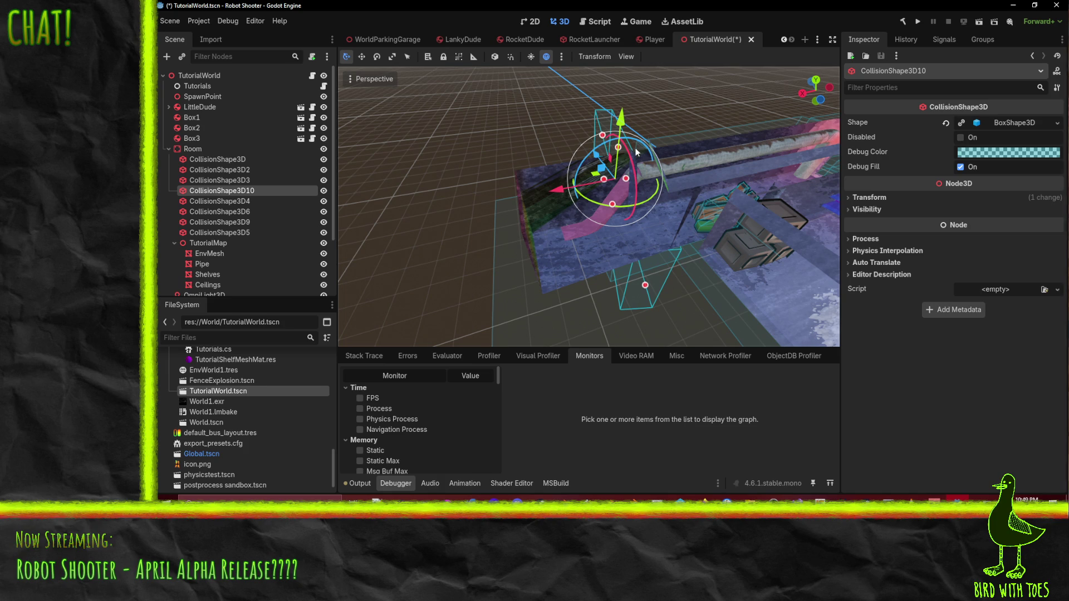
middle_drag(571, 190, 547, 180)
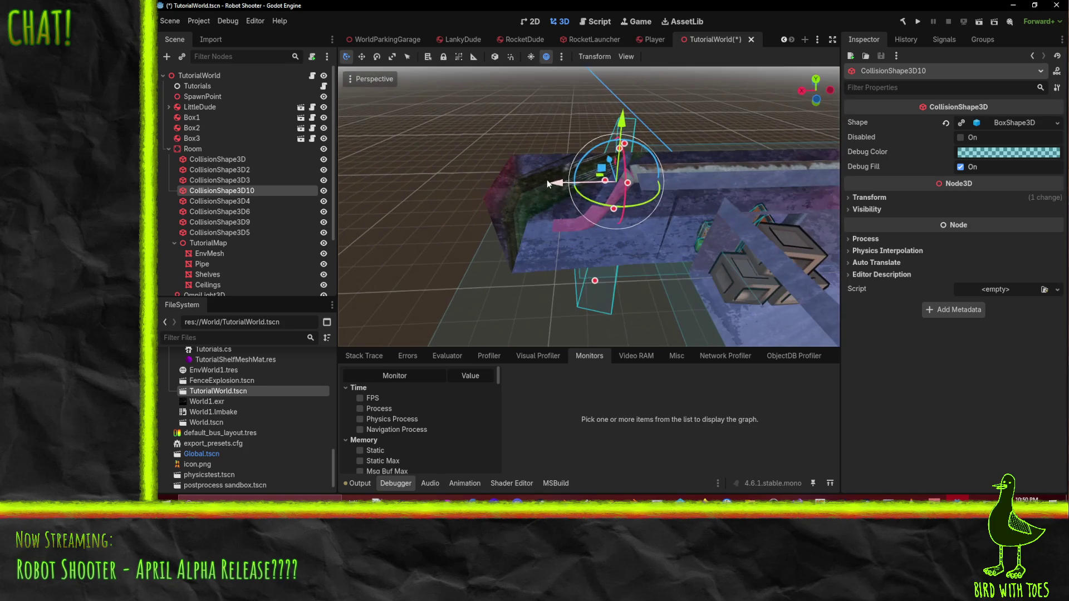
mouse_move(592, 139)
middle_down()
mouse_move(557, 87)
mouse_move(536, 195)
middle_up()
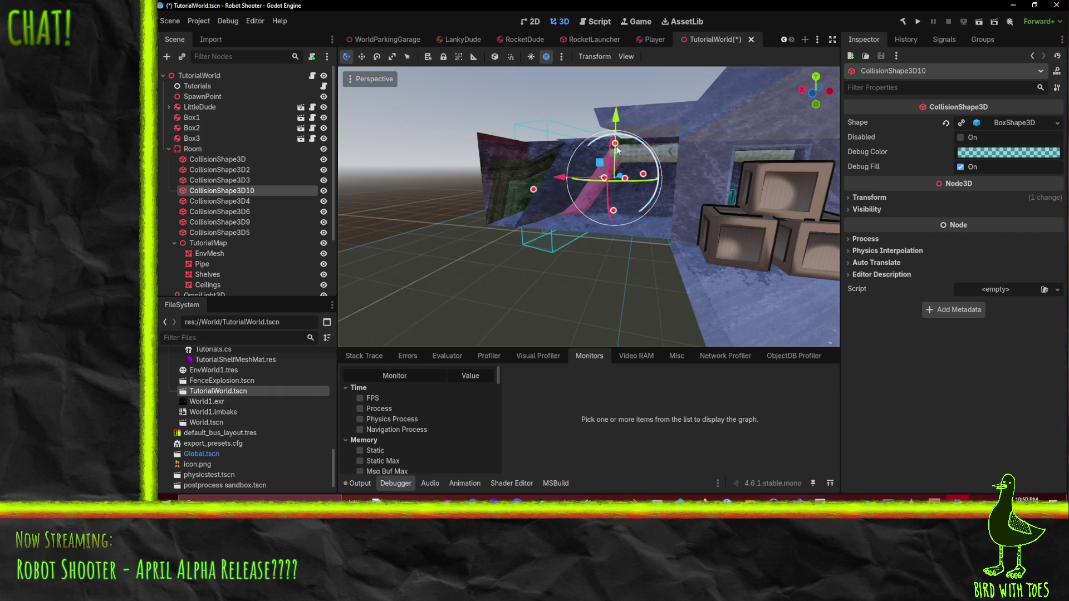
mouse_move(582, 160)
middle_down()
mouse_move(631, 105)
mouse_move(653, 122)
mouse_move(581, 247)
mouse_move(558, 228)
mouse_move(636, 246)
mouse_move(626, 265)
mouse_move(614, 233)
mouse_move(611, 243)
mouse_move(533, 210)
mouse_move(611, 198)
mouse_move(603, 182)
middle_up()
scroll(611, 249, down, 2)
middle_drag(586, 147, 634, 169)
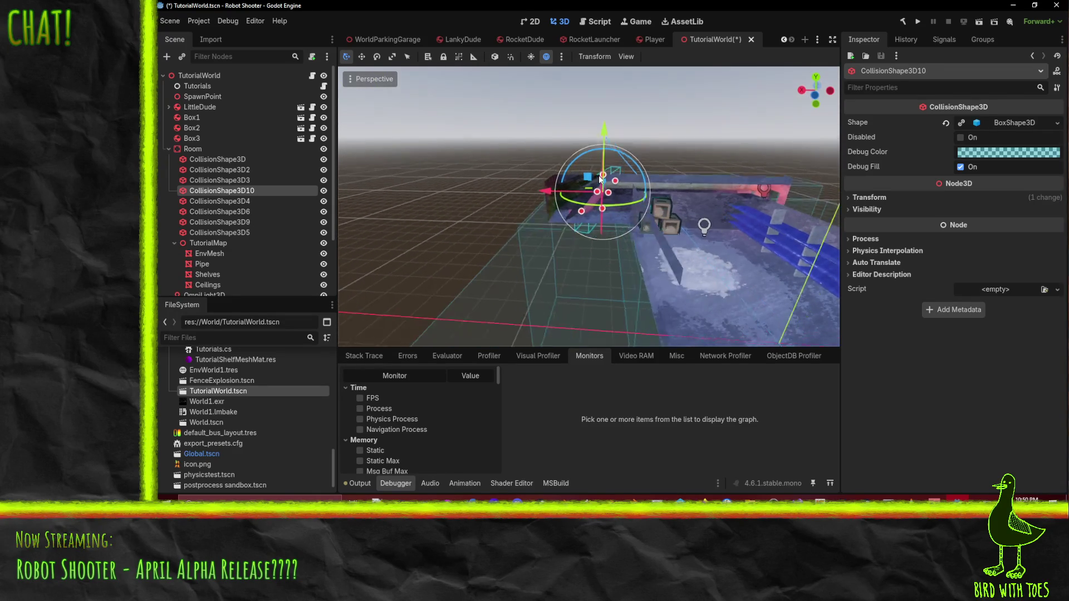
mouse_move(684, 193)
middle_down()
mouse_move(670, 198)
mouse_move(623, 142)
middle_up()
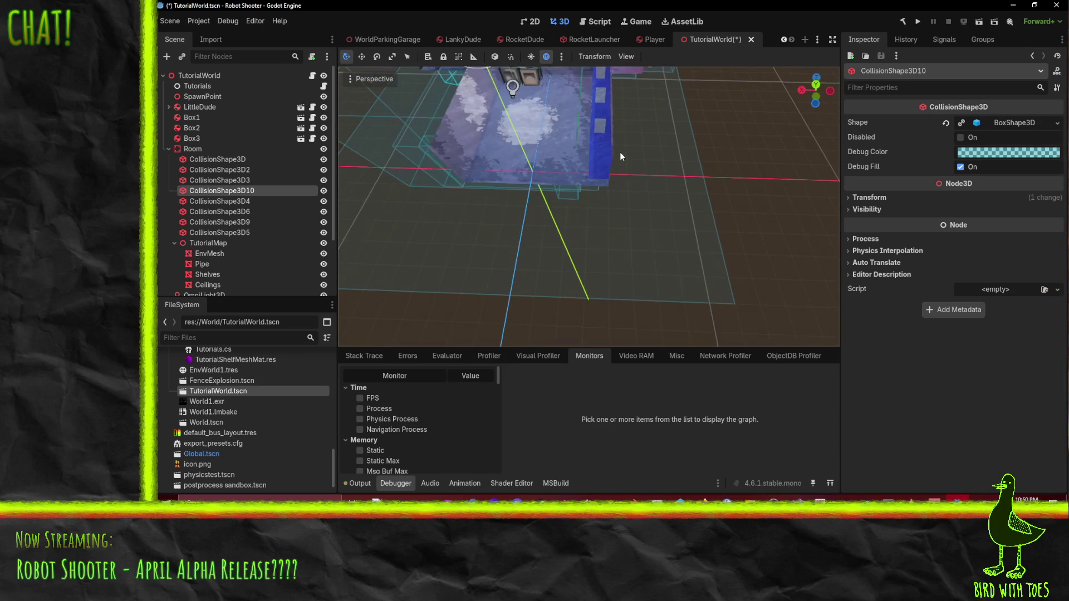
click(574, 195)
mouse_move(573, 194)
middle_down()
mouse_move(535, 187)
mouse_move(573, 164)
middle_up()
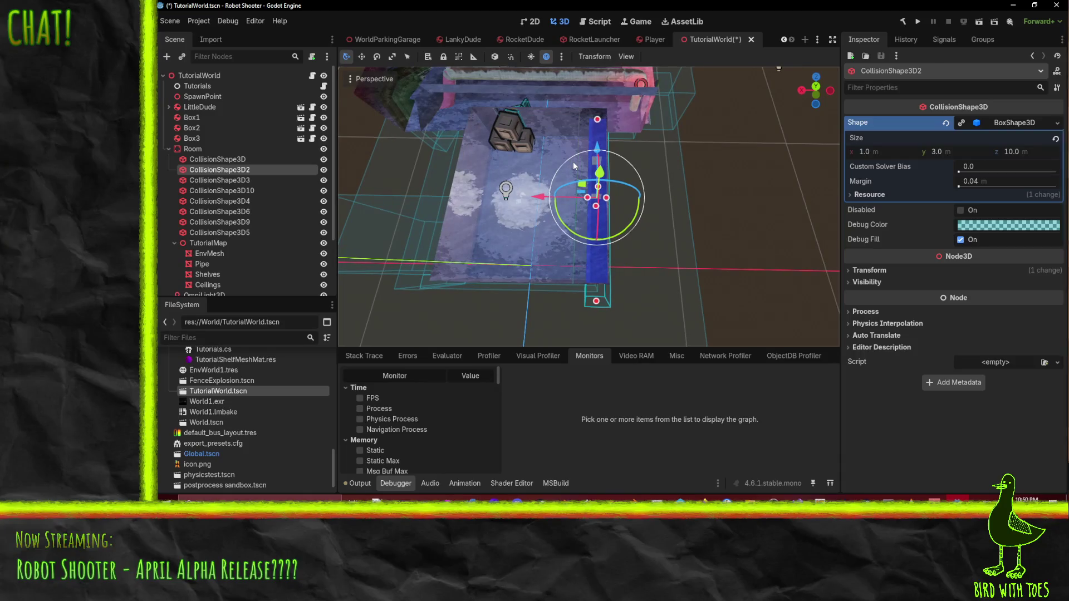
Step: Save the TutorialWorld scene and run the project to the Robot Shooter title screen
key(ctrl+s)
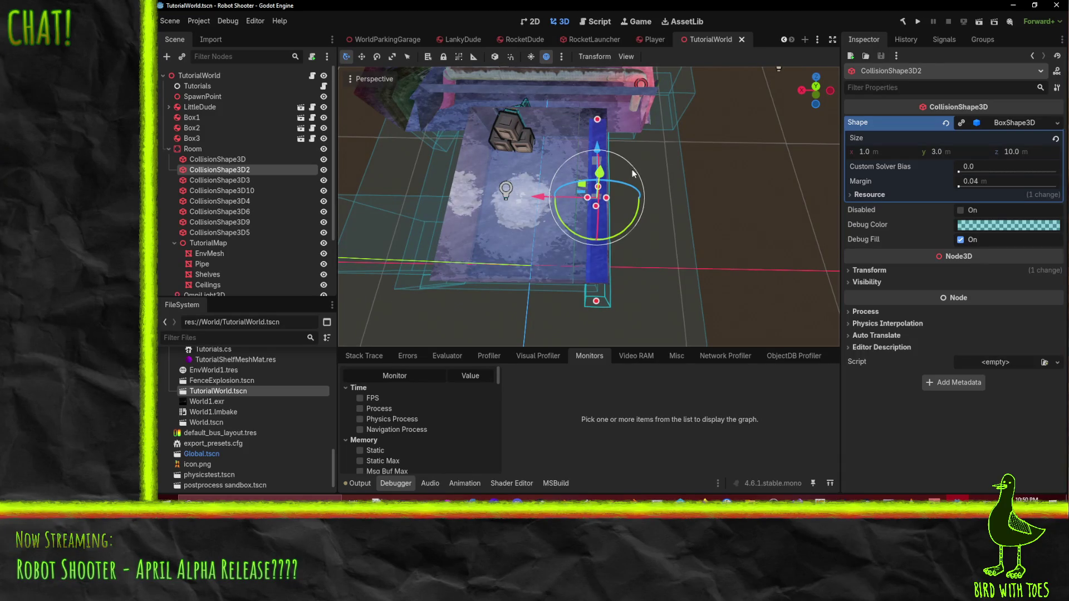
mouse_move(707, 186)
middle_down()
mouse_move(653, 164)
mouse_move(611, 184)
middle_up()
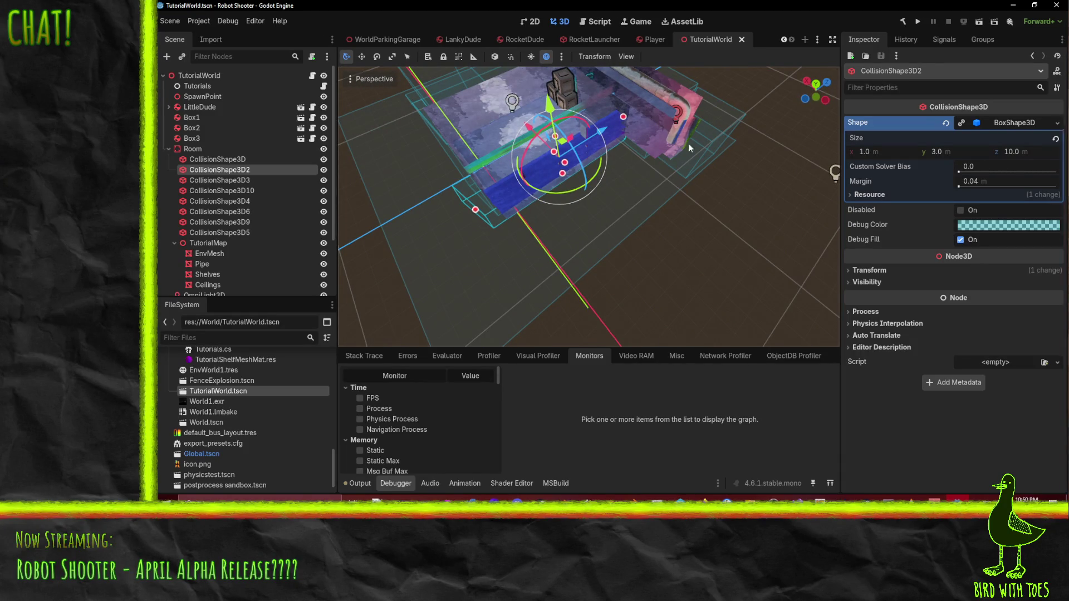
click(917, 22)
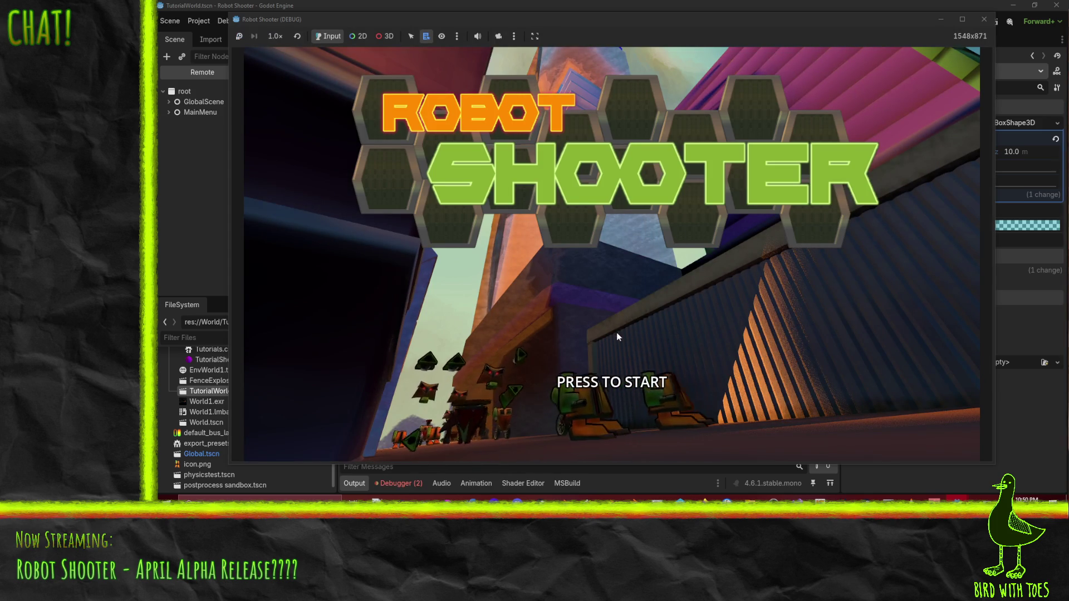
Step: Start the game, walk into the tutorial area and grapple the crates toward the player
click(618, 318)
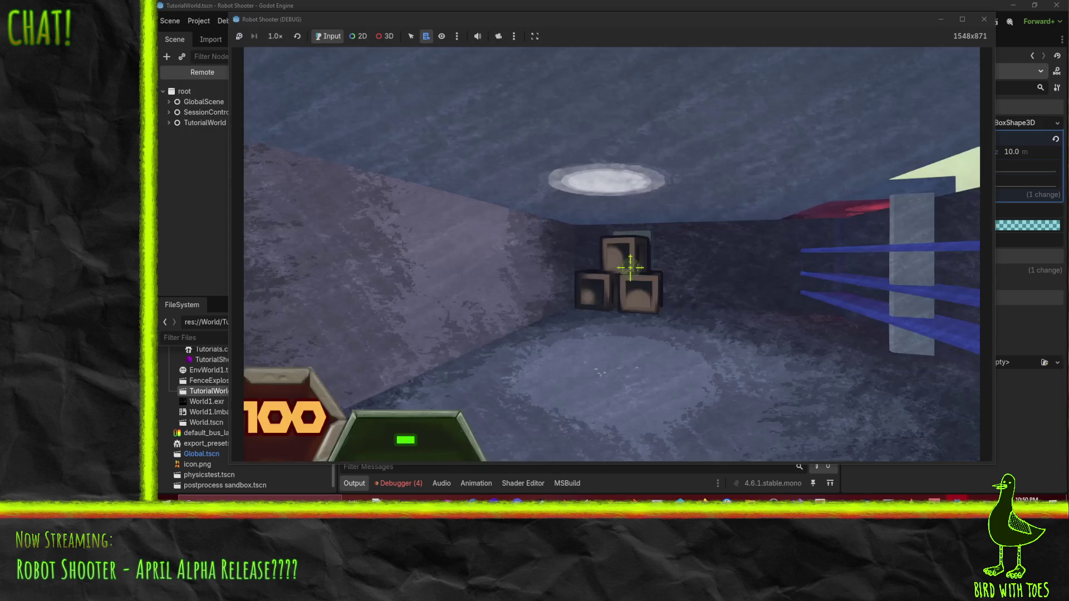
key(w)
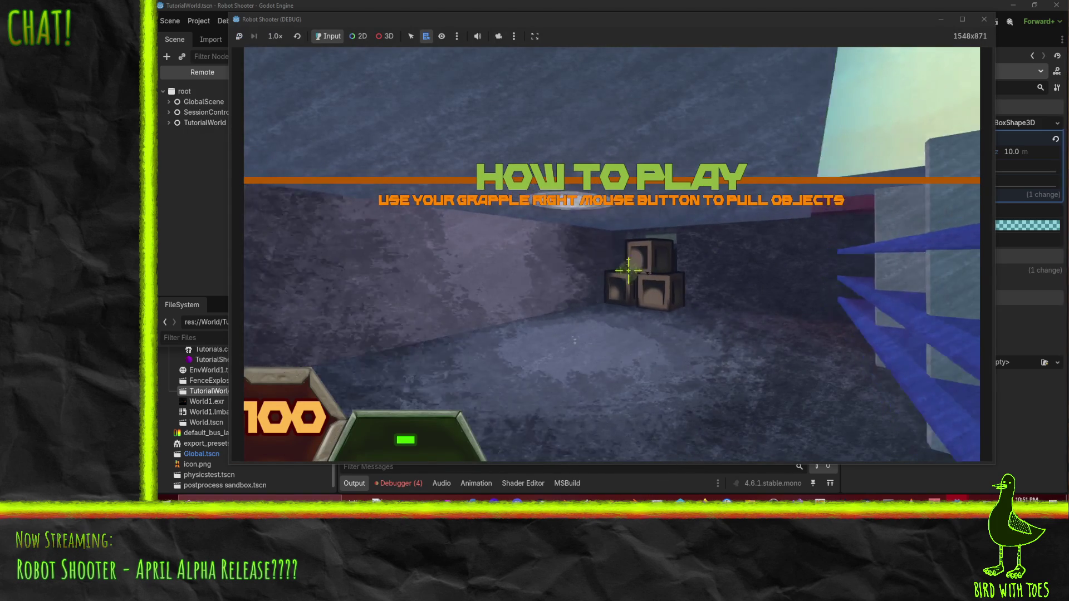
right_click(629, 268)
right_click(630, 272)
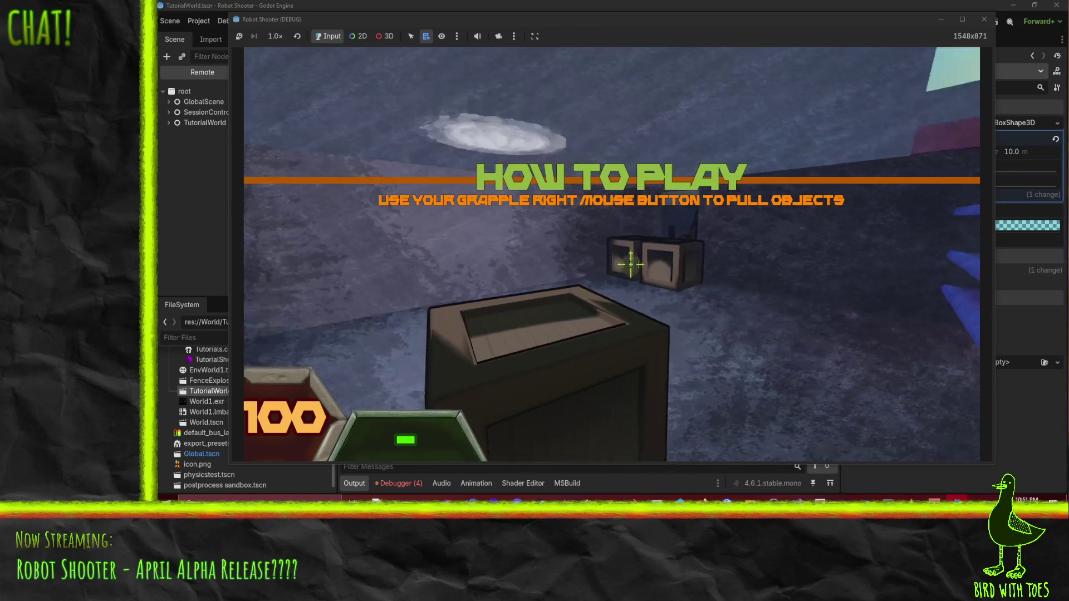
right_click(631, 272)
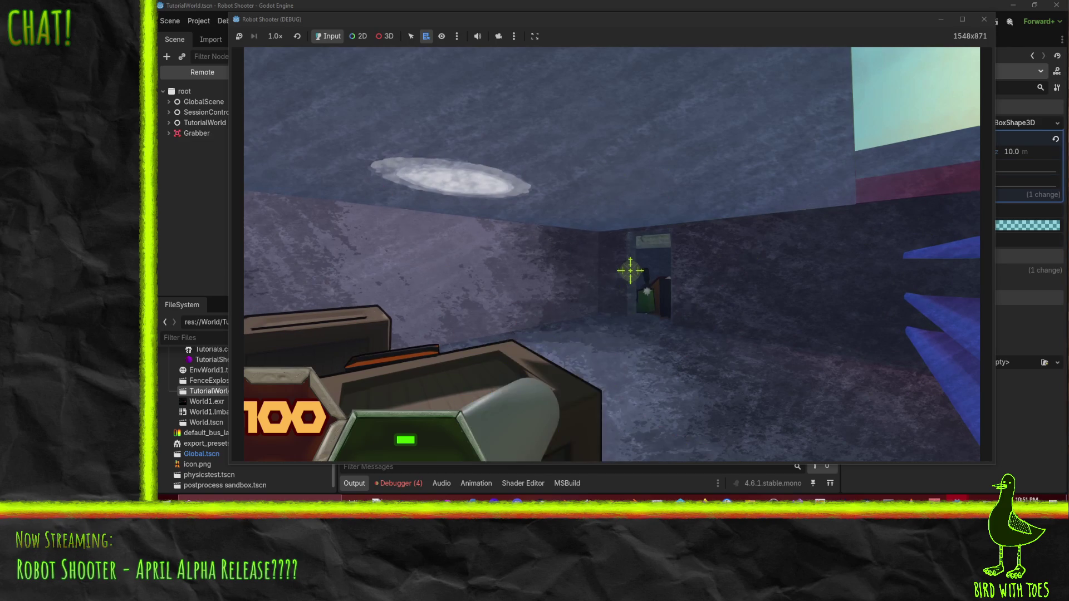
Step: Pick up the gun with E and fire repeated shots at the crates and the doorway
key(e)
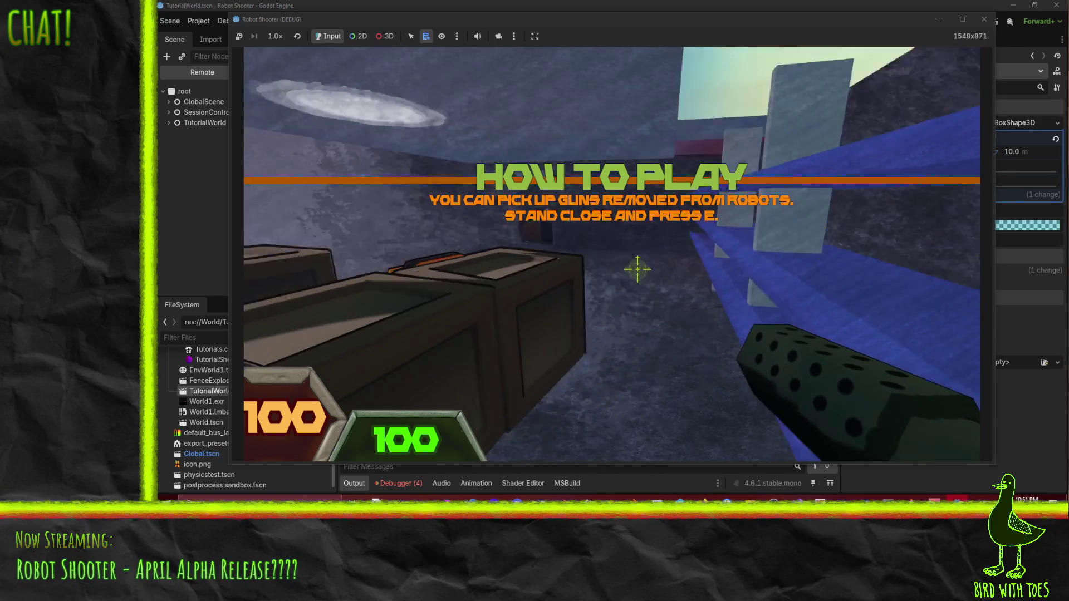
click(673, 299)
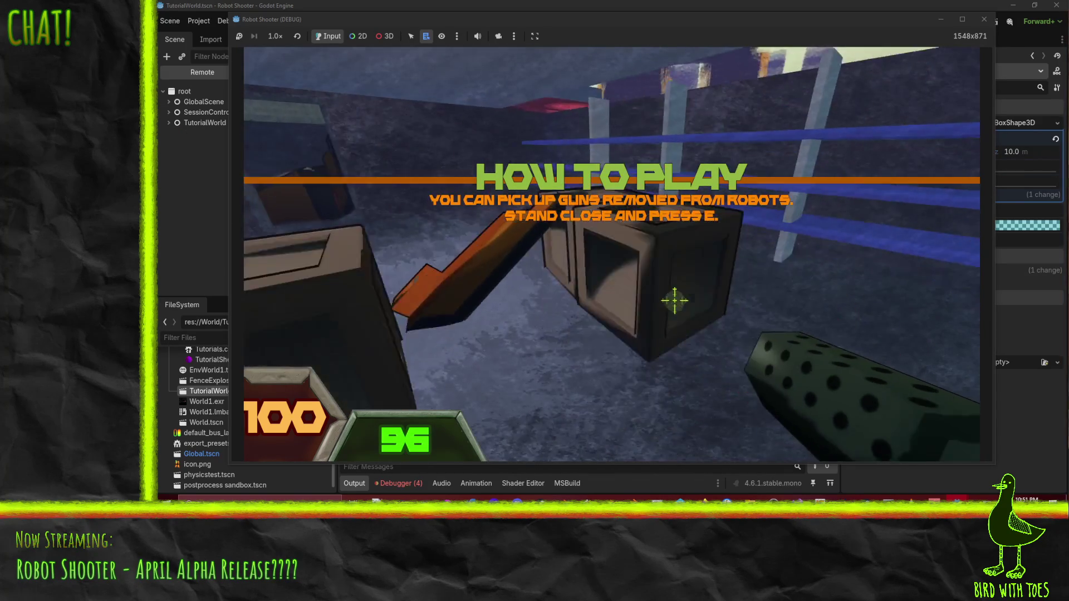
click(657, 286)
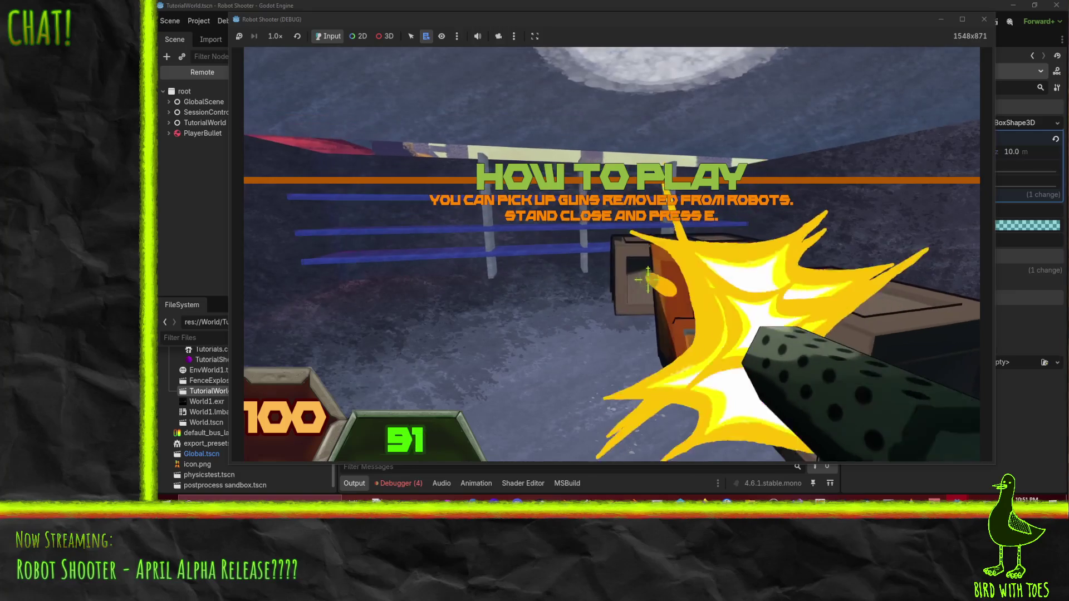
click(666, 289)
click(643, 277)
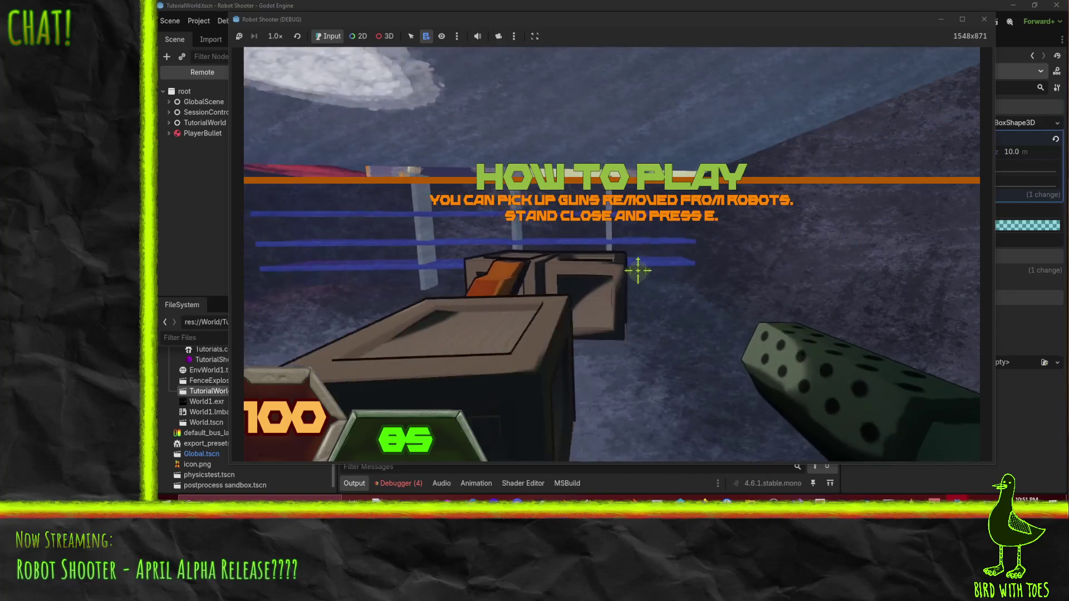
click(644, 276)
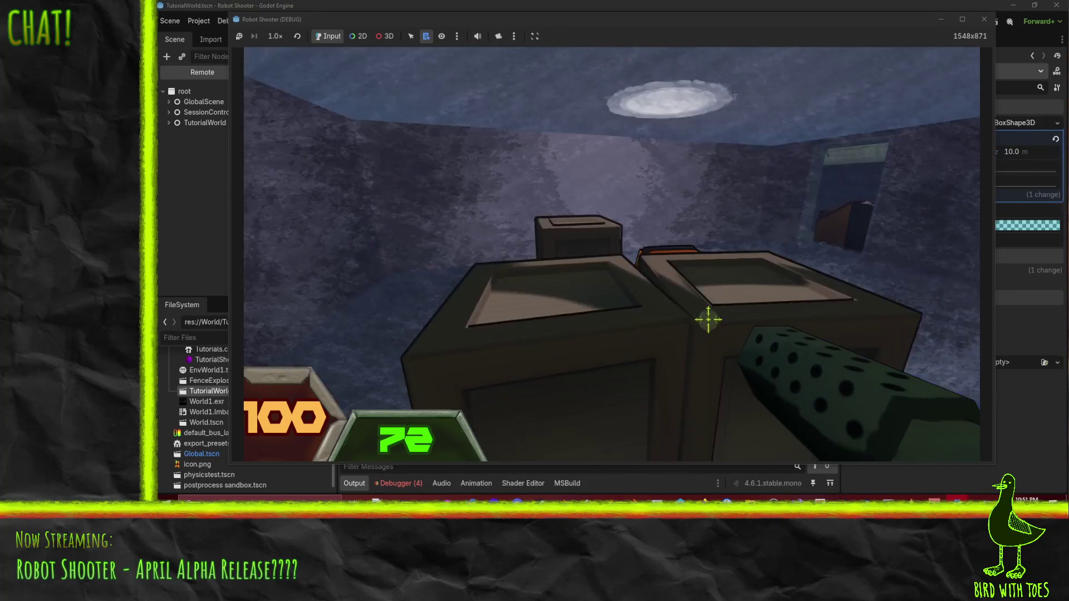
click(645, 275)
click(640, 267)
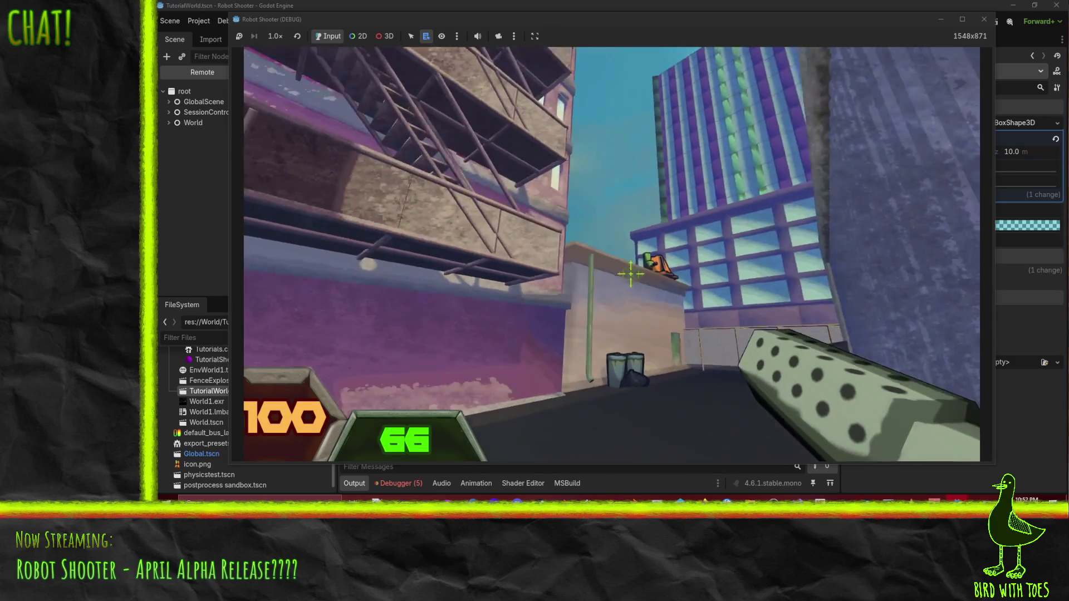
Step: Shoot the rooftop robot until it explodes, pause with Esc and quit back to the editor
click(631, 274)
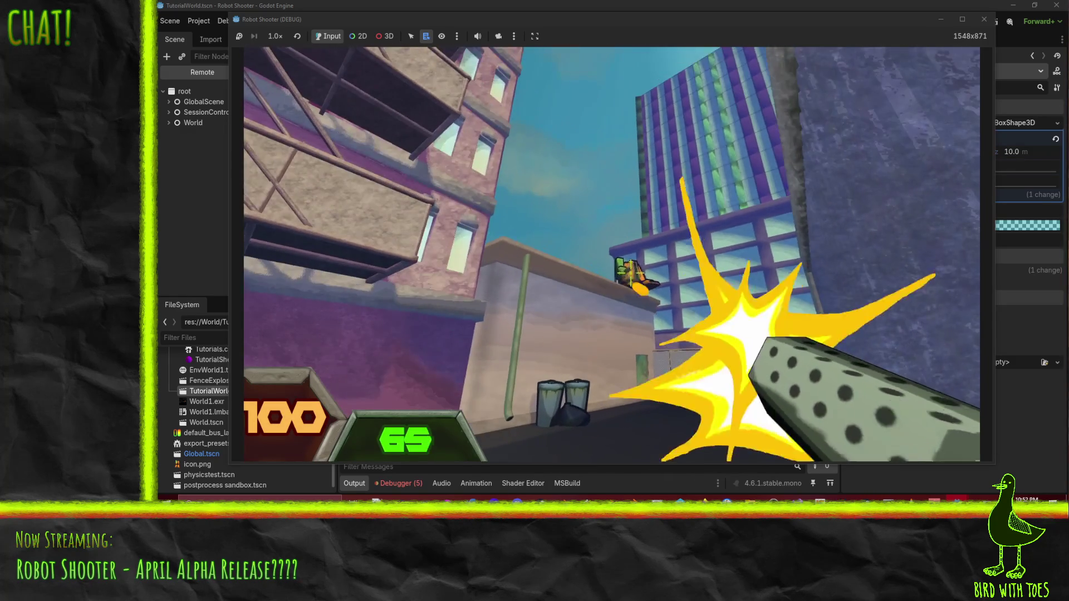
click(631, 276)
click(631, 280)
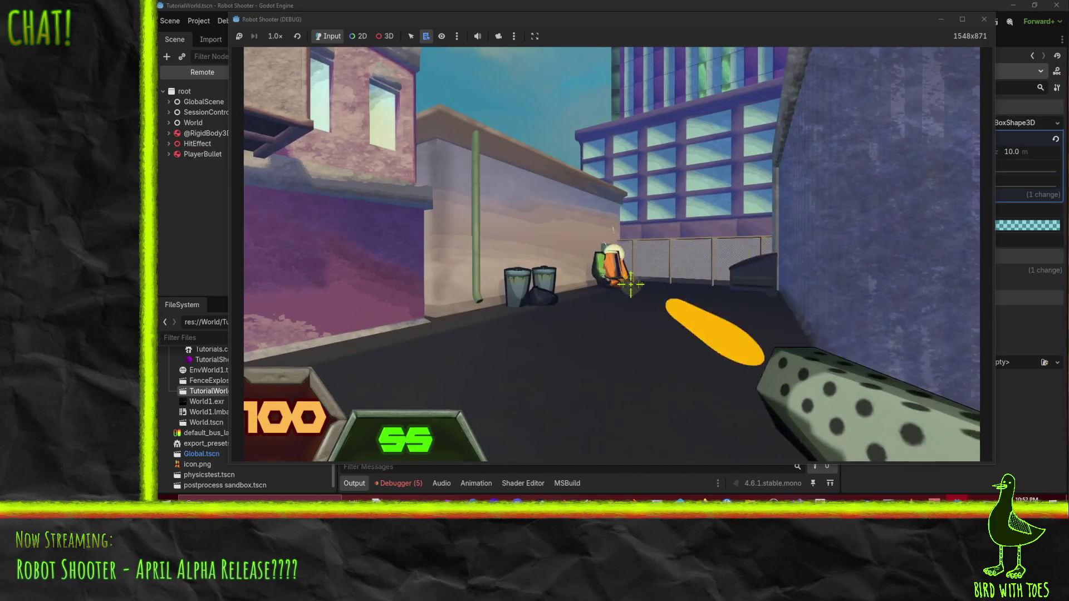
key(Escape)
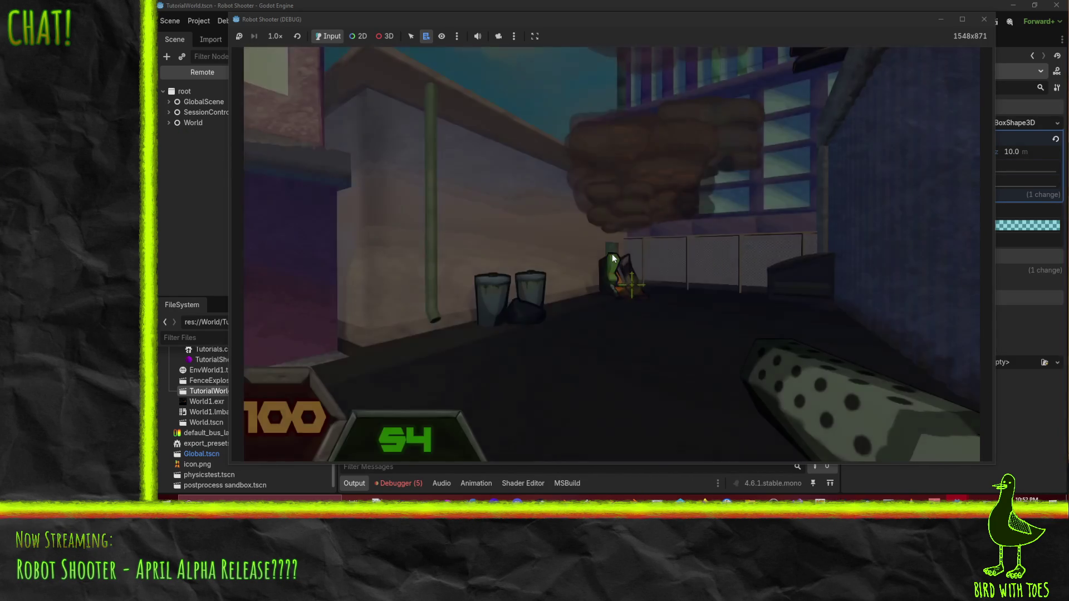
click(604, 359)
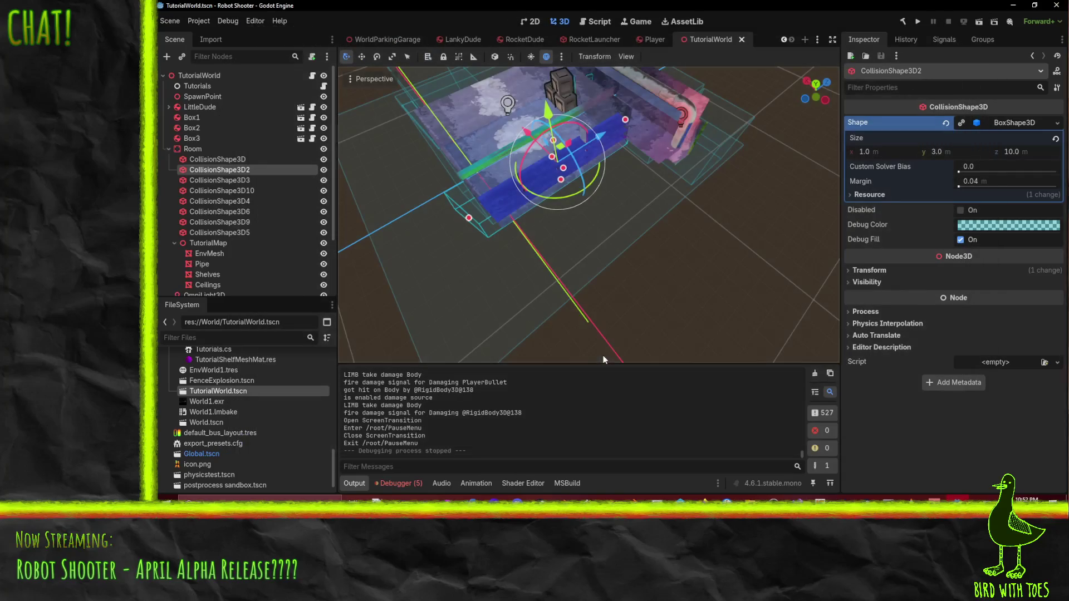
Step: Show the Debugger's Errors list and expand the NullReferenceException from LevelLoader.DoAfterLevelReady
mouse_move(632, 190)
middle_down()
mouse_move(586, 166)
mouse_move(674, 456)
middle_up()
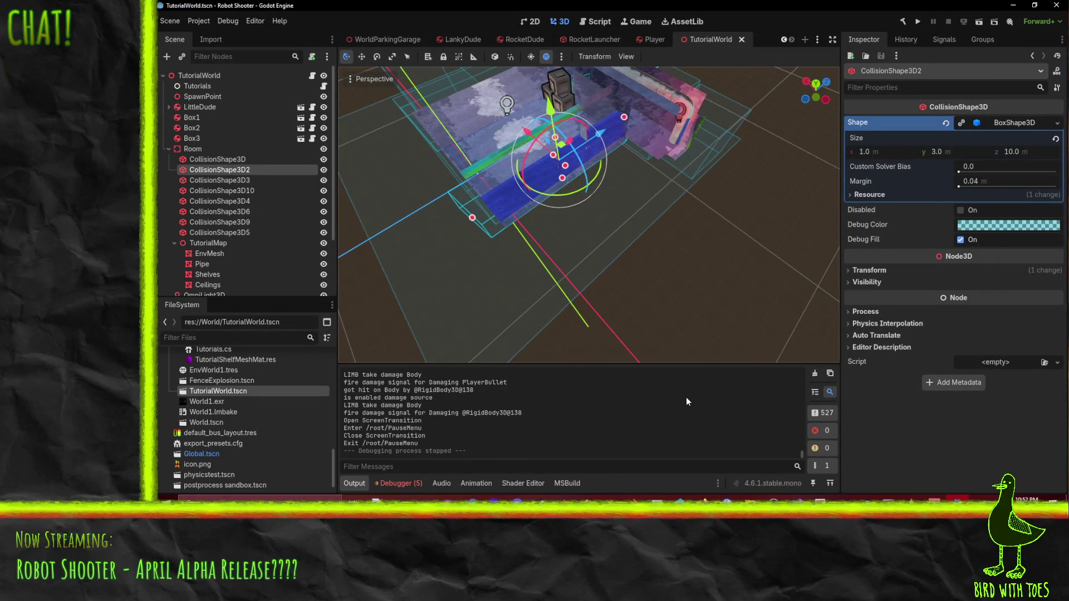
middle_drag(691, 229, 670, 219)
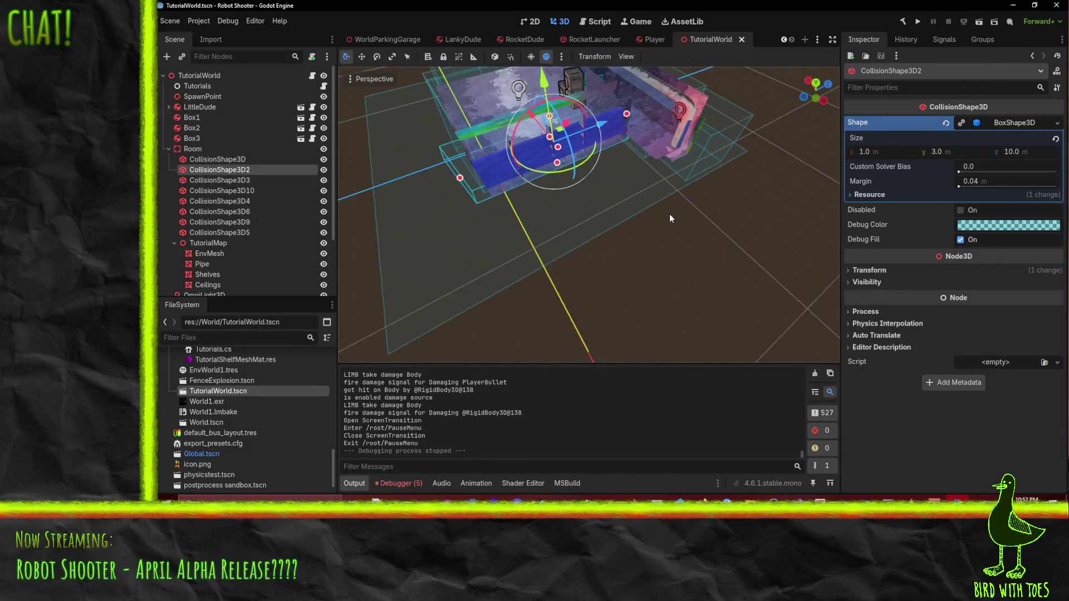
click(394, 483)
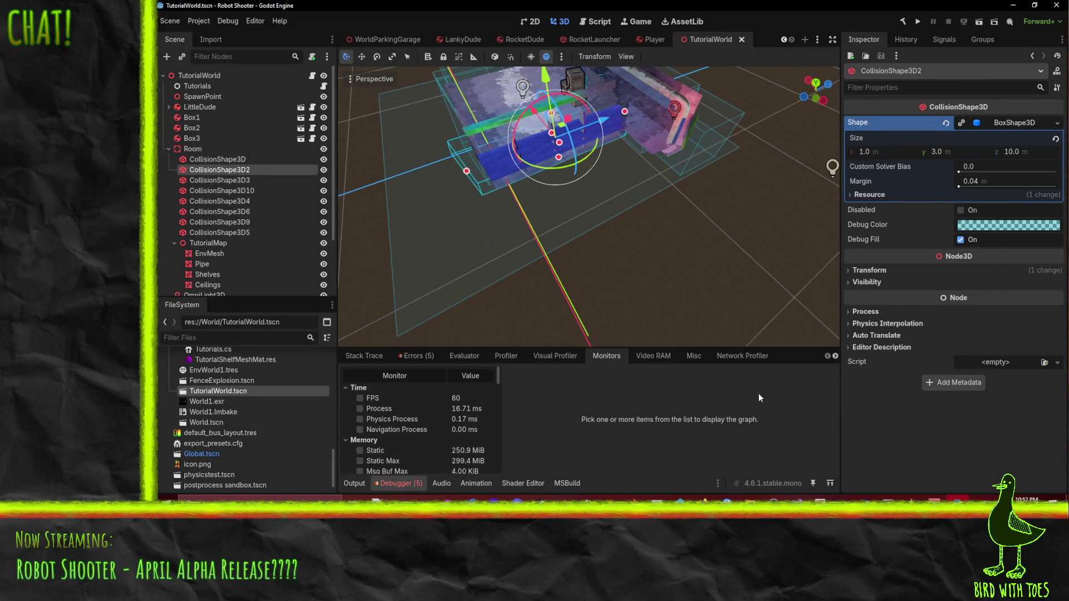
click(419, 358)
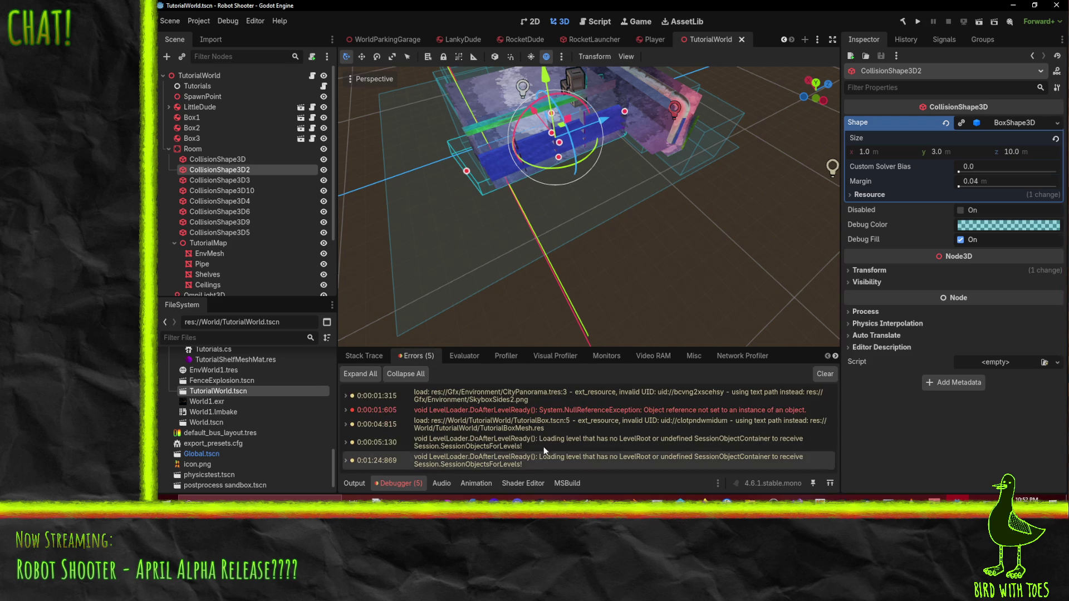
click(576, 409)
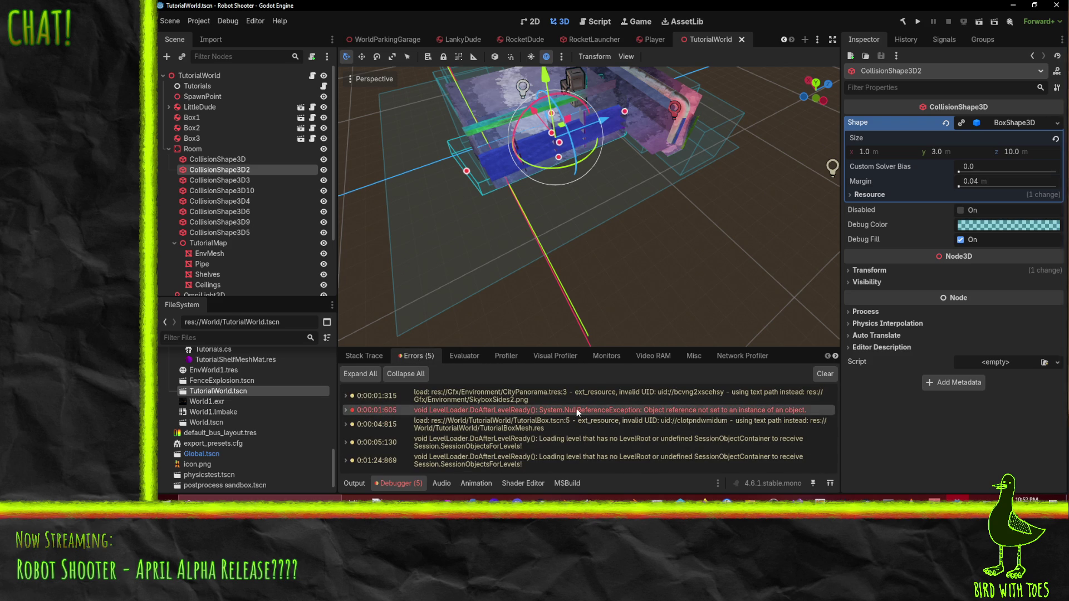
double_click(576, 409)
scroll(529, 460, down, 2)
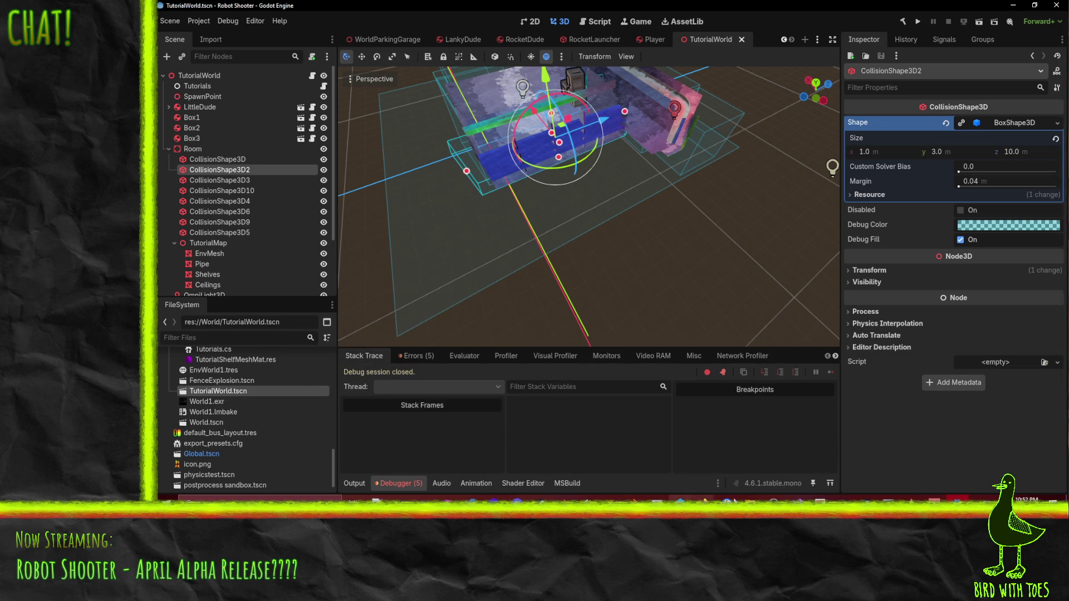
mouse_move(798, 502)
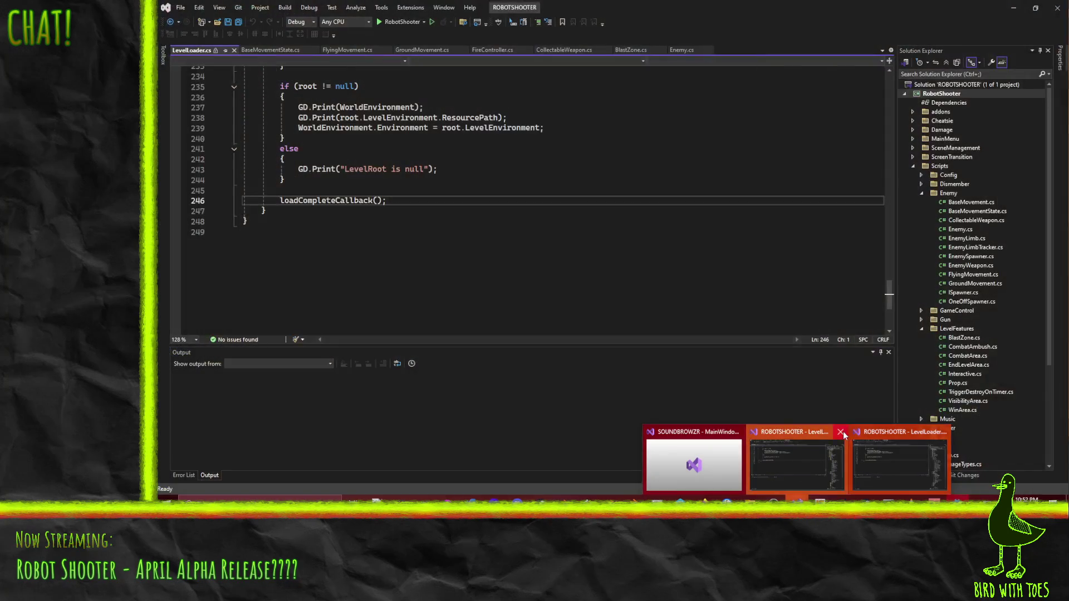
Step: Review LevelLoader.cs around the loadCompleteCallback call, then resume editing the Ceilings mesh in Blender
click(842, 434)
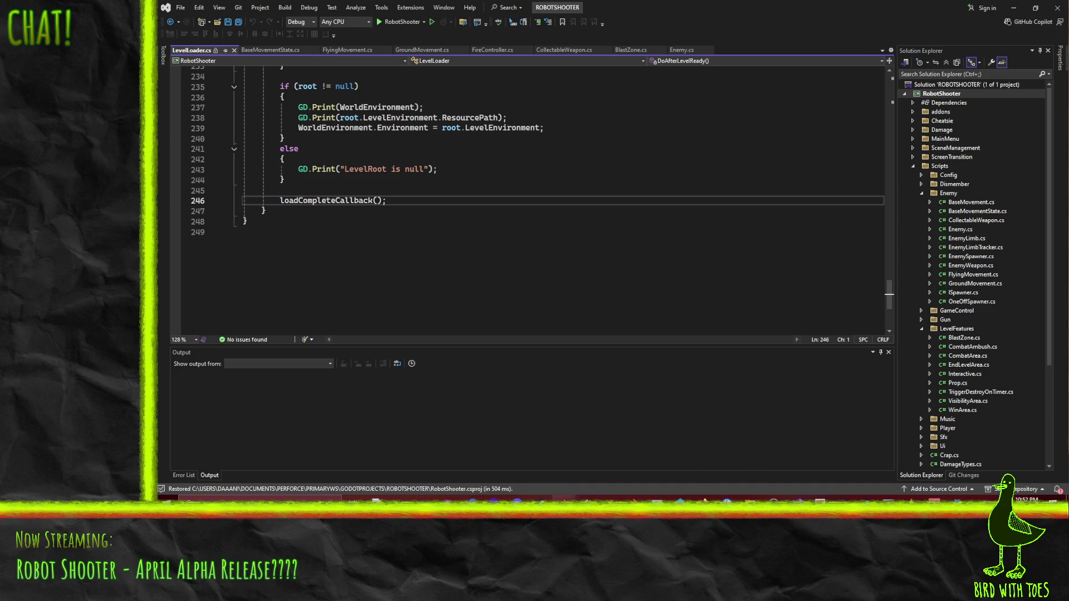
key(alt+Tab)
mouse_move(584, 292)
middle_down()
mouse_move(560, 299)
mouse_move(590, 338)
middle_up()
key(Tab)
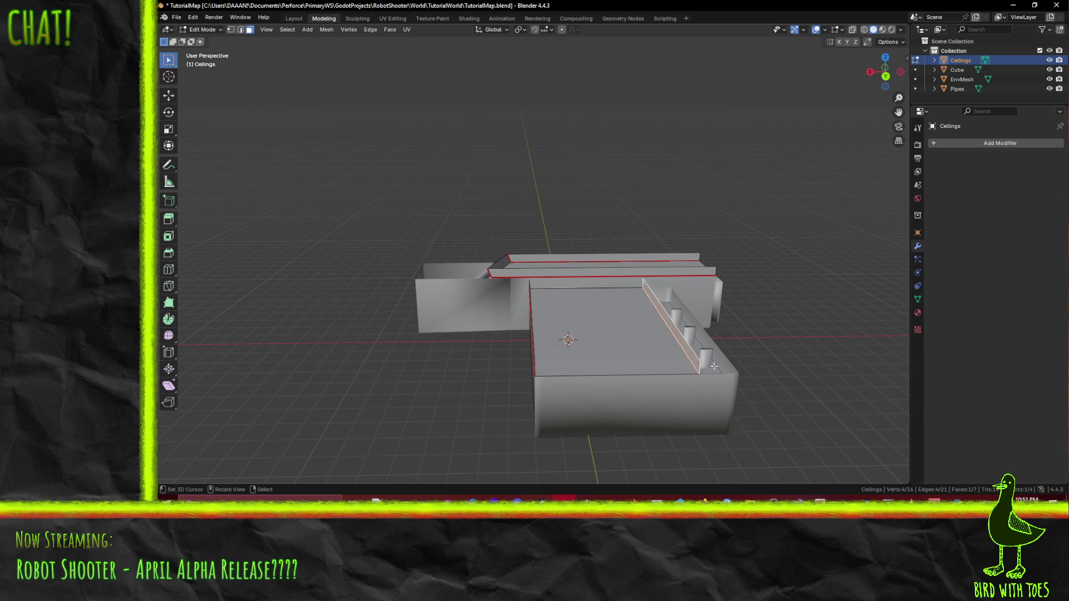
Step: Move the selected ceiling geometry 1 m along X and clear the selection
key(g)
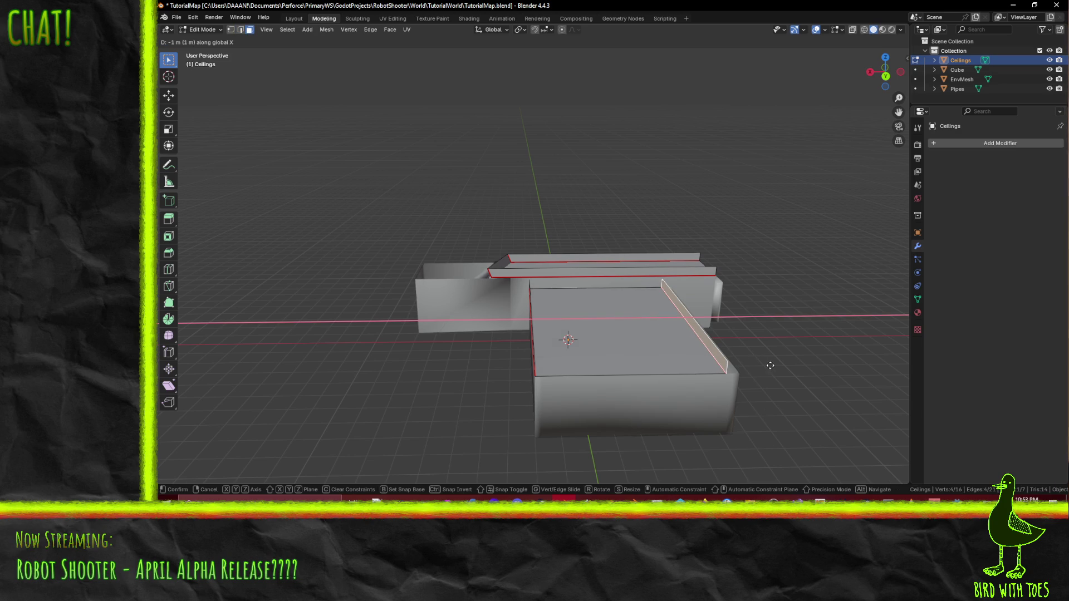
click(780, 365)
mouse_move(780, 365)
middle_down()
mouse_move(850, 353)
mouse_move(482, 351)
mouse_move(564, 376)
mouse_move(628, 376)
mouse_move(572, 341)
mouse_move(563, 373)
mouse_move(626, 360)
middle_up()
scroll(850, 354, up, 5)
click(542, 352)
Step: Edit EnvMesh in edge select mode, viewing its slanted wall beside the pipe from the side
click(627, 376)
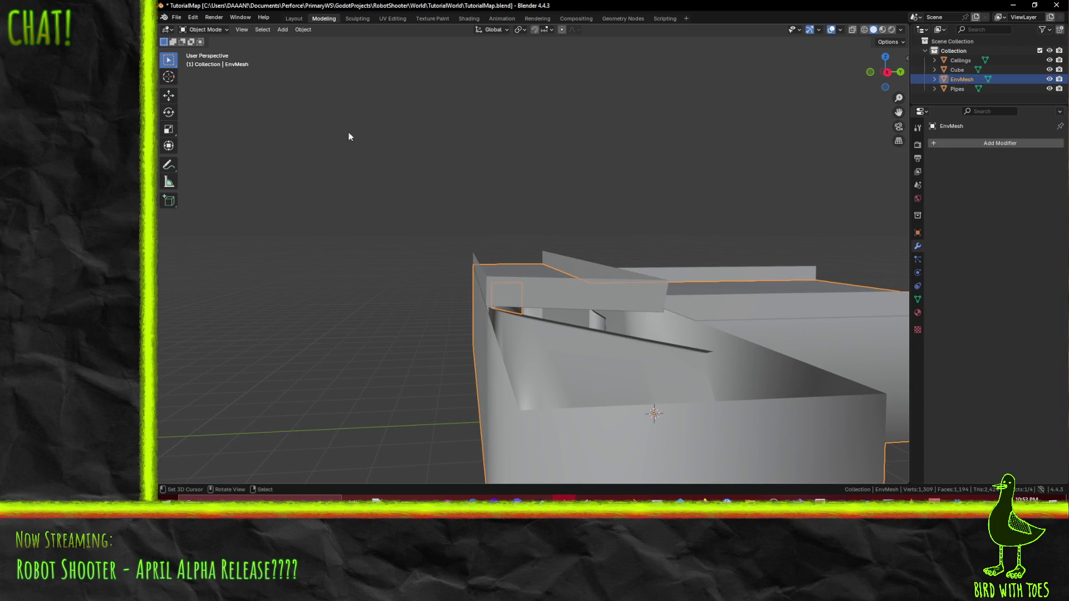
mouse_move(753, 271)
middle_down()
mouse_move(668, 363)
mouse_move(640, 371)
middle_up()
key(Tab)
middle_drag(498, 413, 610, 326)
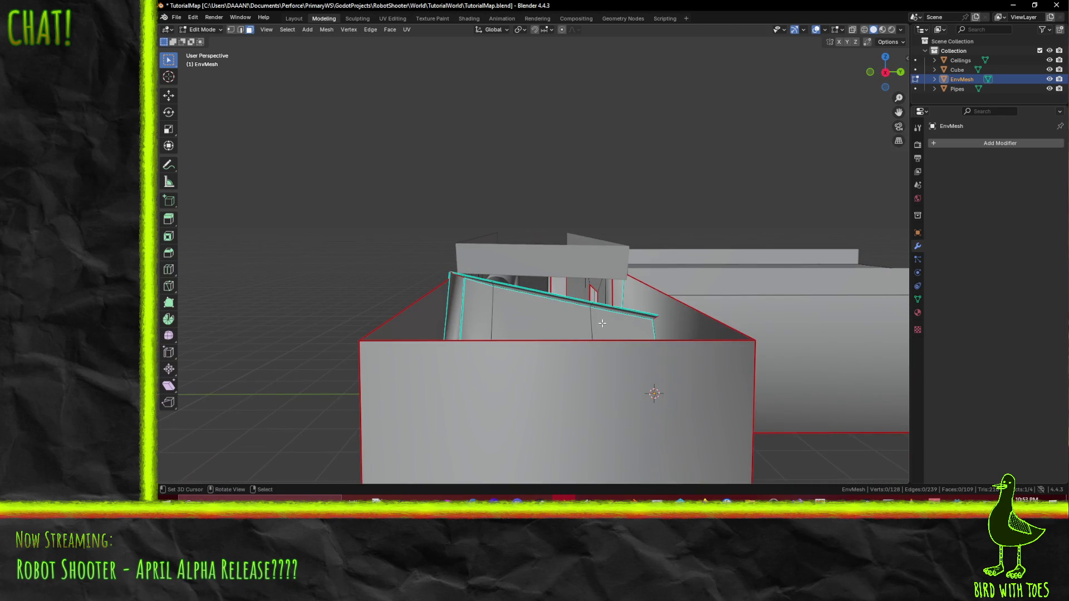
click(240, 31)
mouse_move(501, 167)
middle_down()
mouse_move(549, 195)
mouse_move(564, 309)
mouse_move(604, 315)
middle_up()
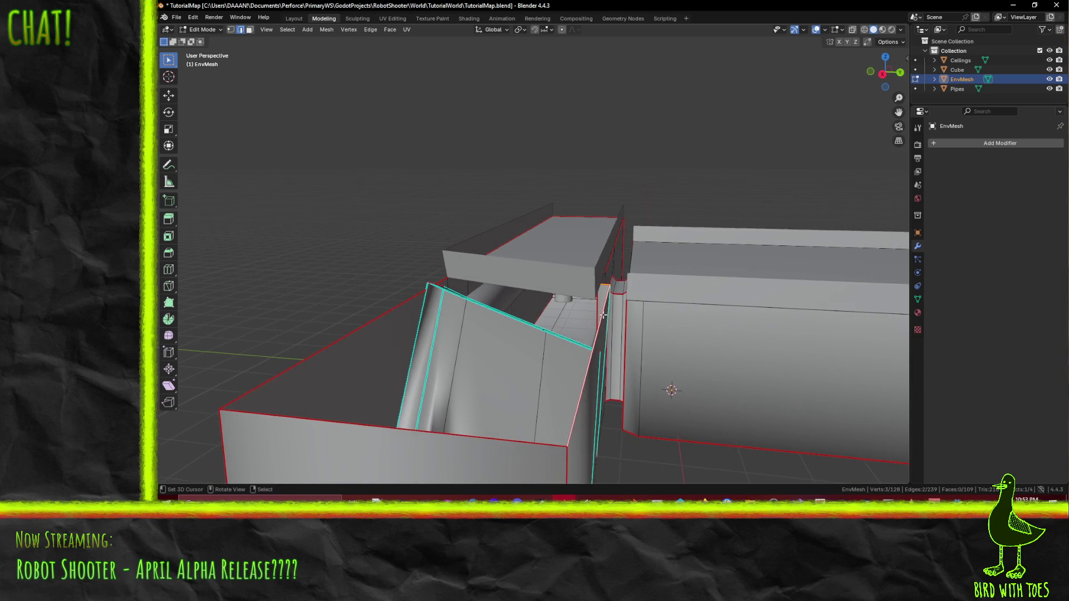
key(KP_3)
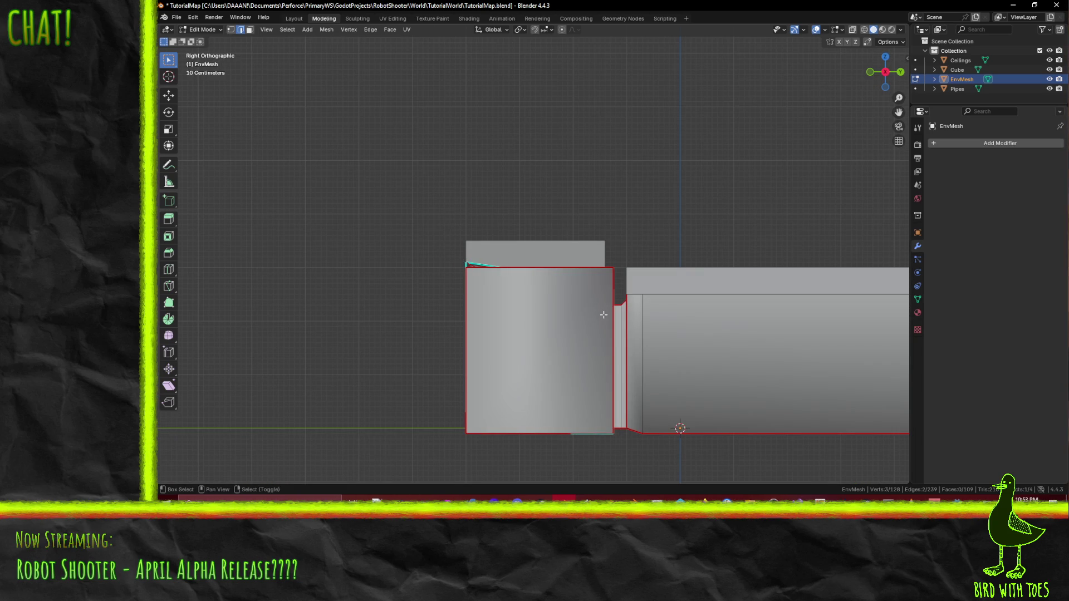
Step: Extrude the EnvMesh wall's top edge 0.5 m upward along Z
shift+middle_drag(603, 314, 584, 366)
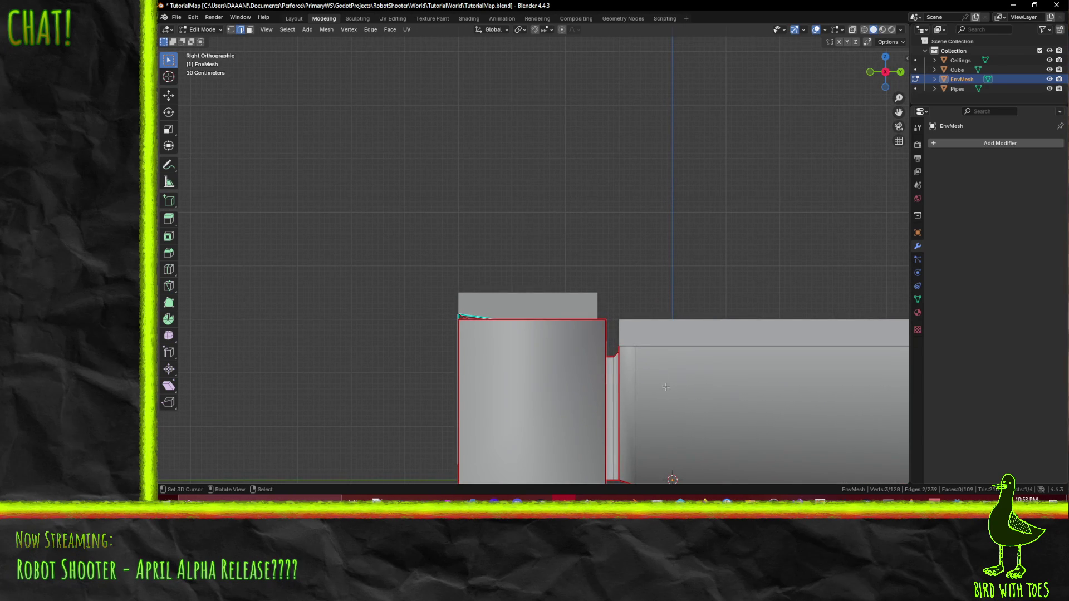
key(e)
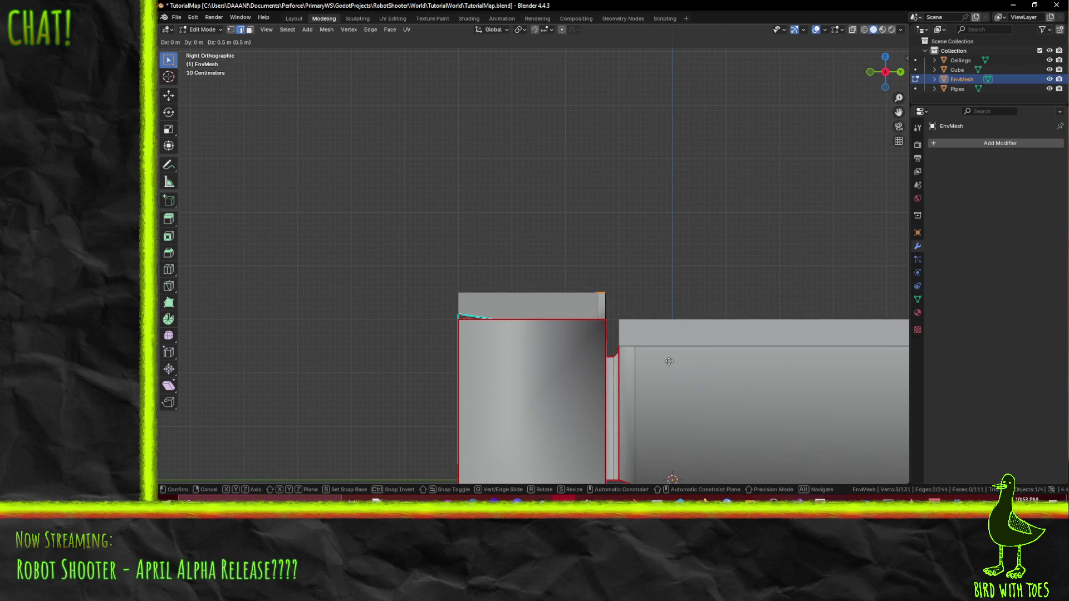
click(669, 360)
middle_drag(669, 361, 649, 363)
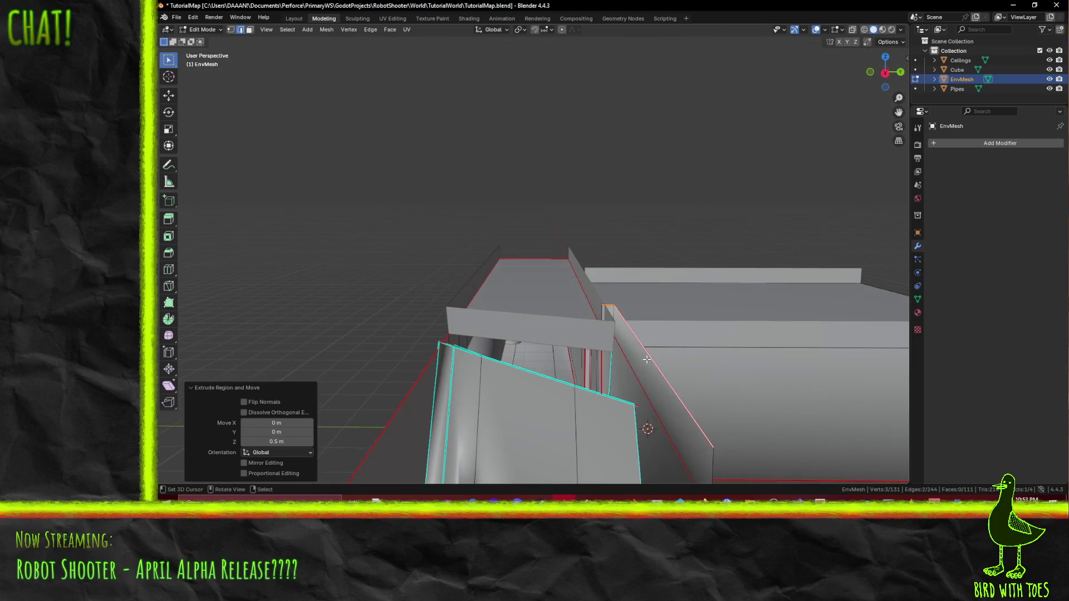
click(642, 350)
key(KP_3)
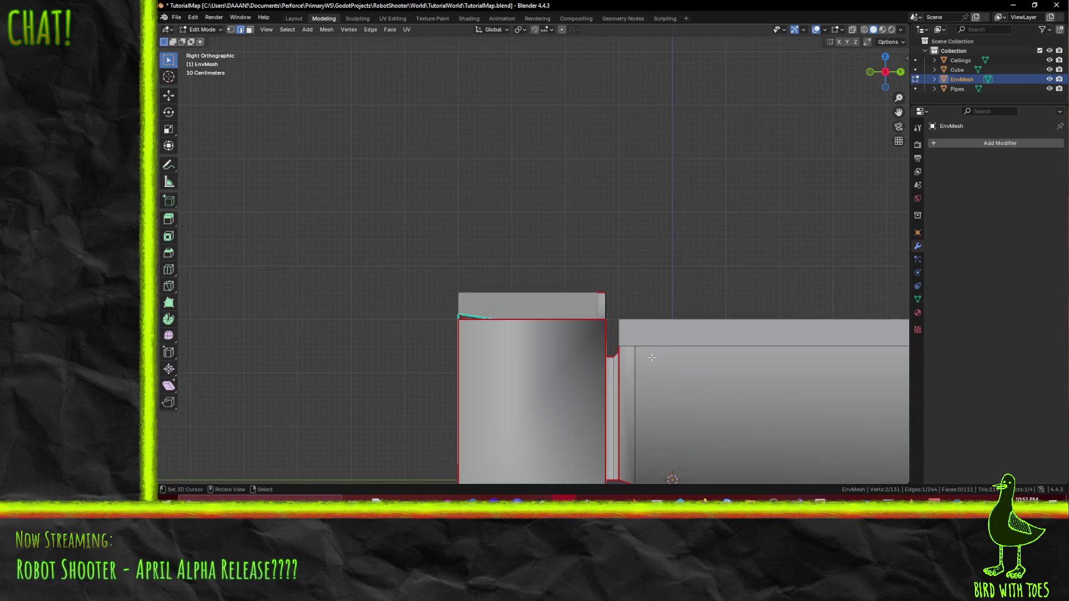
mouse_move(652, 352)
shift+middle_down()
mouse_move(587, 265)
mouse_move(565, 263)
shift+middle_up()
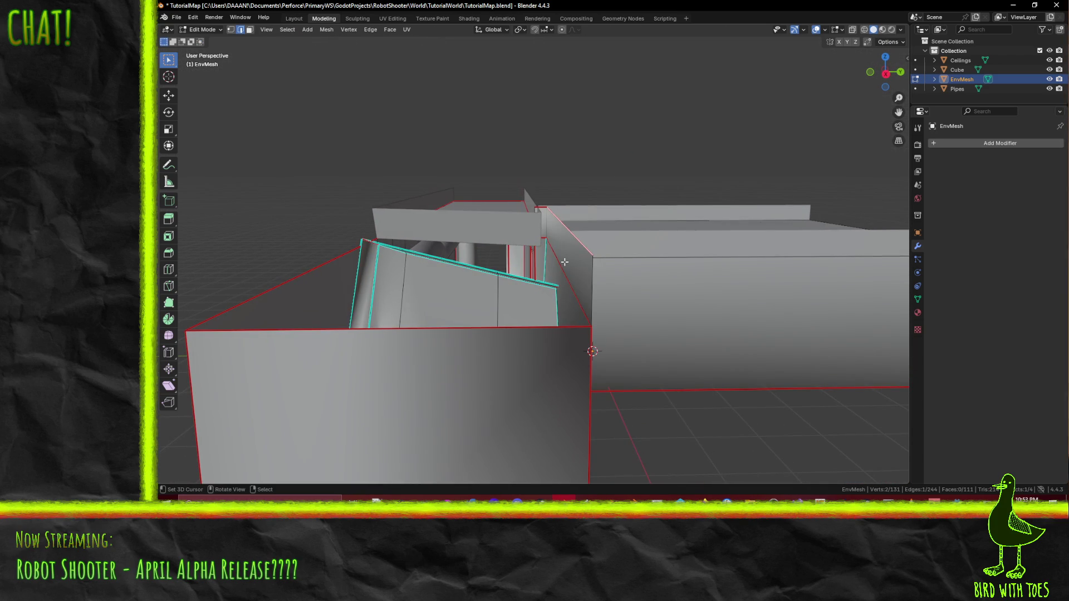
key(KP_1)
key(KP_3)
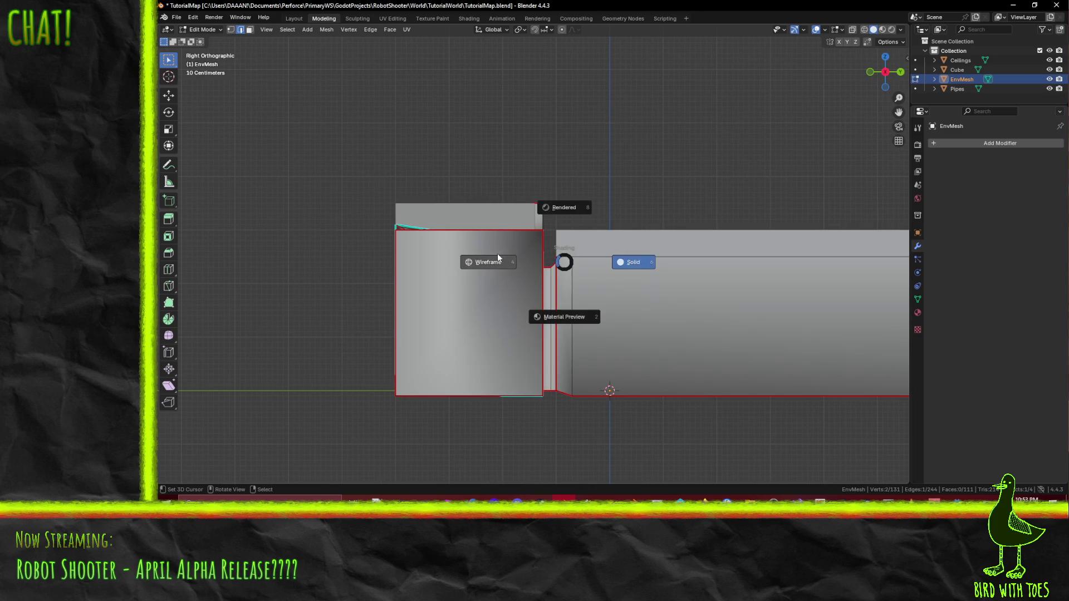
Step: In wireframe, shift the new top edge 0.1 m along Y toward the ceiling ledge
click(517, 261)
scroll(535, 260, up, 2)
scroll(538, 260, up, 1)
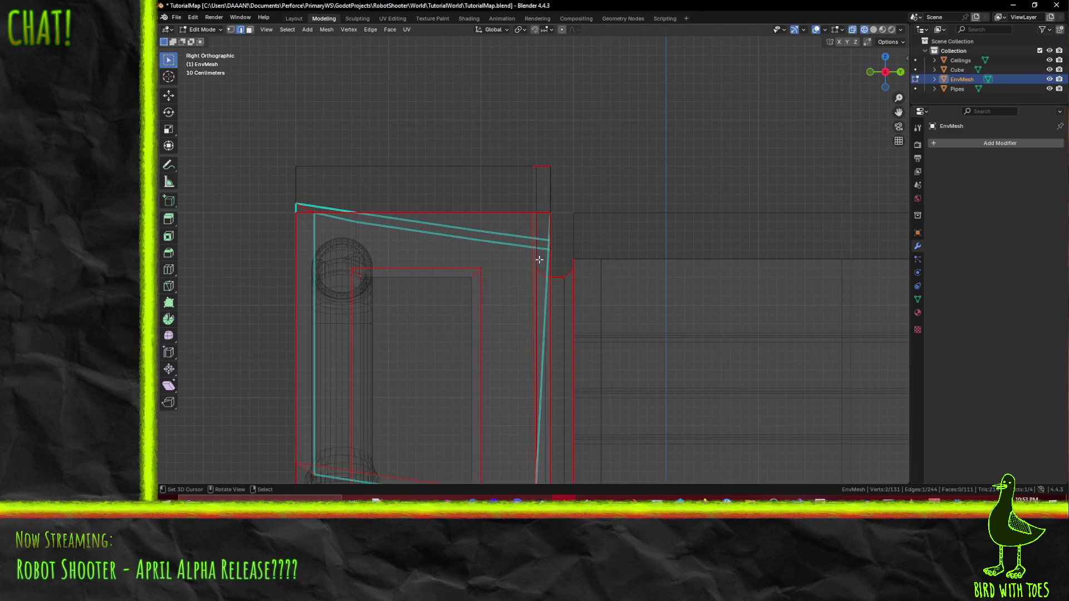
key(g)
click(588, 219)
mouse_move(559, 223)
middle_down()
mouse_move(592, 255)
mouse_move(578, 245)
middle_up()
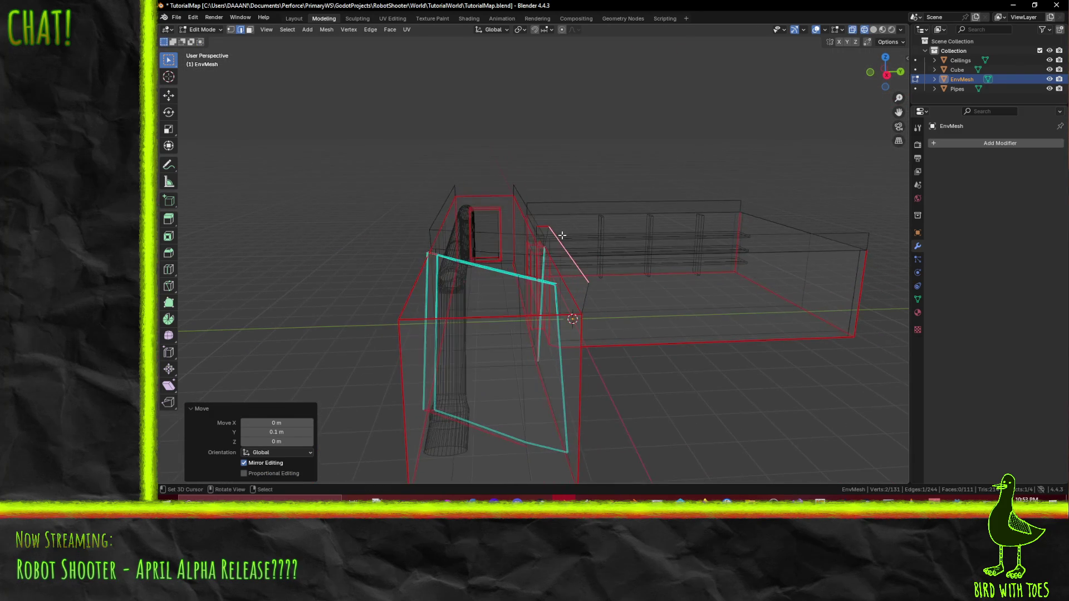
Step: Nudge the corner vertex along Y to close the gap by the pipe
click(231, 30)
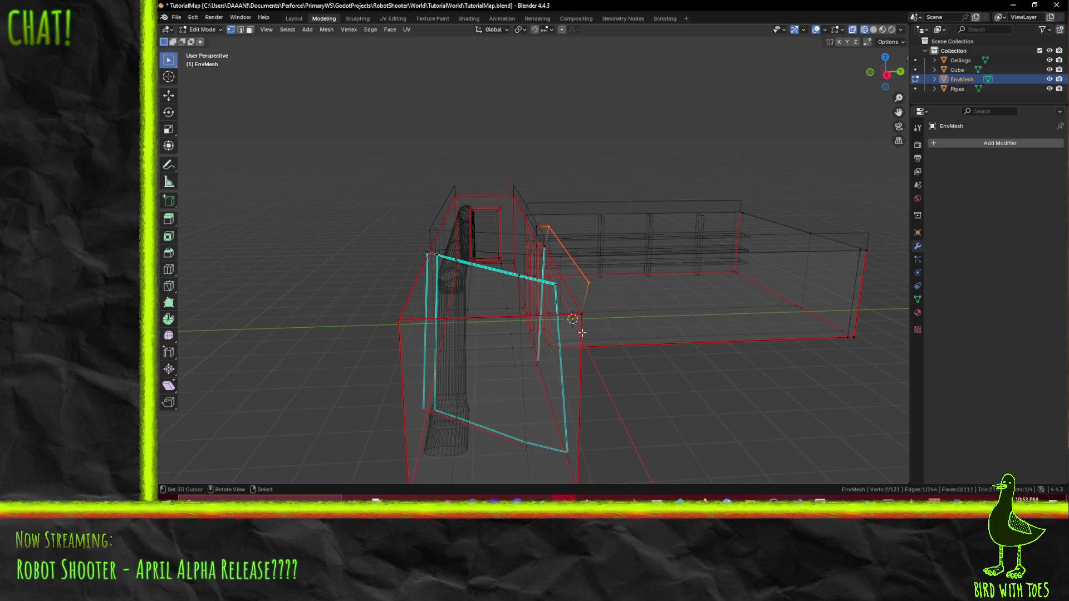
key(KP_3)
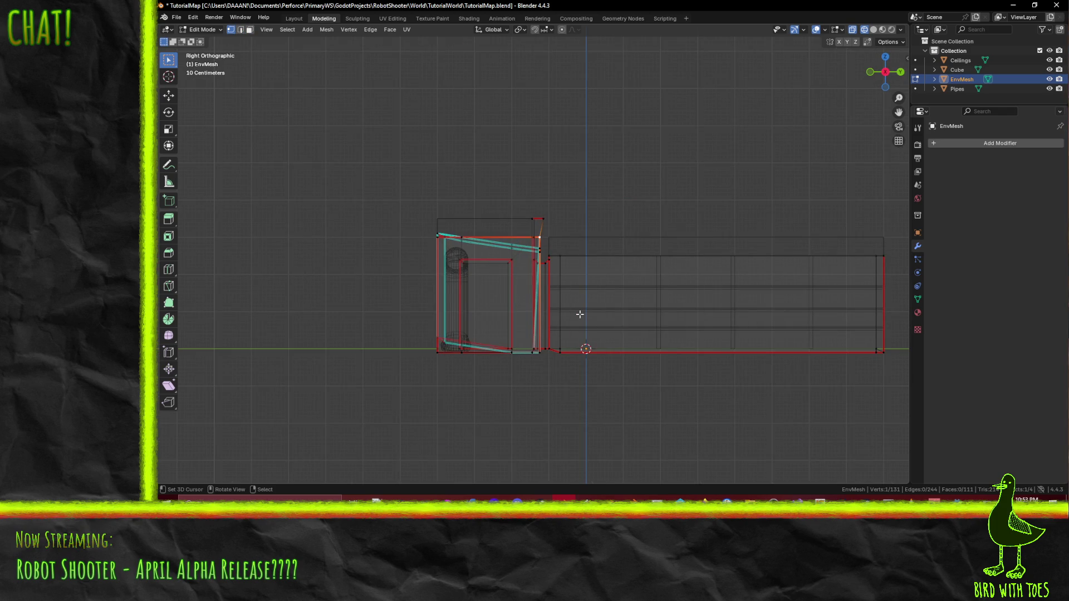
scroll(580, 314, up, 5)
scroll(579, 311, up, 4)
scroll(592, 305, down, 6)
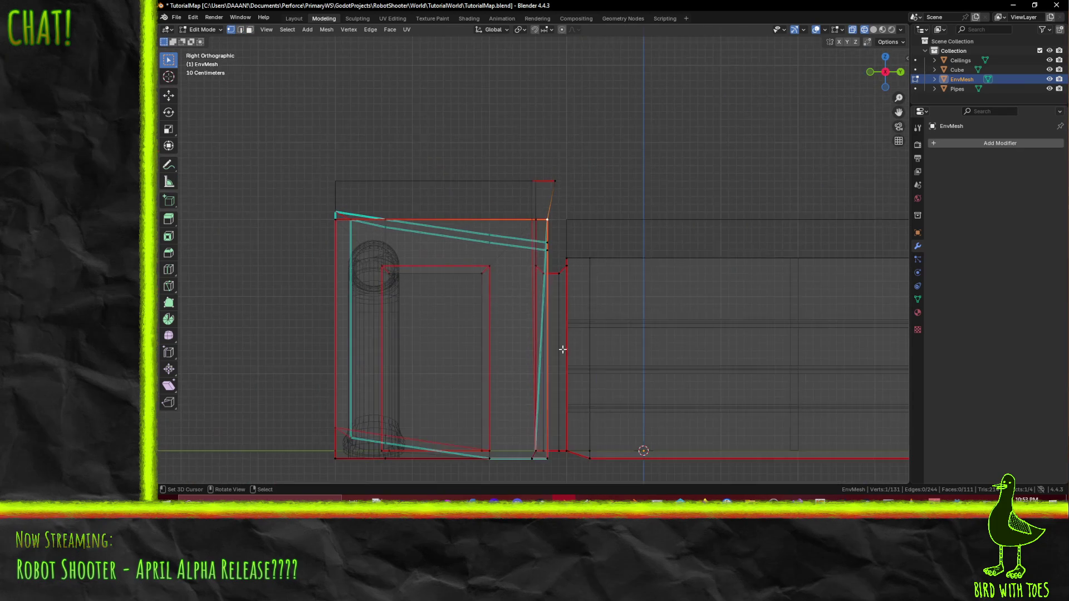
shift+middle_drag(577, 326, 553, 332)
middle_drag(562, 433, 723, 430)
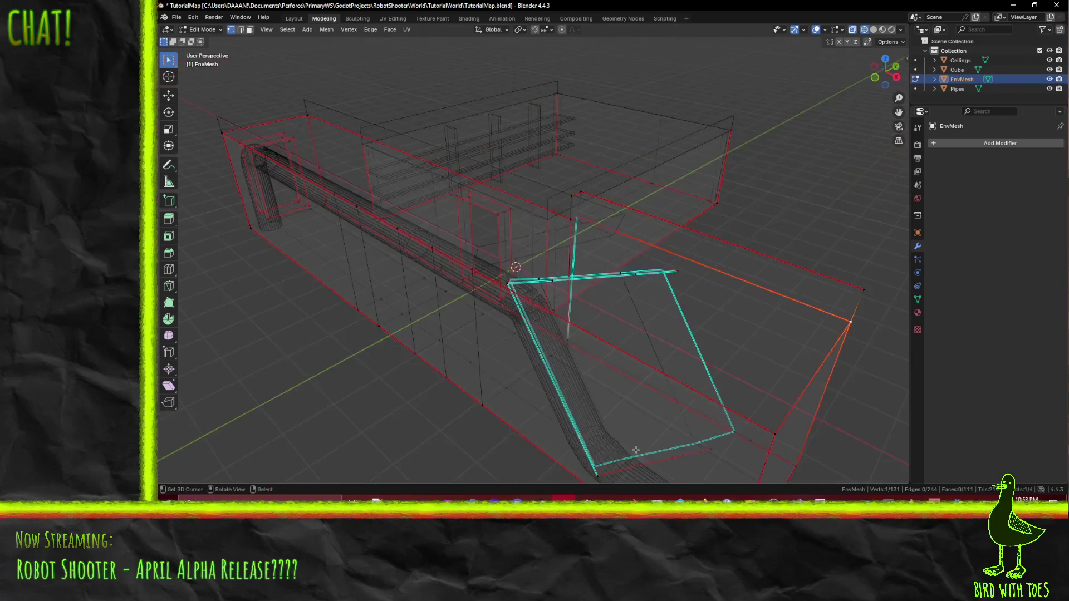
key(KP_3)
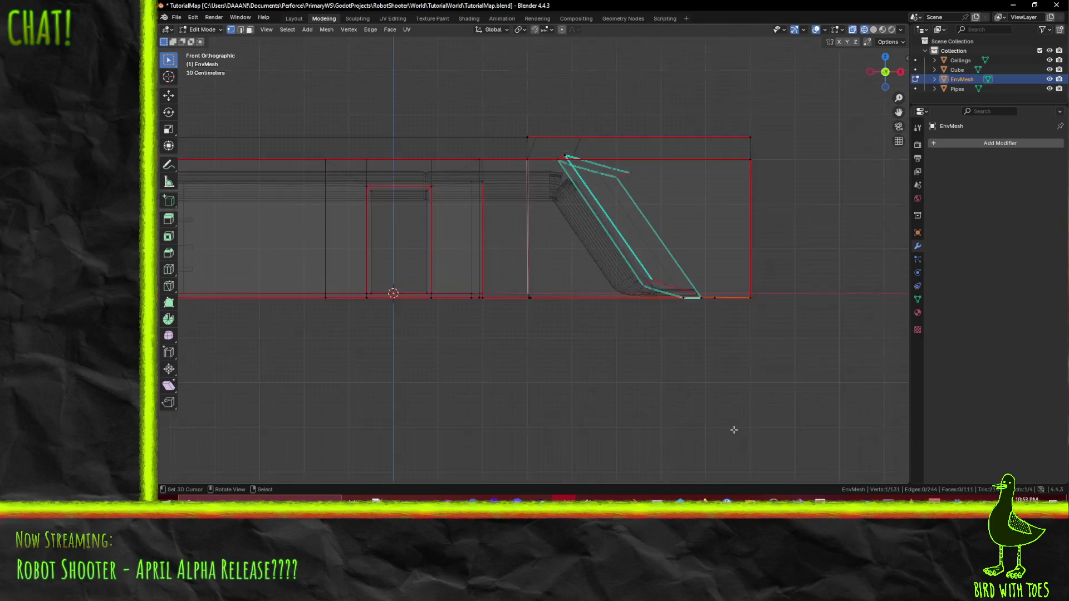
scroll(733, 430, up, 4)
scroll(568, 420, up, 1)
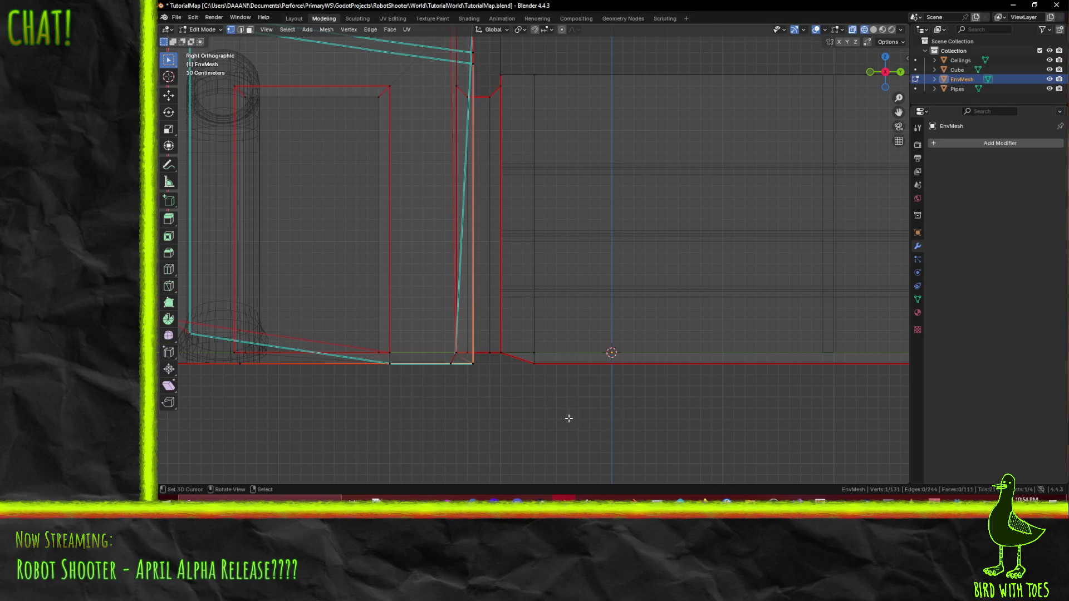
key(g)
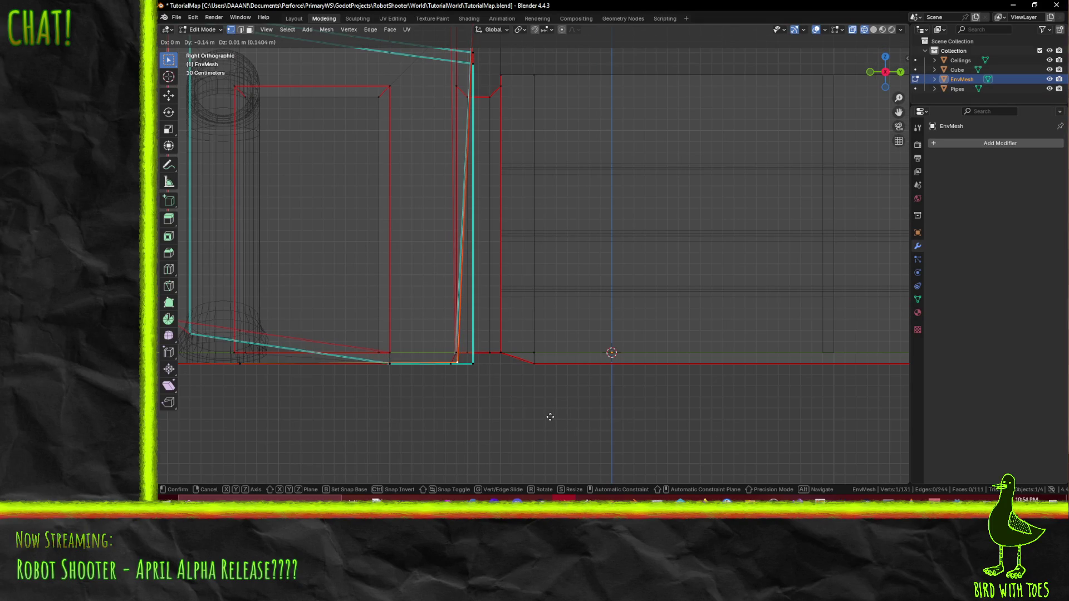
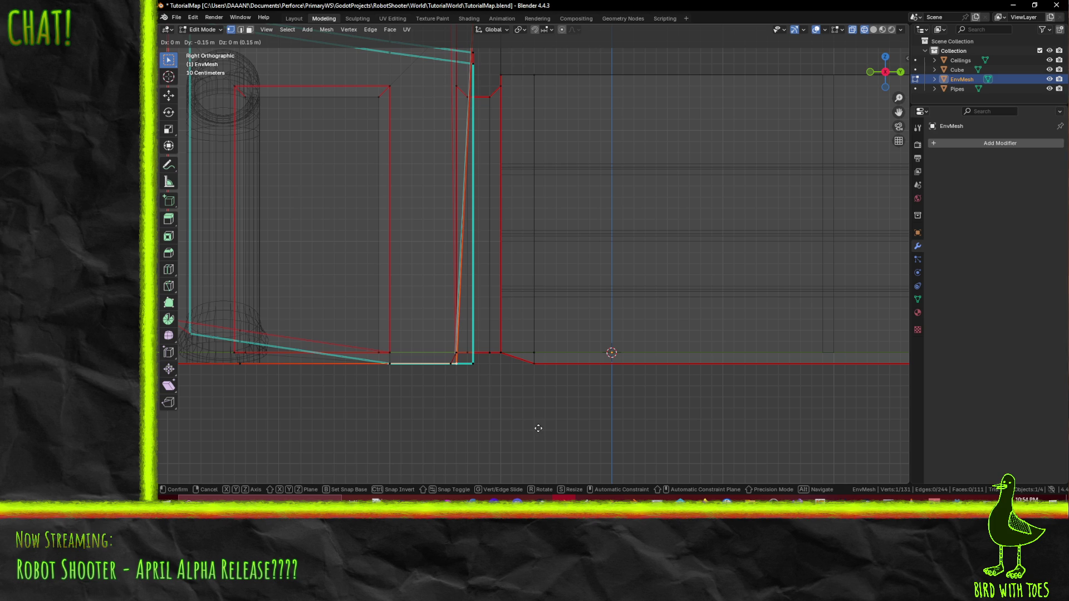
Step: Confirm the vertex move and add the upper wall-corner vertex to the selection in Right Ortho
click(539, 428)
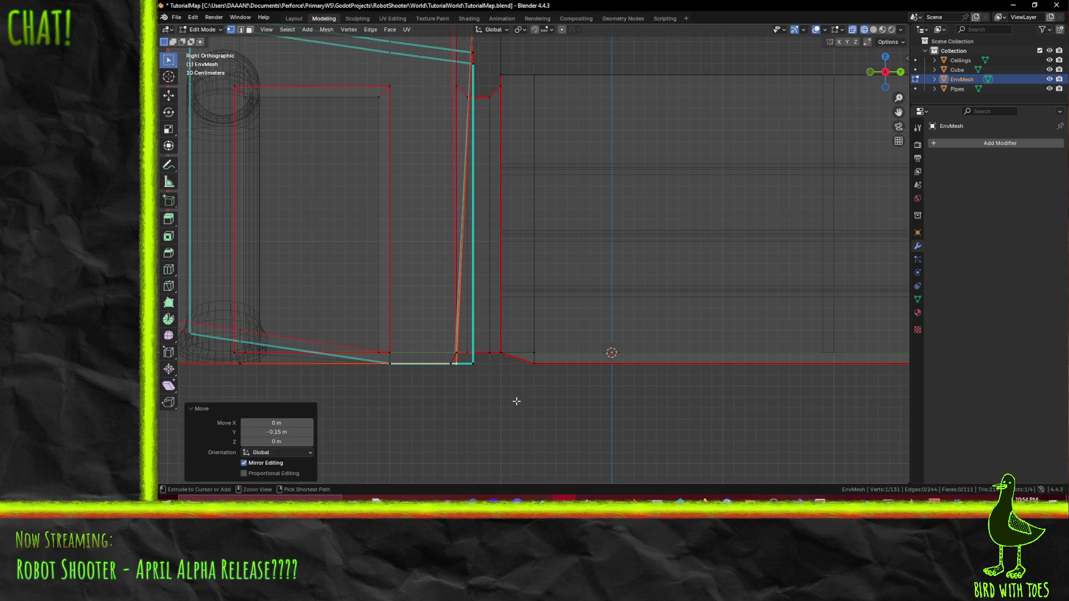
mouse_move(472, 340)
middle_down()
mouse_move(495, 373)
mouse_move(575, 244)
middle_up()
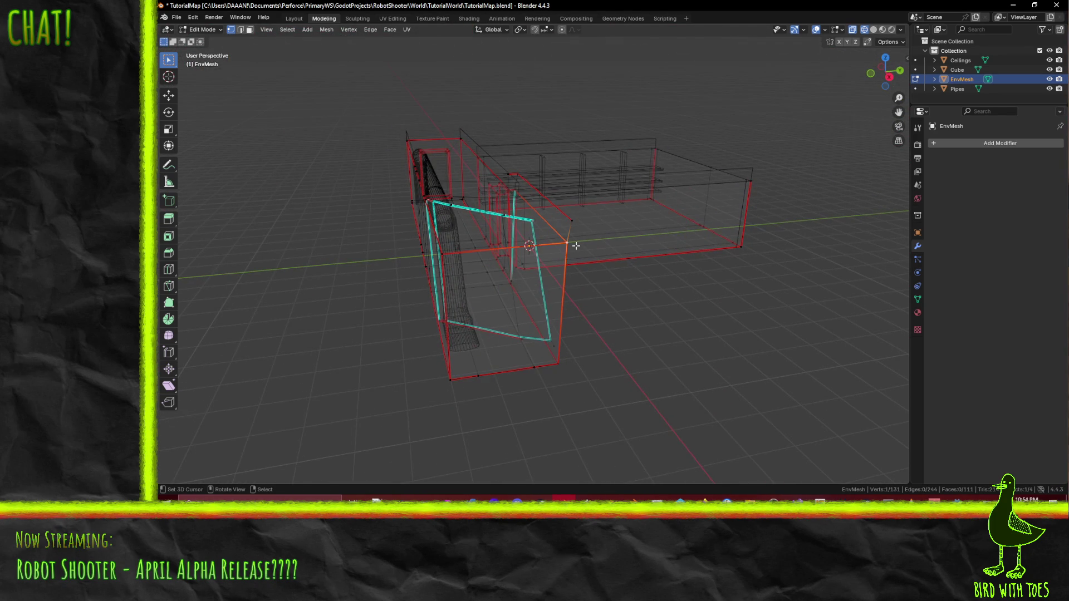
key(ctrl+KP_3)
key(KP_3)
scroll(552, 196, up, 3)
scroll(553, 196, up, 2)
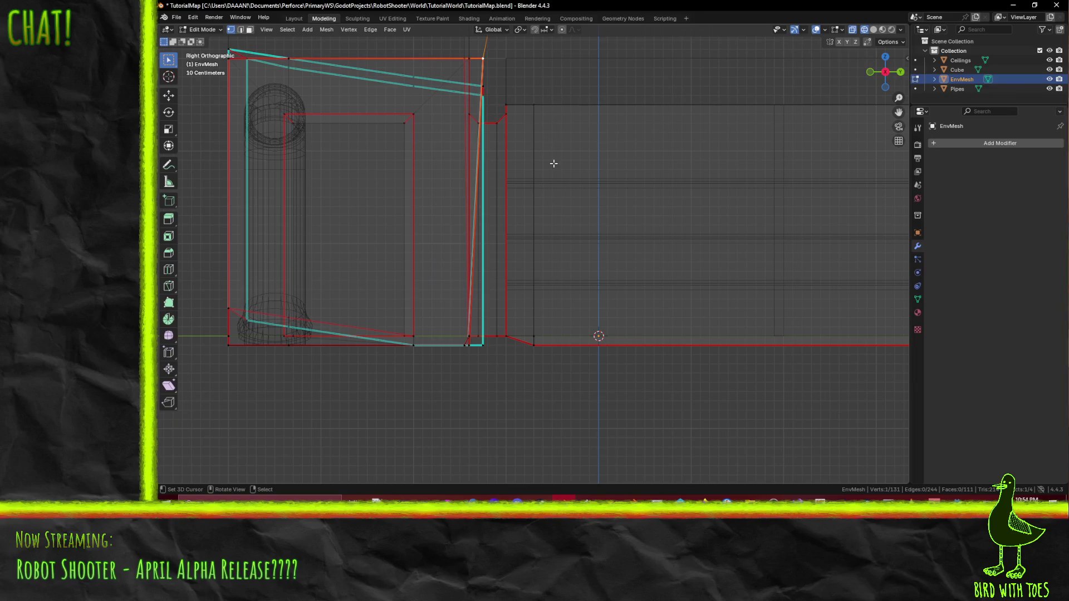
shift+middle_drag(539, 83, 537, 186)
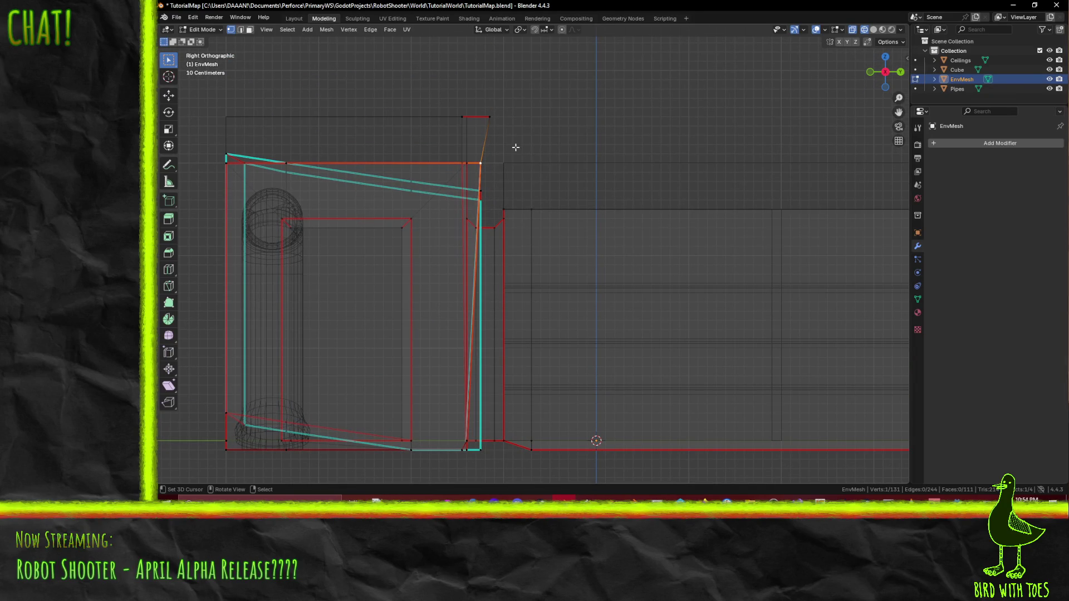
middle_drag(492, 119, 699, 309)
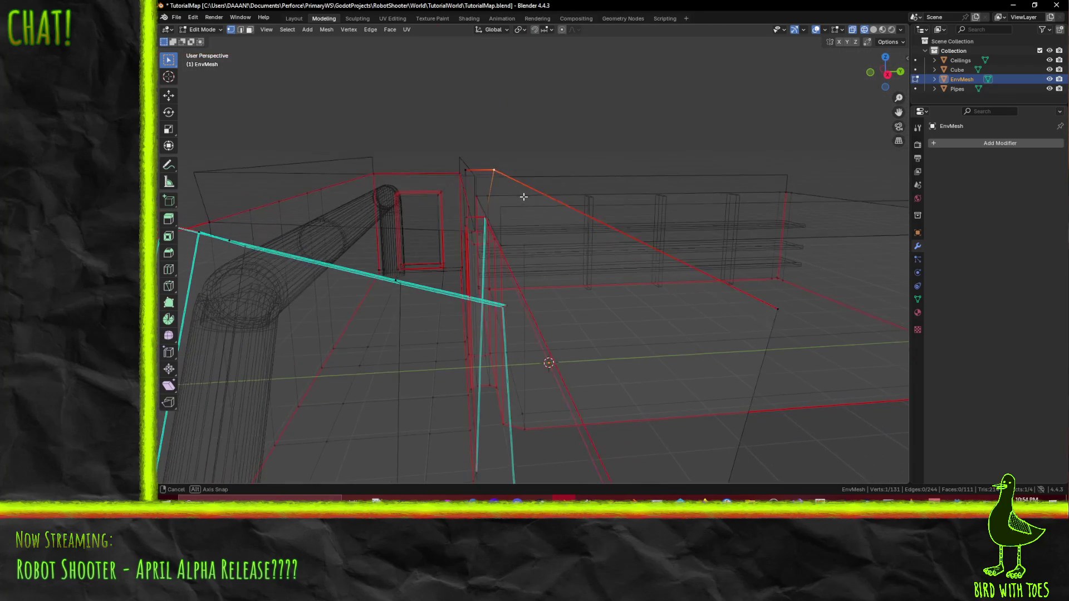
shift+click(754, 341)
Step: Nudge the selected corner vertices into place and show the mesh in Material Preview shading
key(KP_3)
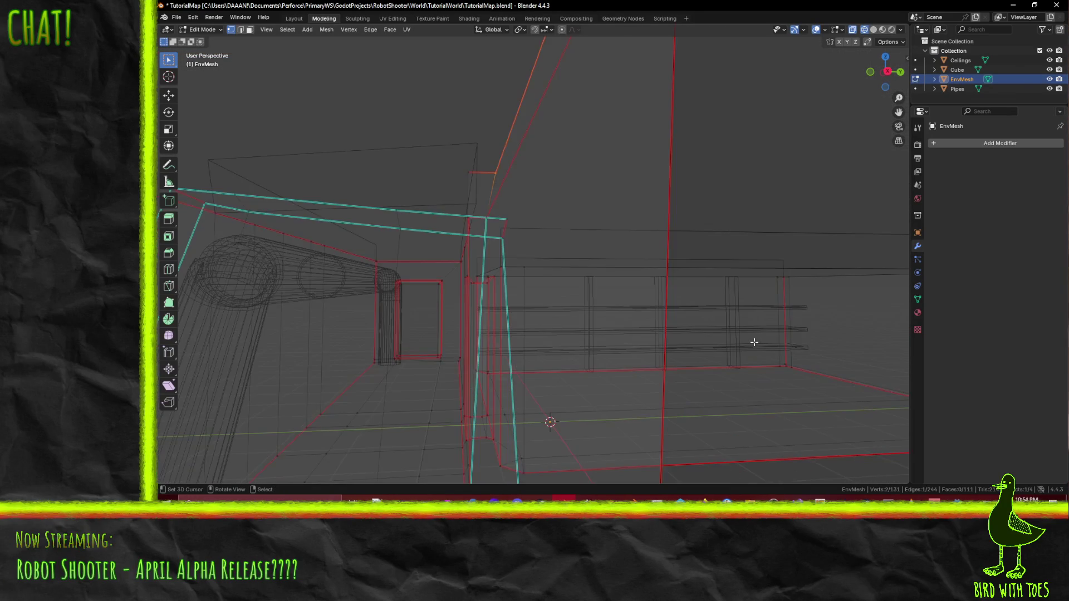
scroll(754, 341, up, 3)
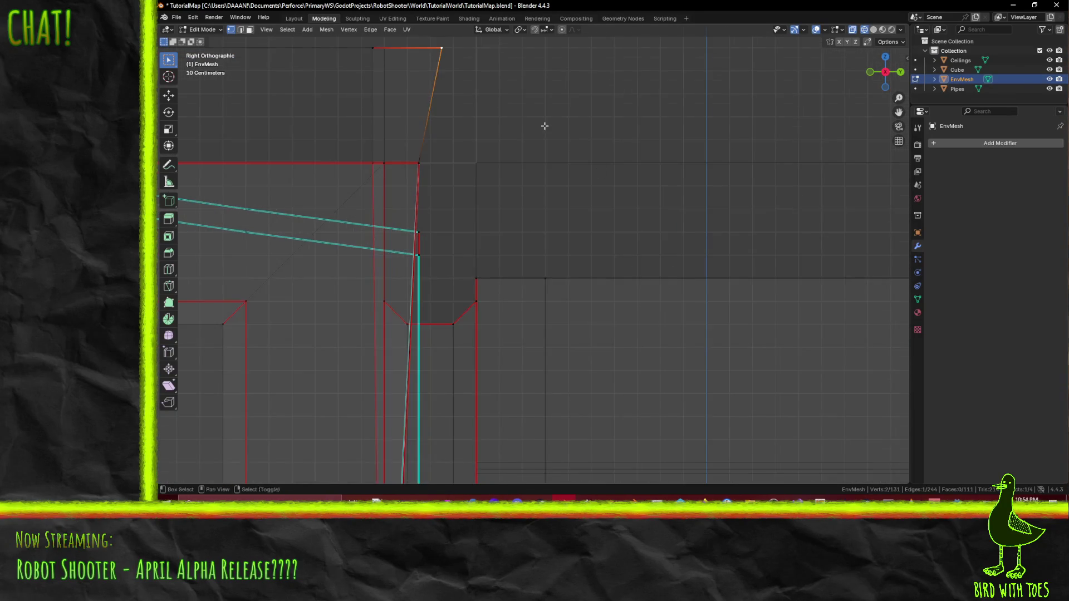
shift+middle_drag(543, 124, 612, 231)
key(g)
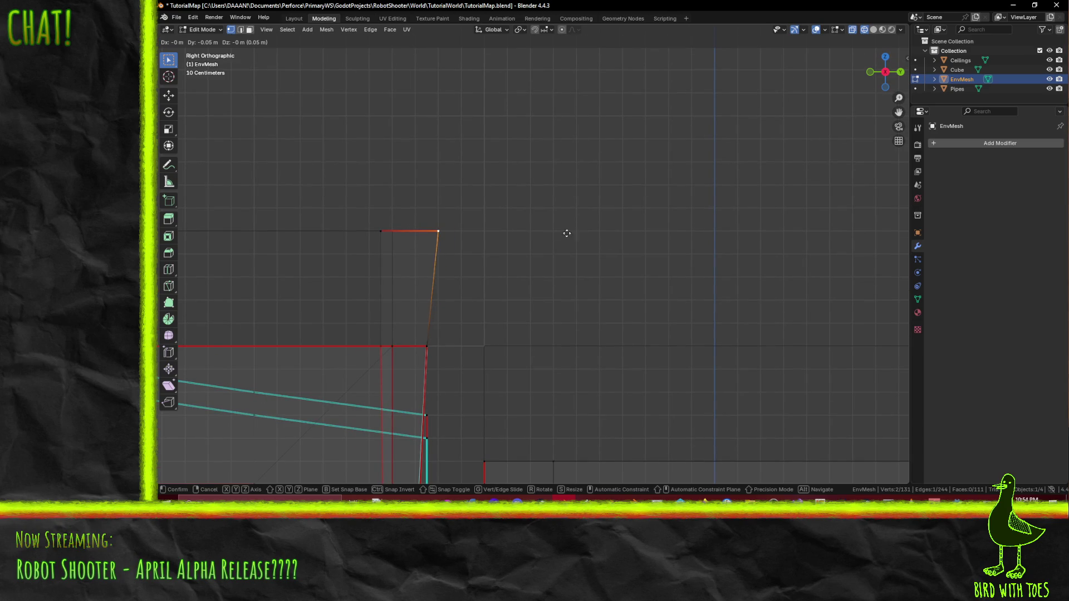
click(527, 234)
scroll(543, 255, down, 2)
key(z)
click(538, 317)
mouse_move(539, 316)
middle_down()
mouse_move(611, 310)
mouse_move(615, 265)
mouse_move(703, 292)
mouse_move(556, 241)
mouse_move(559, 230)
middle_up()
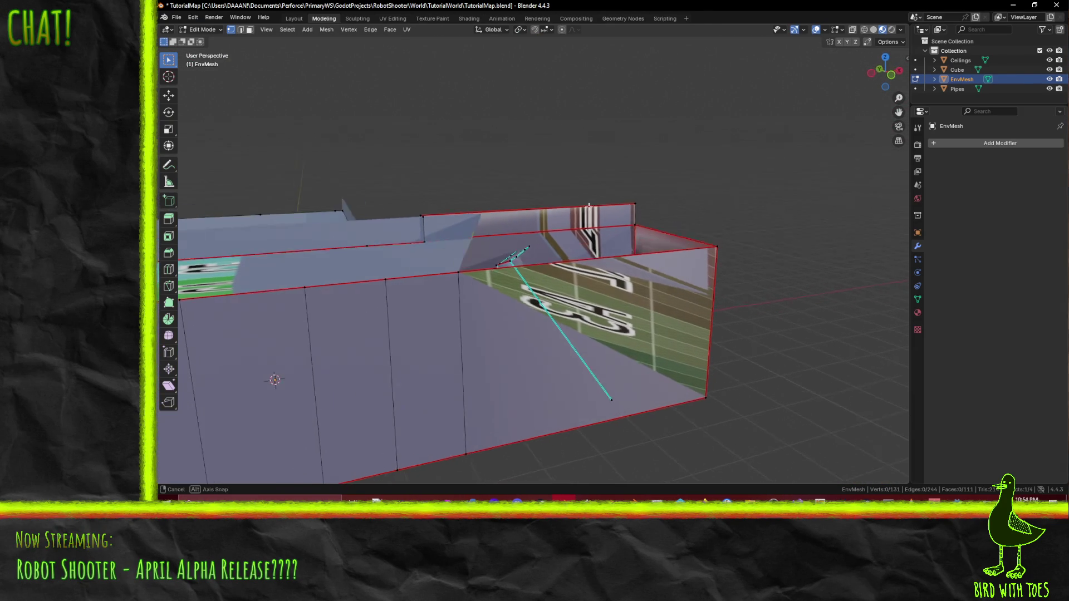
Step: Save the adjusted wall geometry to TutorialMap.blend
mouse_move(694, 208)
middle_down()
mouse_move(654, 217)
mouse_move(629, 247)
middle_up()
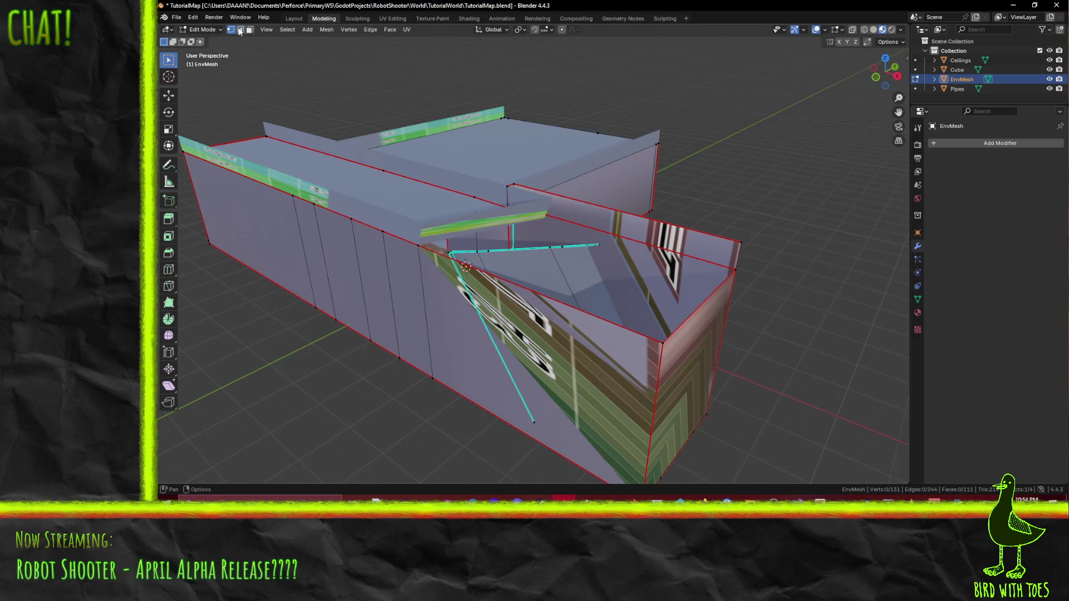
mouse_move(689, 289)
middle_down()
mouse_move(730, 299)
mouse_move(747, 343)
mouse_move(558, 248)
mouse_move(553, 261)
middle_up()
key(F3)
key(Escape)
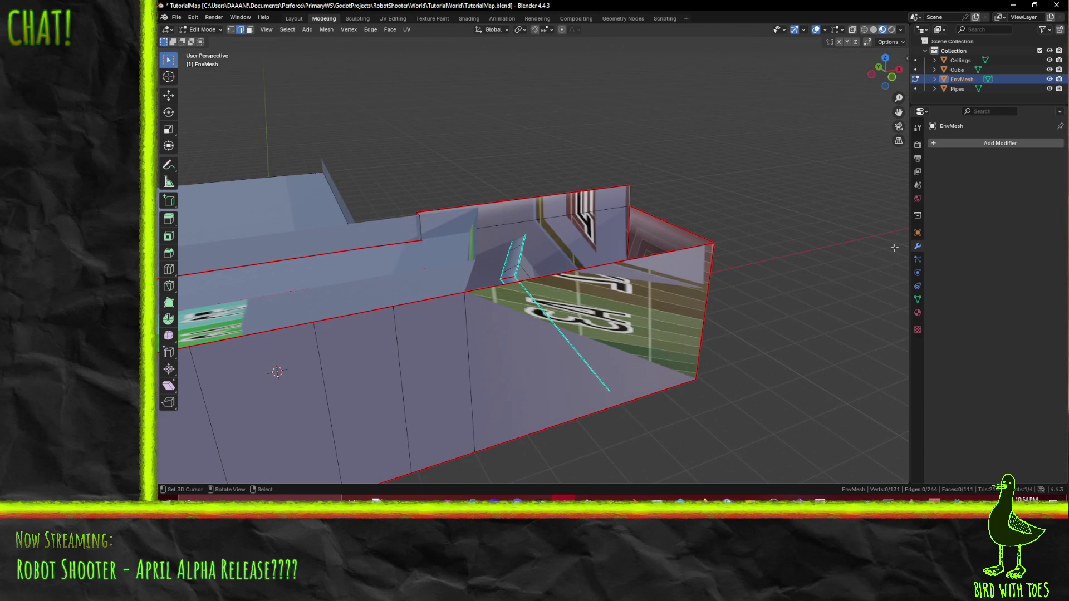
key(ctrl+s)
middle_drag(727, 266, 695, 269)
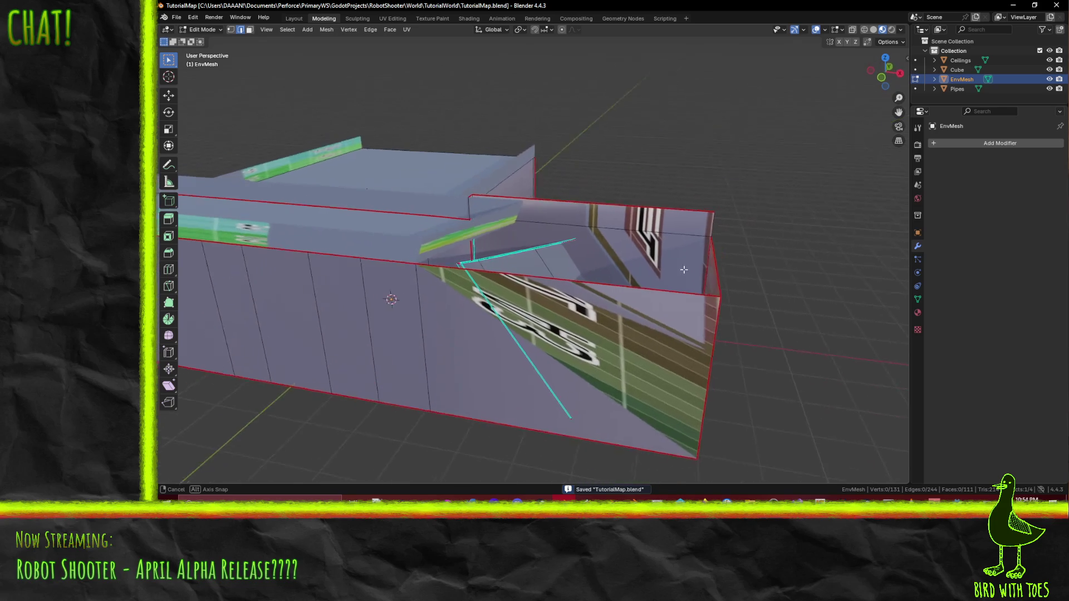
Step: Make the Ceilings object active and leave edit mode on it
click(961, 60)
mouse_move(635, 250)
middle_down()
mouse_move(528, 225)
mouse_move(632, 183)
middle_up()
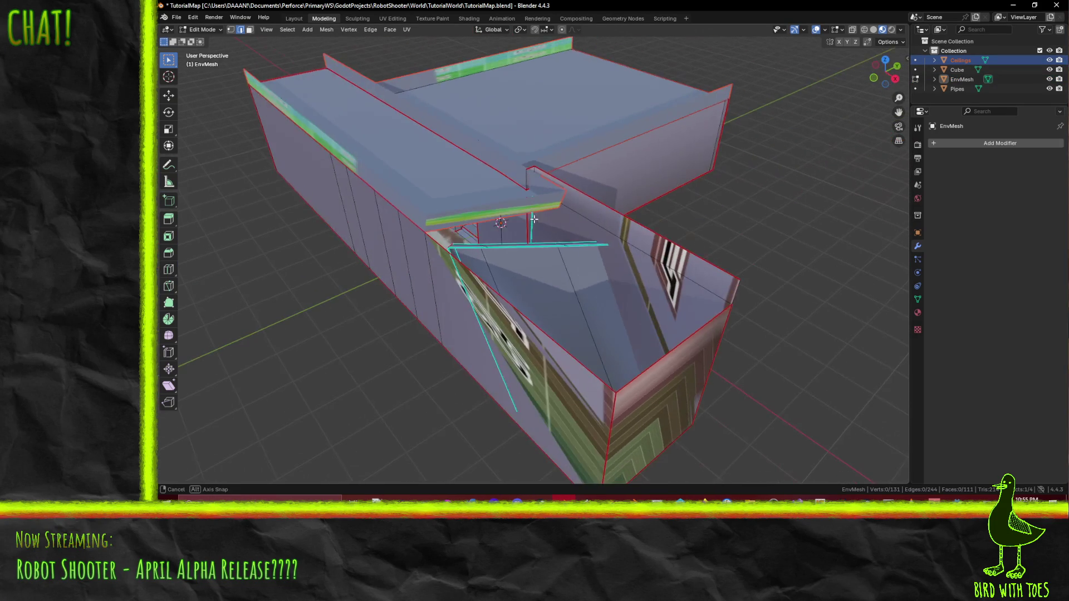
key(Tab)
key(Tab)
Step: Select the Ceilings edge along the green strip, try extruding it, then undo the extrusion
middle_drag(479, 184, 552, 223)
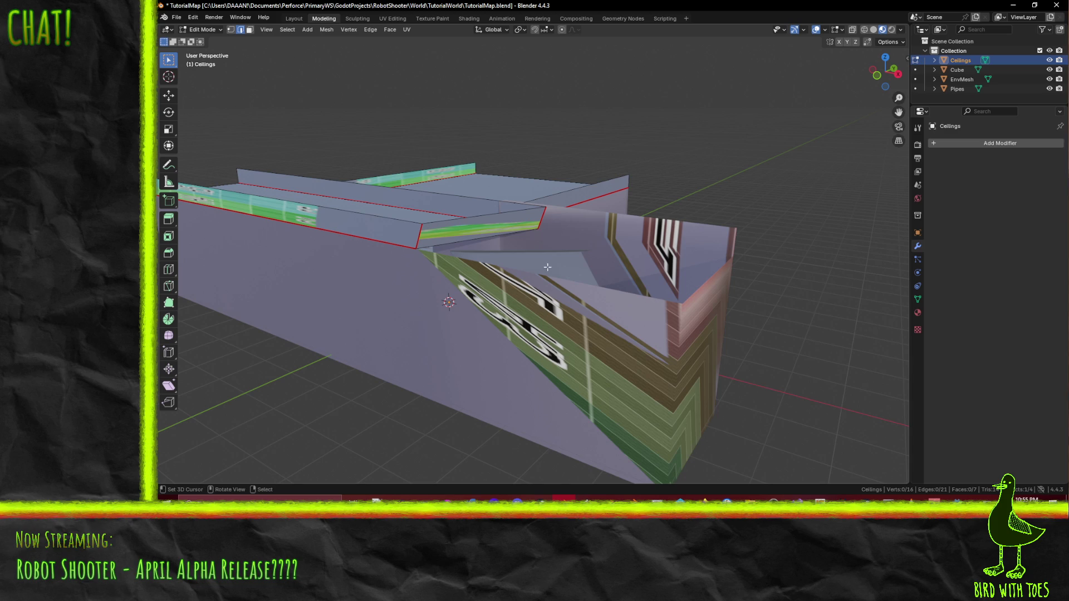
middle_drag(428, 231, 434, 239)
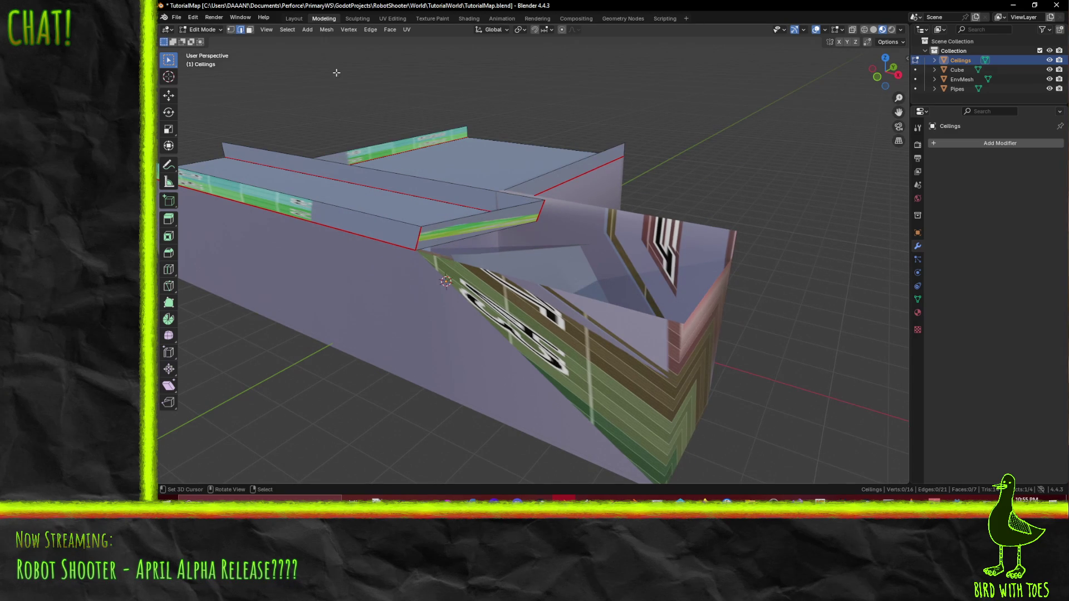
click(450, 216)
right_click(452, 219)
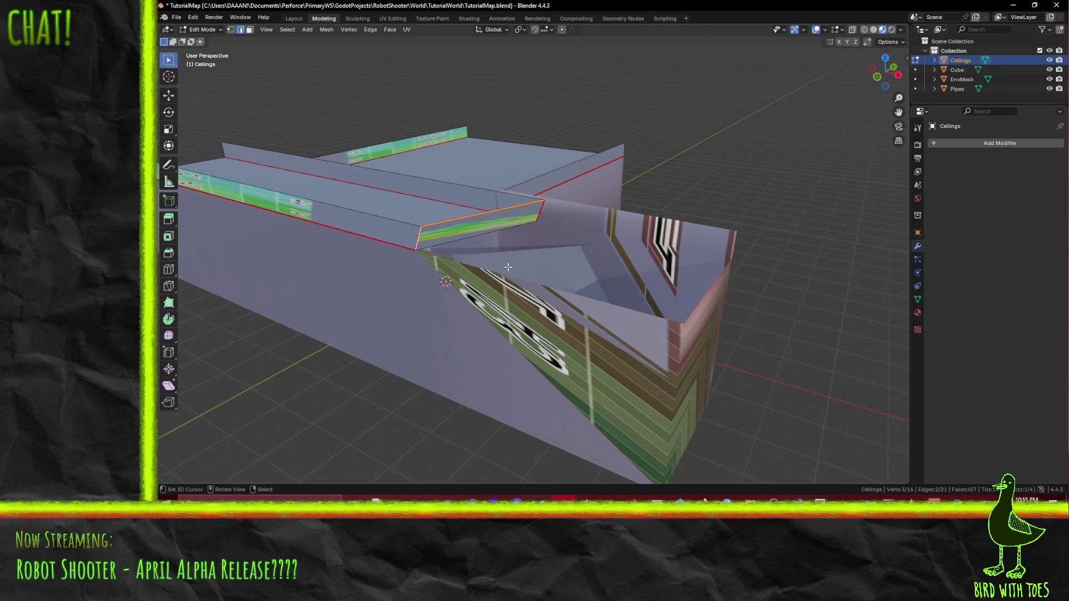
key(KP_7)
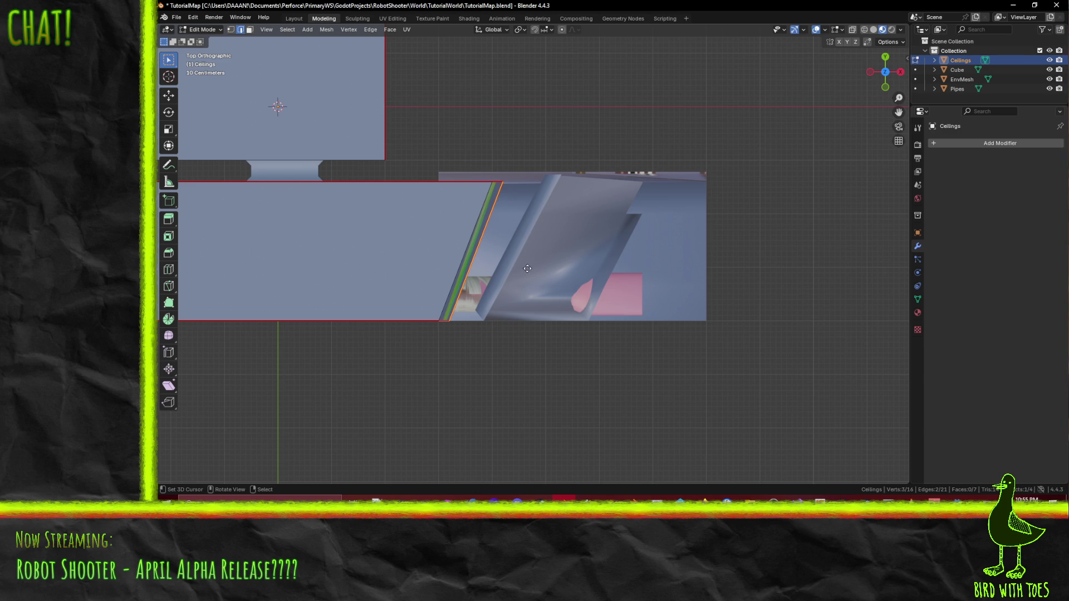
key(e)
right_click(640, 273)
mouse_move(640, 272)
middle_down()
mouse_move(620, 276)
mouse_move(591, 226)
middle_up()
key(ctrl+z)
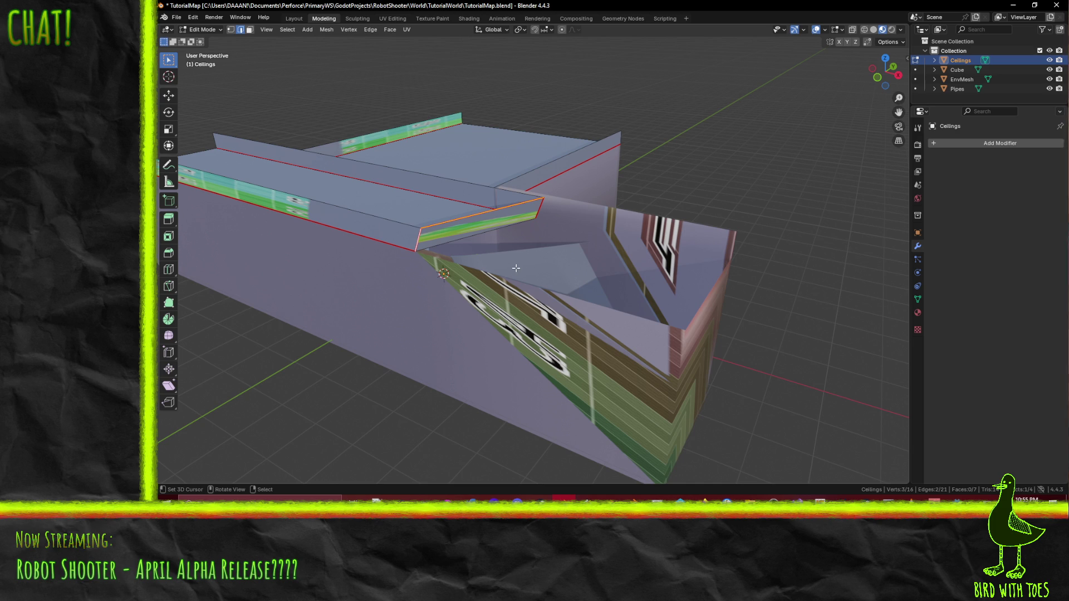
Step: Edit EnvMesh alongside Ceilings, raise the top edge 0.2 m along Z and start duplicating it
click(562, 276)
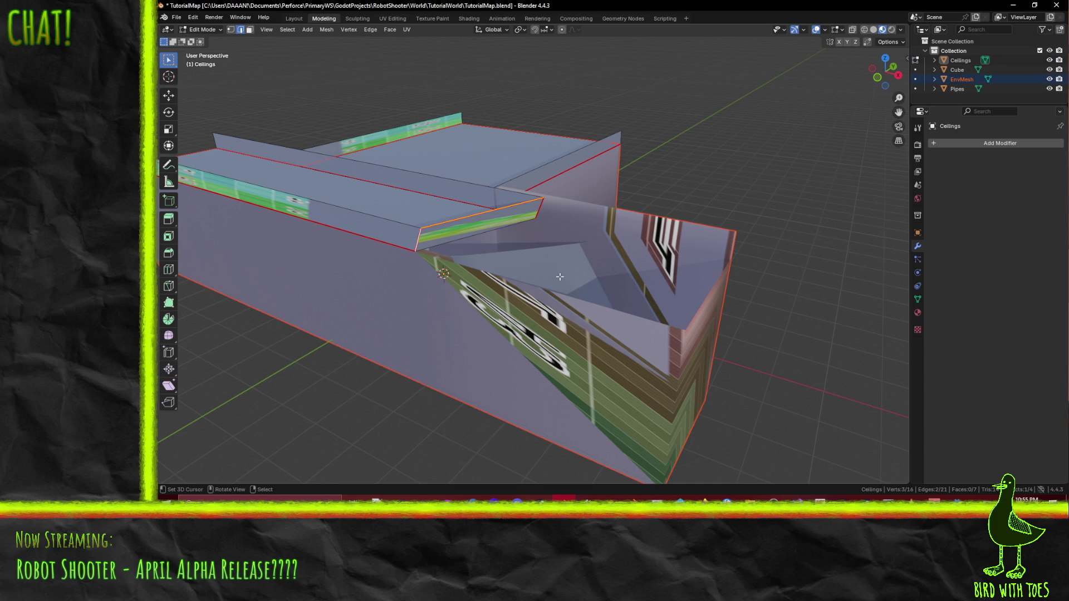
key(KP_3)
key(g)
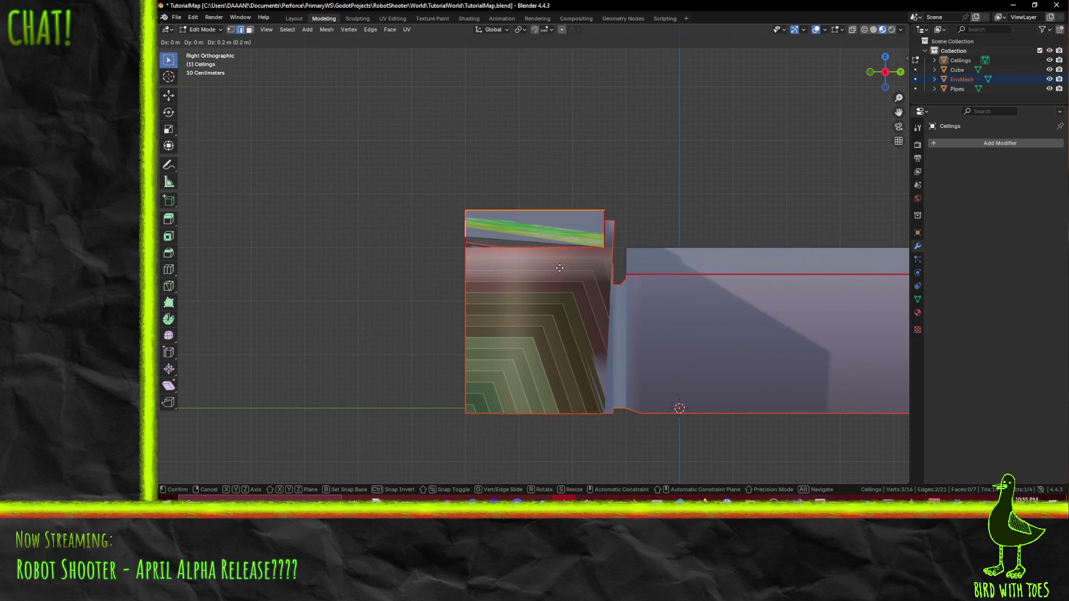
click(560, 268)
middle_drag(560, 267, 576, 286)
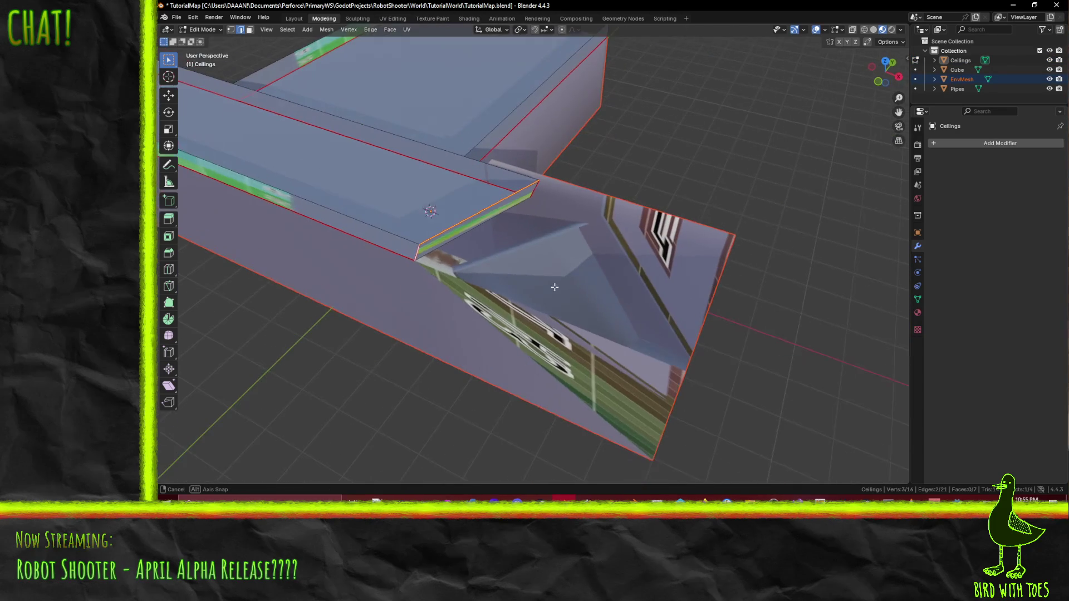
key(g)
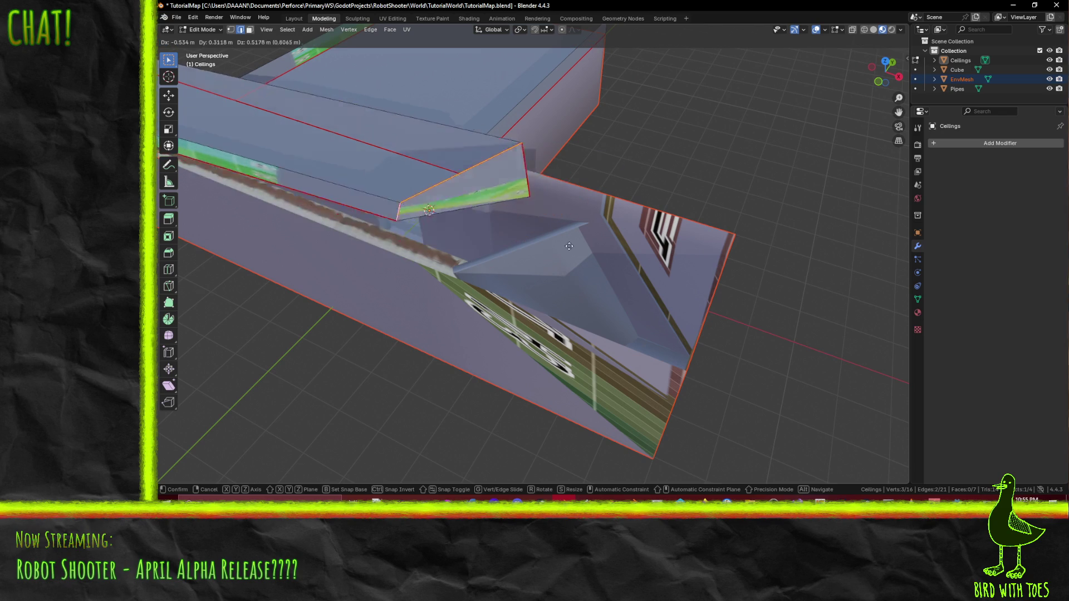
key(Escape)
key(KP_3)
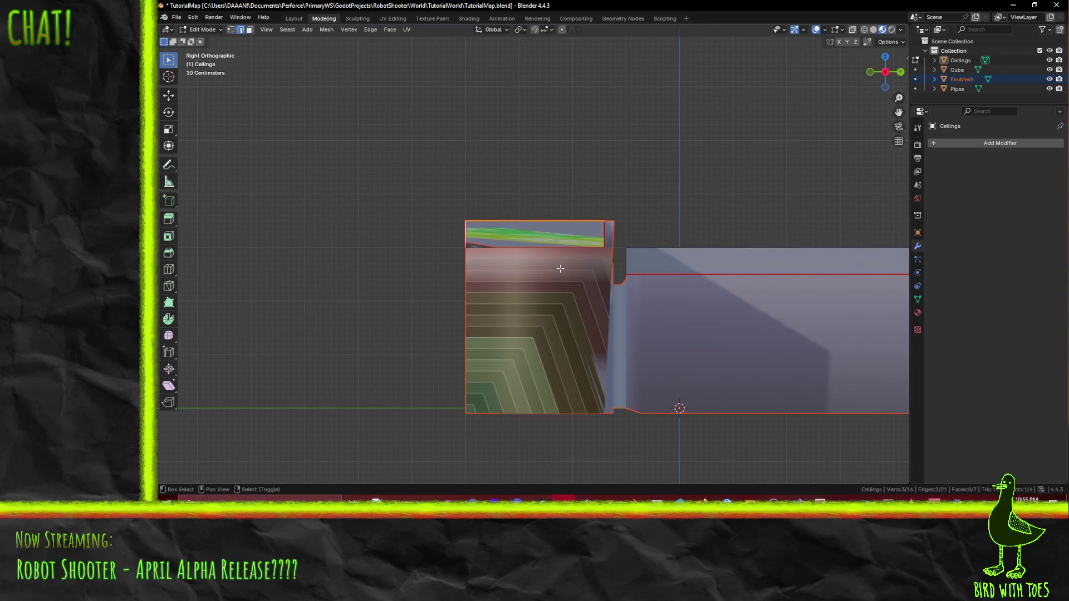
key(g)
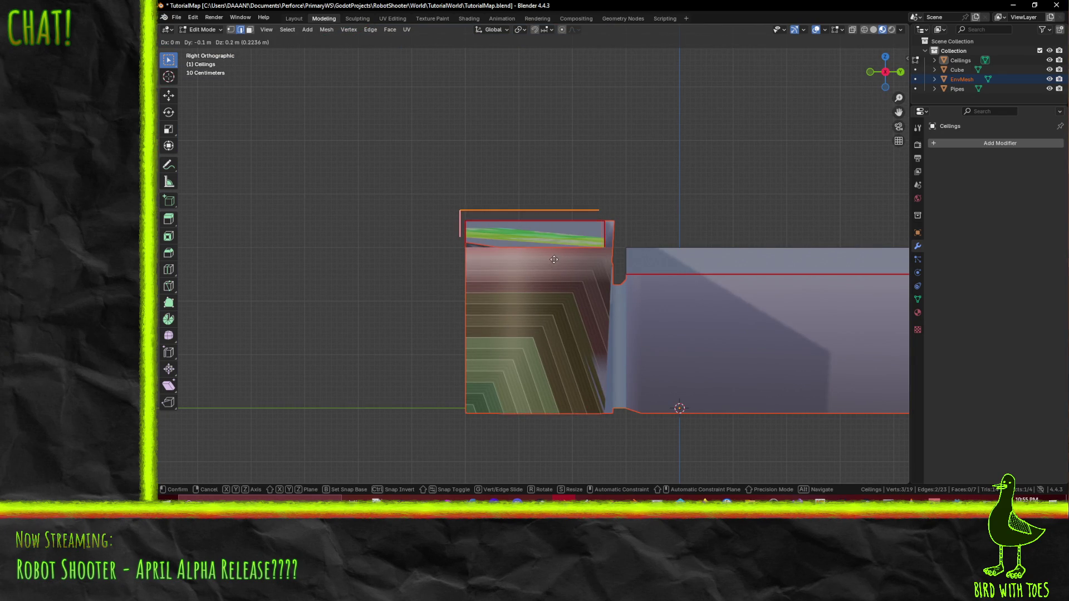
Step: Place the duplicated edge and shift it 1.3 m along X in top view
click(554, 261)
middle_drag(554, 260, 534, 290)
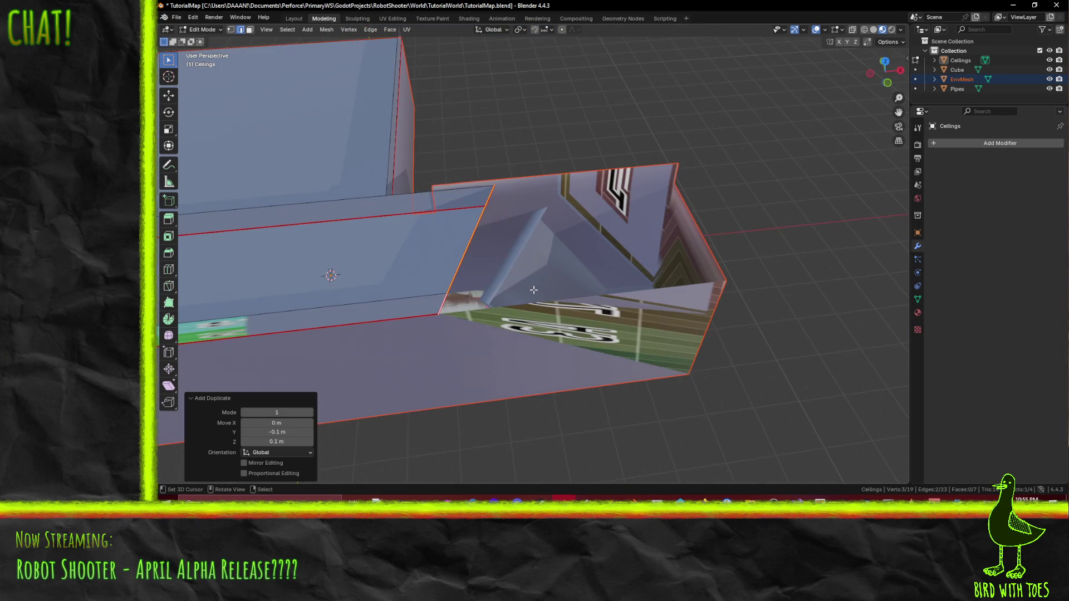
key(KP_7)
key(g)
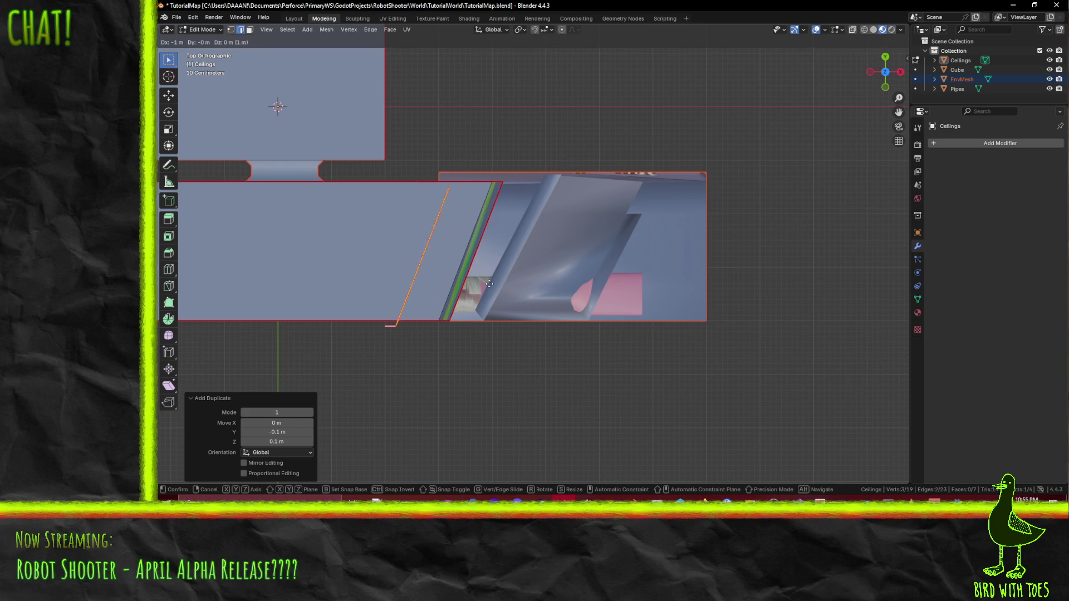
click(473, 284)
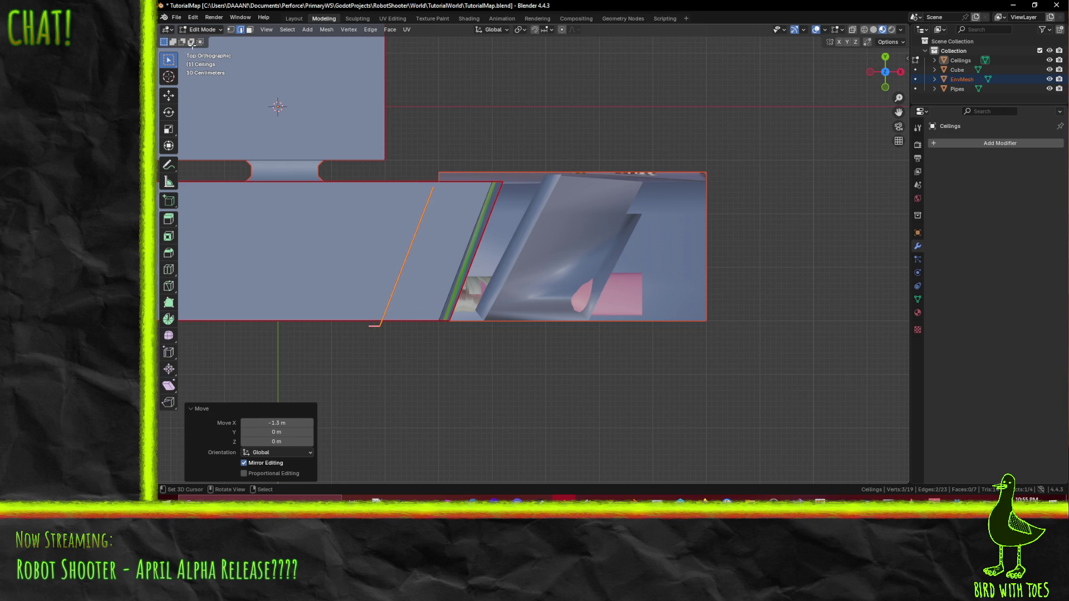
Step: Straighten the slanted ceiling edge by moving the edge right and its vertex upward
click(372, 334)
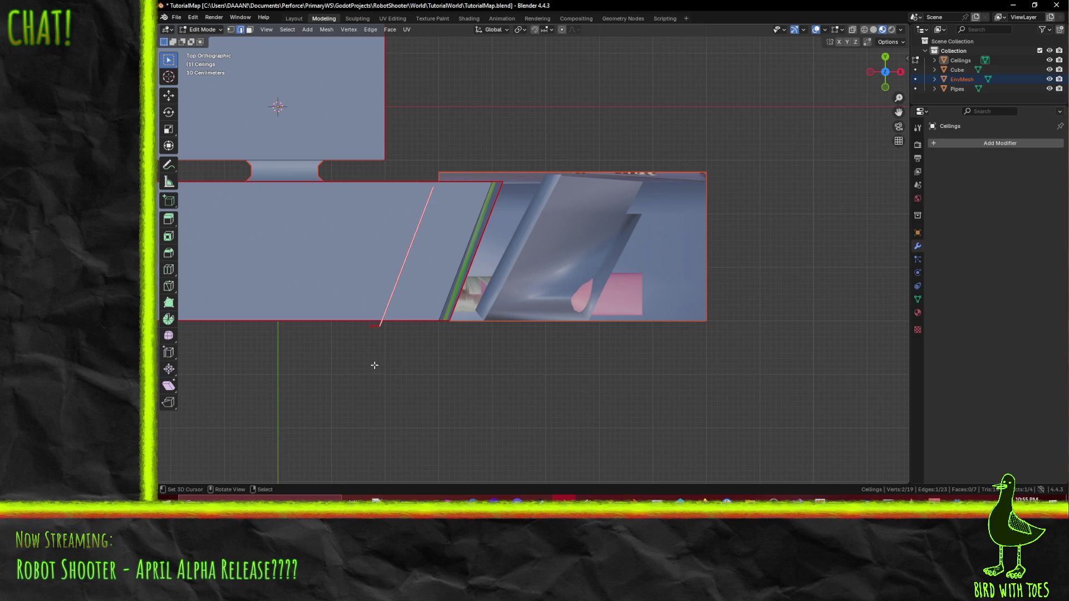
key(g)
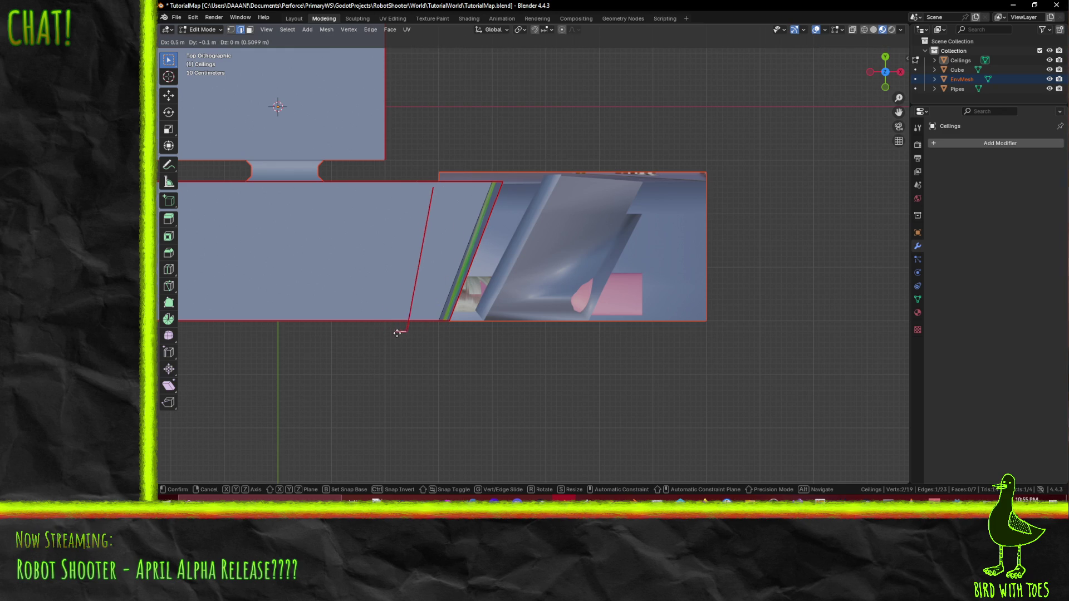
click(422, 335)
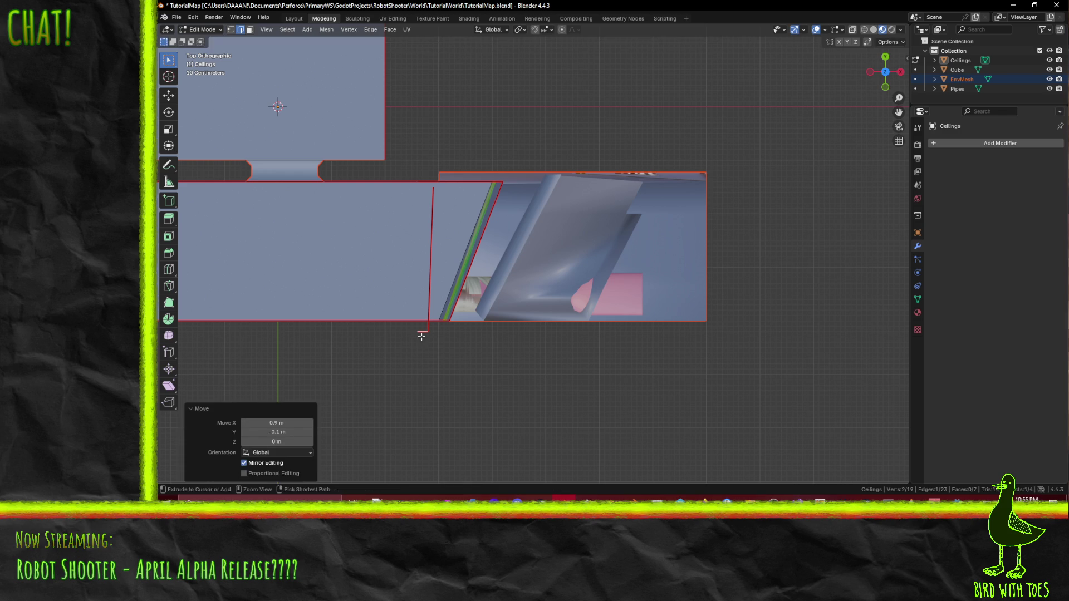
click(231, 30)
key(g)
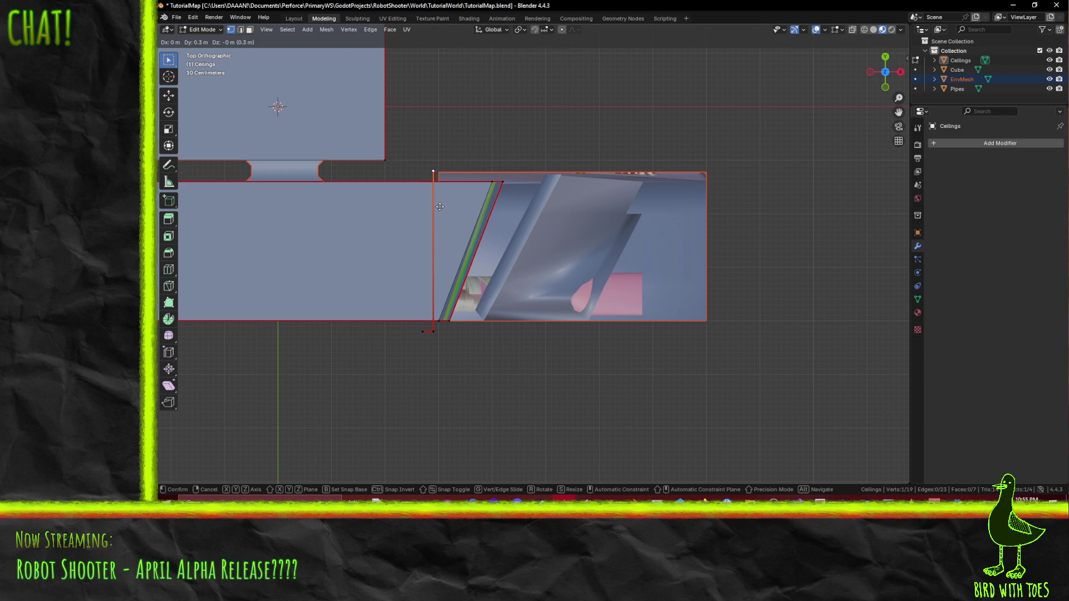
click(440, 202)
Step: Select the corner vertices and extrude them into a new ceiling strip in front view
shift+click(432, 333)
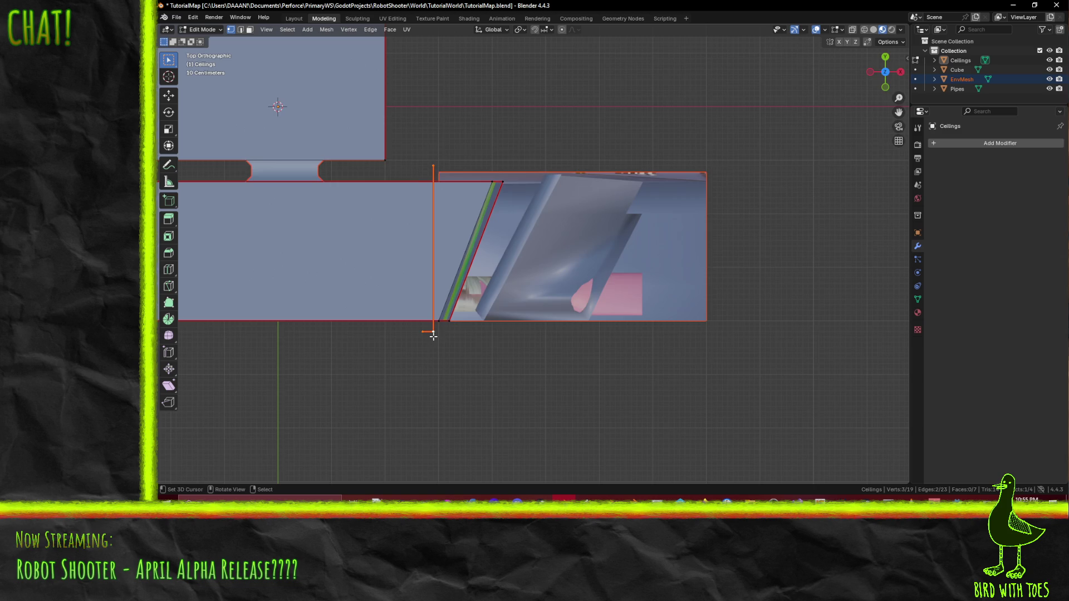
key(KP_1)
key(e)
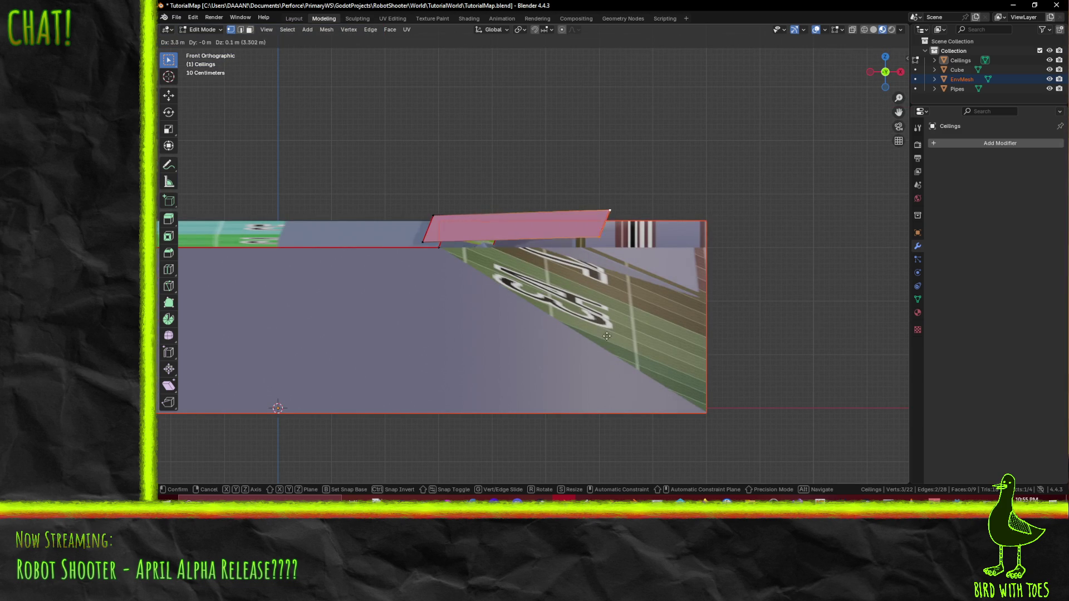
Step: Confirm the extruded ceiling face and reposition it sideways and lower over the wall
click(708, 342)
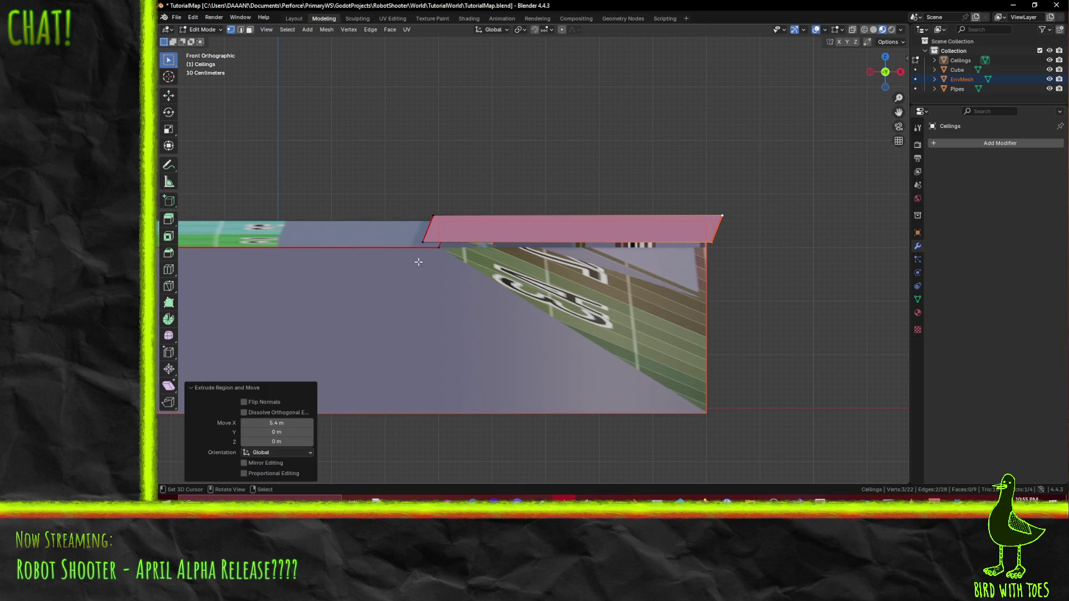
key(g)
click(733, 277)
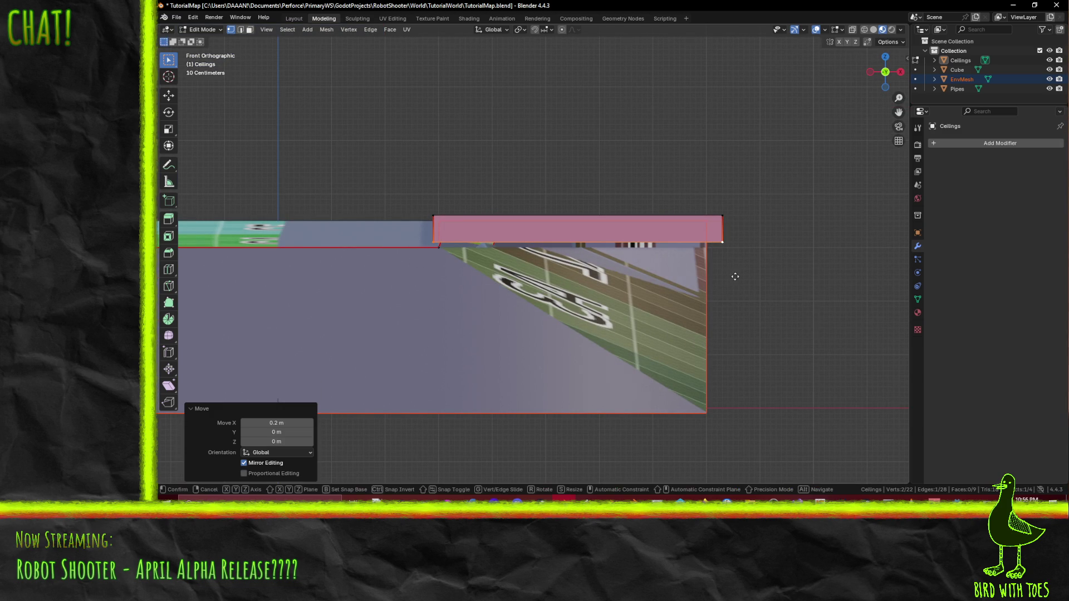
key(g)
click(731, 297)
mouse_move(334, 251)
middle_down()
mouse_move(485, 280)
mouse_move(595, 269)
middle_up()
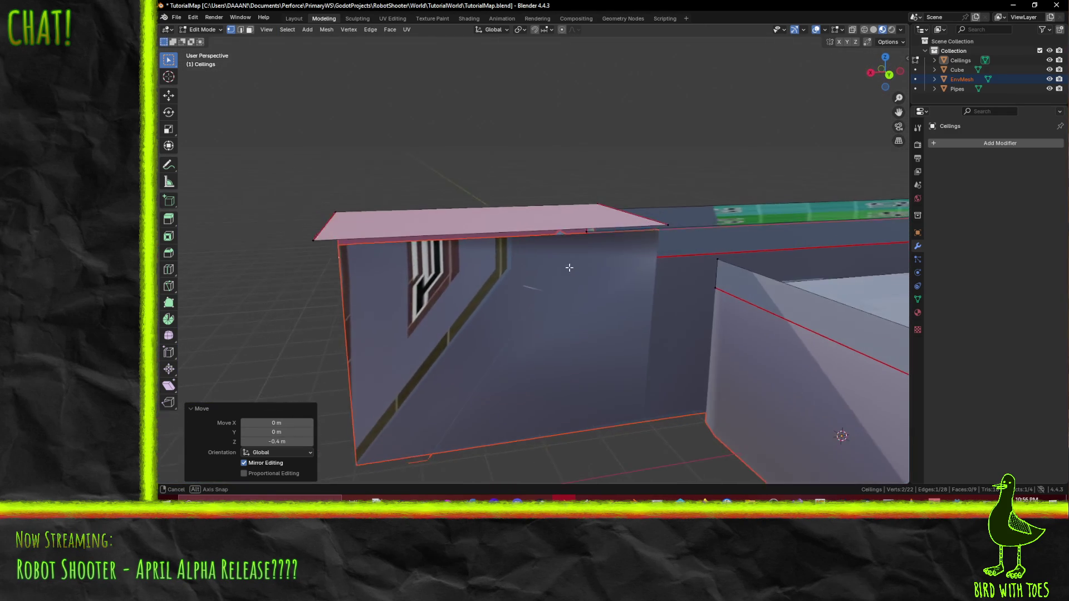
middle_drag(595, 269, 571, 260)
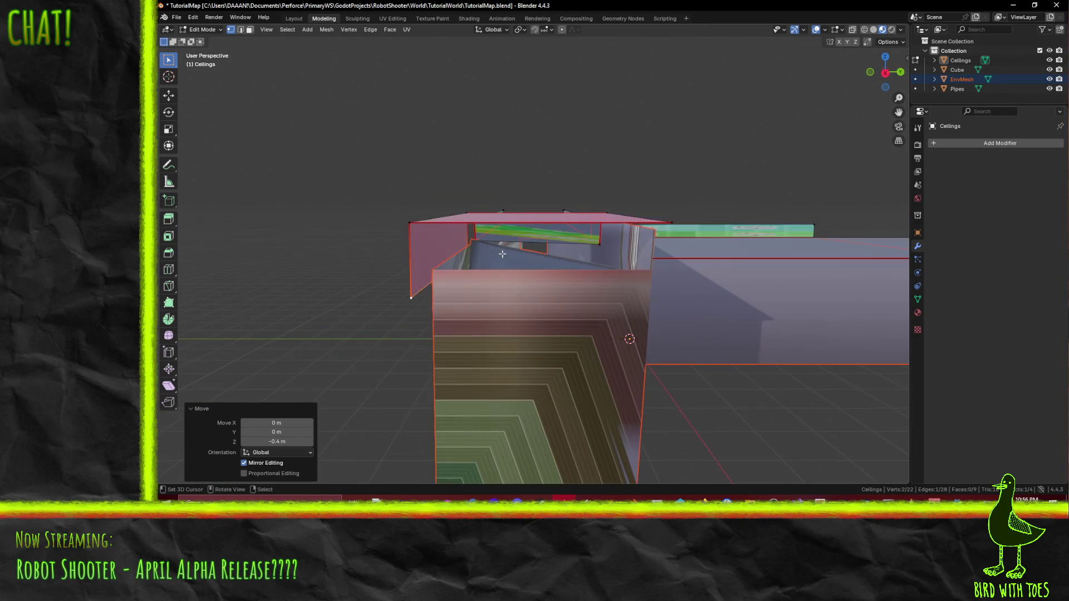
Step: Extrude an extra vertex and fill the four corner vertices with a face to close the gap
click(409, 293)
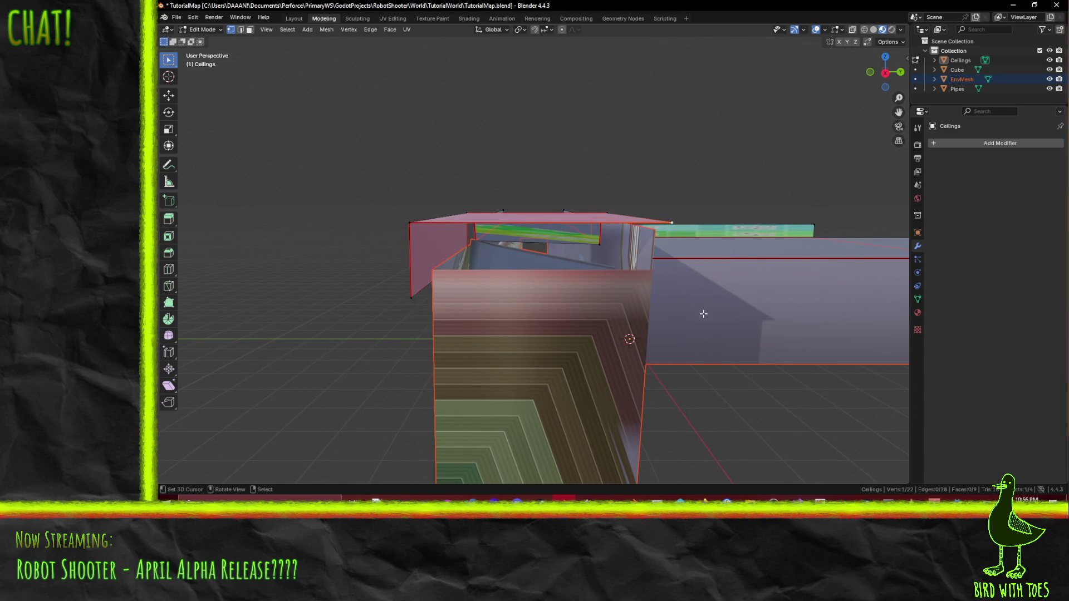
key(e)
click(704, 375)
shift+click(407, 288)
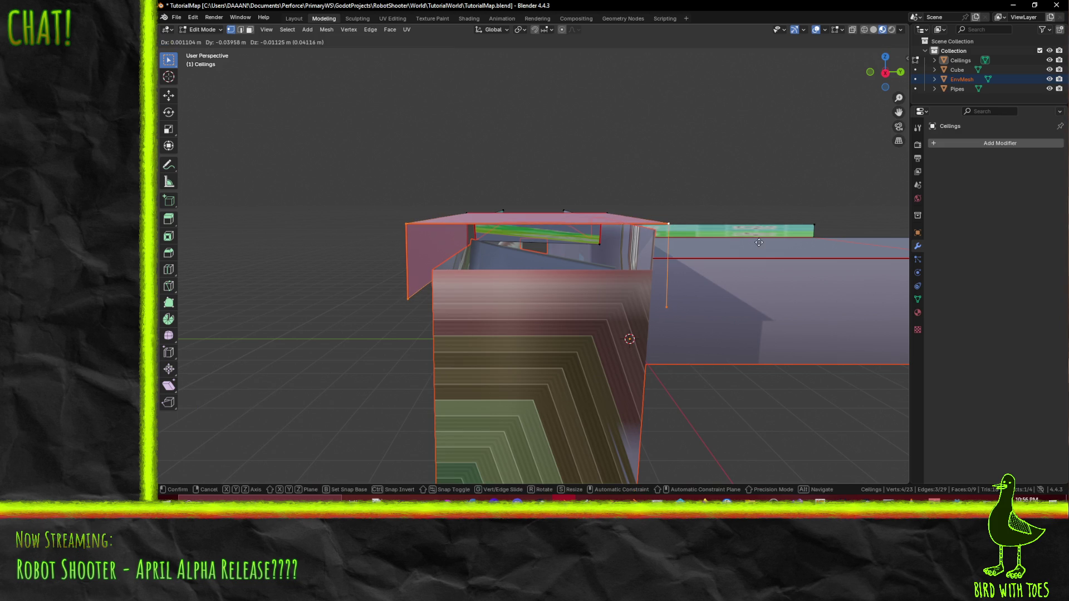
key(f)
mouse_move(708, 318)
middle_down()
mouse_move(613, 302)
mouse_move(895, 301)
mouse_move(394, 262)
mouse_move(431, 330)
mouse_move(501, 257)
mouse_move(468, 232)
mouse_move(464, 277)
mouse_move(492, 289)
middle_up()
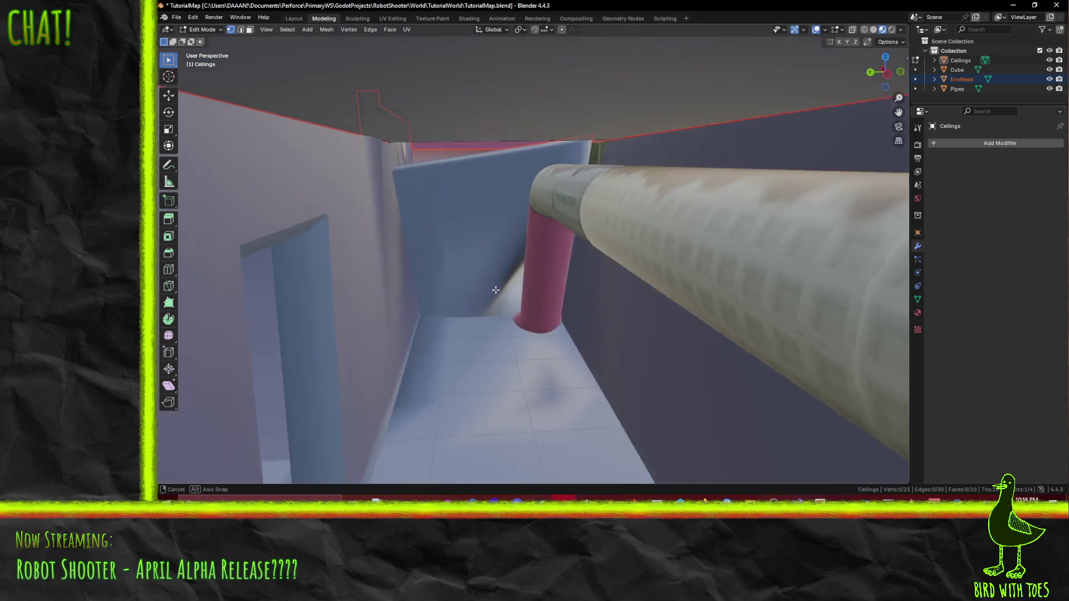
Step: Save the map file, inspect the corridor and pipes, and switch to the UV Editing workspace
middle_drag(493, 289, 455, 215)
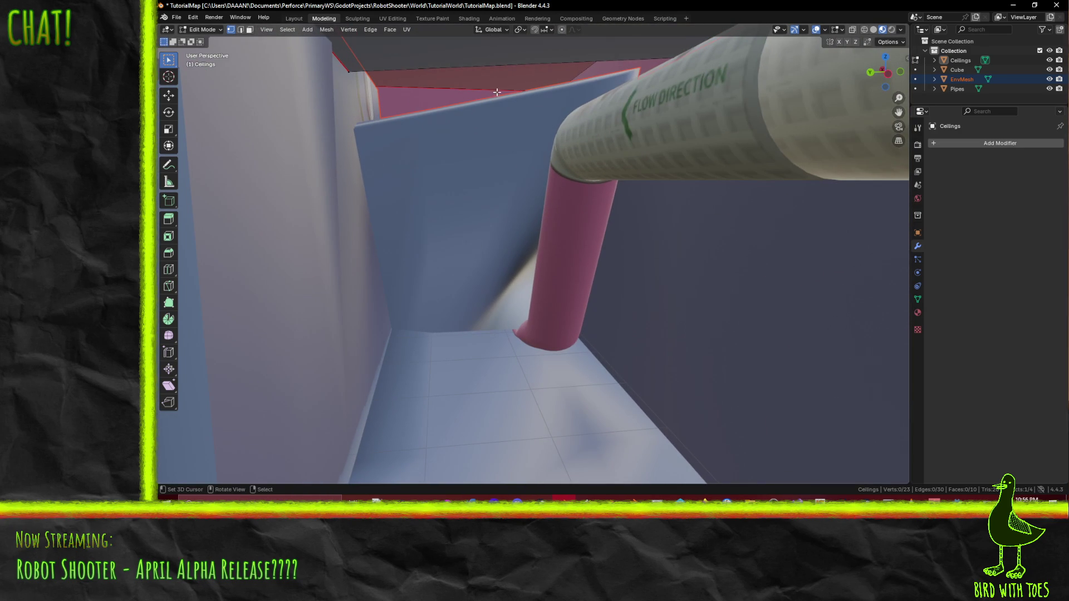
key(ctrl+s)
mouse_move(512, 187)
middle_down()
mouse_move(519, 251)
mouse_move(517, 238)
middle_up()
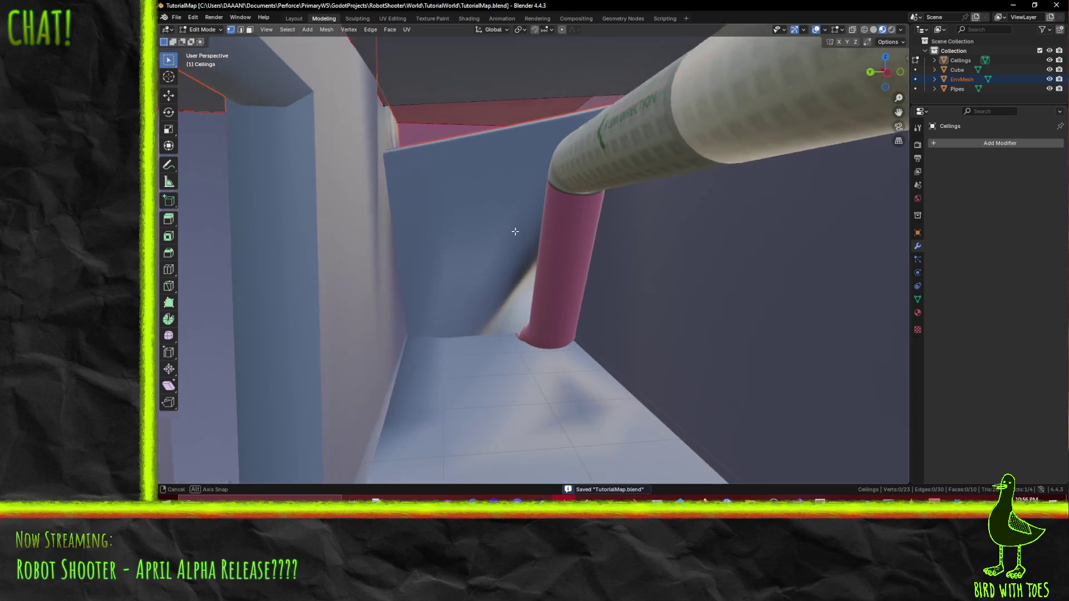
middle_drag(545, 204, 553, 217)
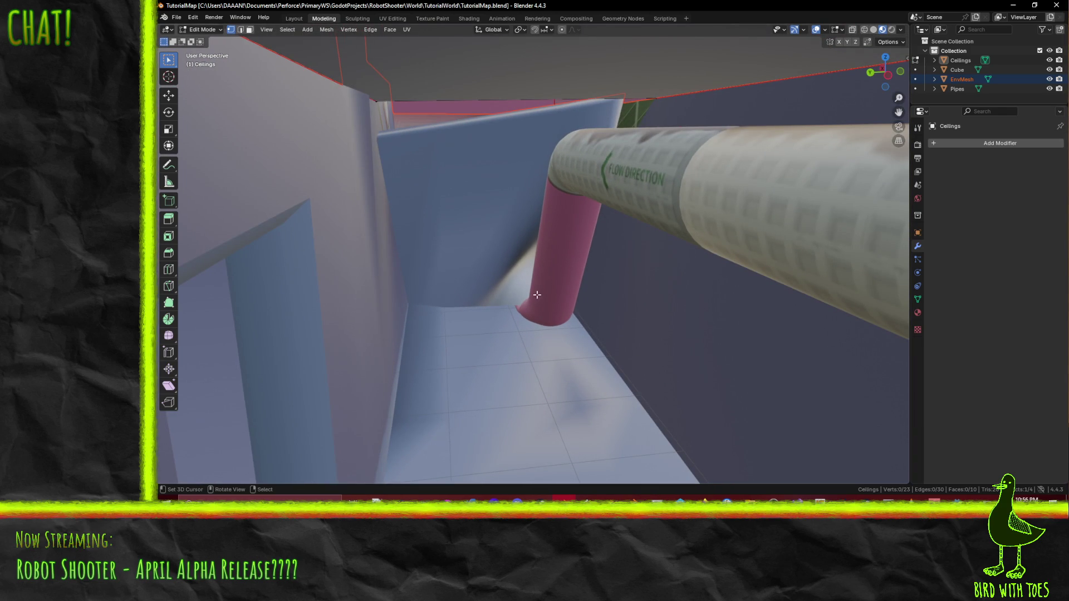
middle_drag(534, 284, 390, 181)
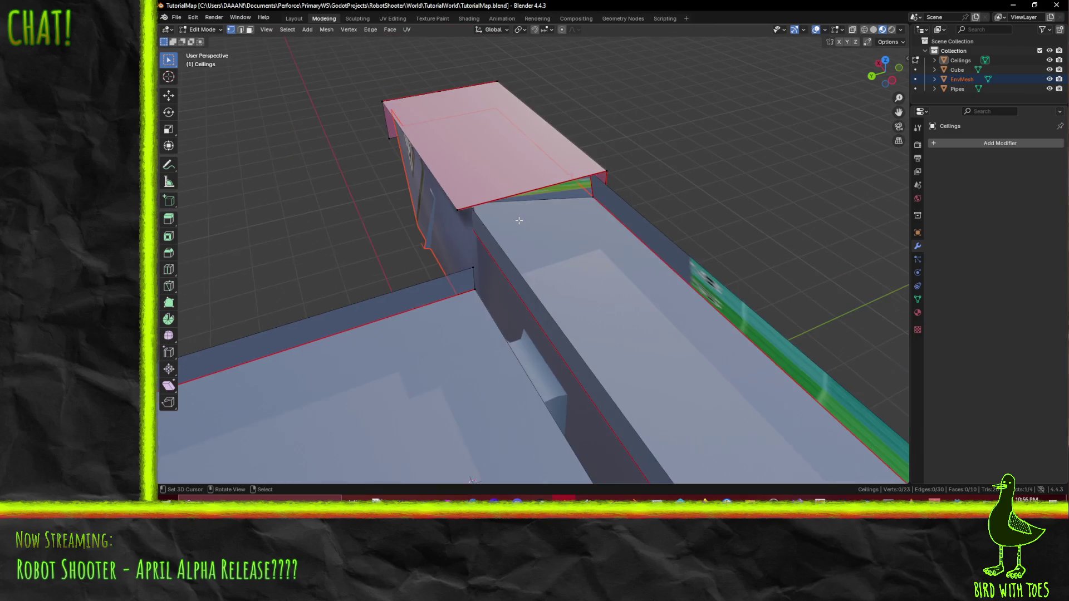
mouse_move(513, 201)
middle_down()
mouse_move(542, 190)
mouse_move(663, 240)
mouse_move(554, 228)
mouse_move(397, 10)
middle_up()
scroll(542, 190, down, 3)
scroll(663, 240, up, 4)
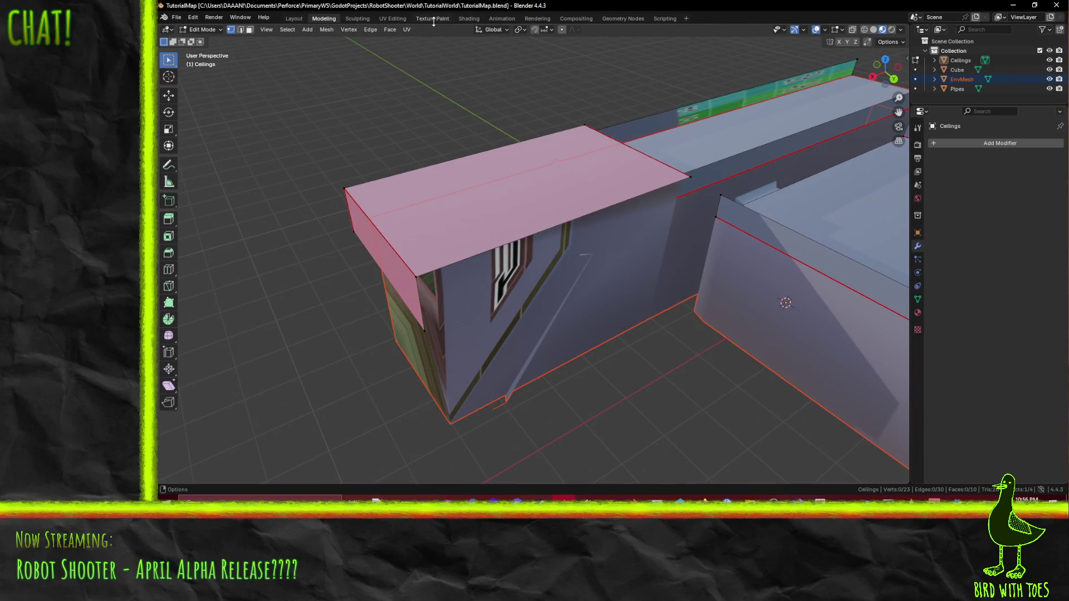
click(393, 18)
scroll(434, 182, up, 2)
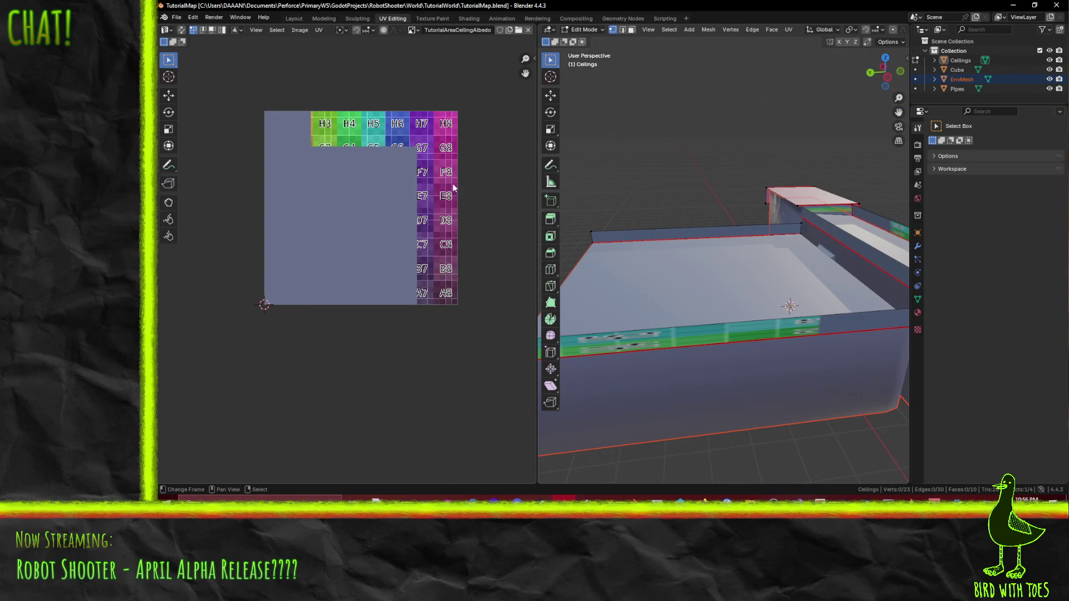
Step: Select the new ceiling block's faces including its front face and bring up the command search
middle_drag(432, 193, 325, 182)
scroll(407, 162, up, 1)
mouse_move(698, 275)
middle_down()
mouse_move(673, 264)
mouse_move(762, 282)
middle_up()
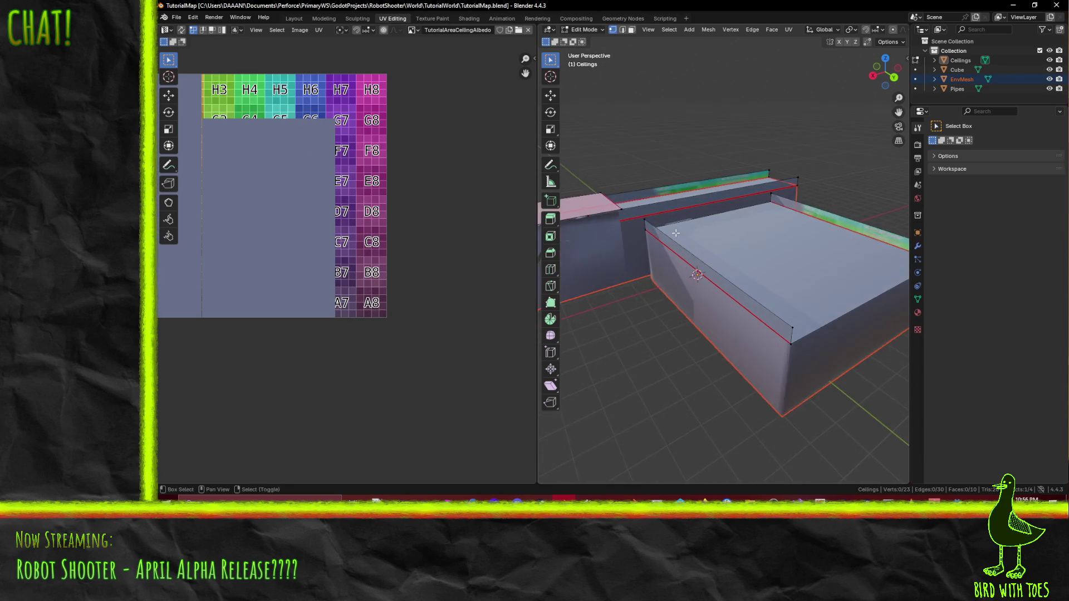
click(624, 29)
alt+click(659, 328)
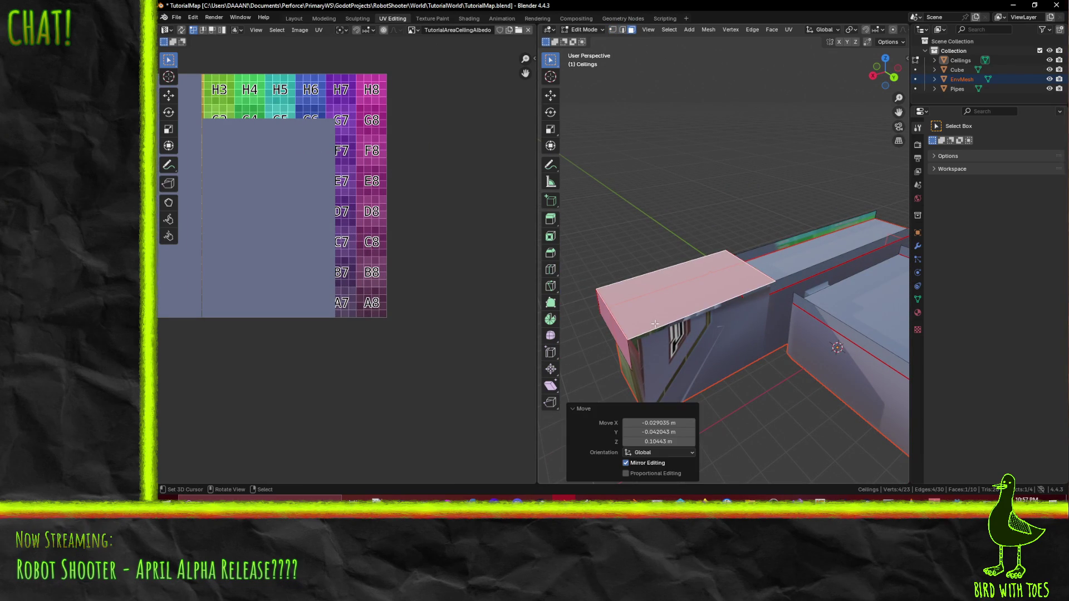
middle_drag(616, 331, 732, 332)
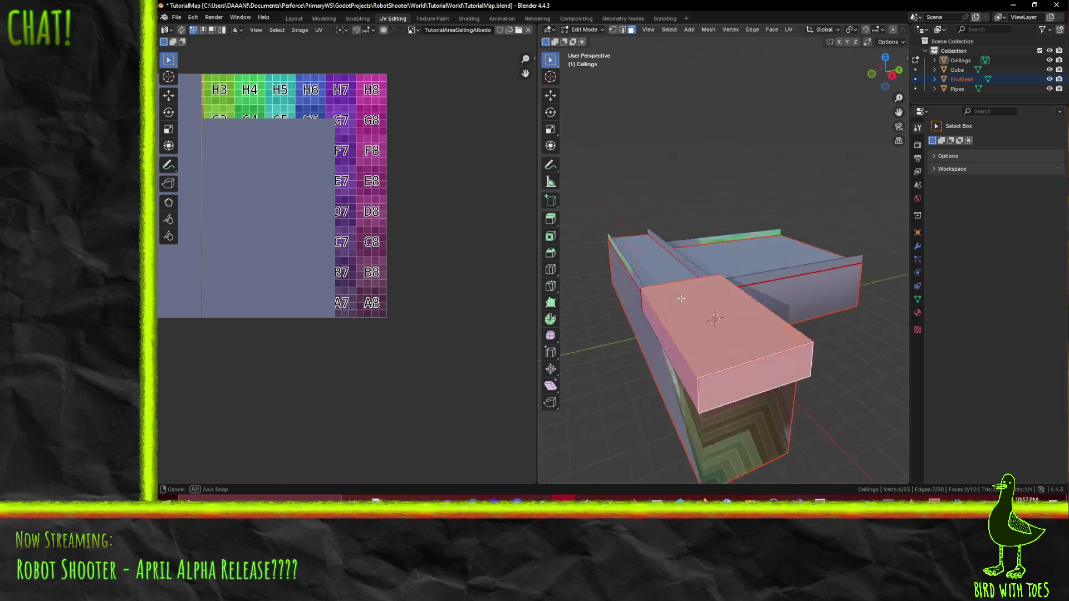
shift+click(732, 333)
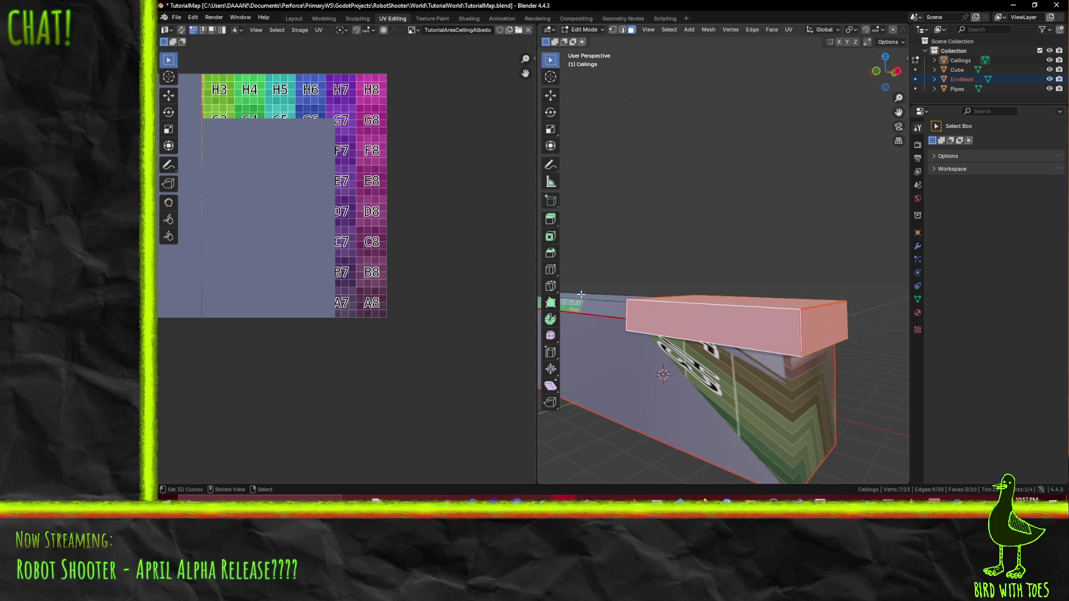
scroll(259, 208, down, 2)
middle_drag(260, 208, 352, 246)
scroll(360, 265, up, 4)
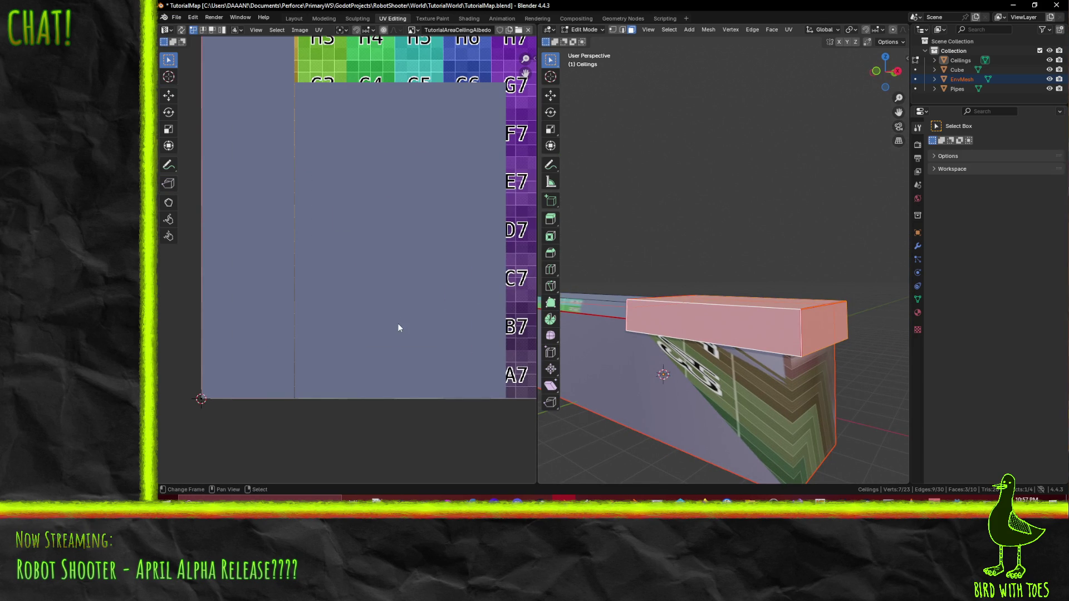
scroll(398, 324, down, 2)
key(F3)
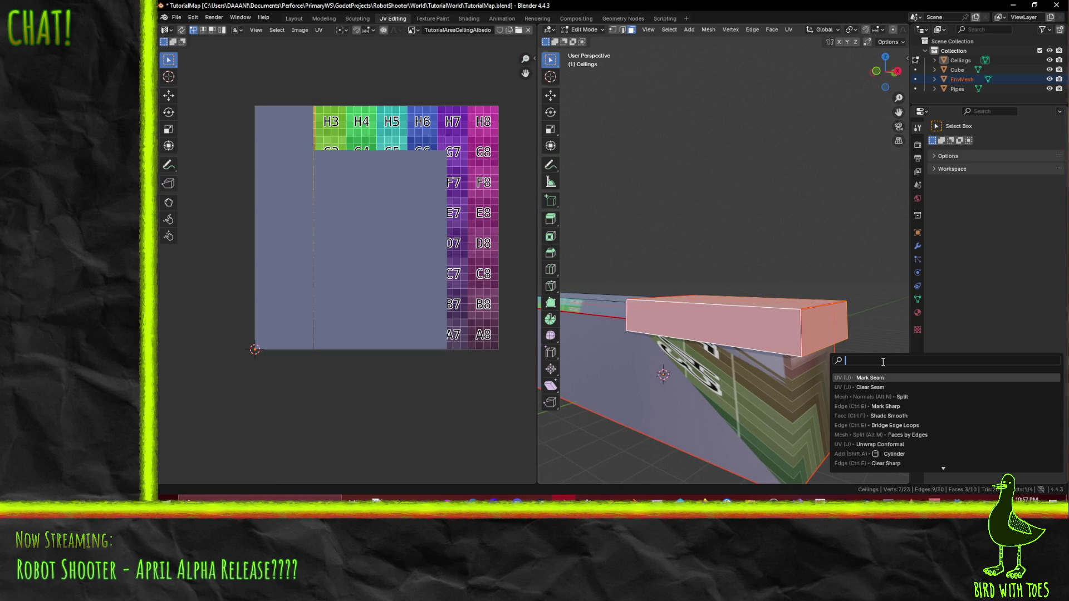
Step: Unwrap the block faces conformally, shrink the islands and place them over the H7–H8 cells
click(923, 445)
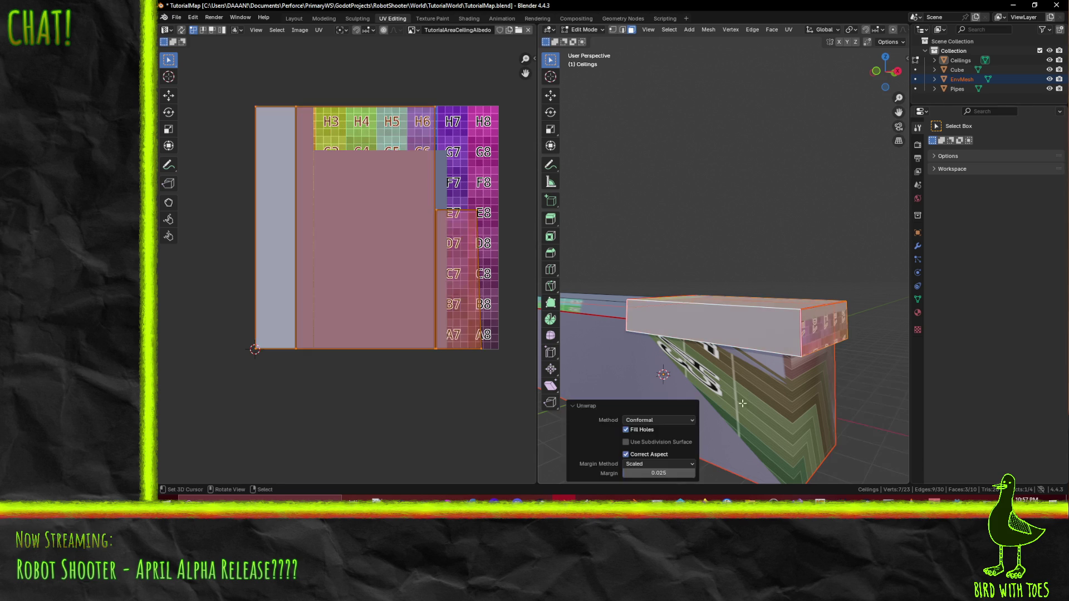
key(s)
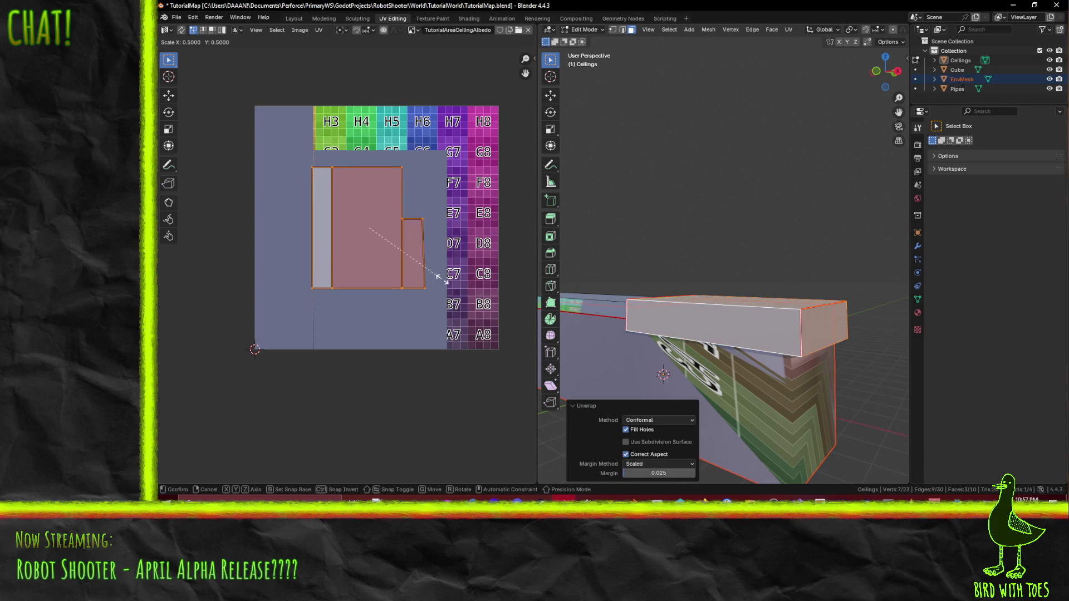
click(391, 283)
key(g)
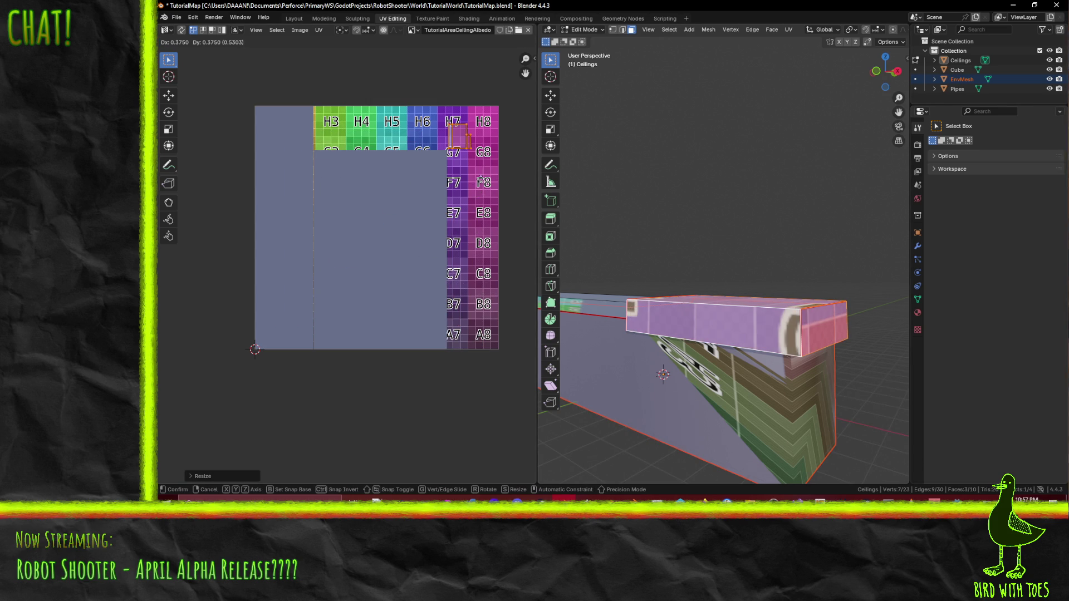
click(484, 183)
key(g)
click(517, 197)
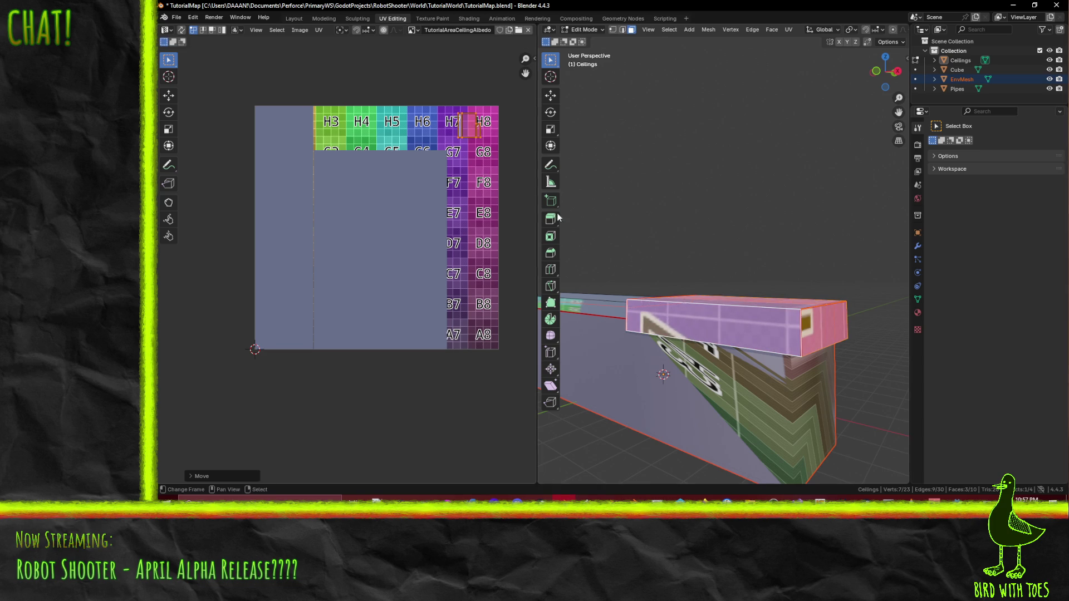
Step: Select further wall faces and then the single floor face for the next unwrap
middle_drag(602, 251, 696, 326)
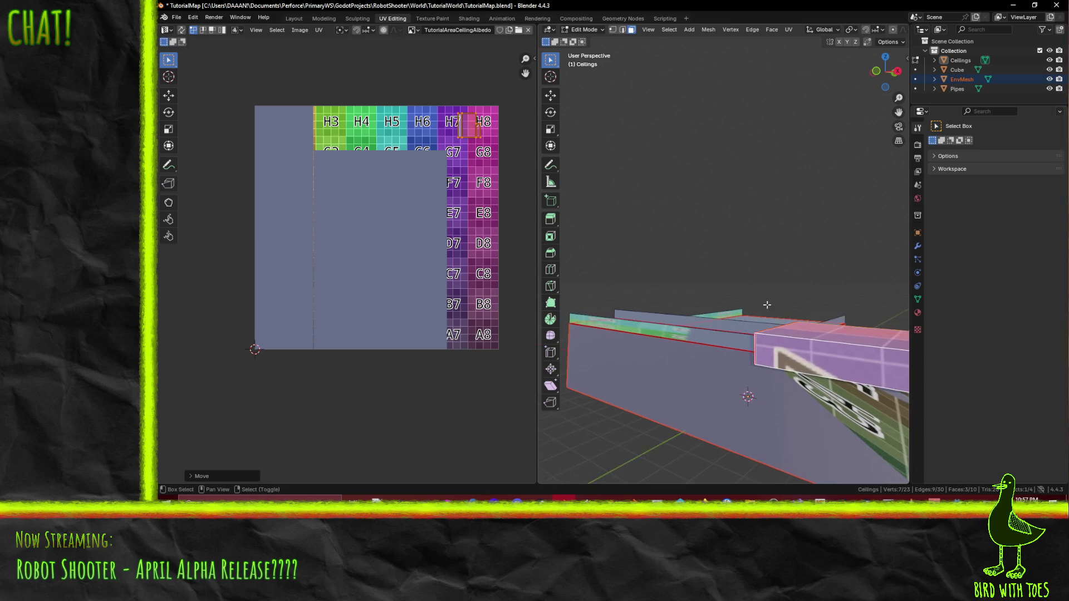
click(696, 326)
shift+click(691, 293)
mouse_move(692, 293)
middle_down()
mouse_move(729, 292)
mouse_move(732, 311)
middle_up()
click(718, 301)
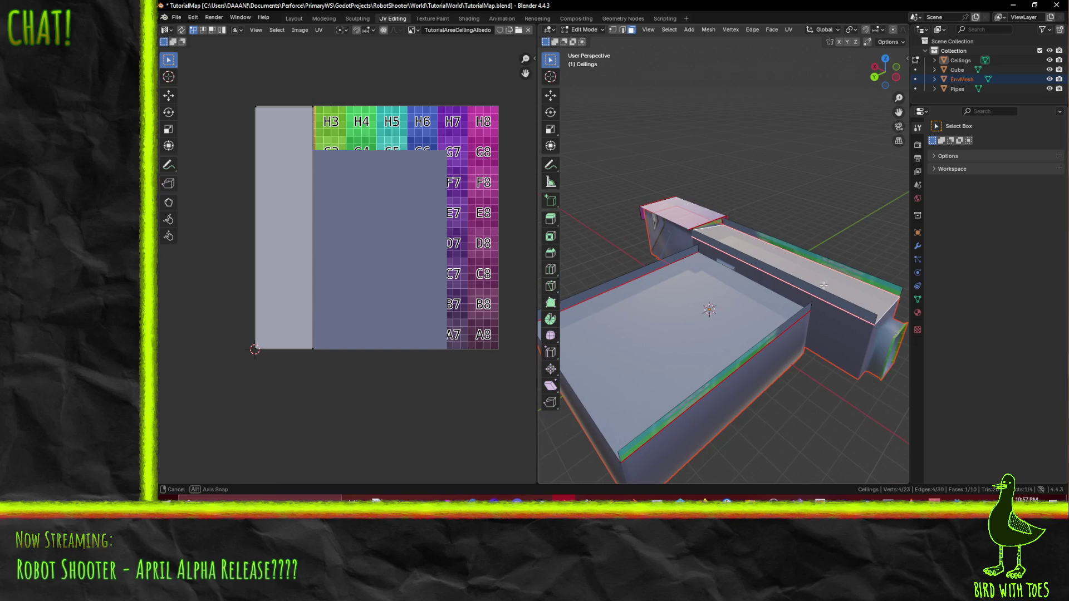
Step: Unwrap the selected face conformally, then unwrap the large top face and undo it
middle_drag(824, 286, 871, 310)
key(u)
click(871, 311)
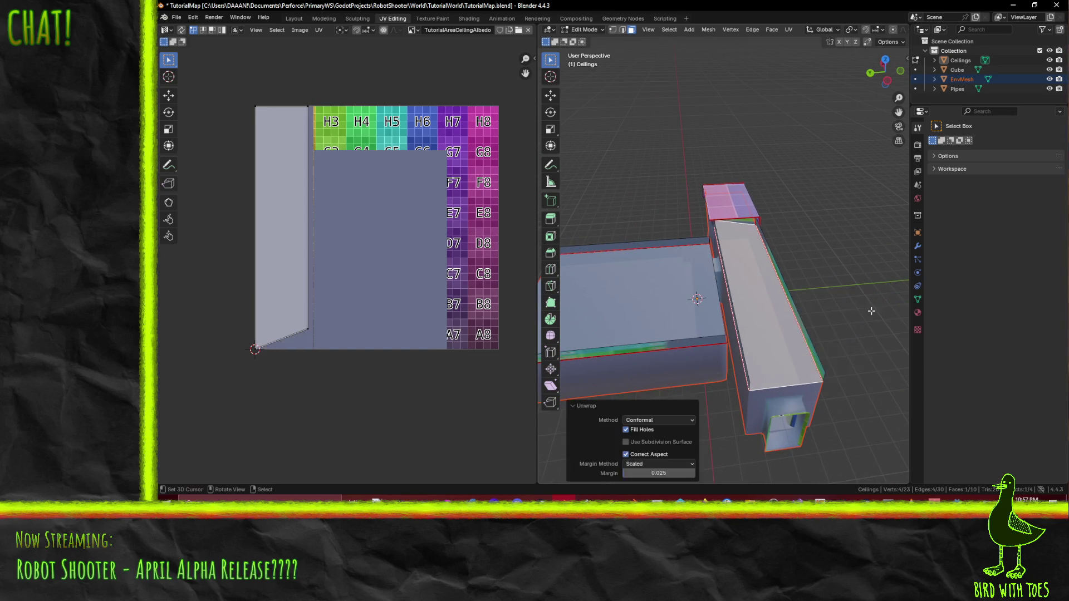
click(306, 340)
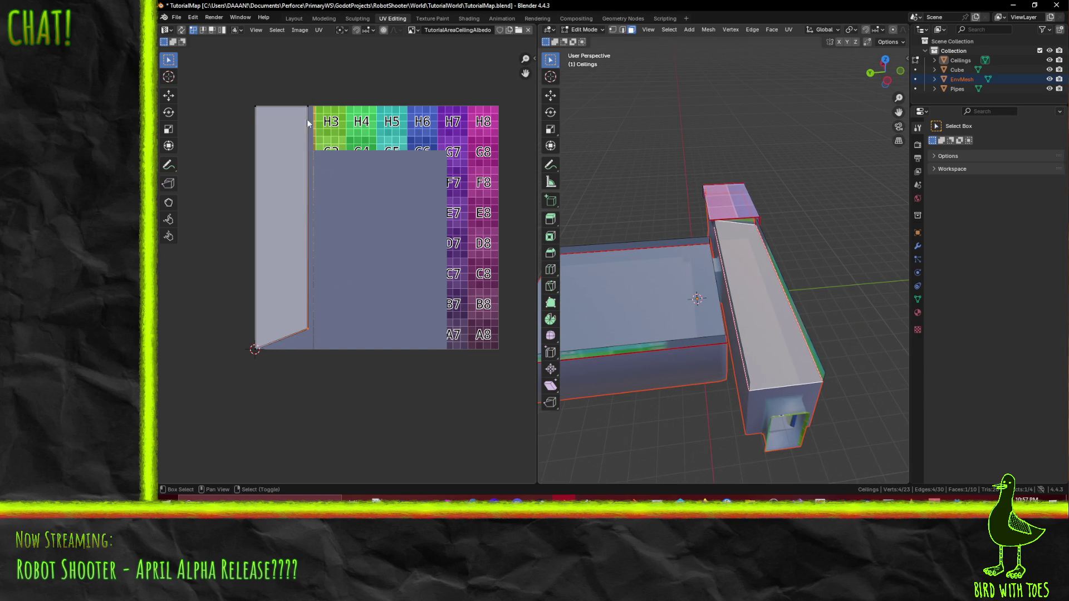
mouse_move(581, 287)
middle_down()
mouse_move(697, 289)
mouse_move(840, 309)
mouse_move(833, 314)
middle_up()
click(696, 290)
key(F3)
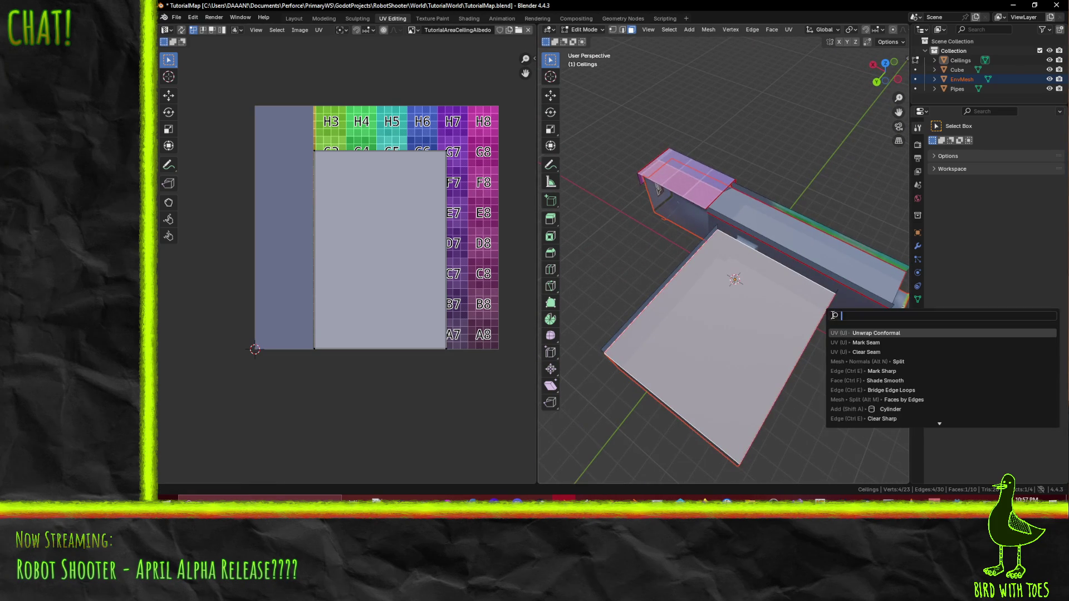
click(874, 333)
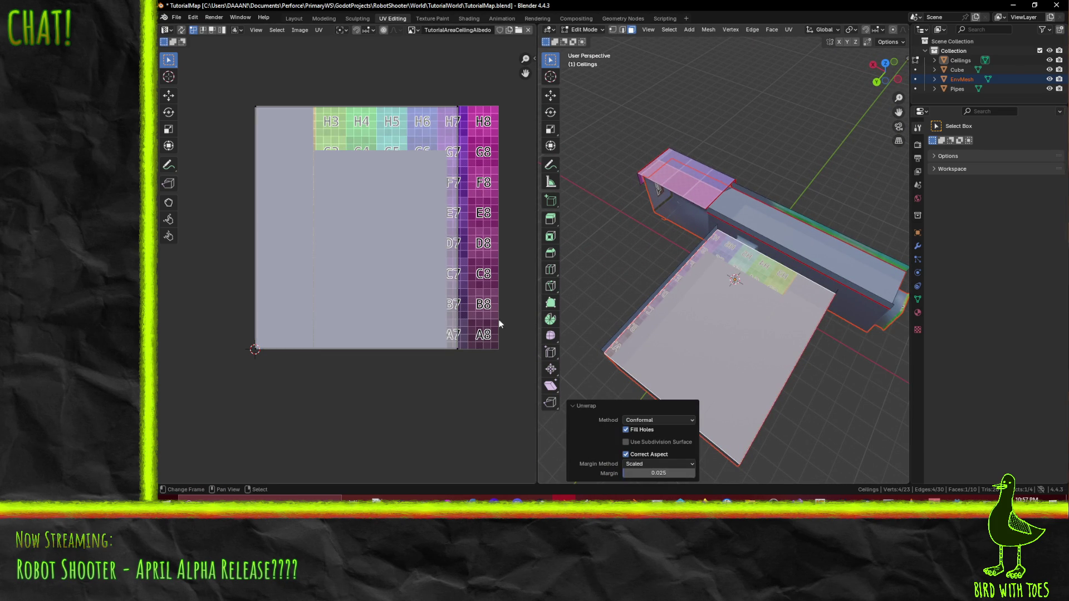
key(ctrl+z)
Step: Unwrap the large top and wall top faces together and slide the big island along X beside the tall strip
shift+click(807, 241)
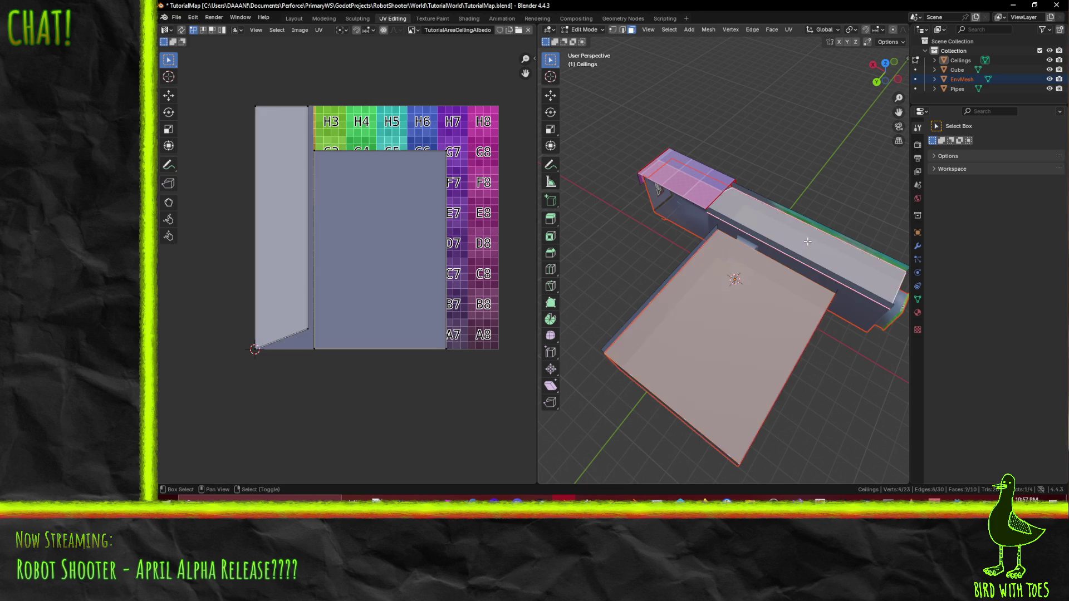
key(F3)
click(806, 333)
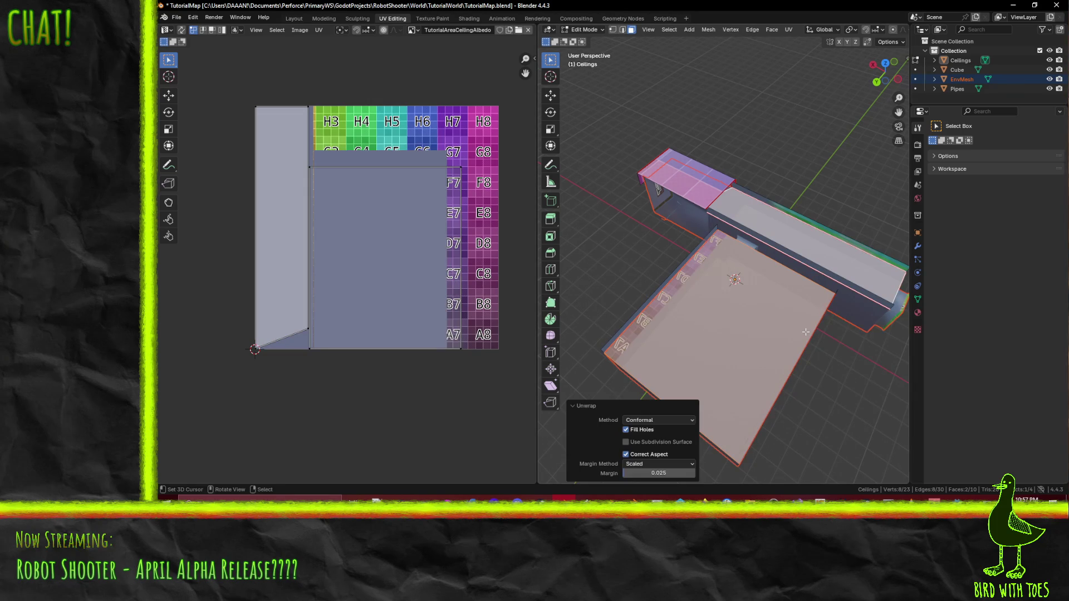
click(308, 166)
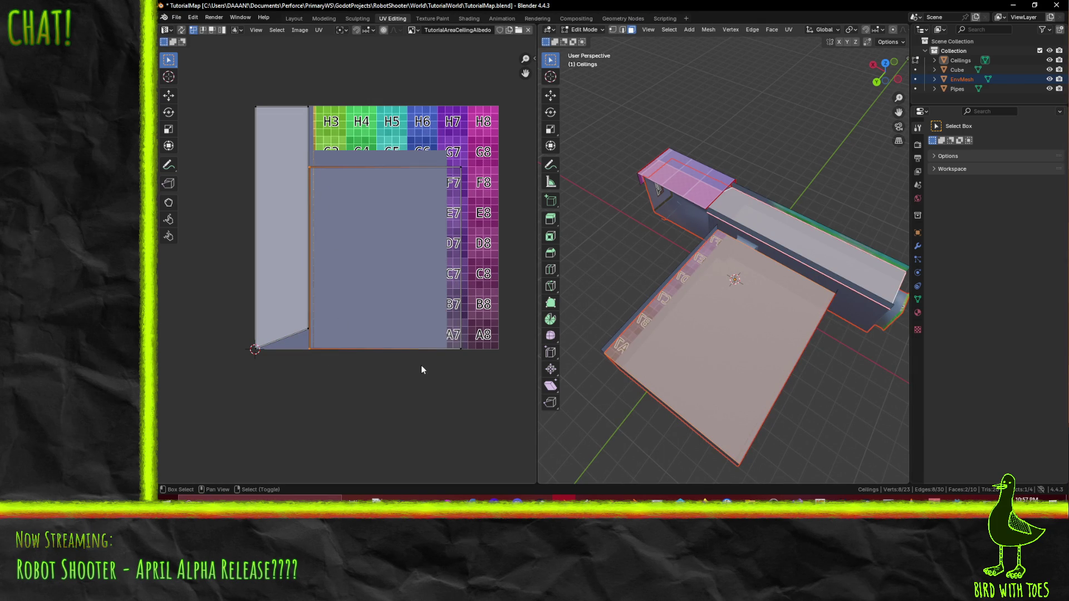
shift+click(453, 238)
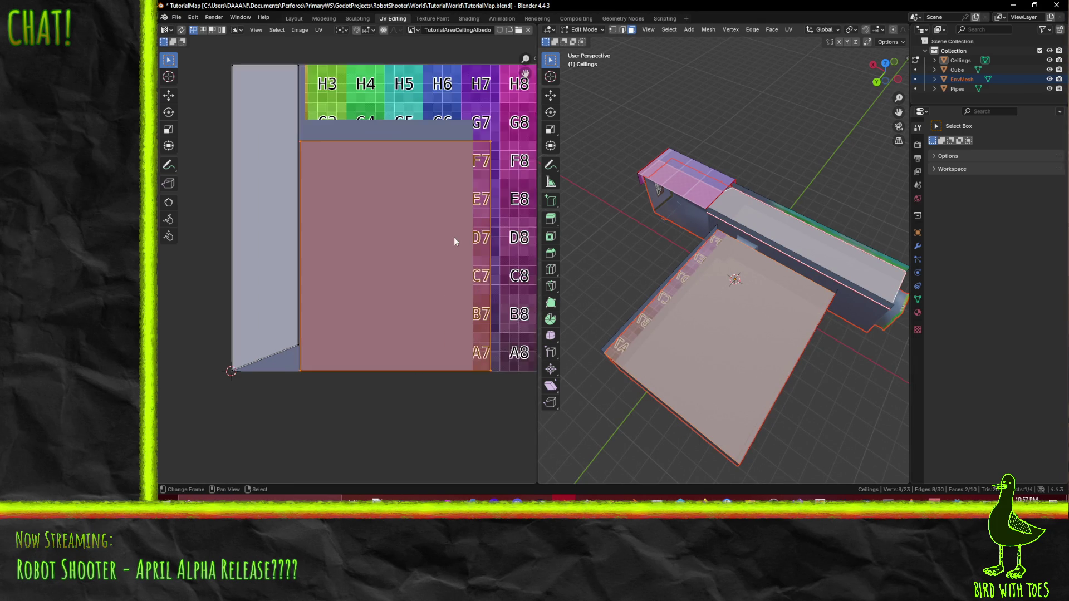
scroll(452, 236, up, 2)
key(g)
key(x)
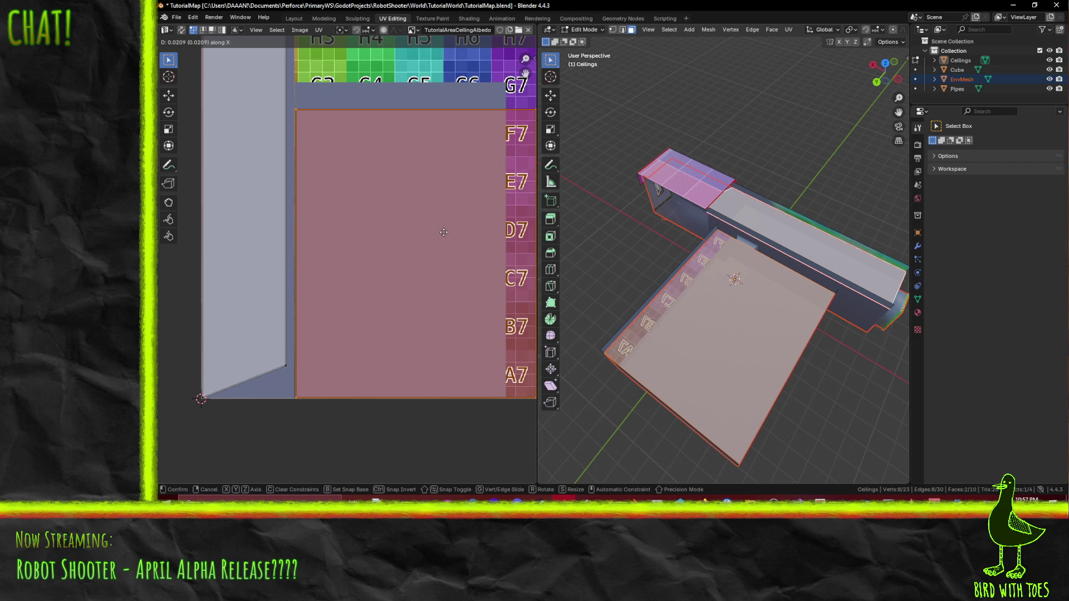
click(444, 232)
scroll(452, 234, down, 2)
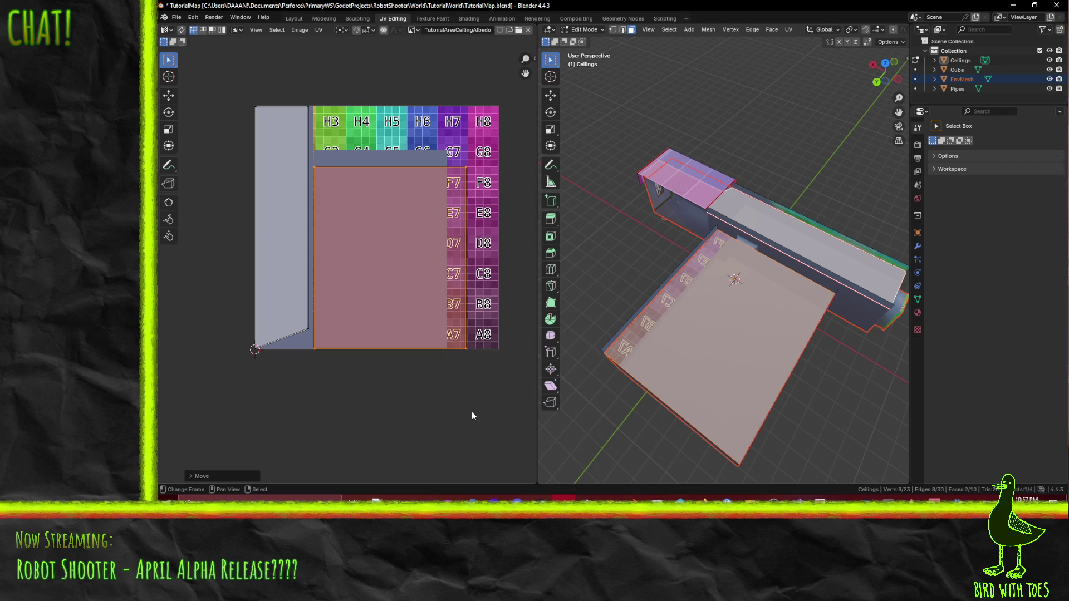
scroll(473, 412, up, 3)
Step: Cancel a further island move, deselect all UVs and save the blend file
key(g)
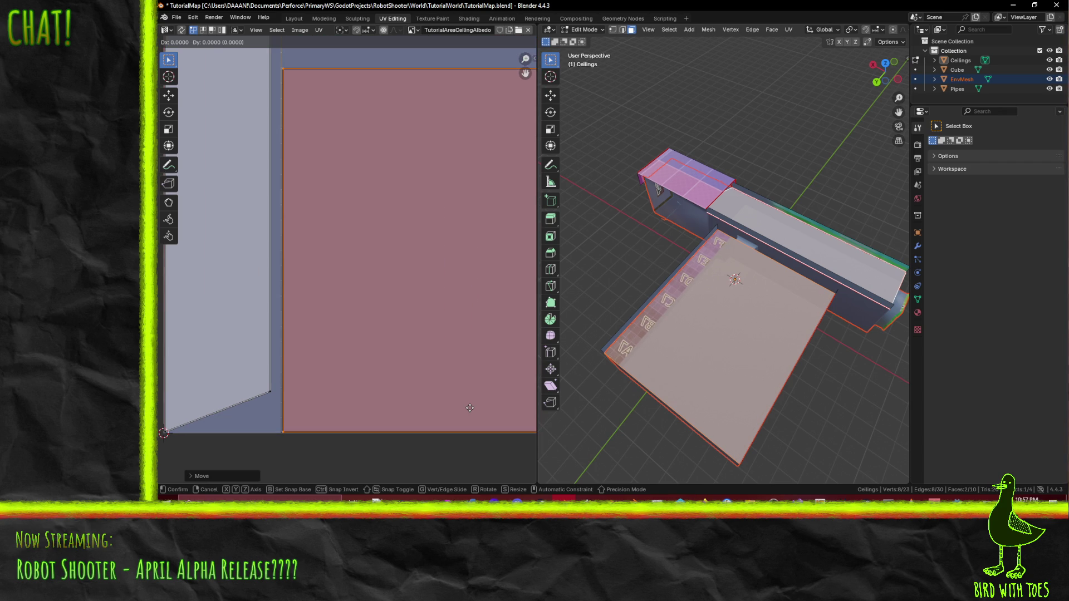
right_click(470, 404)
scroll(483, 349, down, 3)
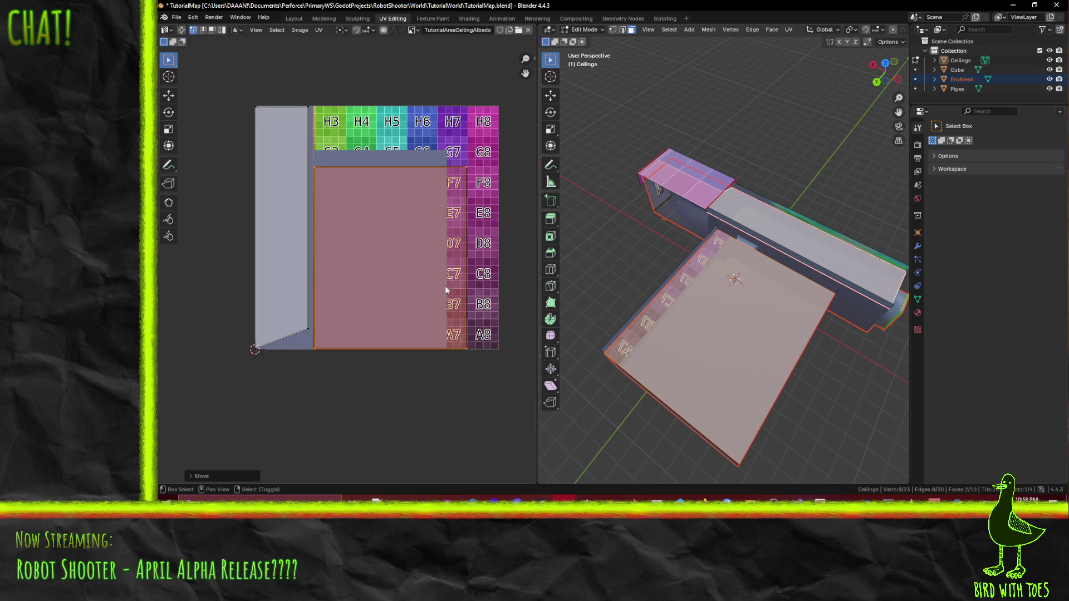
middle_drag(446, 285, 429, 303)
key(alt+a)
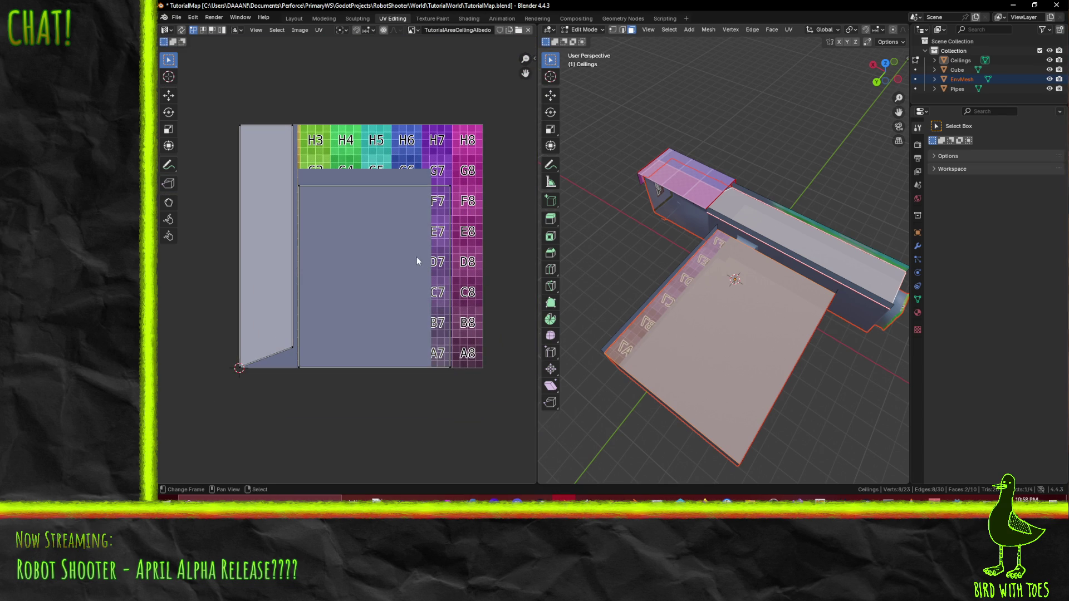
middle_drag(685, 284, 713, 290)
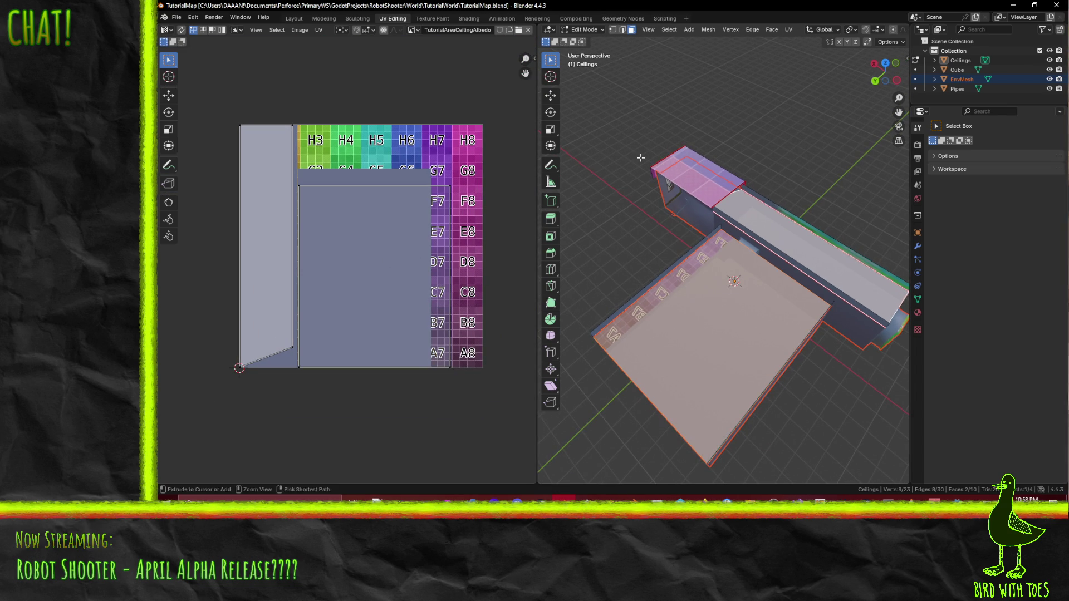
key(ctrl+s)
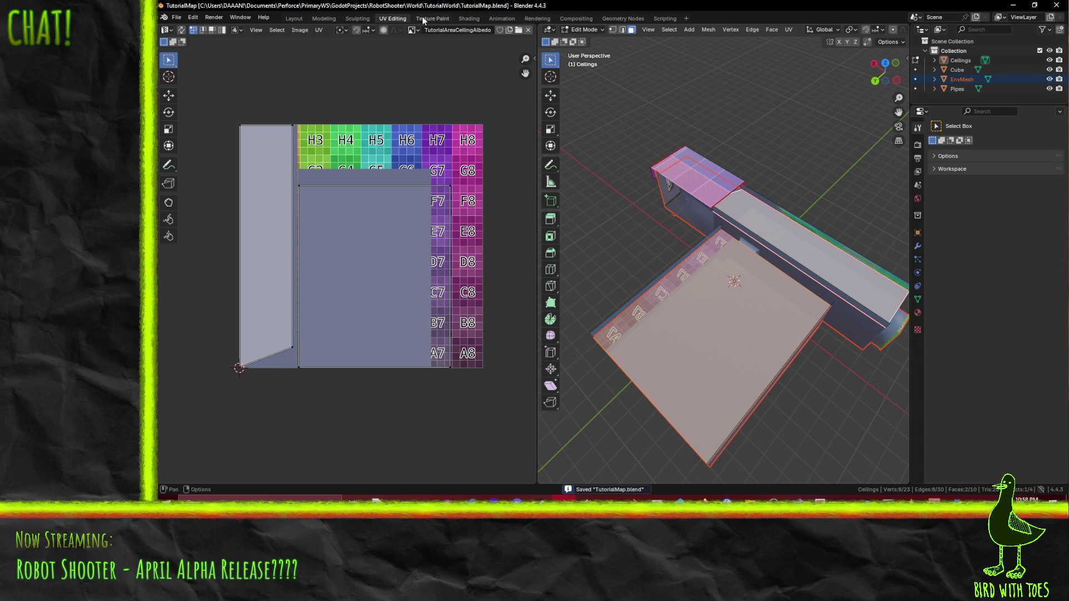
Step: Switch to the Texture Paint workspace in texture painting mode with the Smear brush settings shown
click(432, 18)
scroll(686, 324, down, 3)
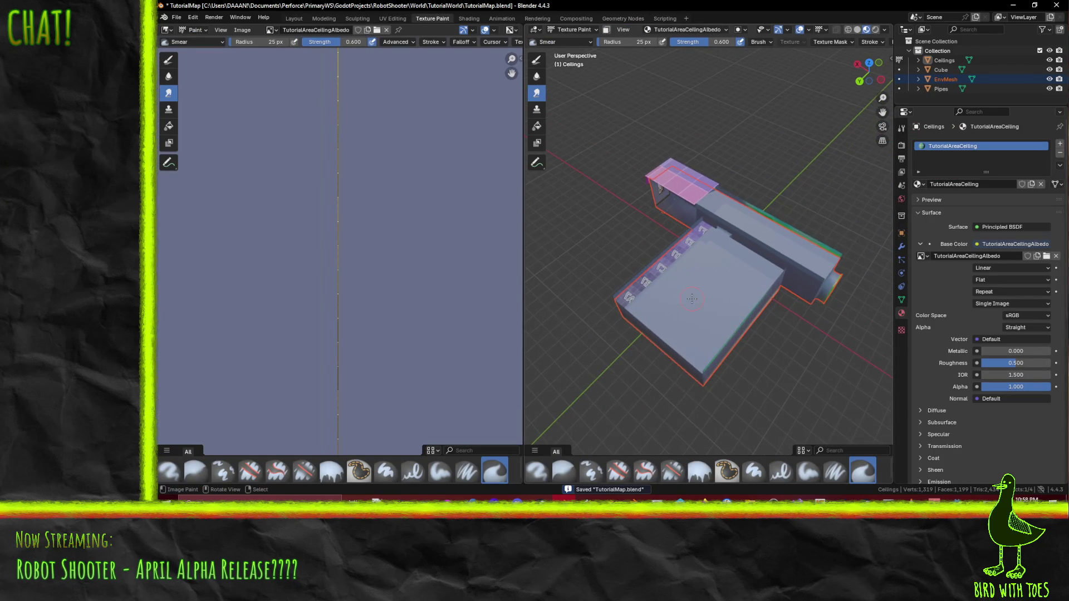
scroll(687, 313, up, 3)
scroll(690, 303, up, 2)
key(Tab)
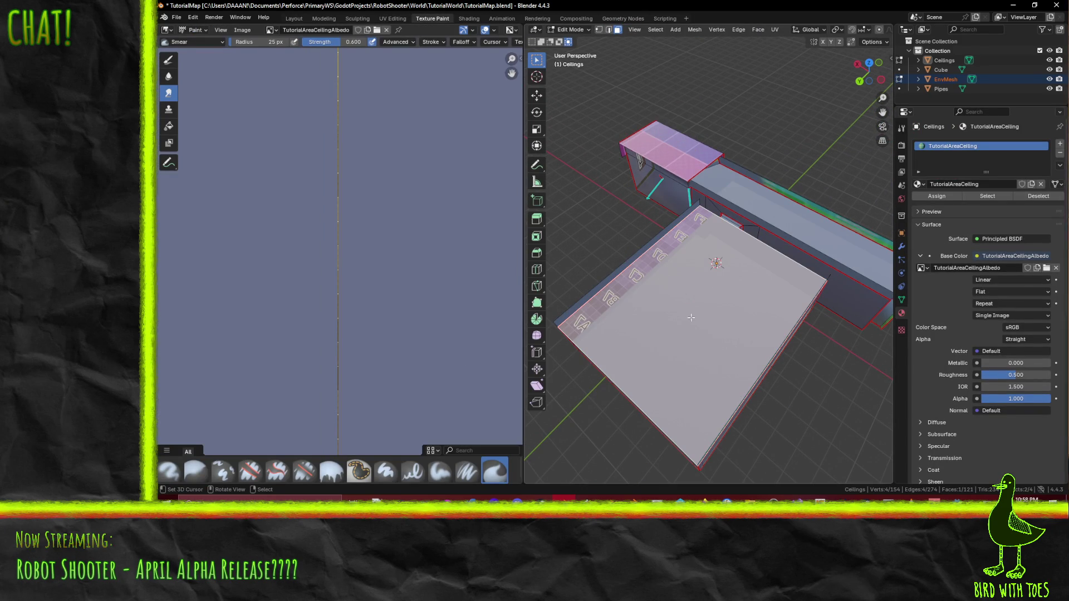
scroll(443, 213, down, 4)
scroll(443, 212, down, 2)
scroll(444, 212, down, 1)
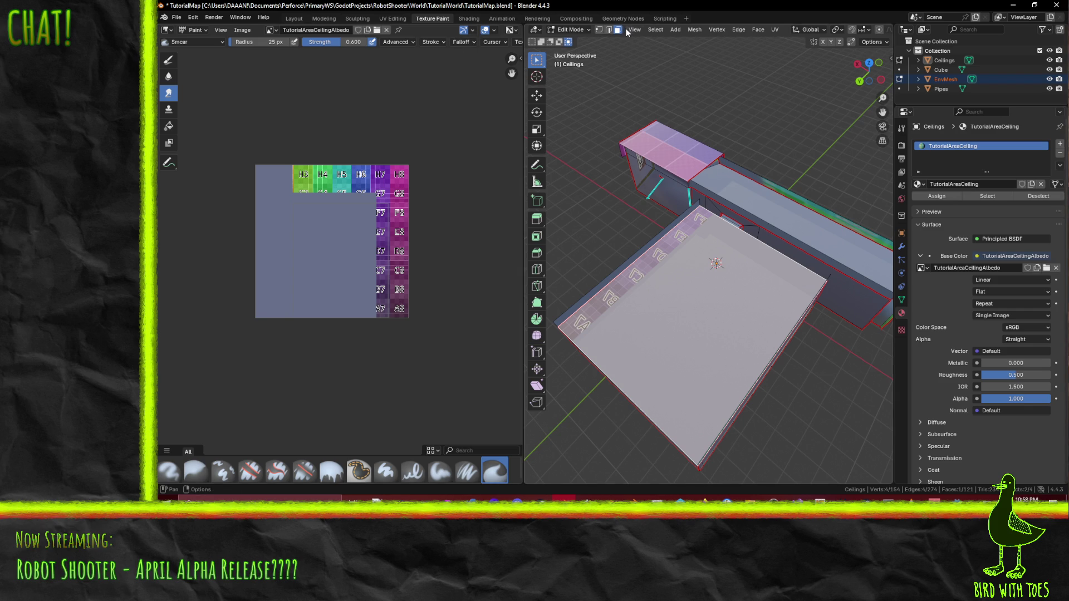
click(570, 29)
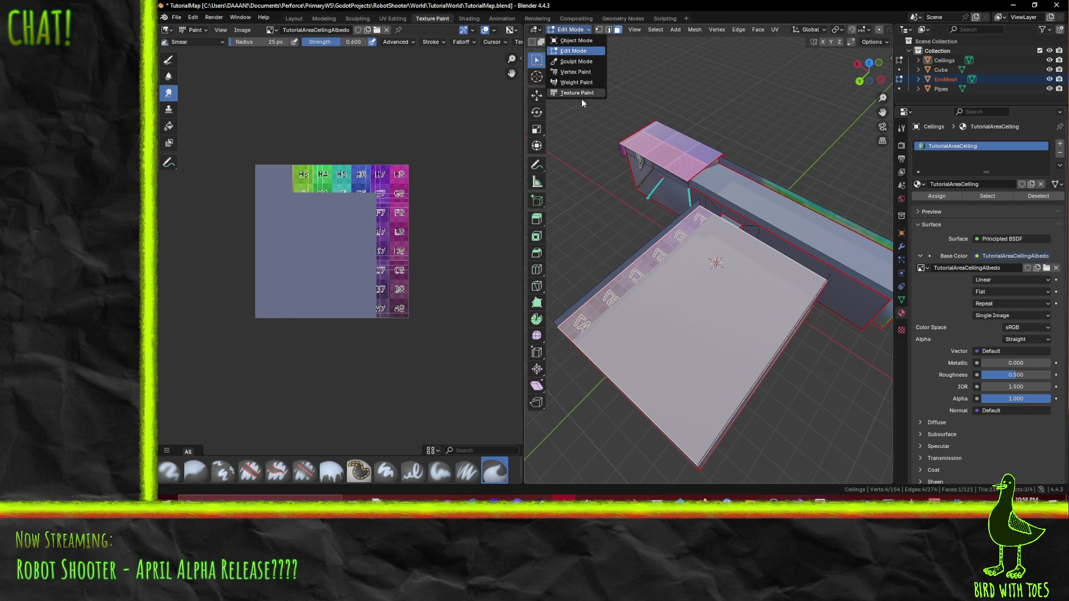
click(577, 92)
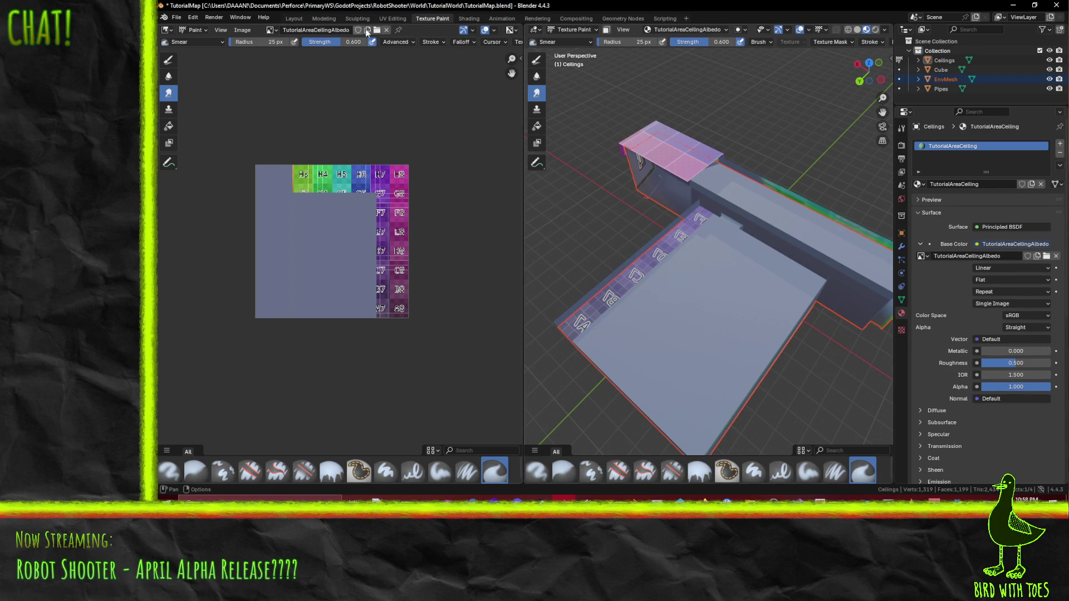
click(901, 128)
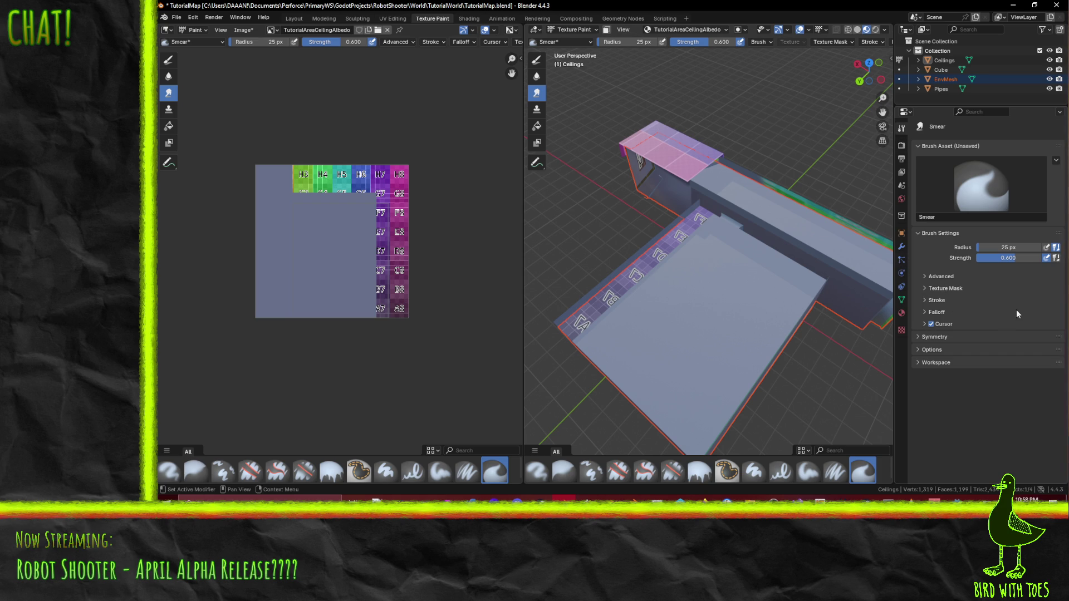
Step: Orbit over the ceiling's grid texture and toggle the mesh back into edit mode
mouse_move(701, 250)
middle_down()
mouse_move(673, 246)
mouse_move(723, 230)
middle_up()
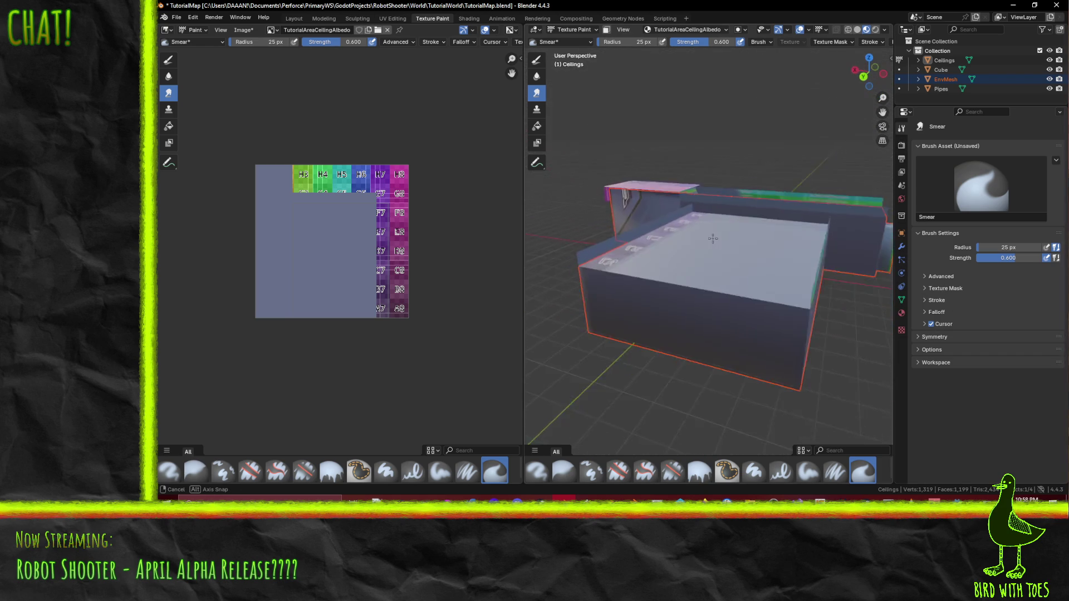
middle_drag(724, 230, 664, 269)
key(Tab)
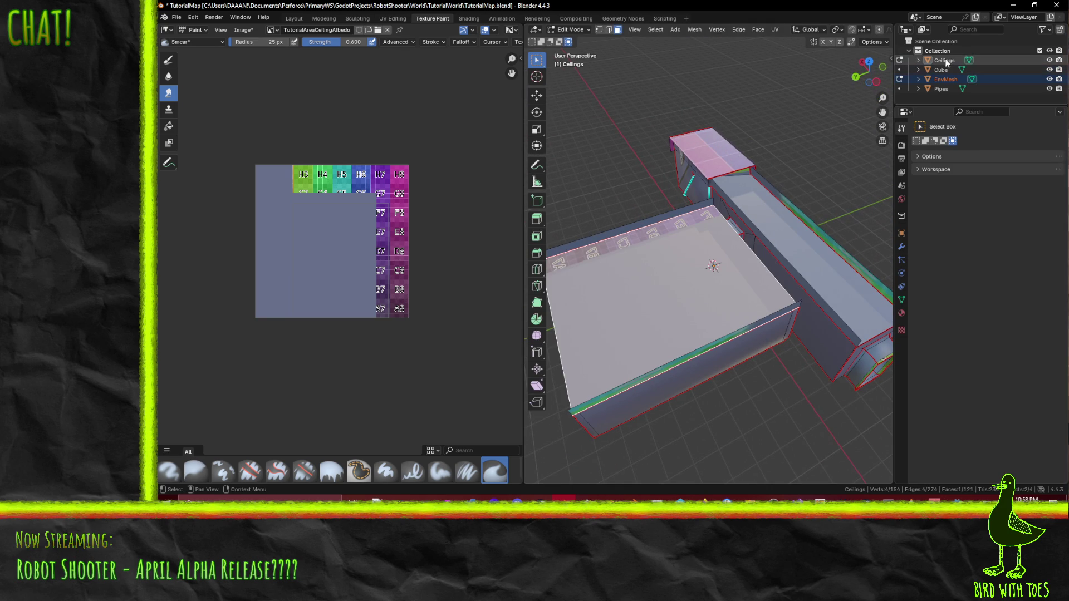
key(Tab)
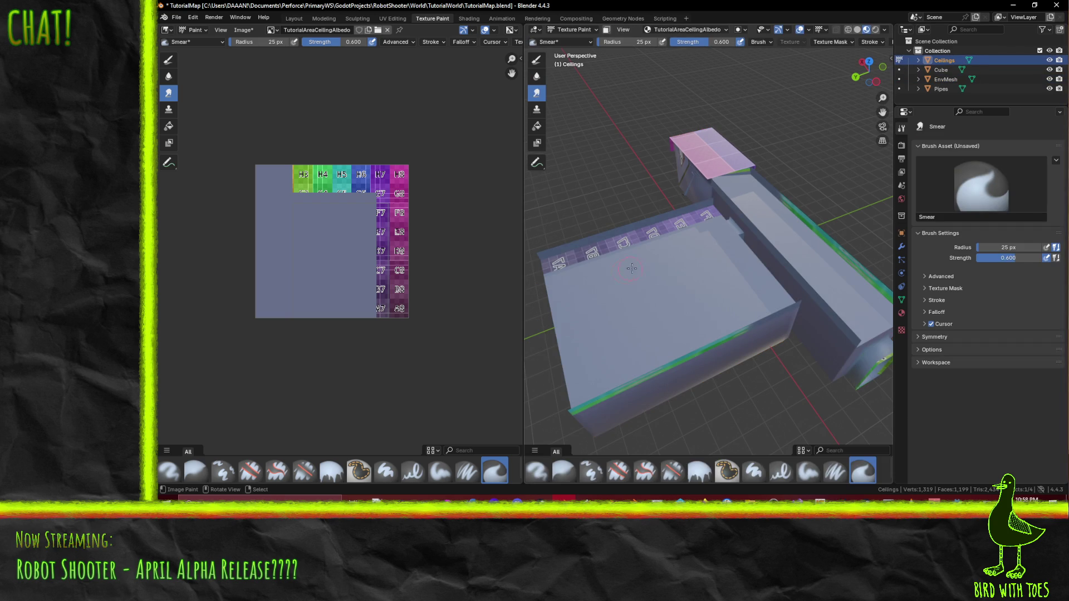
key(Tab)
click(584, 31)
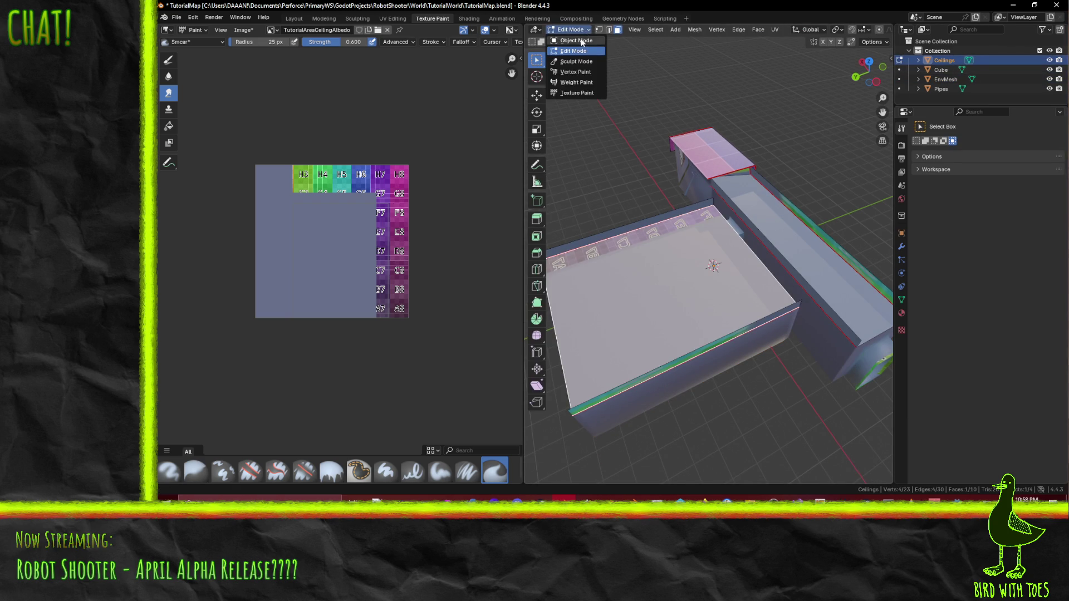
Step: Make Ceilings the active object in Texture Paint mode and show the active brush settings
click(581, 40)
click(657, 250)
click(684, 232)
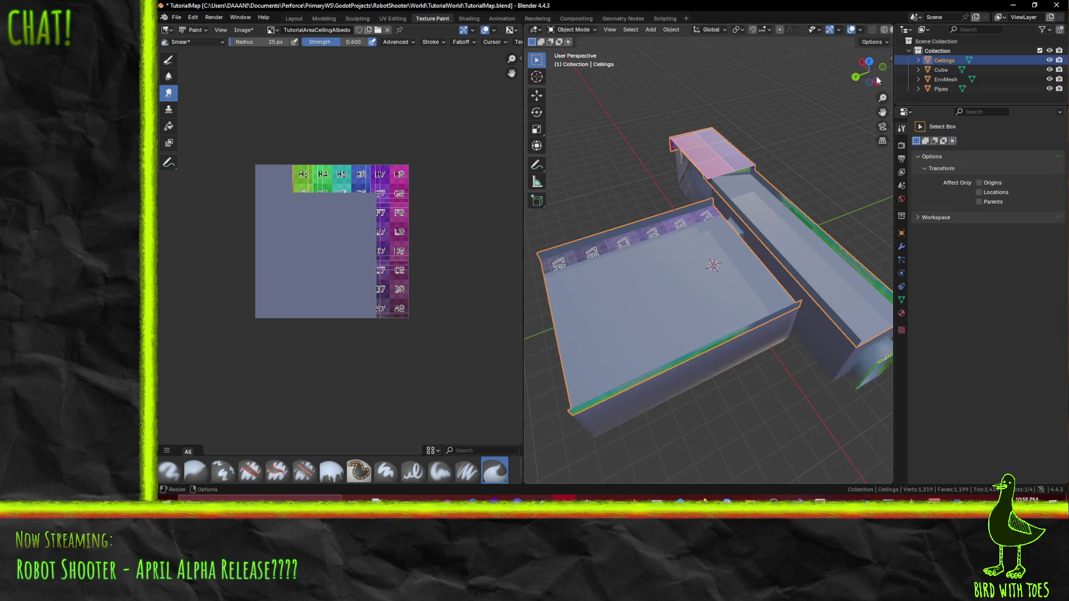
click(584, 31)
click(585, 98)
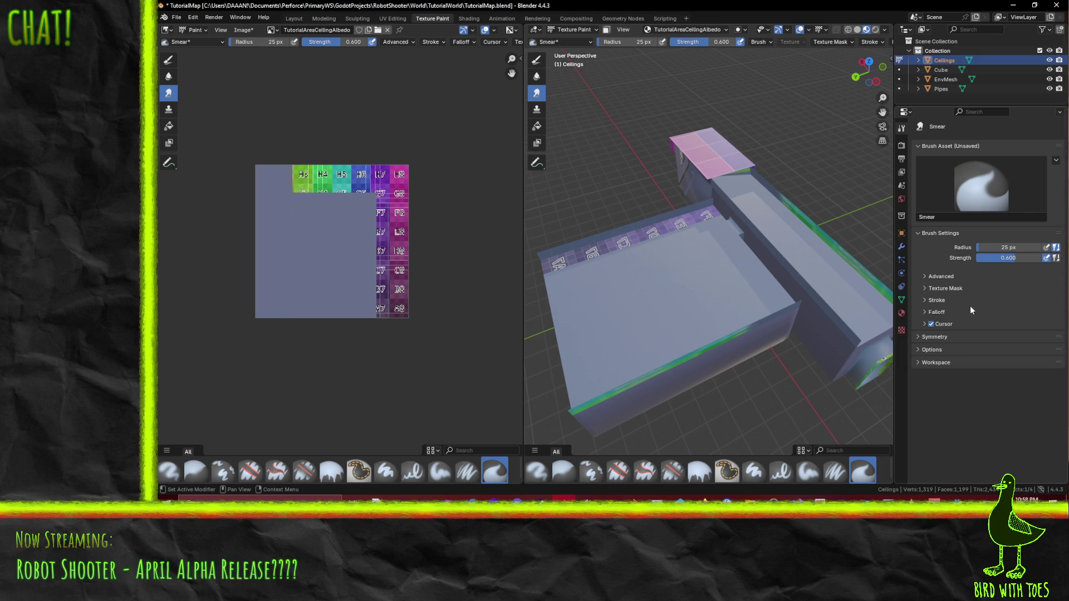
click(901, 246)
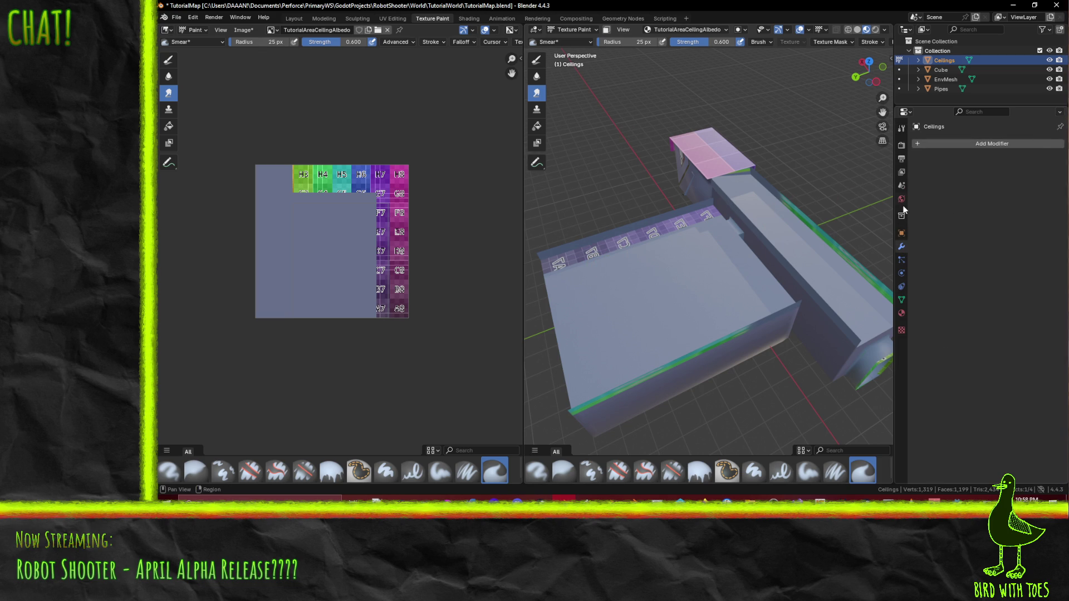
click(902, 172)
click(902, 158)
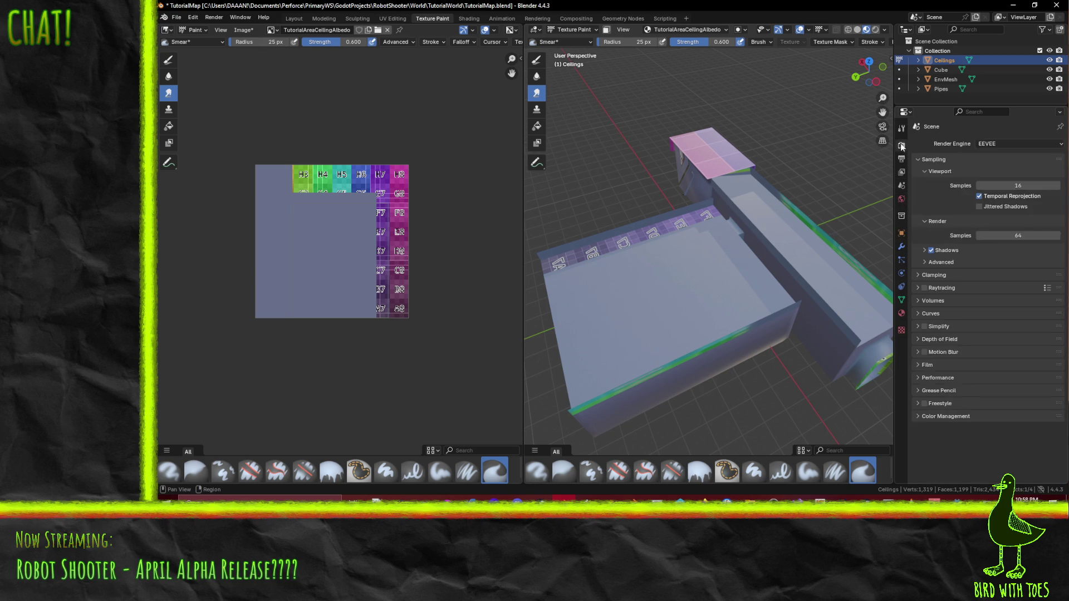
click(901, 127)
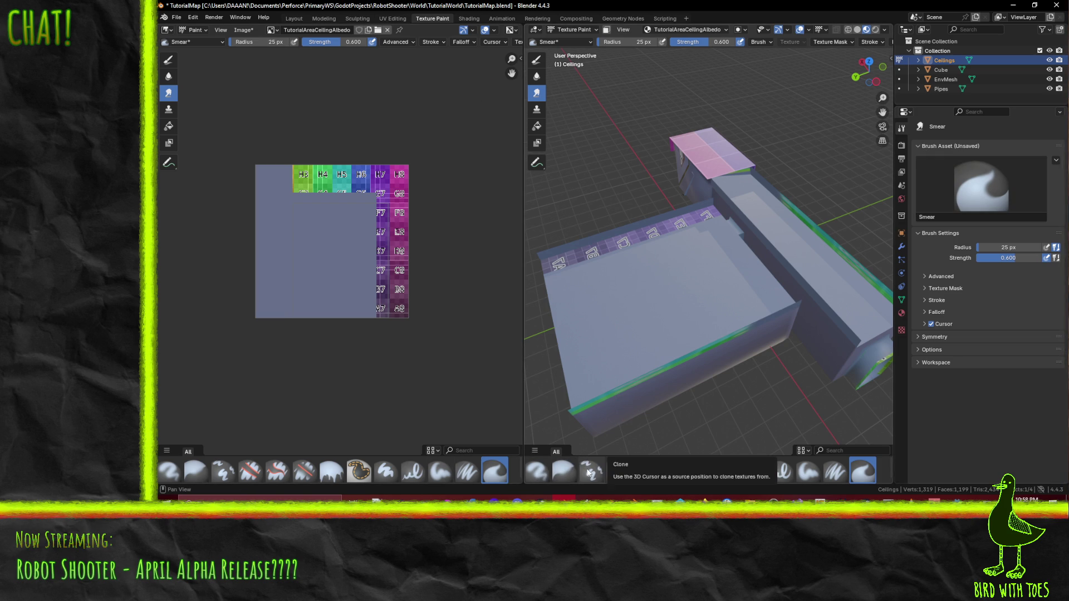
Step: Switch to the Paint Hard brush and eyedrop the texture's blue-grey as the paint colour
click(757, 471)
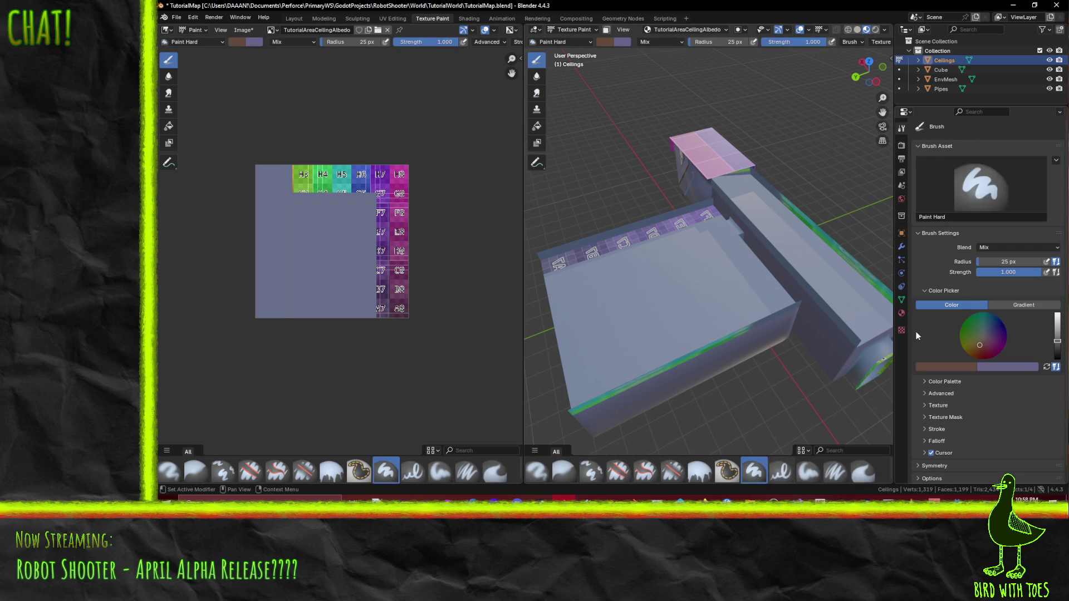
click(961, 369)
click(967, 353)
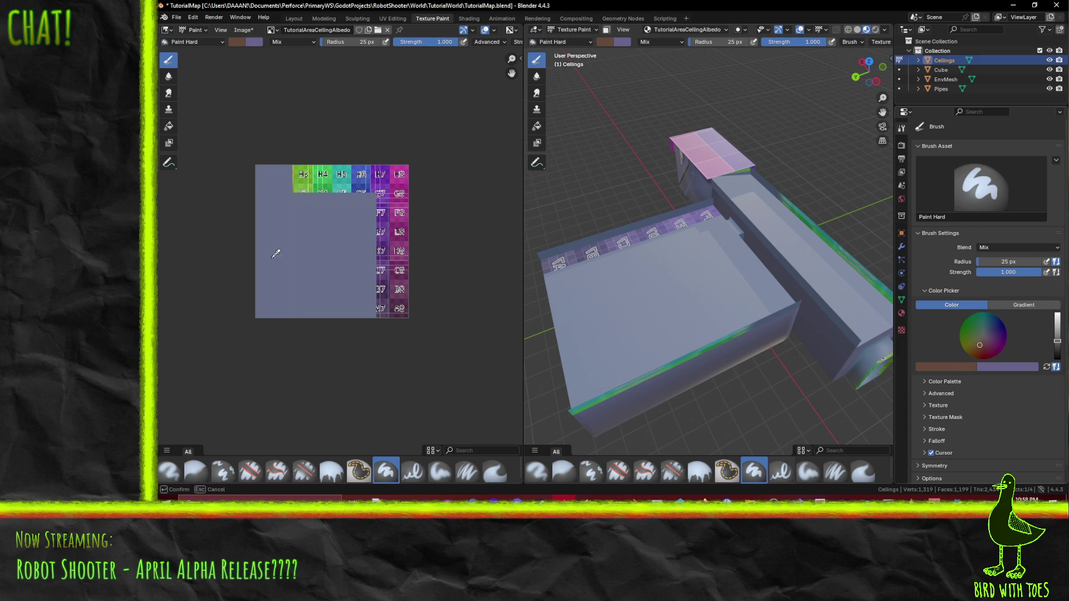
click(341, 248)
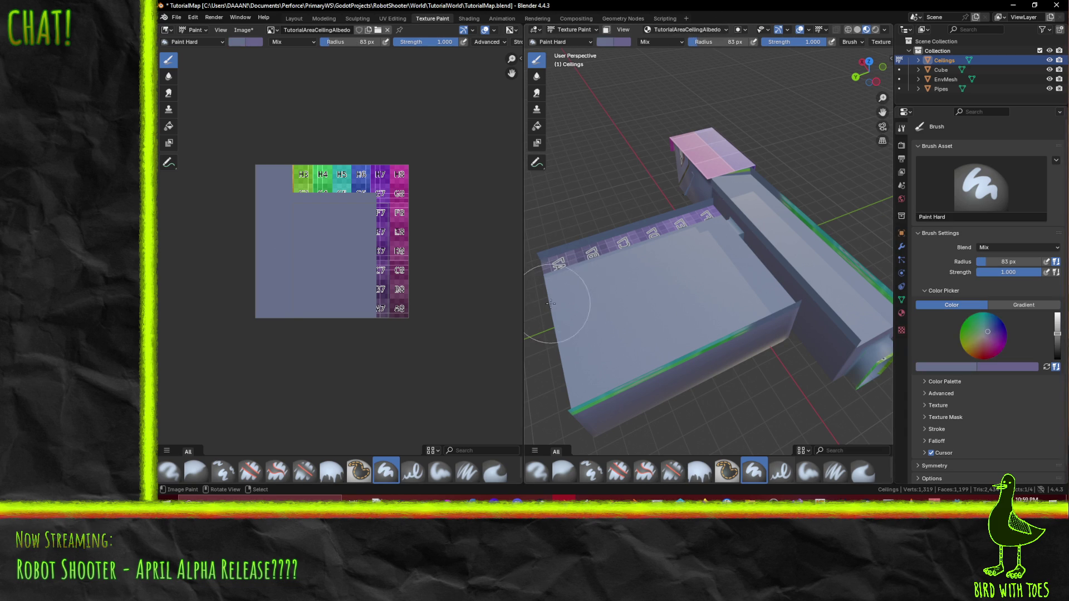
Step: Try face-masked painting, undo a stray grey stroke and reposition the view on the ceiling strip
mouse_move(597, 239)
middle_down()
mouse_move(652, 256)
mouse_move(692, 206)
middle_up()
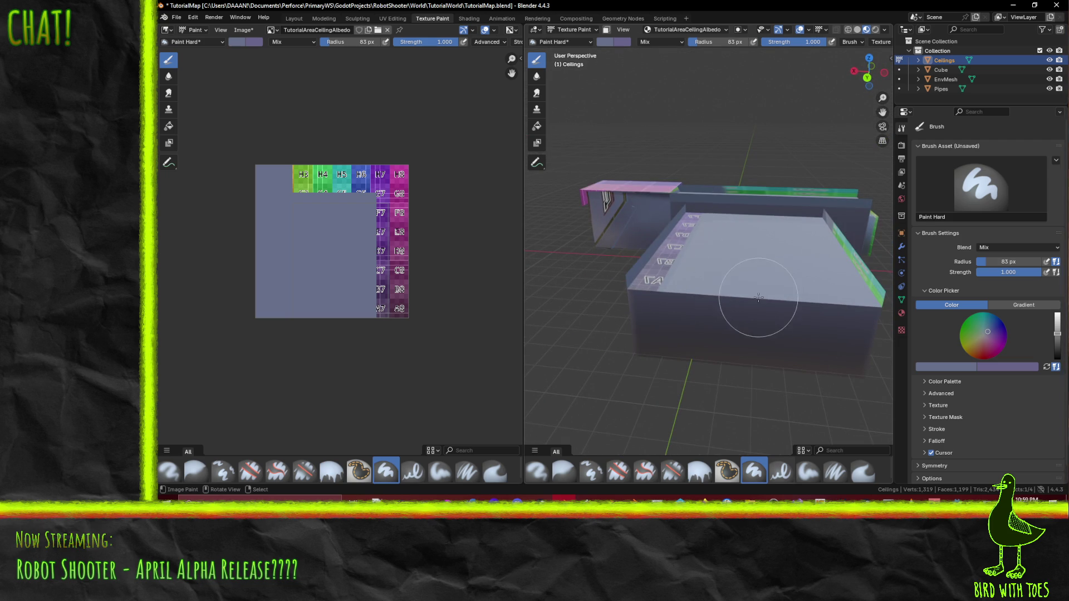
middle_drag(763, 266, 749, 134)
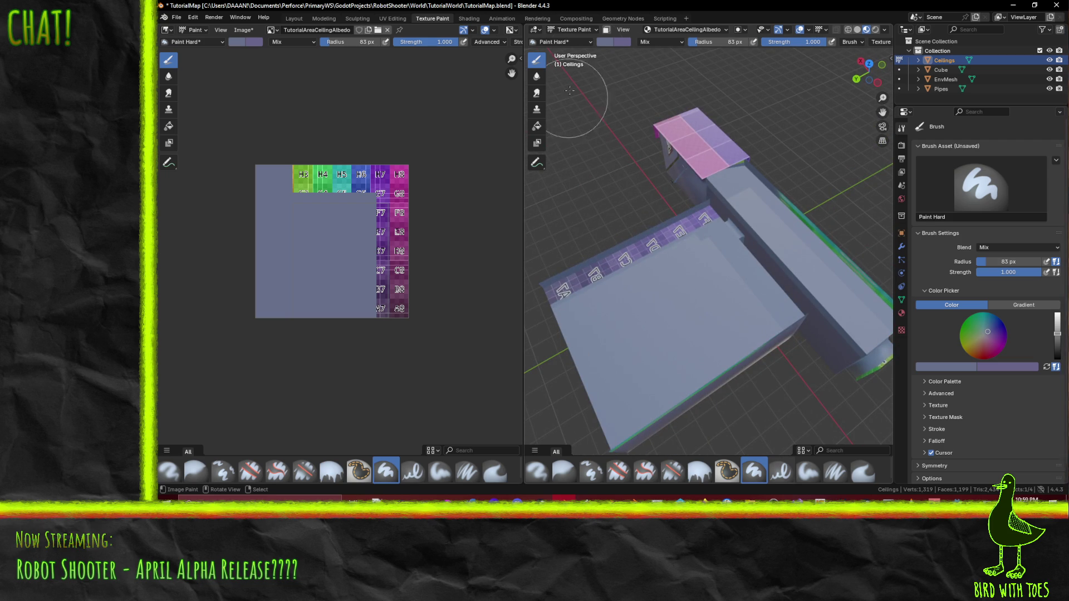
click(608, 32)
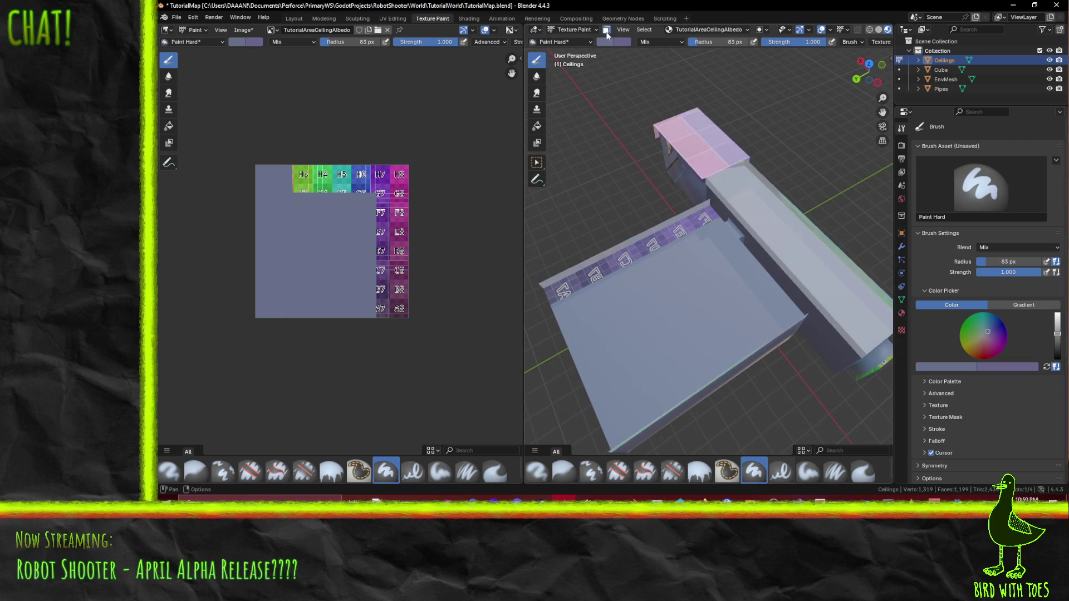
click(606, 30)
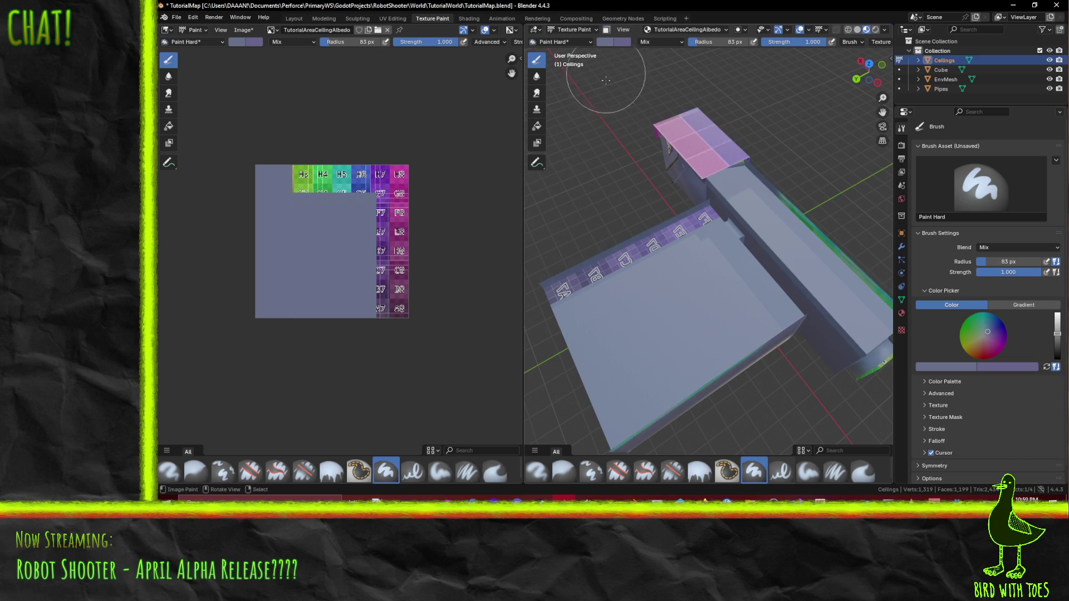
drag(386, 190, 390, 303)
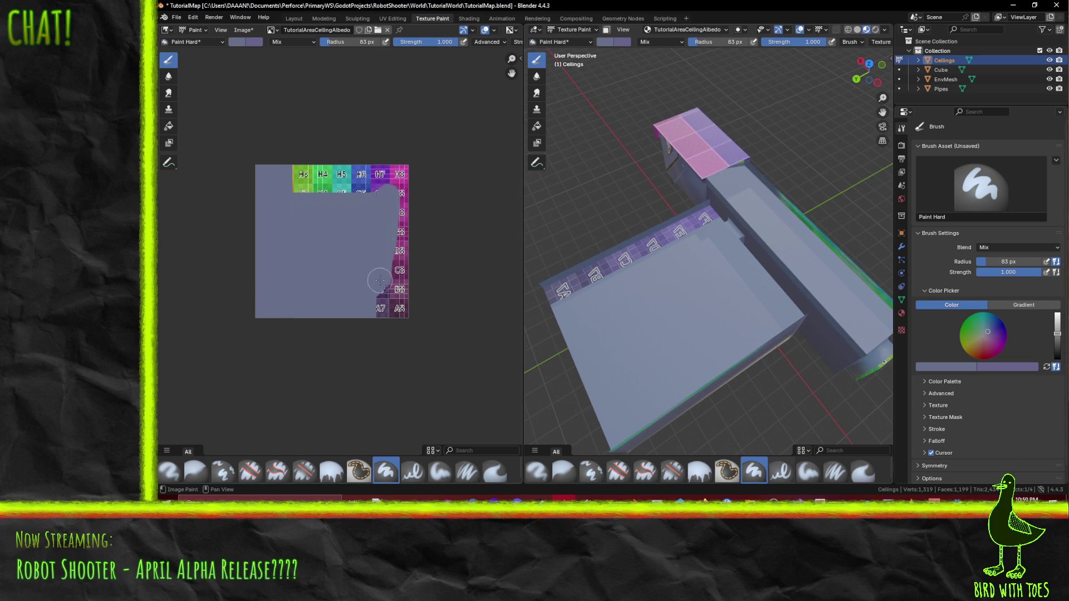
key(ctrl+z)
mouse_move(605, 276)
middle_down()
mouse_move(713, 257)
mouse_move(682, 247)
mouse_move(639, 310)
mouse_move(777, 288)
middle_up()
mouse_move(669, 209)
middle_down()
mouse_move(649, 208)
mouse_move(692, 202)
mouse_move(687, 191)
mouse_move(644, 226)
mouse_move(728, 206)
middle_up()
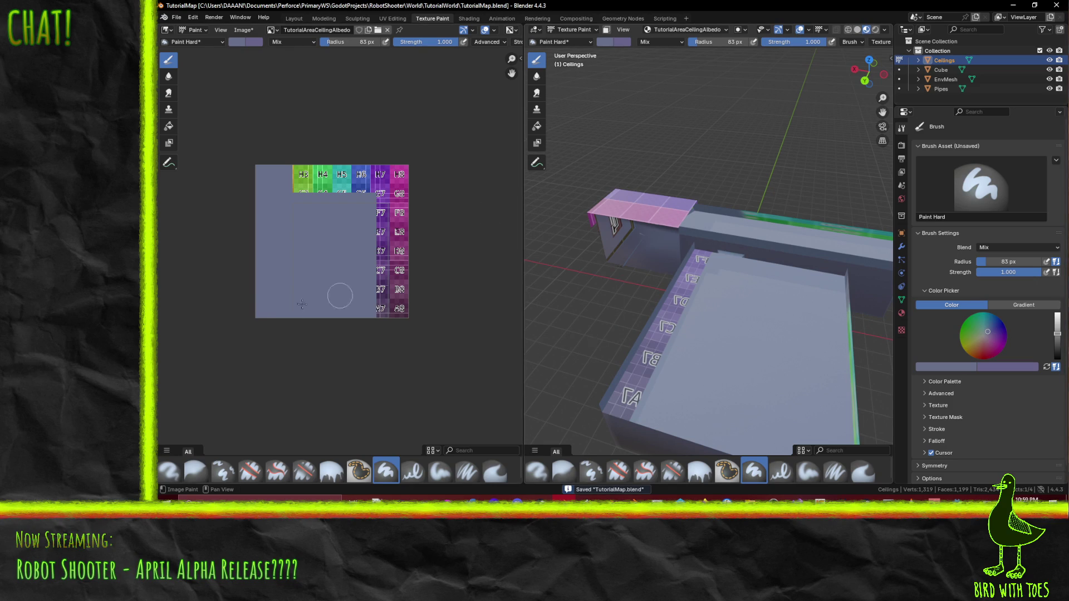
Step: Save the painted texture image with Alt+S and briefly bring Visual Studio forward
key(alt+s)
click(1012, 5)
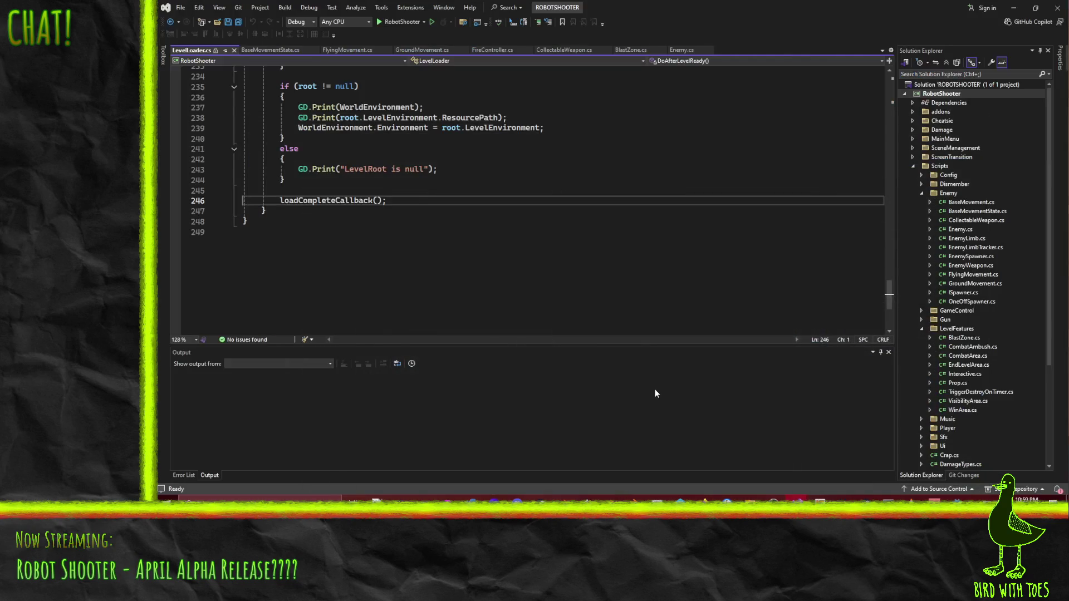
key(alt+Tab)
Step: Close Blender, saving the modified image and TutorialMap.blend on exit
click(678, 318)
click(1054, 6)
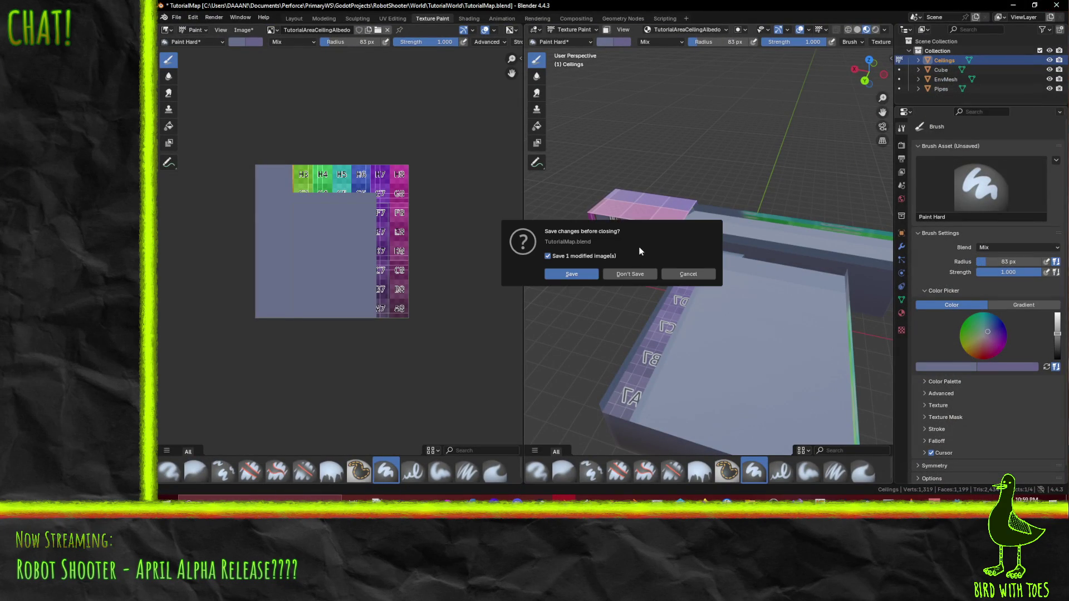
click(583, 276)
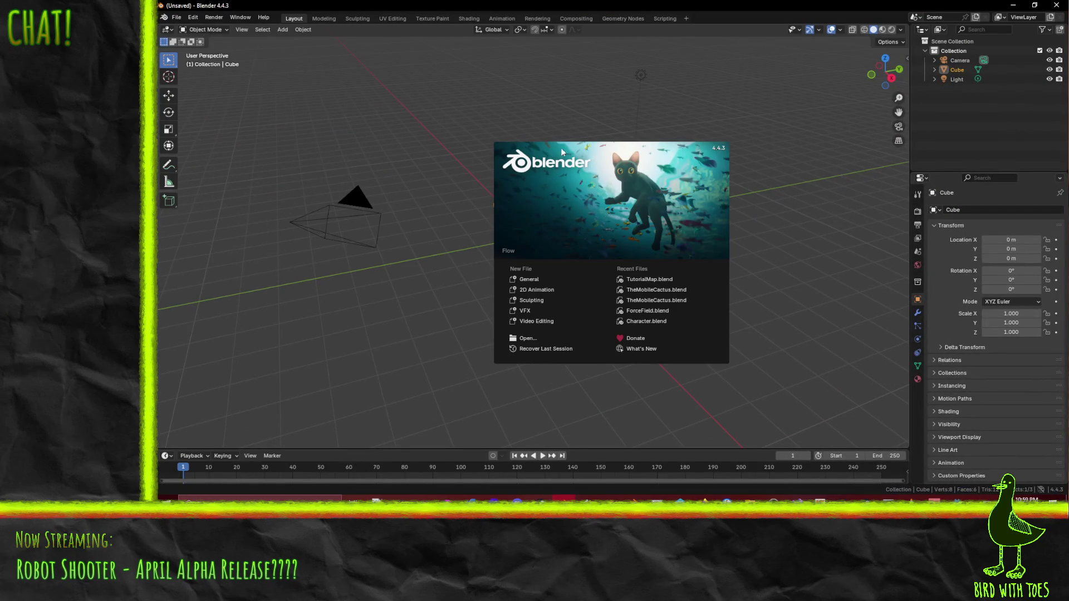
Step: Relaunch Blender and reopen TutorialMap.blend from the recent files, back in Texture Paint
click(178, 18)
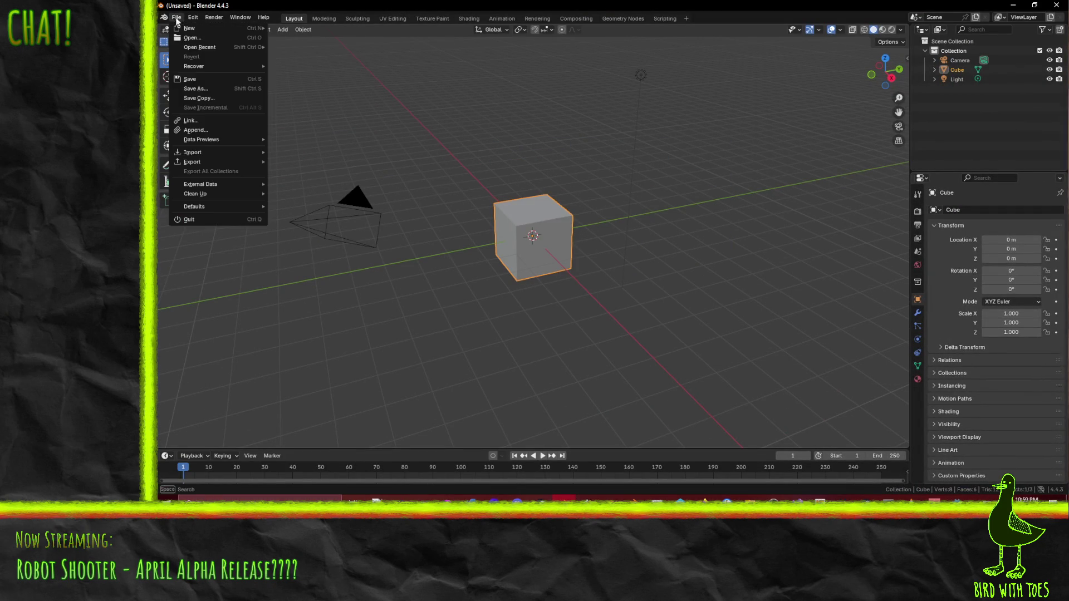
mouse_move(201, 47)
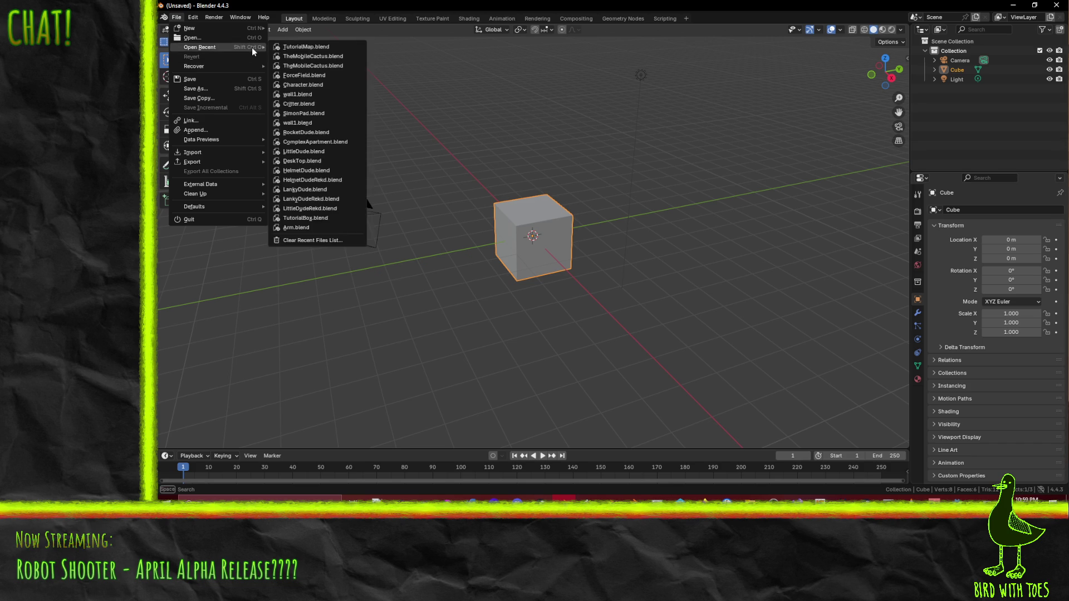
click(305, 47)
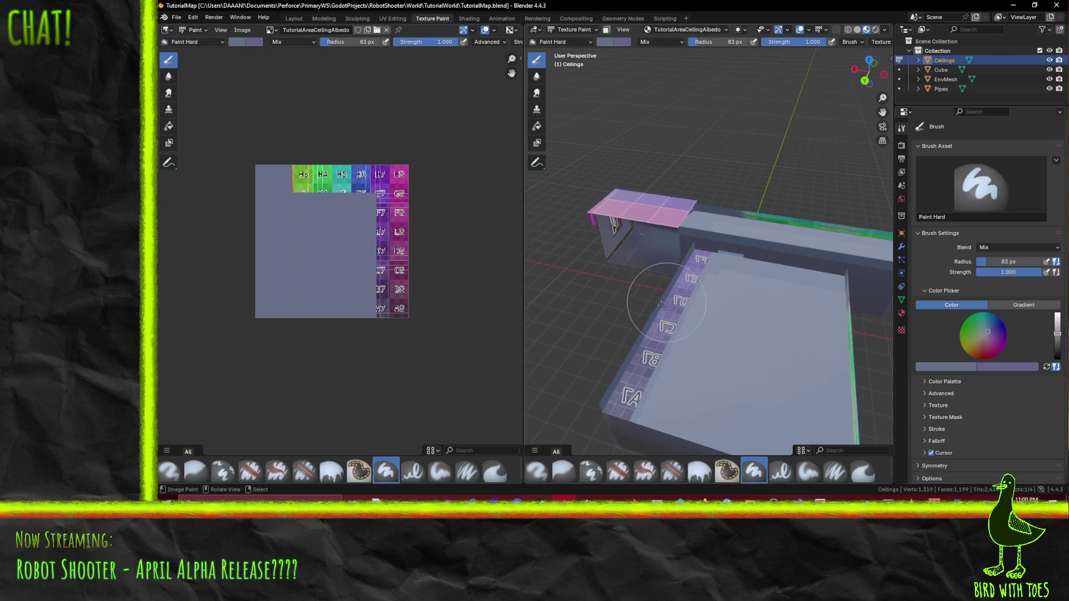
click(684, 288)
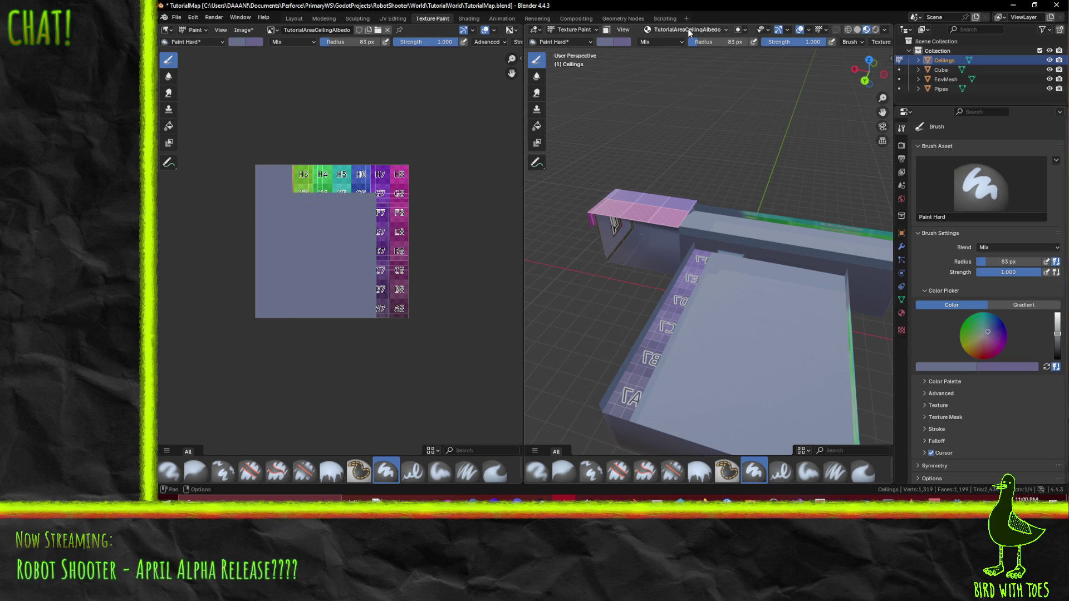
Step: Toggle the face-selection paint mask and hide EnvMesh in the Outliner to reveal the ceiling tiles
middle_drag(644, 334, 579, 370)
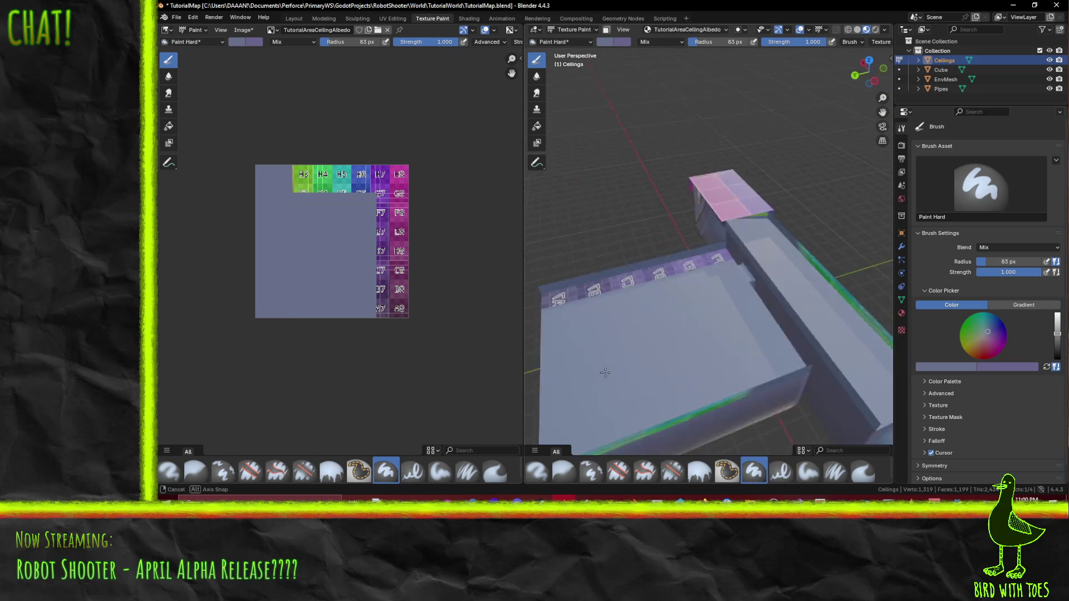
click(607, 31)
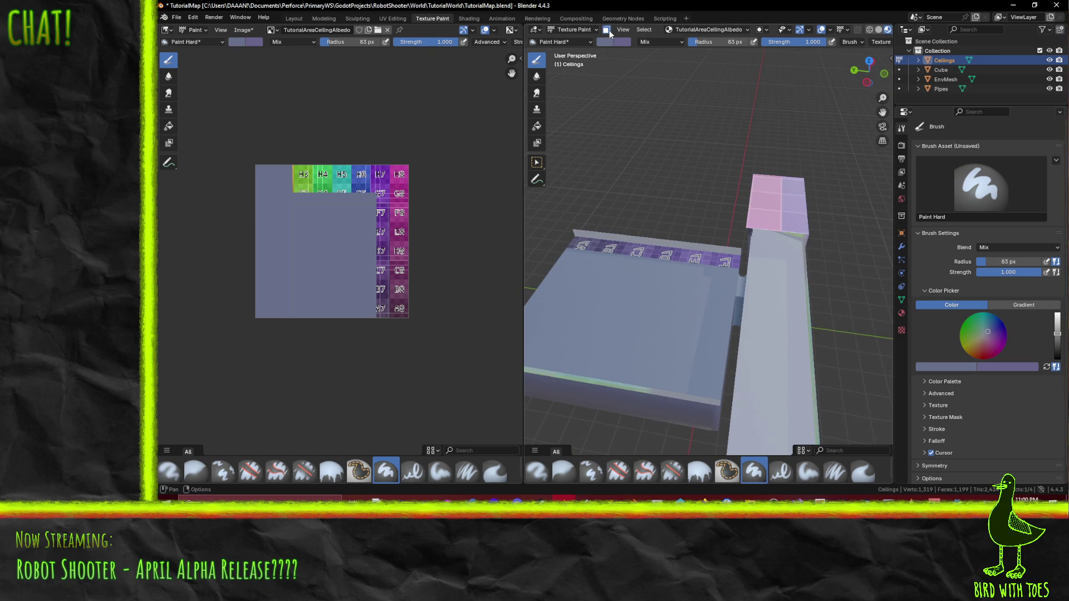
click(609, 30)
key(a)
mouse_move(786, 184)
middle_down()
mouse_move(725, 274)
mouse_move(735, 208)
middle_up()
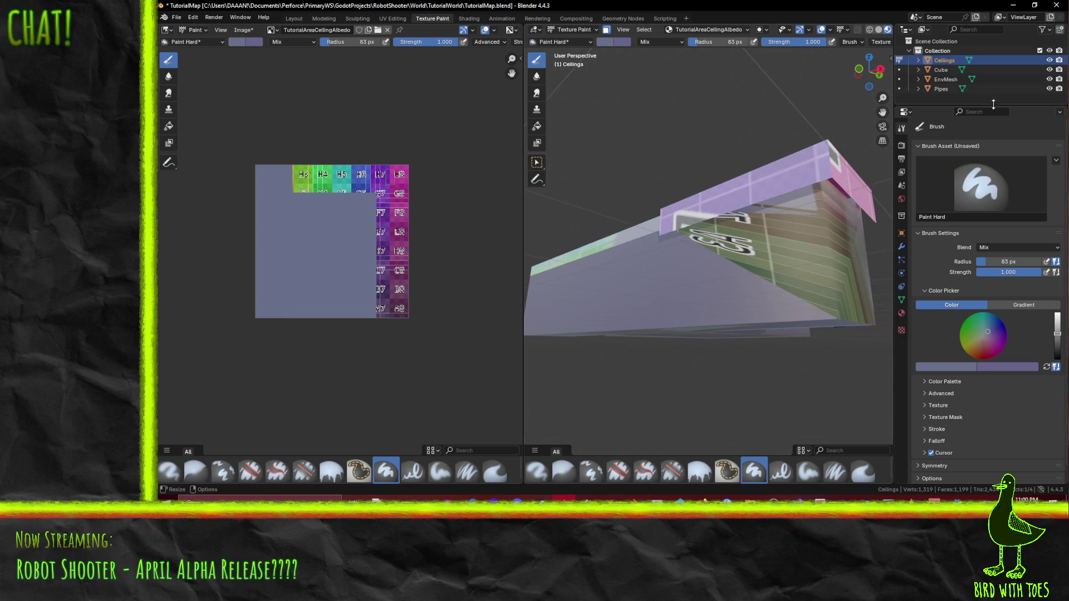
click(1050, 78)
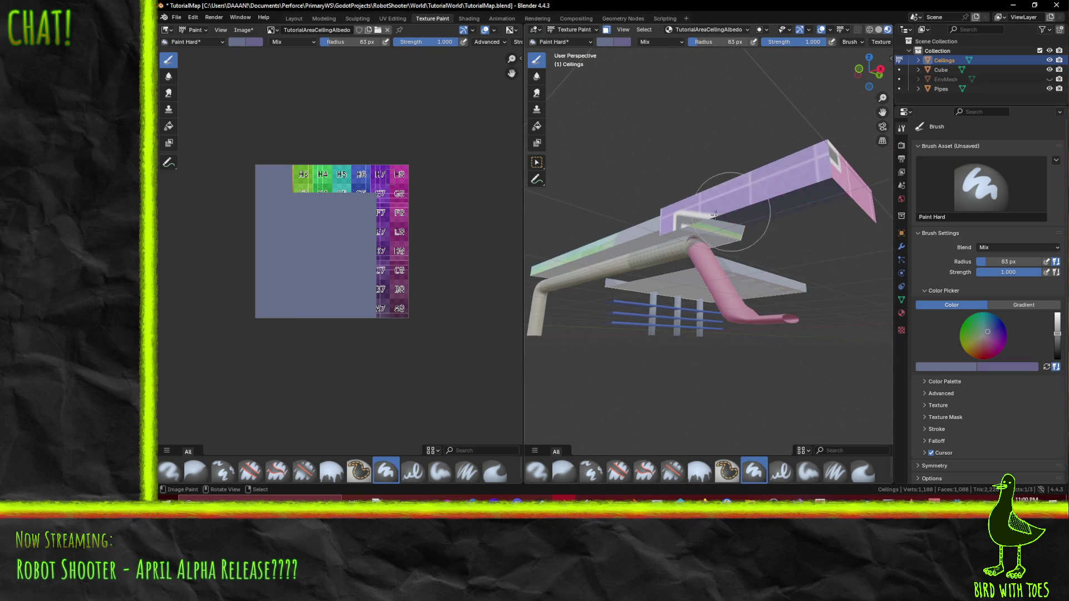
Step: Set the paint colour to black and paint the pink ceiling tile face black
middle_drag(812, 192, 627, 280)
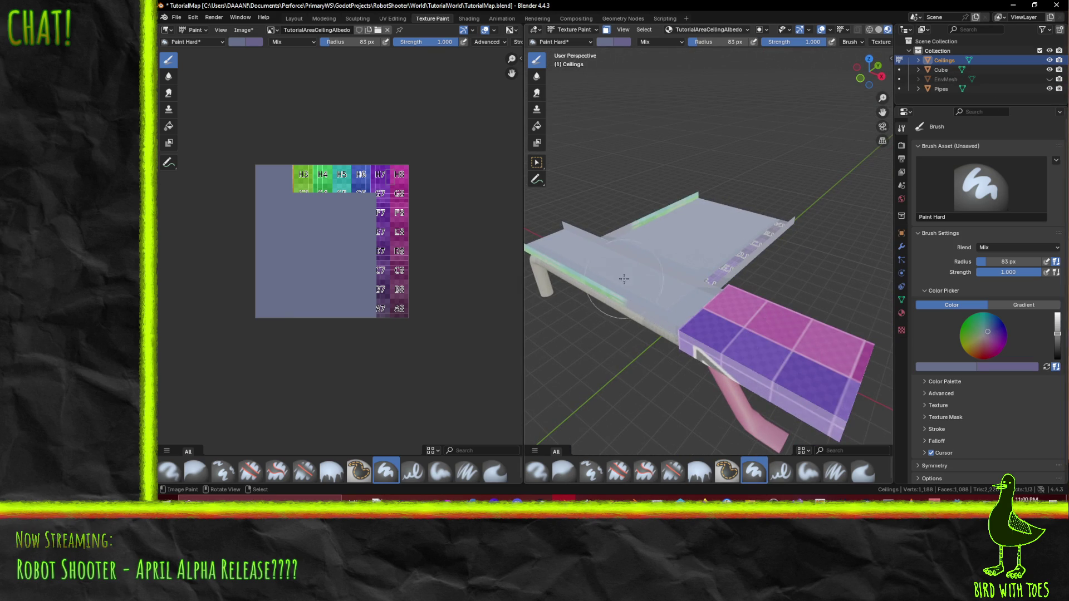
mouse_move(698, 320)
middle_down()
mouse_move(655, 236)
mouse_move(716, 251)
middle_up()
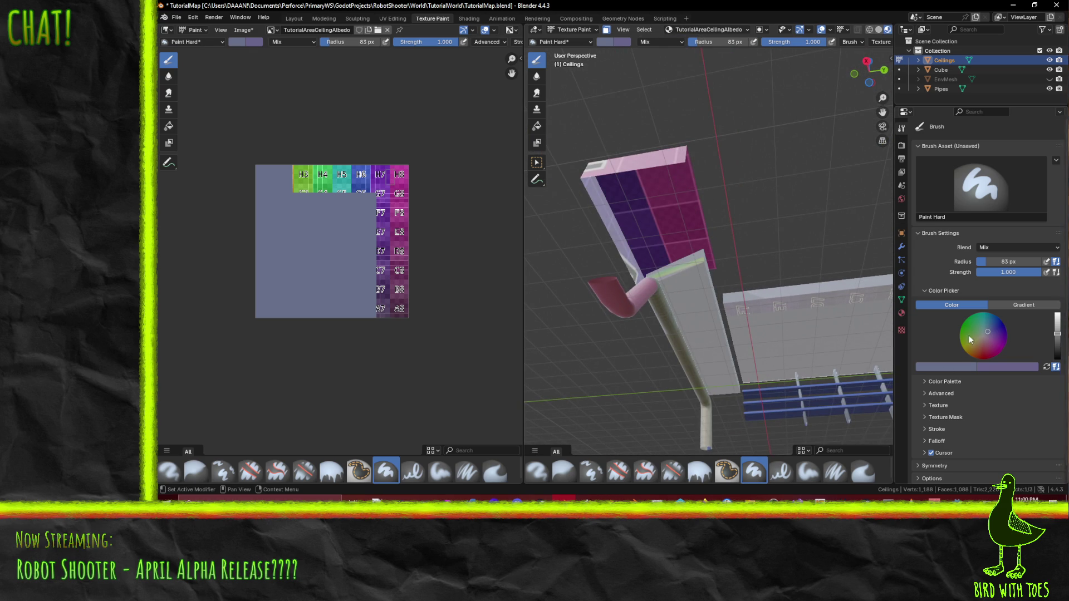
drag(1058, 331, 1058, 360)
drag(710, 193, 627, 242)
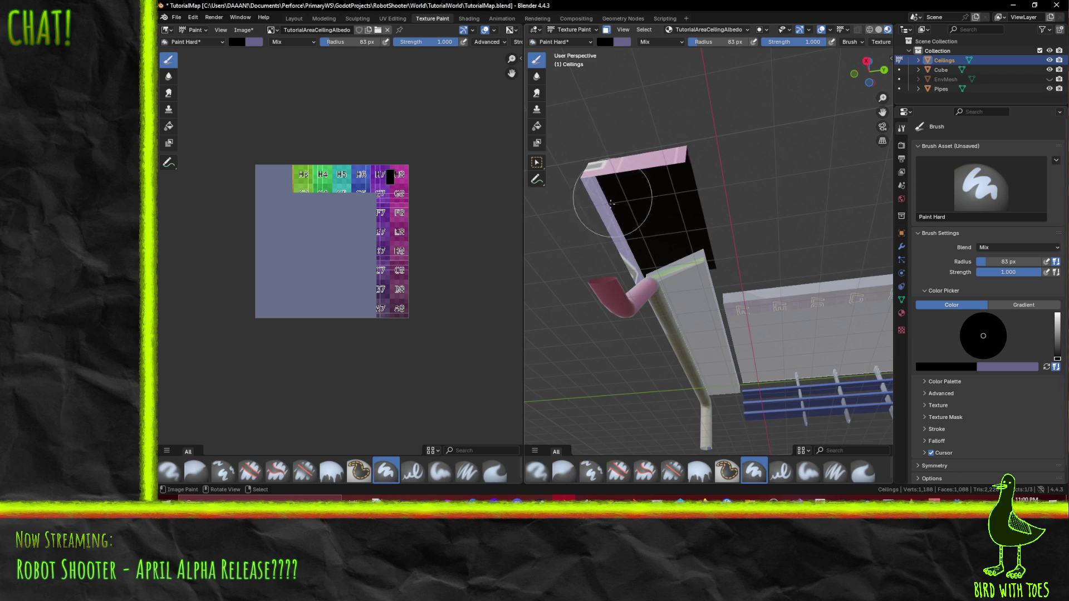
mouse_move(659, 319)
middle_down()
mouse_move(722, 316)
mouse_move(810, 215)
mouse_move(766, 298)
middle_up()
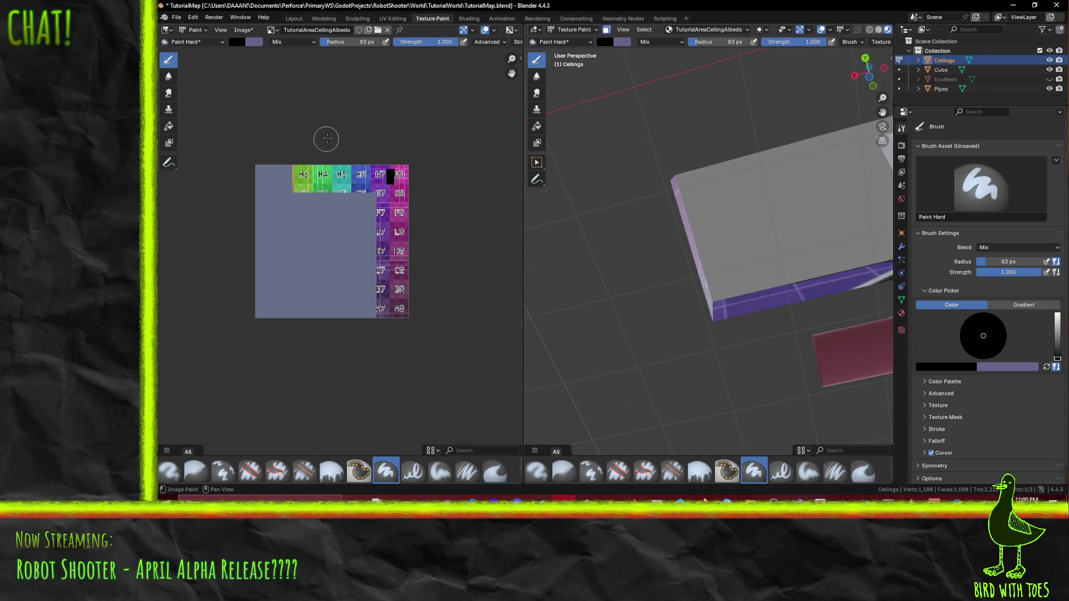
scroll(325, 143, up, 5)
Step: Paint a black patch over the H7–H8 tiles in the Image Editor and blacken the box face
middle_drag(381, 147, 356, 233)
scroll(357, 233, up, 2)
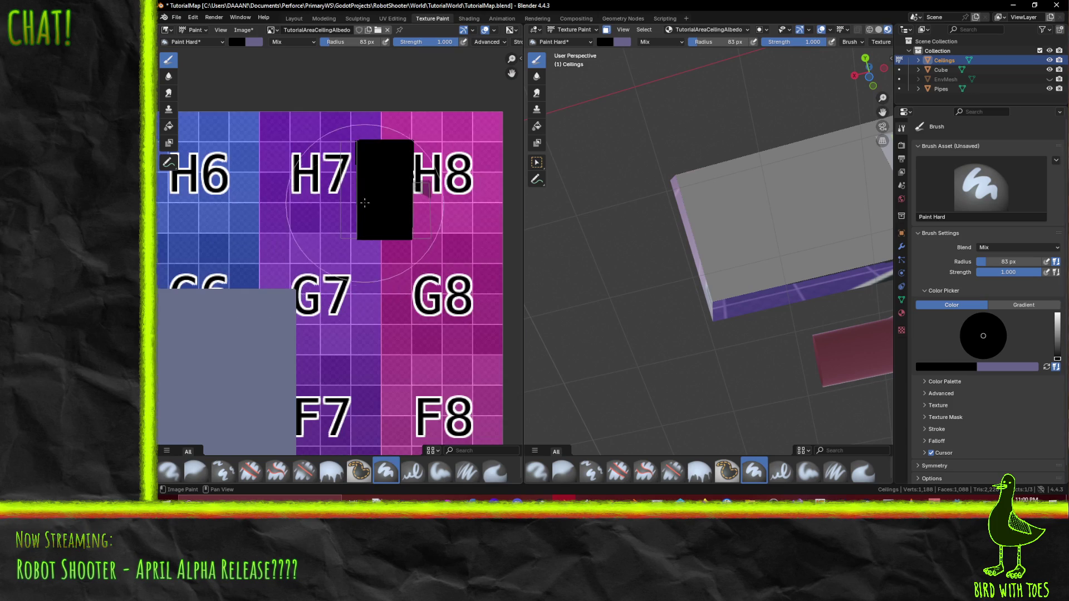
click(373, 183)
click(390, 200)
mouse_move(615, 243)
middle_down()
mouse_move(700, 265)
mouse_move(868, 361)
mouse_move(679, 313)
mouse_move(880, 300)
mouse_move(831, 341)
mouse_move(641, 369)
mouse_move(656, 345)
mouse_move(690, 164)
middle_up()
click(701, 265)
scroll(641, 369, down, 5)
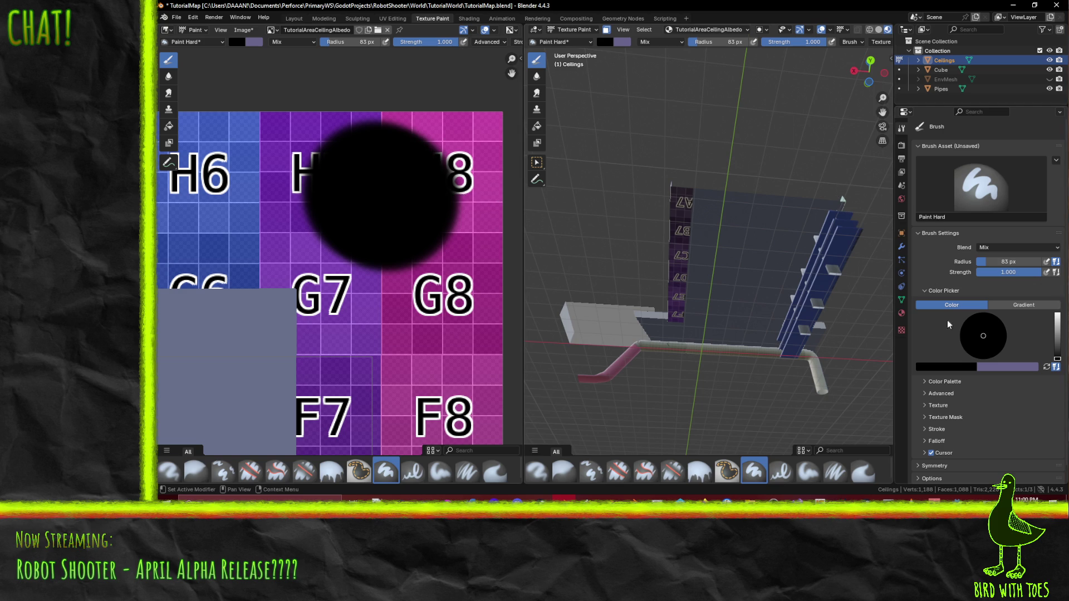
Step: Cover the lettered strip in eyedropped grey, save TutorialMap.blend and enter Edit Mode
click(964, 363)
click(968, 355)
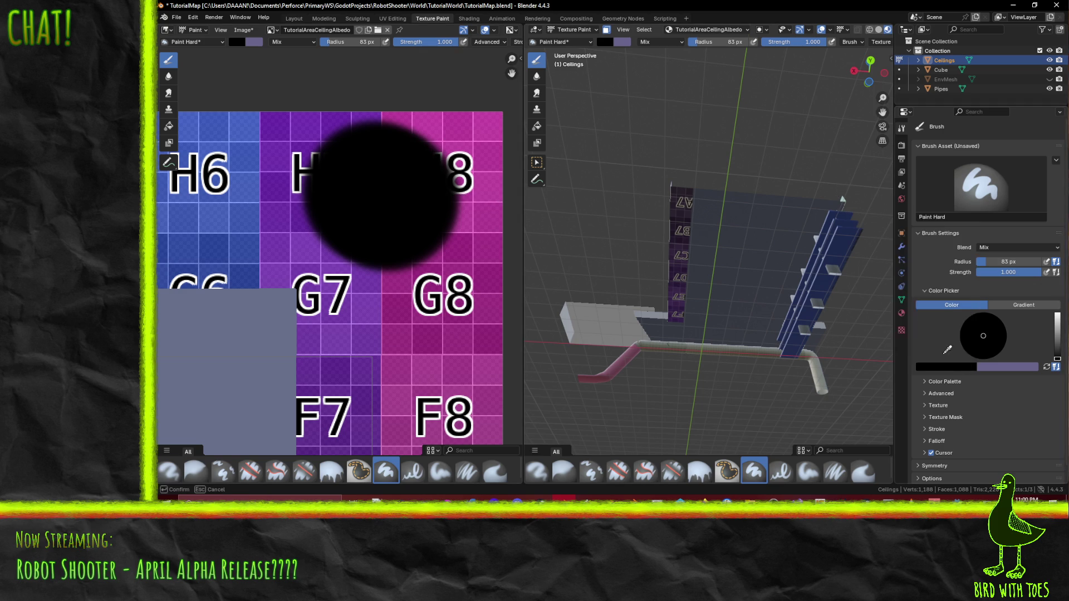
click(215, 334)
drag(677, 356, 700, 146)
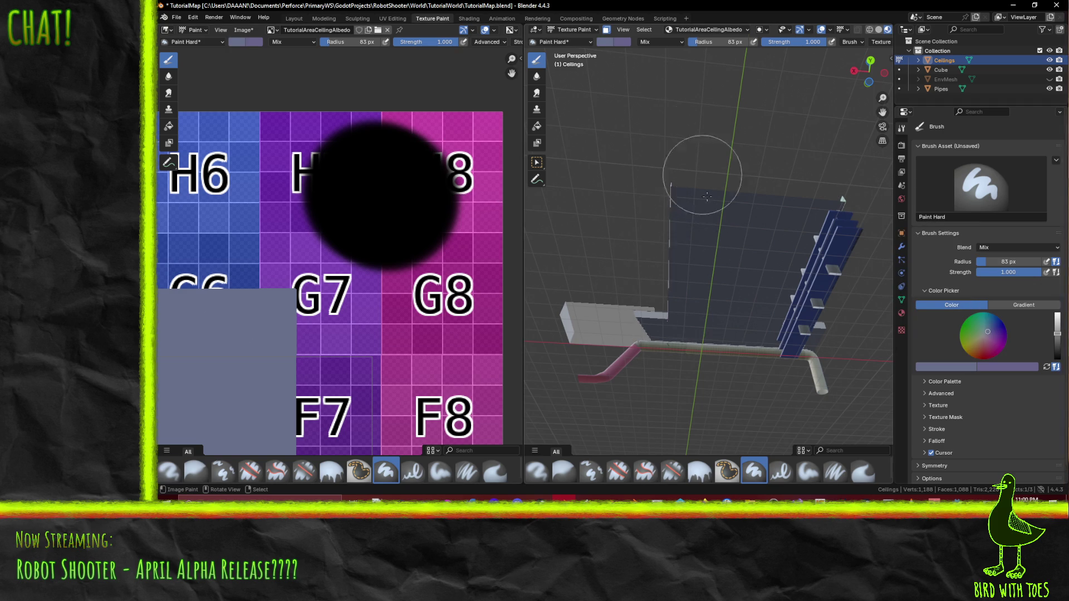
mouse_move(720, 390)
middle_down()
mouse_move(581, 355)
mouse_move(697, 407)
mouse_move(655, 288)
mouse_move(672, 265)
mouse_move(688, 340)
mouse_move(731, 345)
mouse_move(677, 329)
mouse_move(661, 301)
middle_up()
key(ctrl+s)
key(Tab)
scroll(659, 301, up, 4)
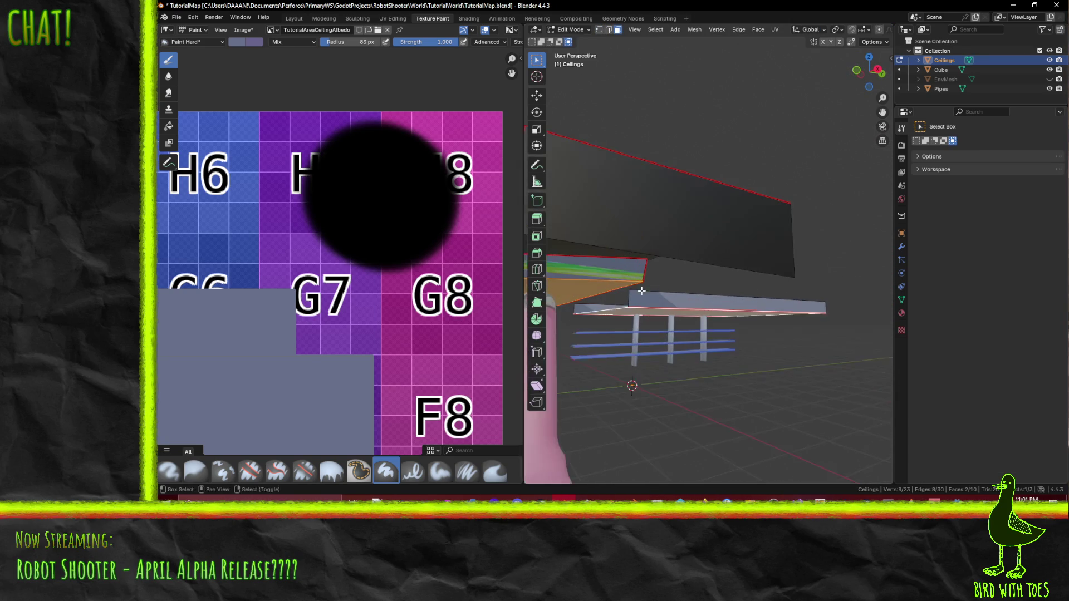
Step: Select the two ceiling beam faces and UV-unwrap them with the Conformal method
click(635, 261)
middle_drag(635, 261, 601, 276)
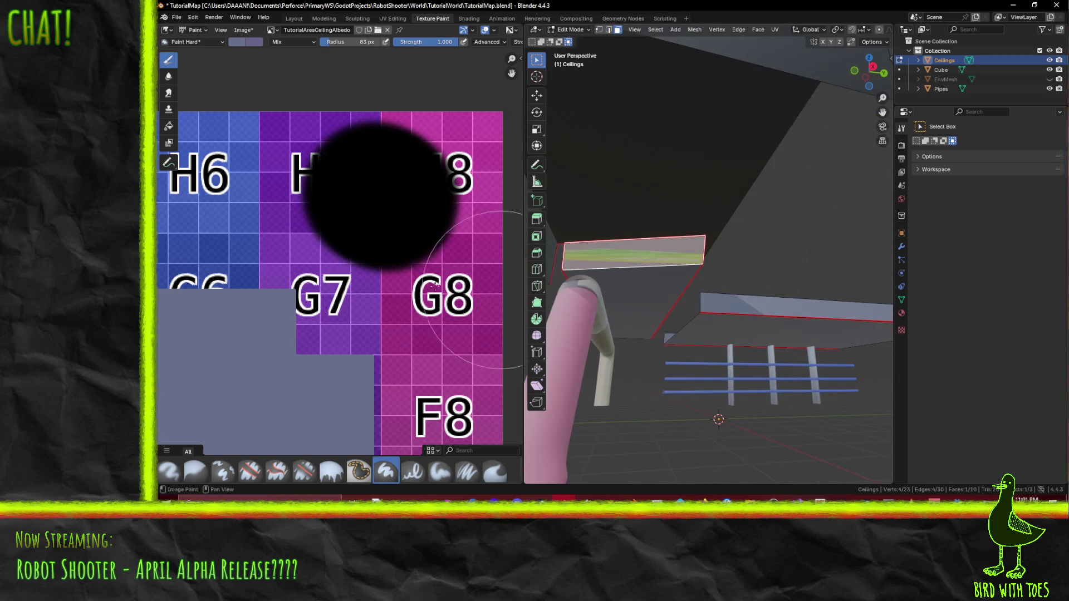
scroll(329, 289, down, 2)
middle_drag(329, 288, 467, 298)
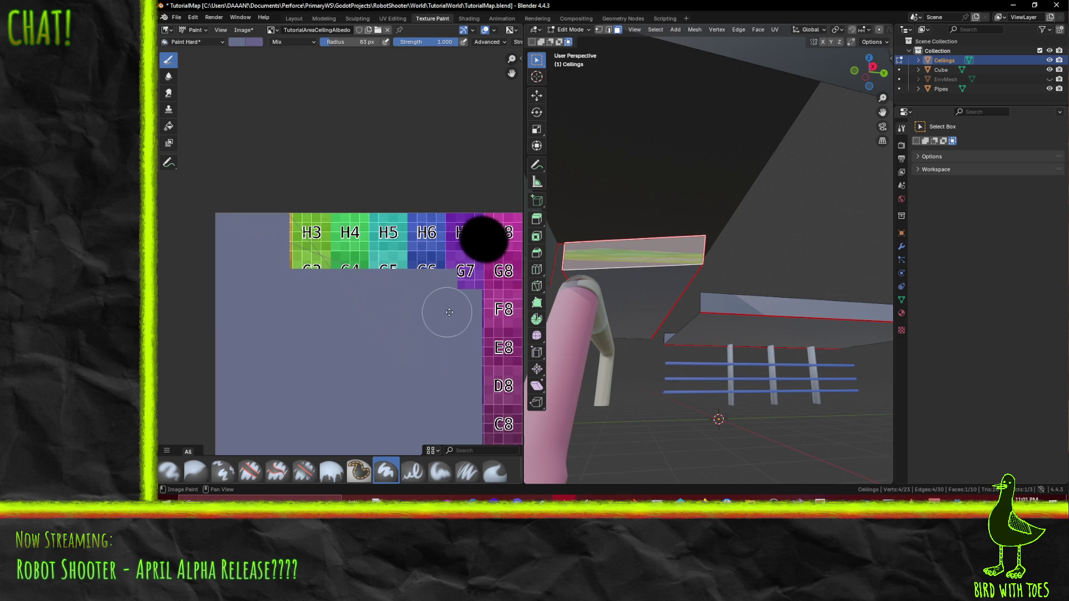
shift+click(666, 287)
key(F3)
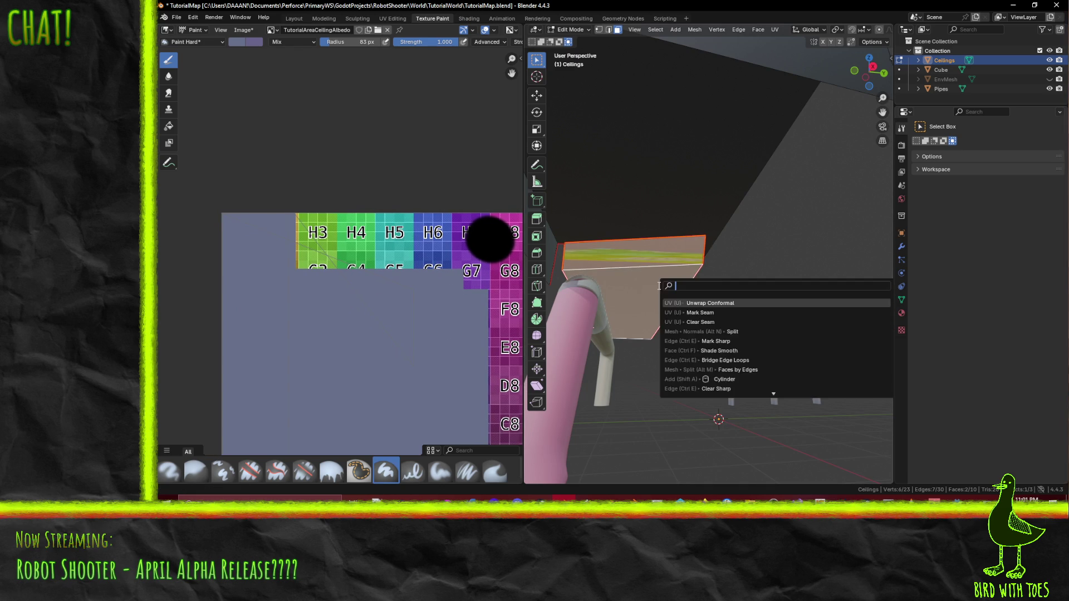
click(703, 303)
scroll(310, 342, down, 2)
scroll(310, 342, up, 2)
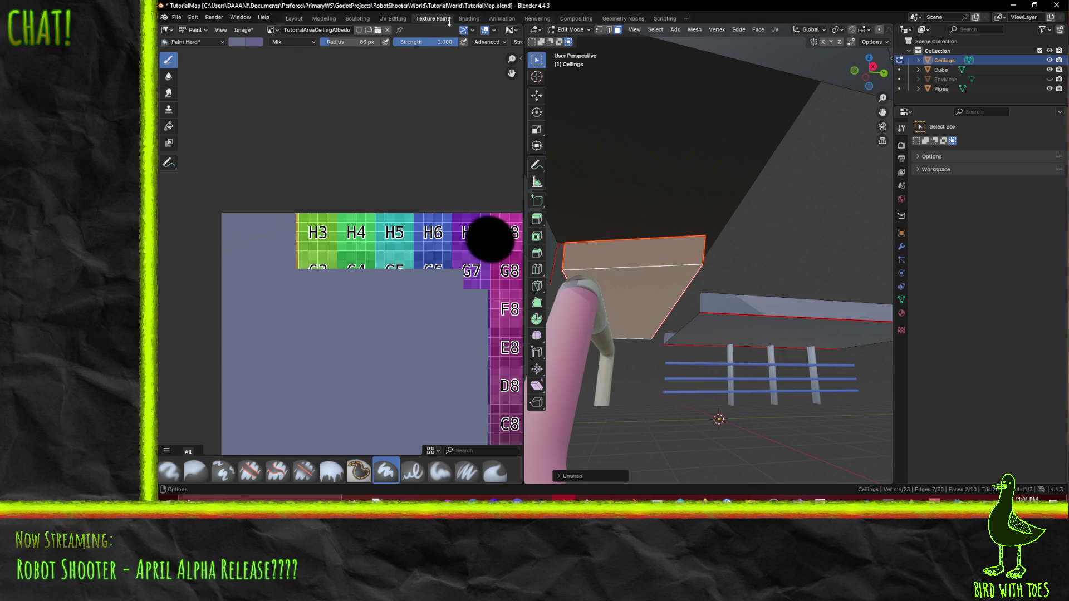
Step: Check the unwrap in the UV Editing workspace, then return the ceiling to Texture Paint mode
click(393, 18)
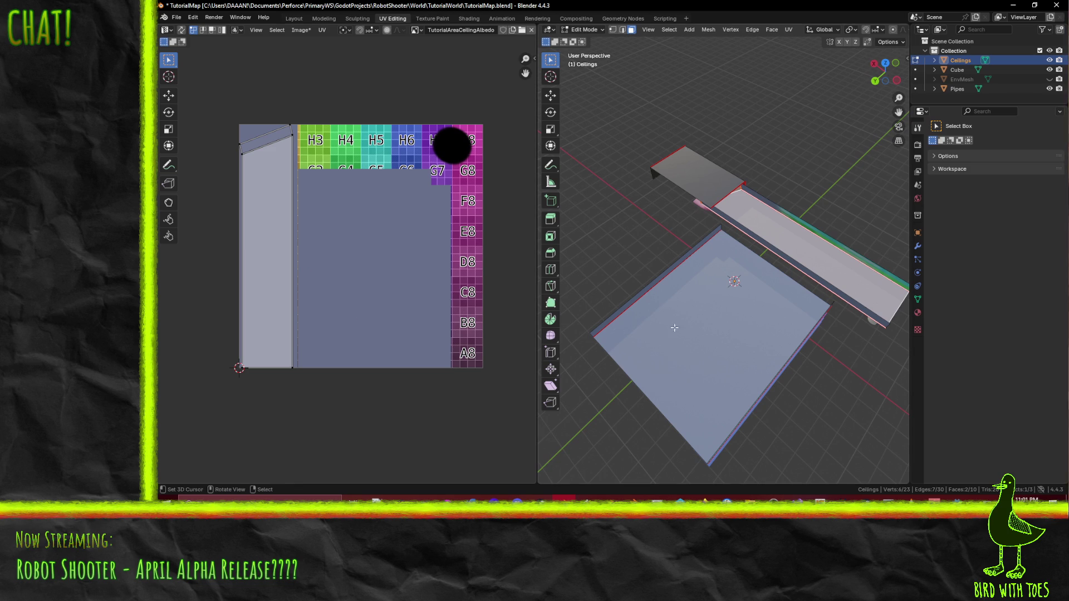
mouse_move(779, 326)
middle_down()
mouse_move(791, 219)
mouse_move(782, 212)
middle_up()
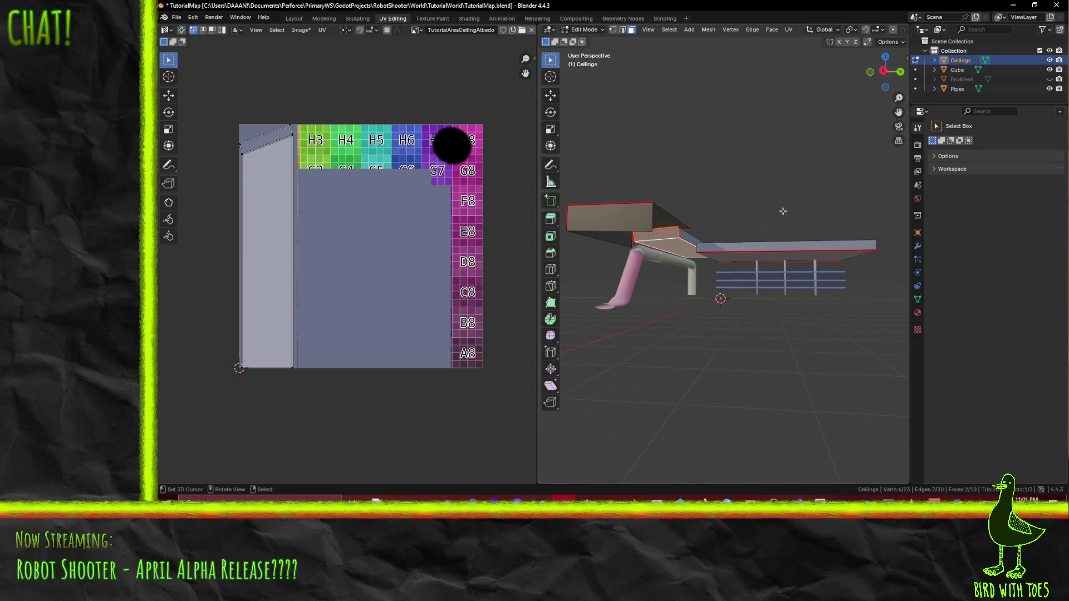
click(662, 236)
scroll(684, 251, up, 3)
scroll(706, 270, up, 3)
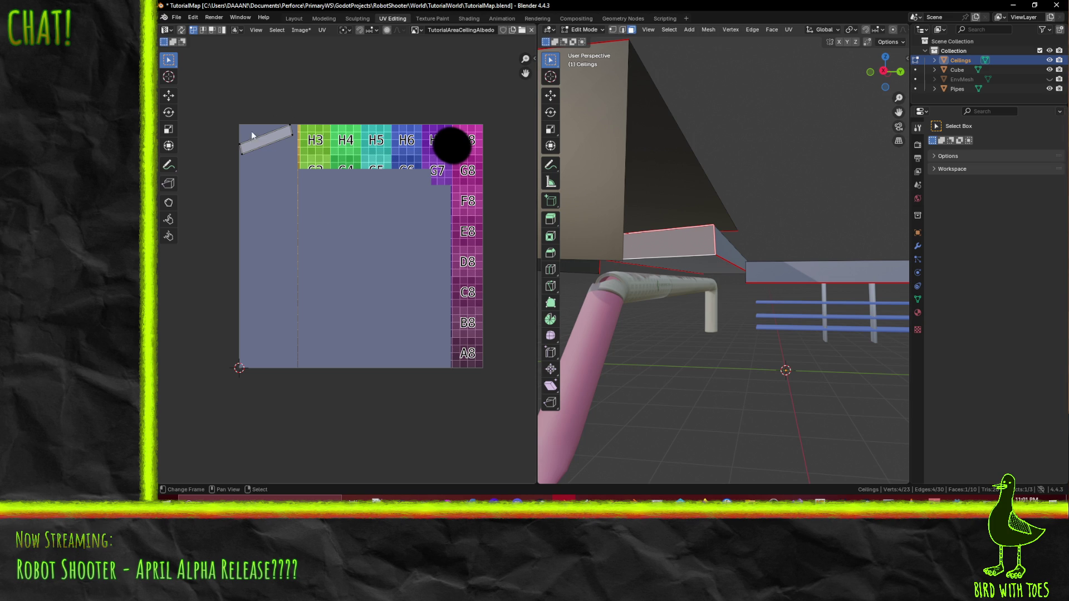
scroll(668, 246, up, 2)
scroll(633, 243, up, 2)
middle_drag(627, 243, 610, 201)
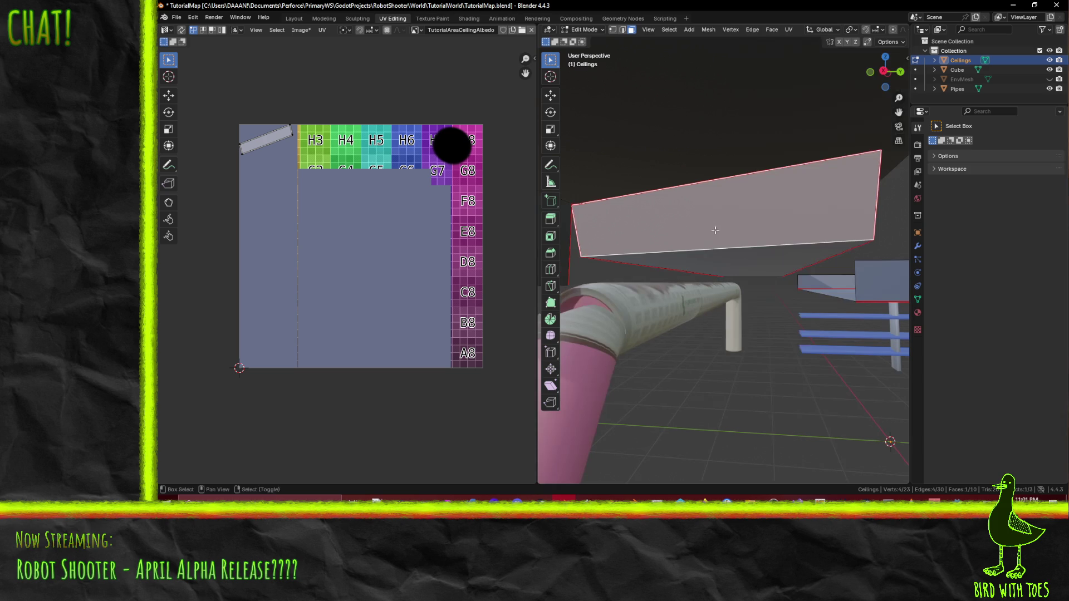
click(569, 28)
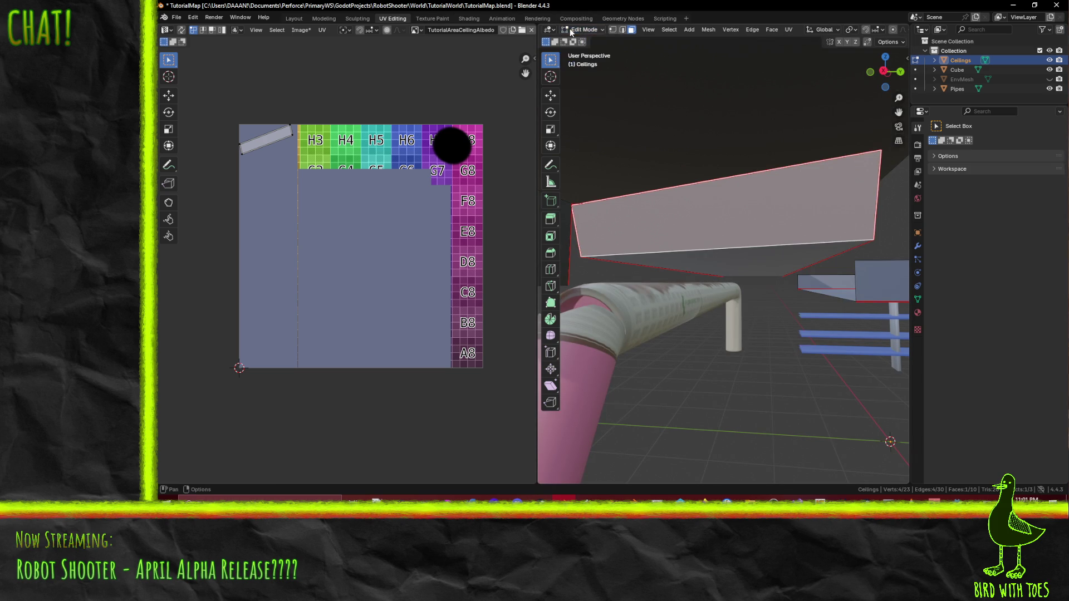
click(432, 17)
mouse_move(664, 176)
middle_down()
mouse_move(625, 179)
mouse_move(745, 198)
mouse_move(702, 217)
middle_up()
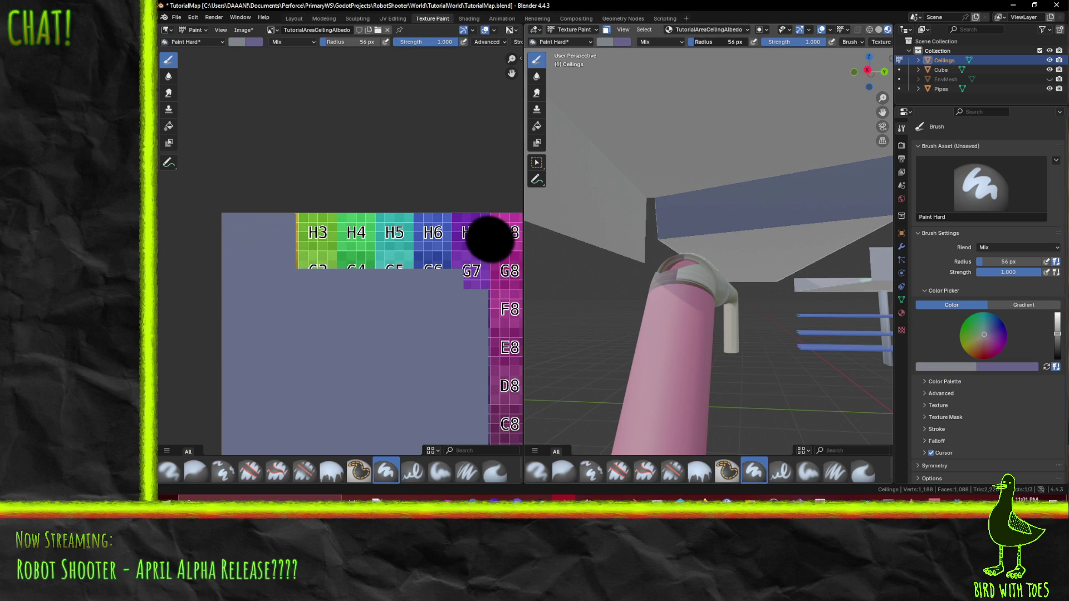
Step: Dab grey Paint Hard strokes across the blue ceiling beam, undoing one stray blob
drag(662, 209, 684, 212)
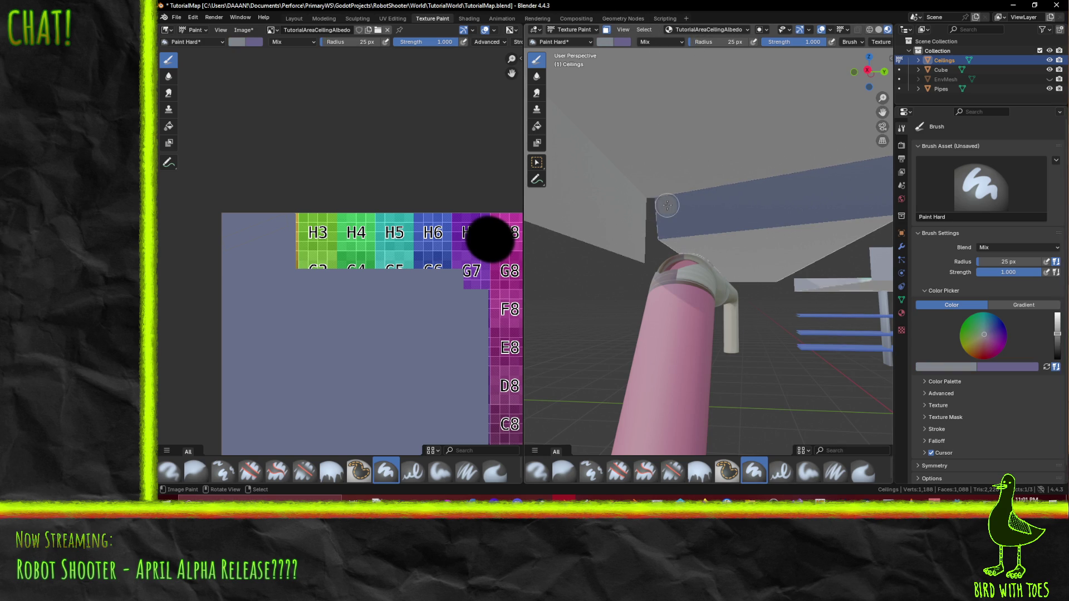
key(ctrl+z)
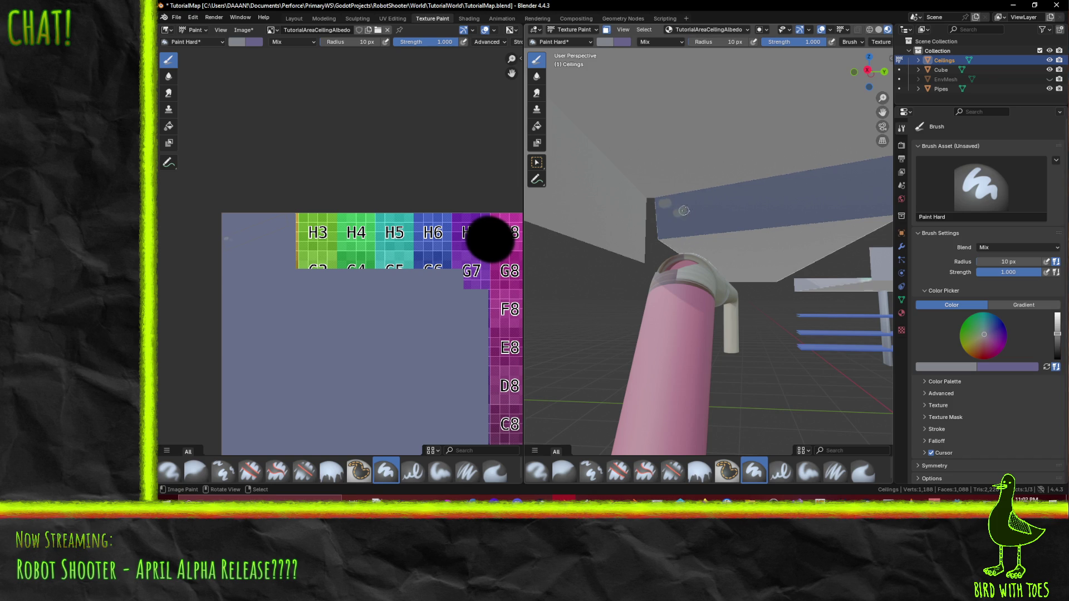
click(726, 201)
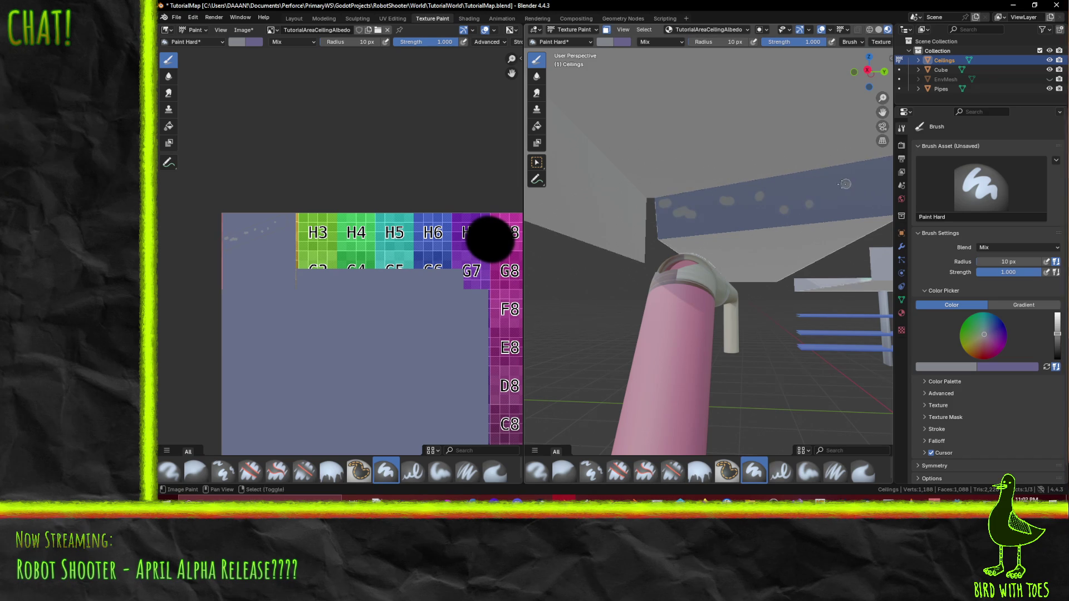
middle_drag(847, 184, 763, 204)
drag(789, 216, 821, 221)
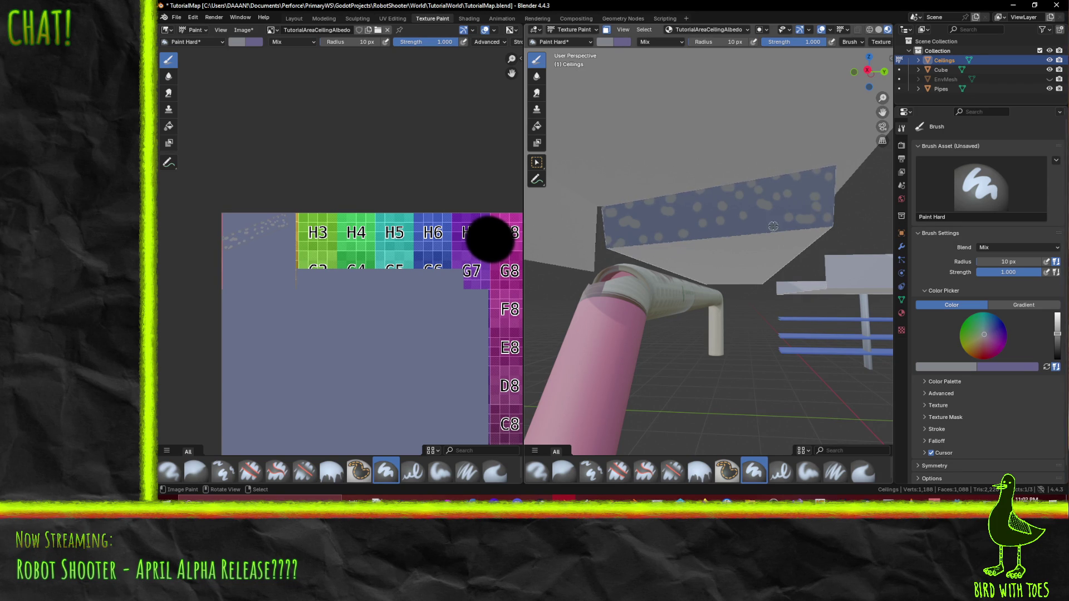
Step: Darken the brush colour, dab dark dots onto the beam and switch to the Paint Soft brush
drag(984, 335, 984, 334)
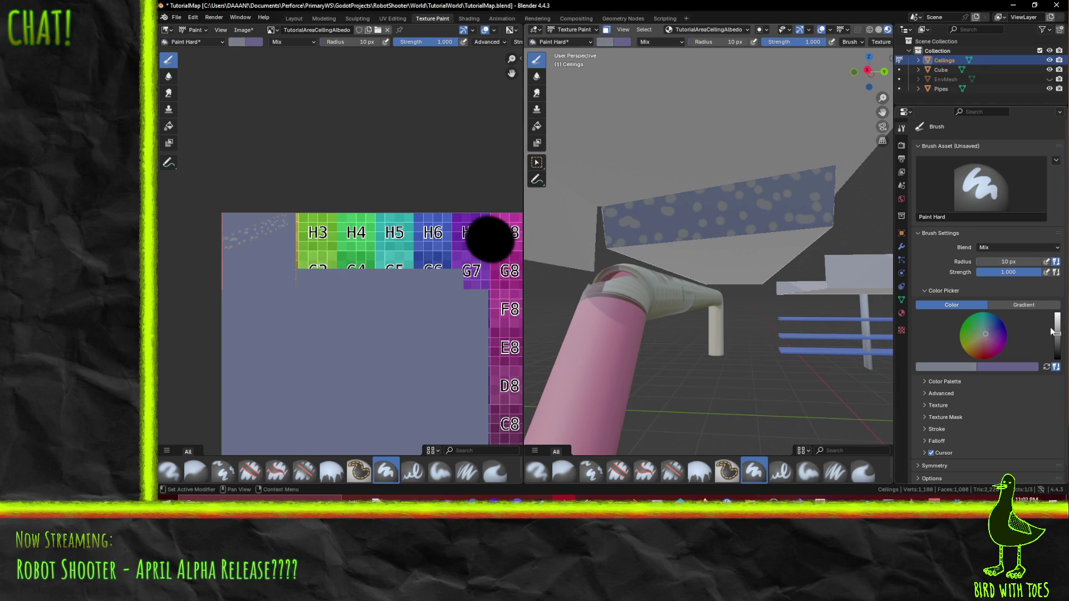
click(1058, 342)
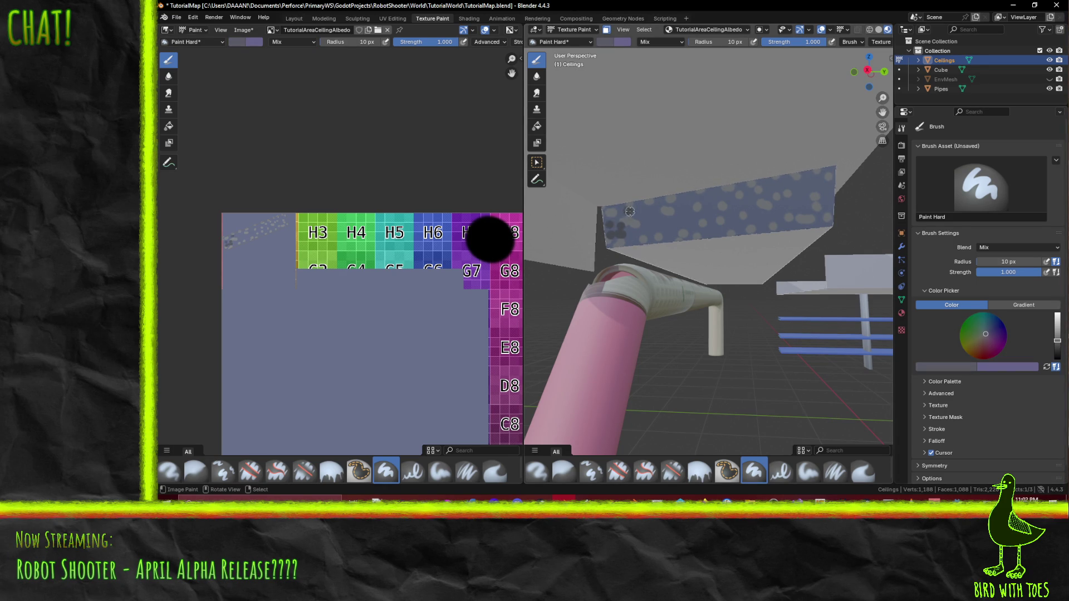
click(701, 209)
click(782, 207)
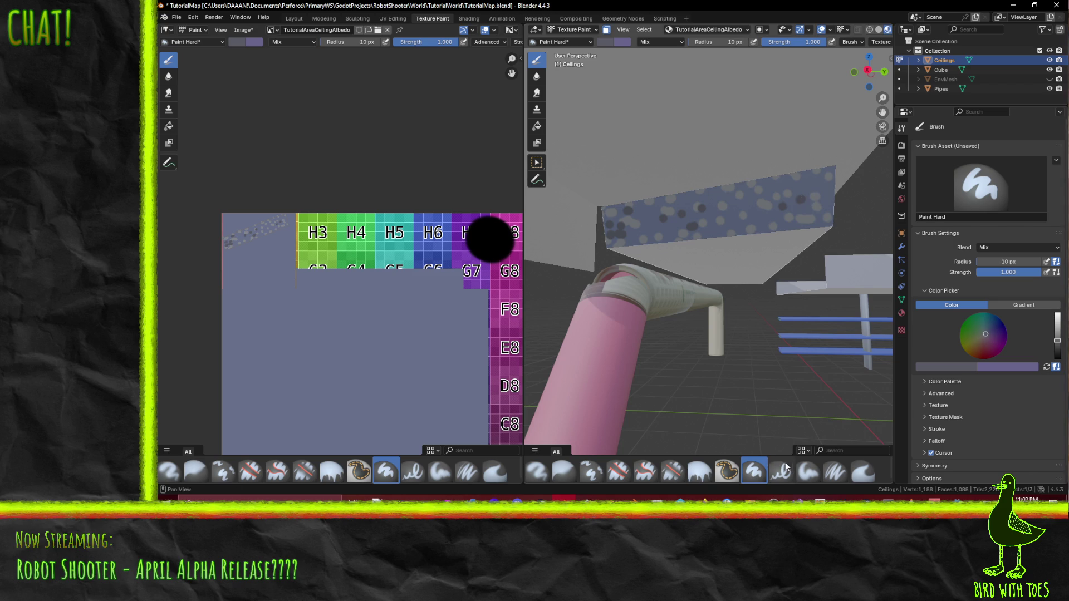
click(808, 472)
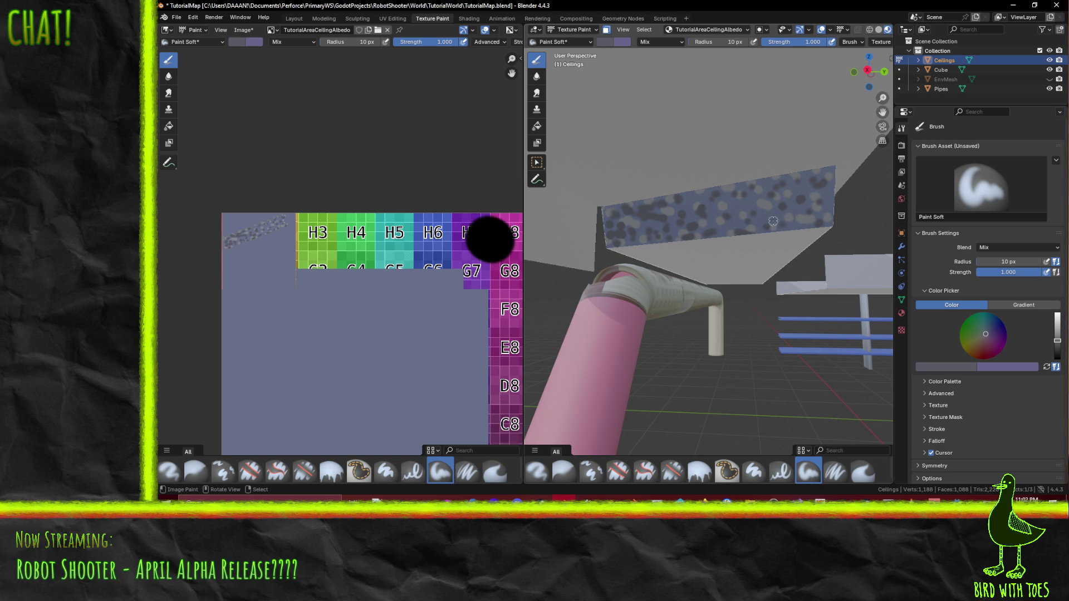
Step: Eyedrop the texture colour for the brush and nudge it slightly brighter and greyer
click(958, 365)
click(958, 366)
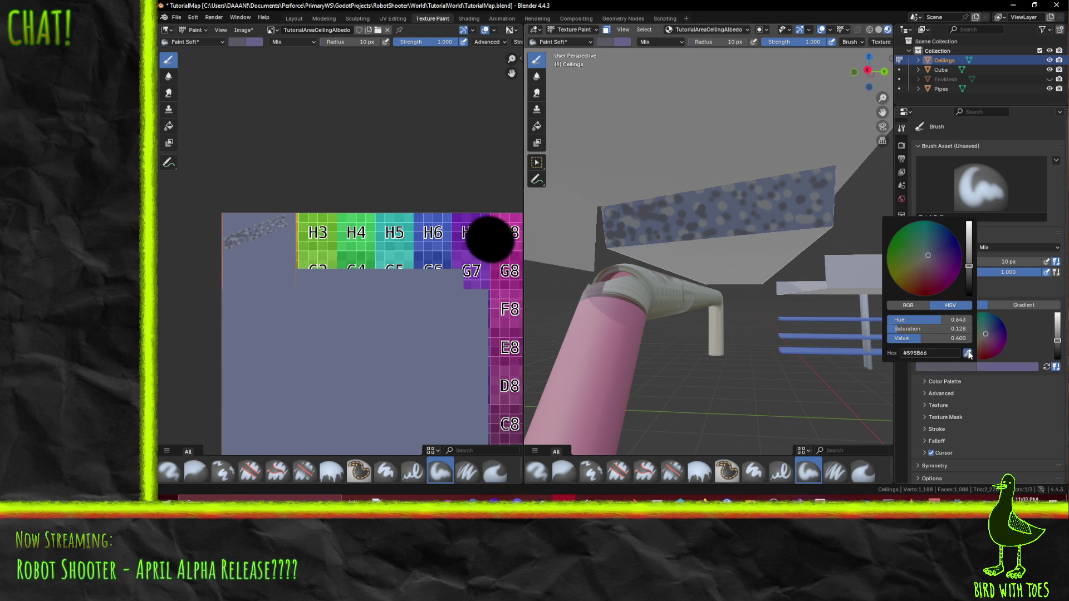
click(968, 353)
click(252, 242)
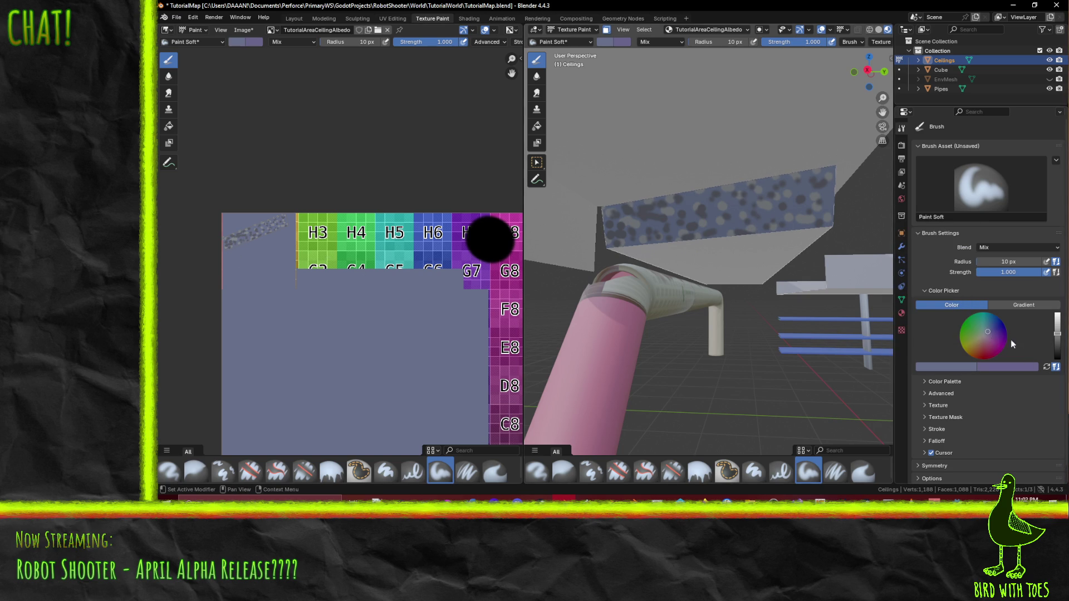
drag(1059, 338, 1057, 332)
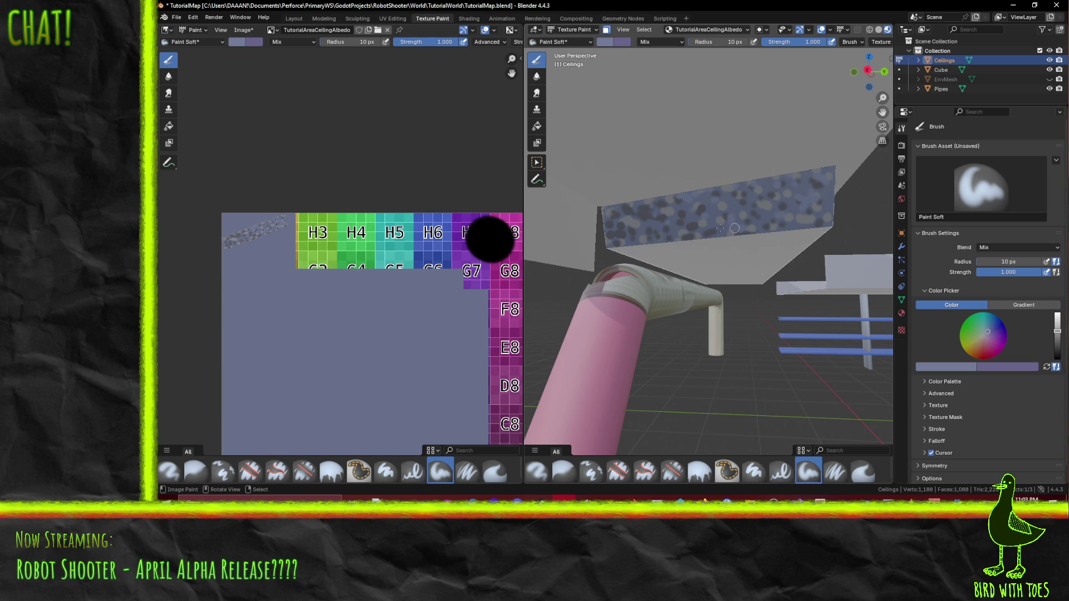
click(984, 334)
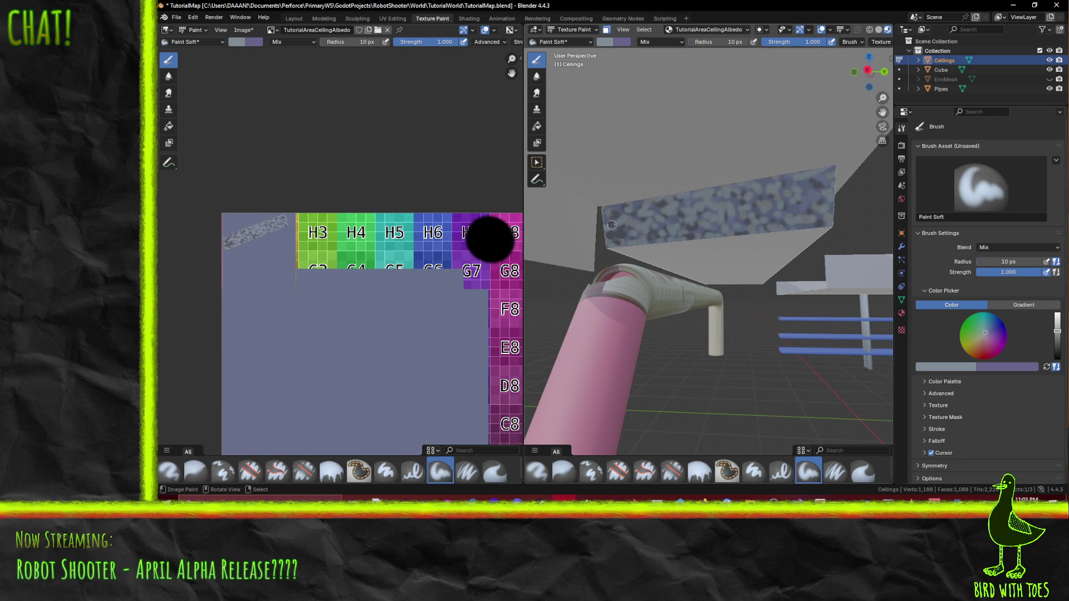
Step: Save TutorialAreaCeilingAlbedo.png with Alt+S and shift the paint colour toward lavender
middle_drag(639, 203, 736, 247)
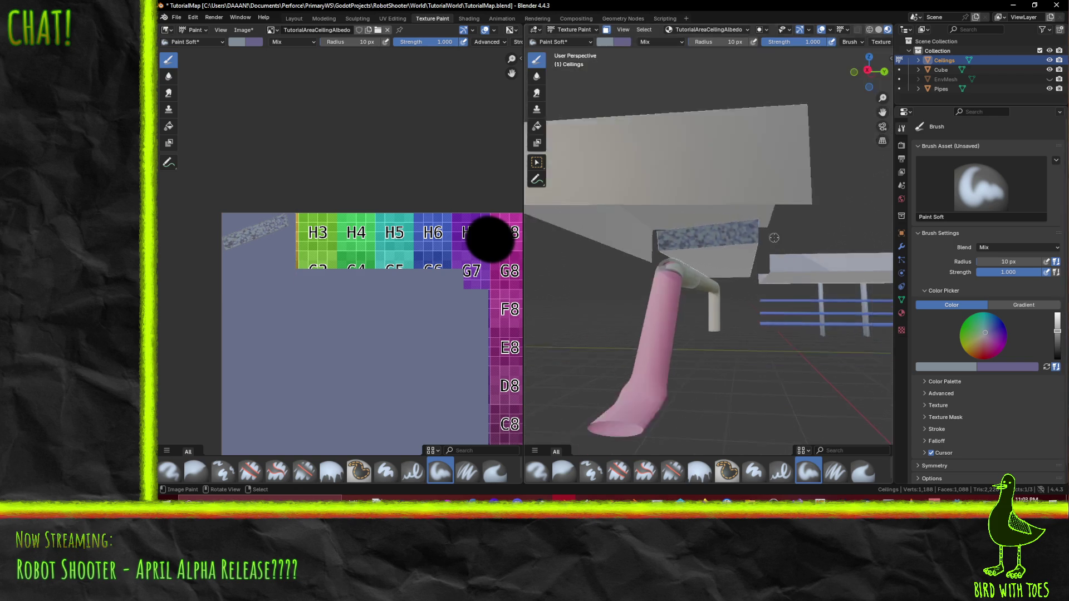
scroll(735, 247, up, 1)
scroll(731, 245, up, 1)
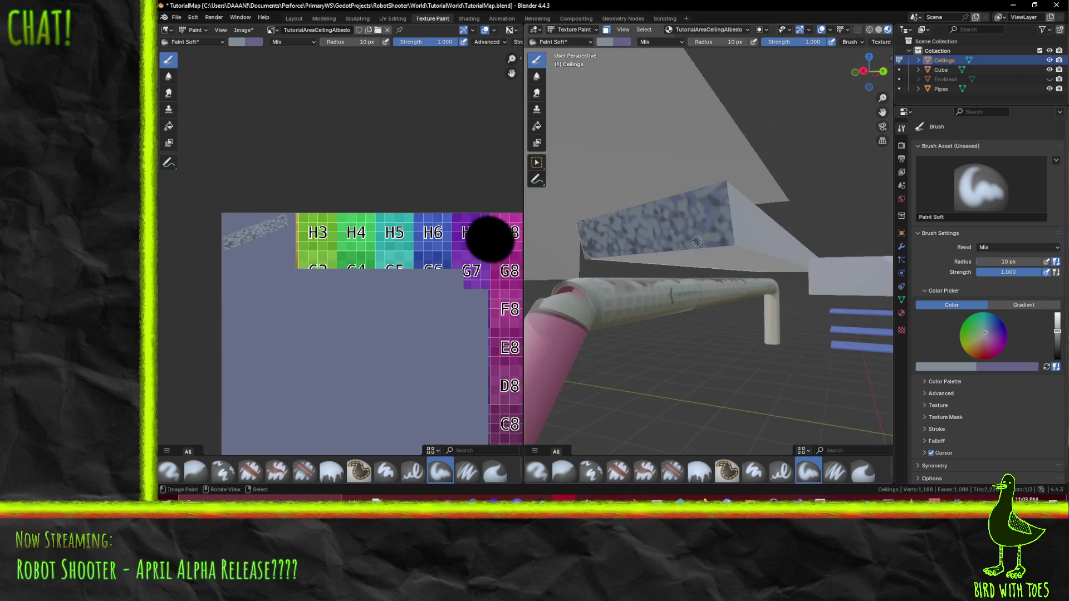
scroll(726, 243, up, 2)
middle_drag(726, 243, 916, 361)
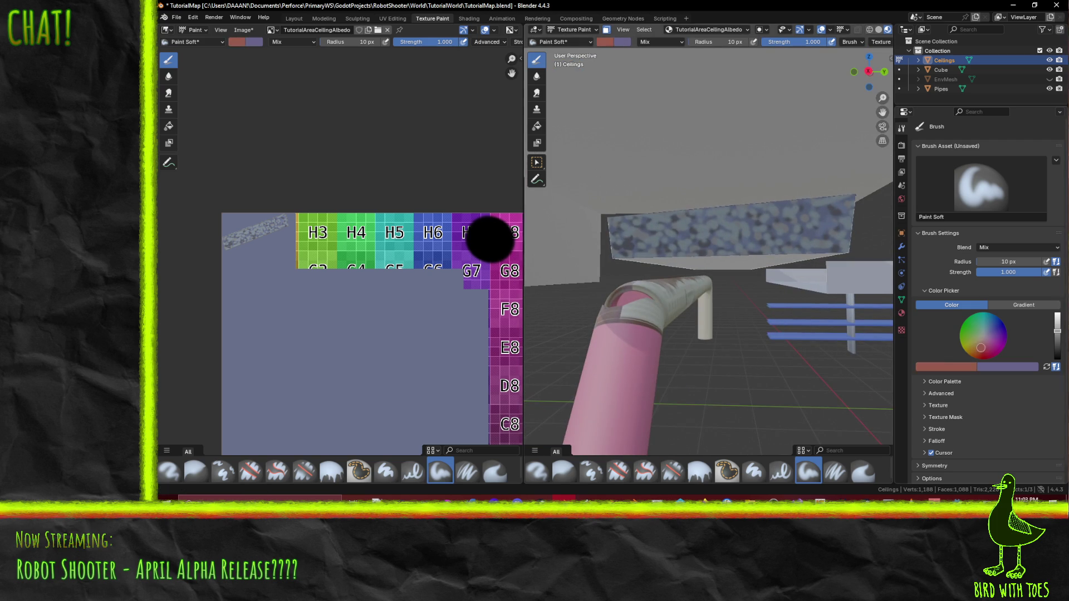
drag(978, 348, 974, 348)
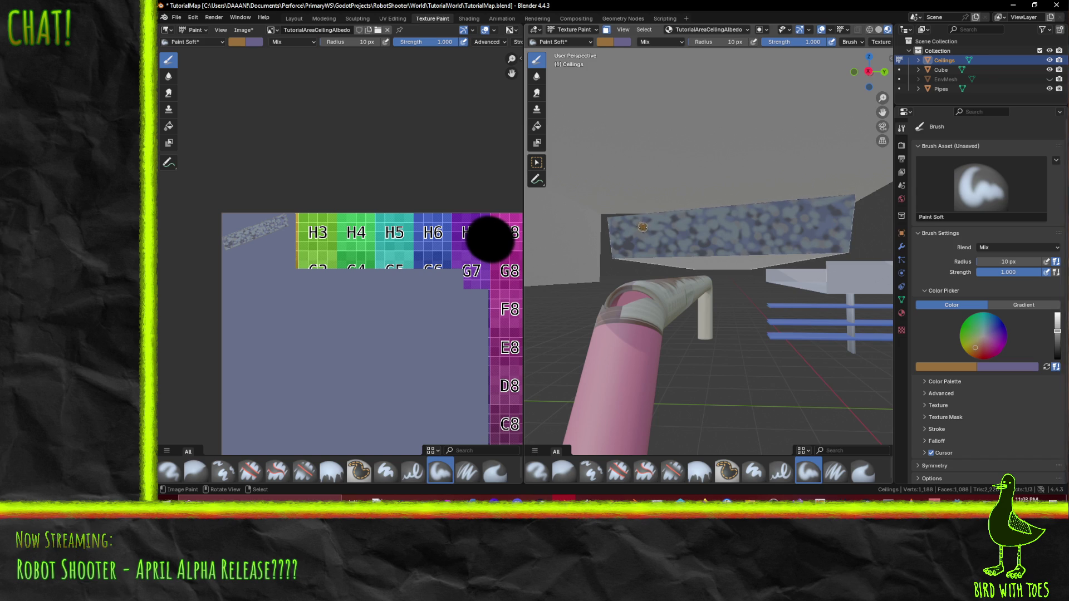
middle_drag(643, 228, 654, 202)
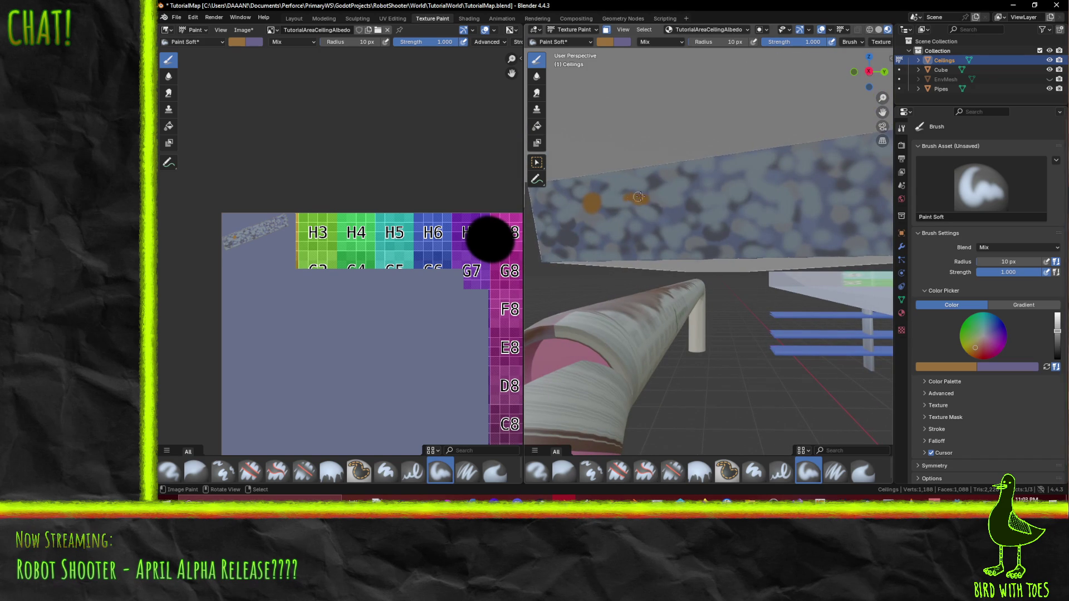
middle_drag(637, 199, 643, 201)
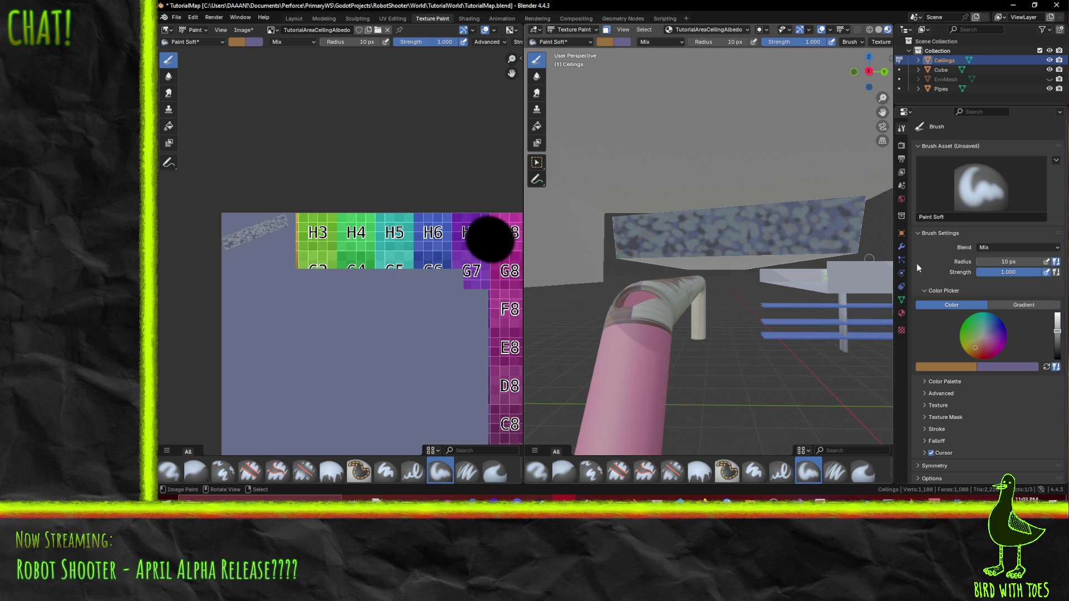
key(alt+s)
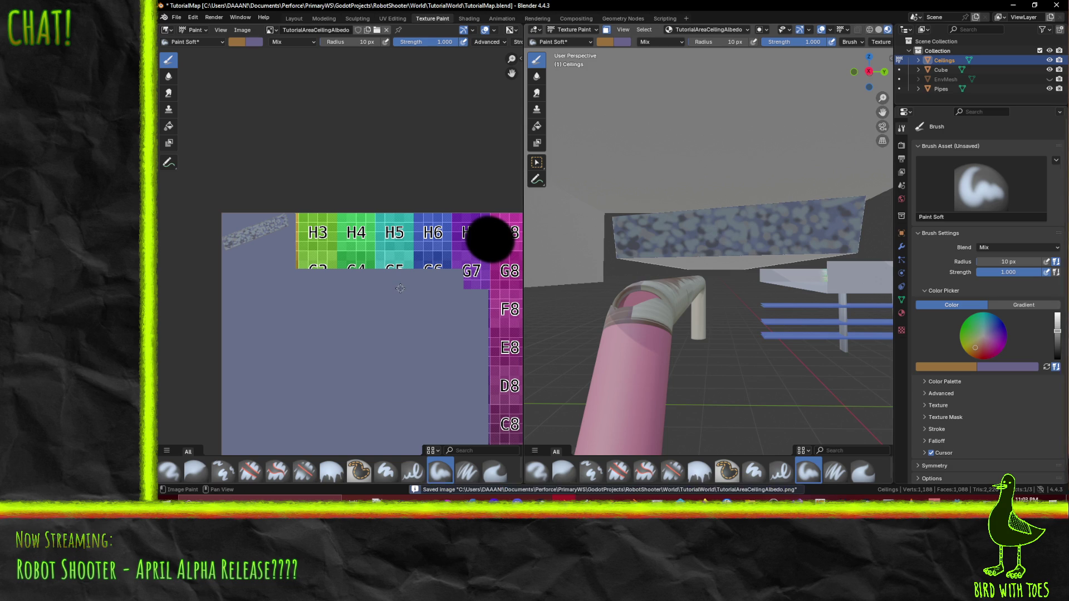
drag(987, 336, 991, 338)
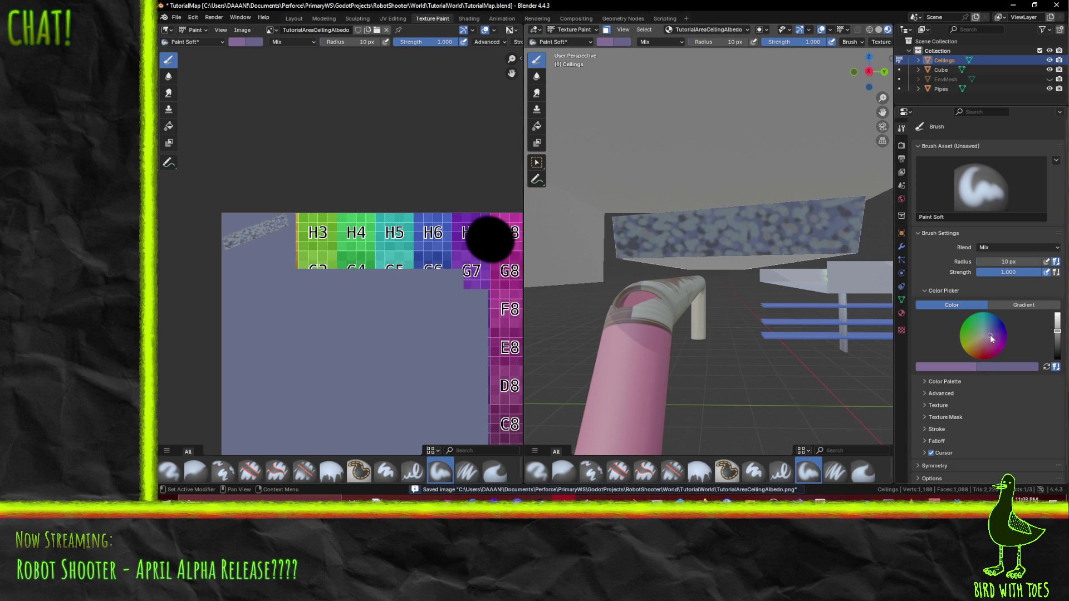
Step: Sample a grey-blue paint colour and set the brush radius to 29 px
click(929, 366)
click(322, 308)
key(f)
click(776, 136)
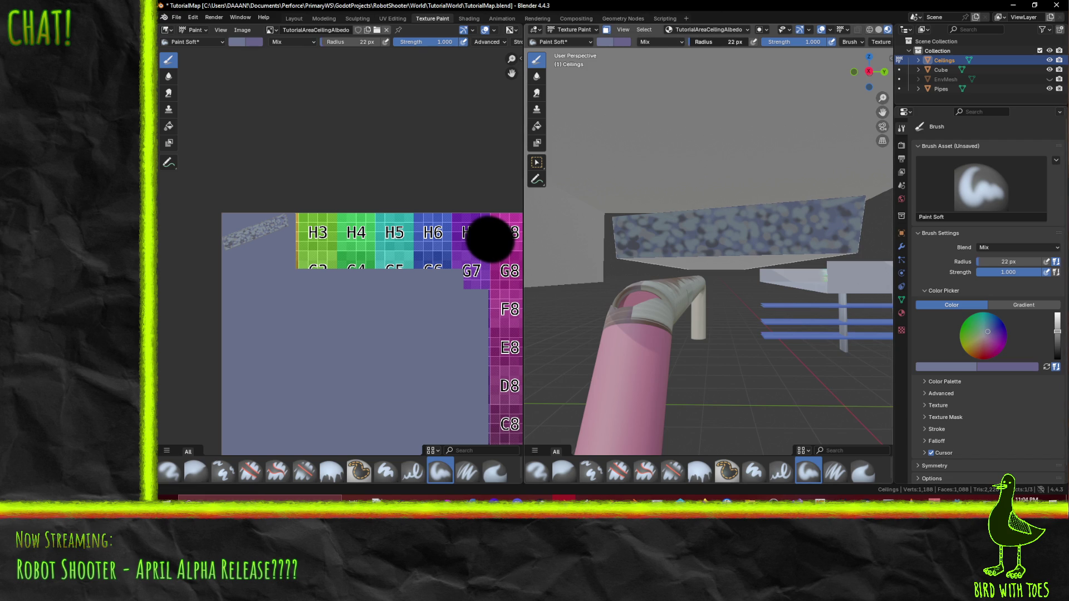
click(755, 58)
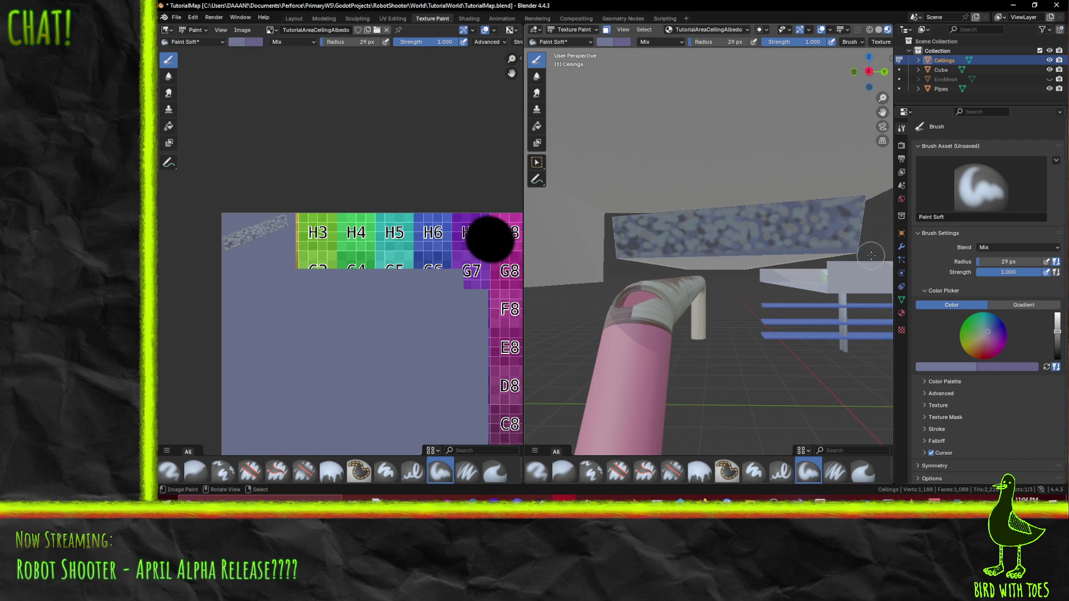
Step: Darken the colour, paint across the ceiling block, save the texture and set brush strength to 0.5
drag(1057, 332, 1057, 345)
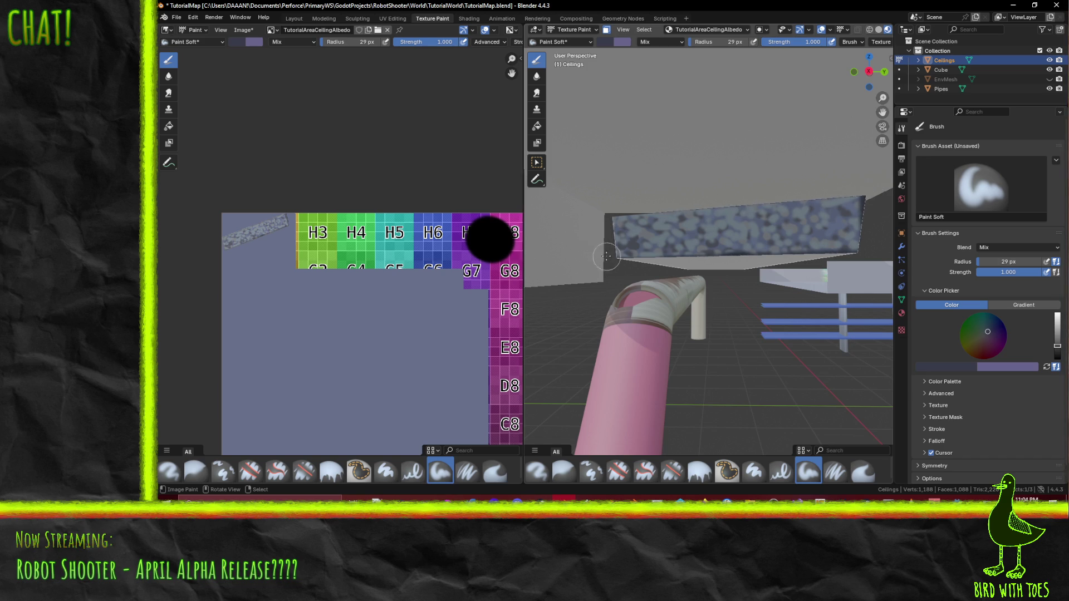
middle_drag(608, 289, 736, 278)
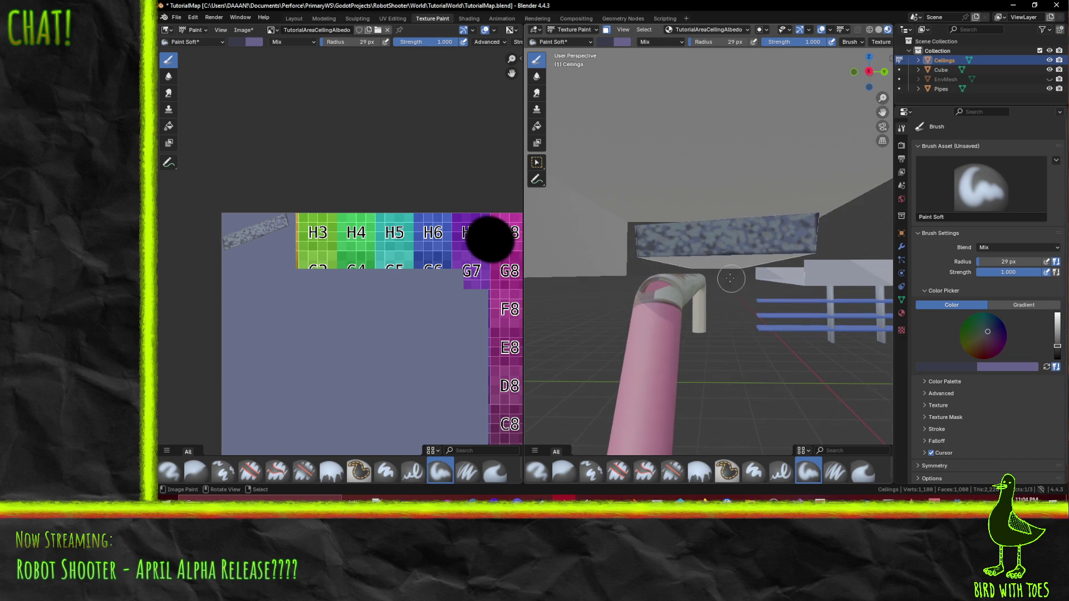
key(alt+s)
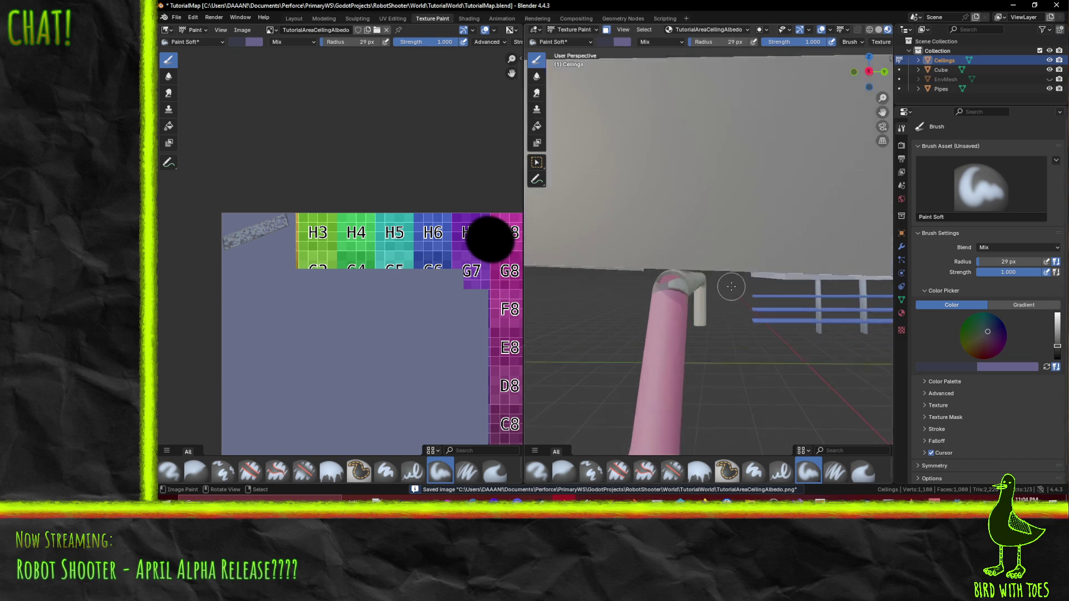
drag(683, 244, 741, 235)
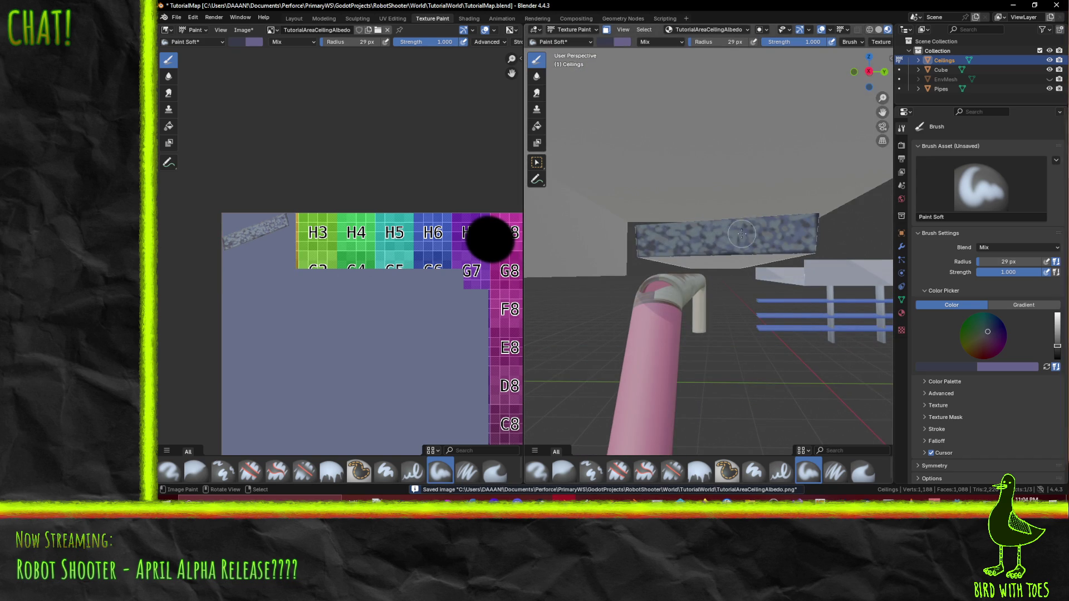
click(789, 42)
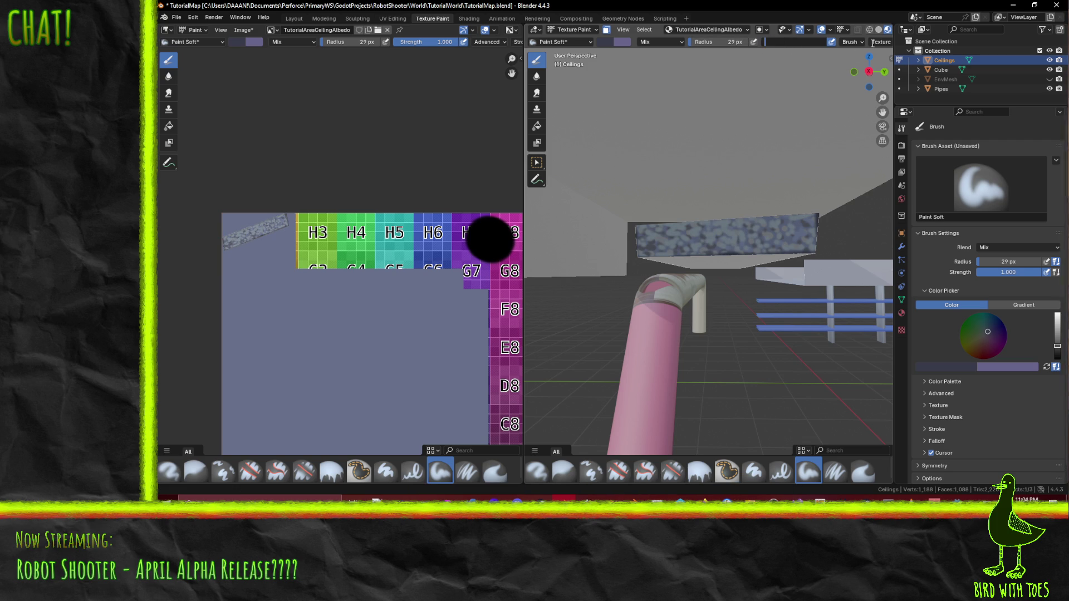
text(0.5)
key(Return)
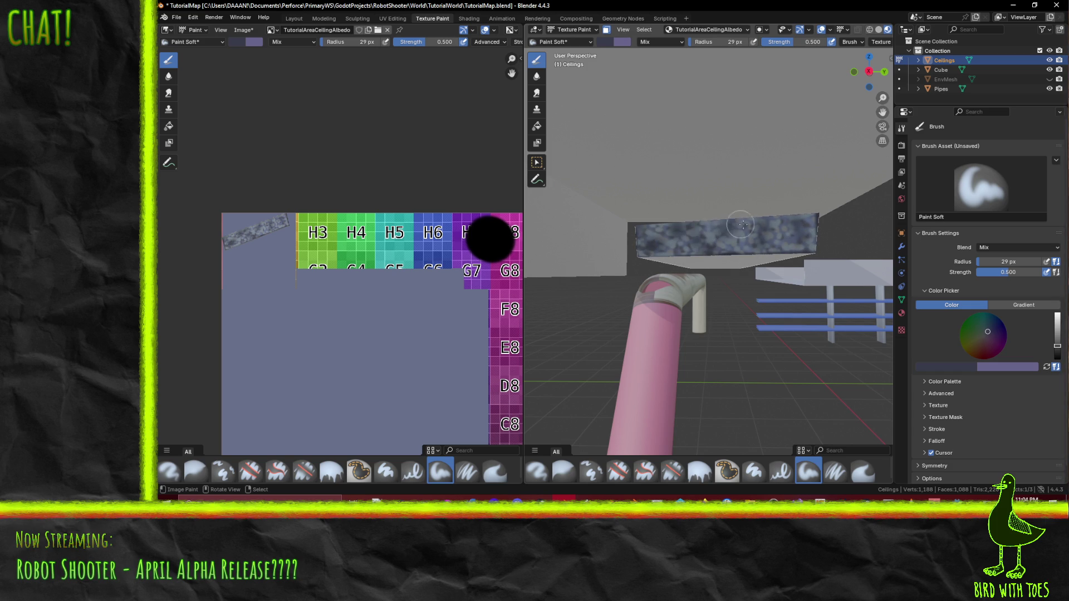
Step: Shift the paint colour to grey-green, save the ceiling texture again and enter Edit Mode
drag(987, 332, 982, 334)
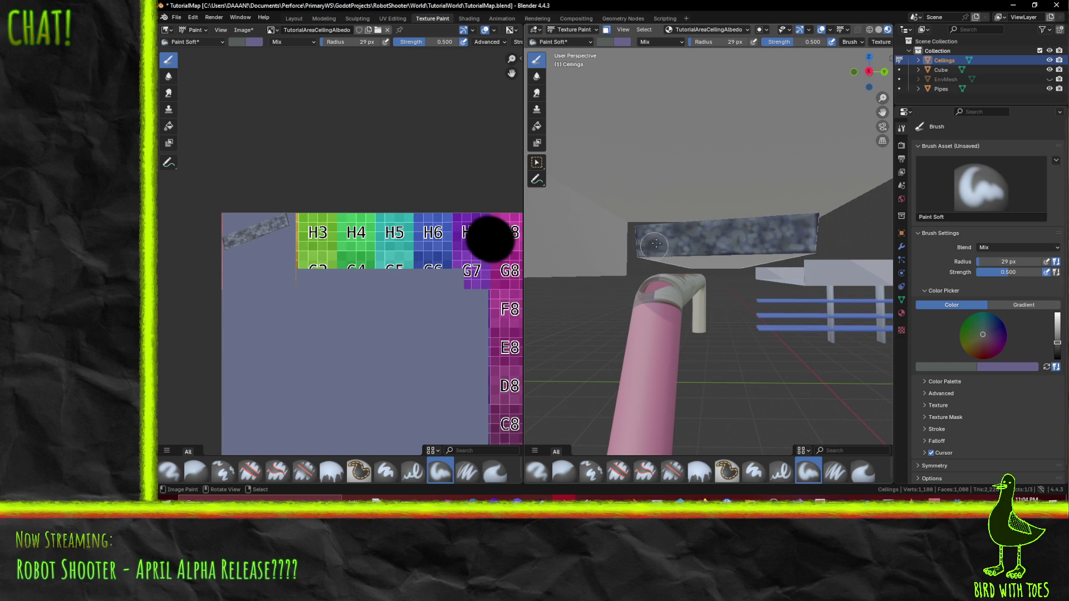
middle_drag(749, 282, 770, 239)
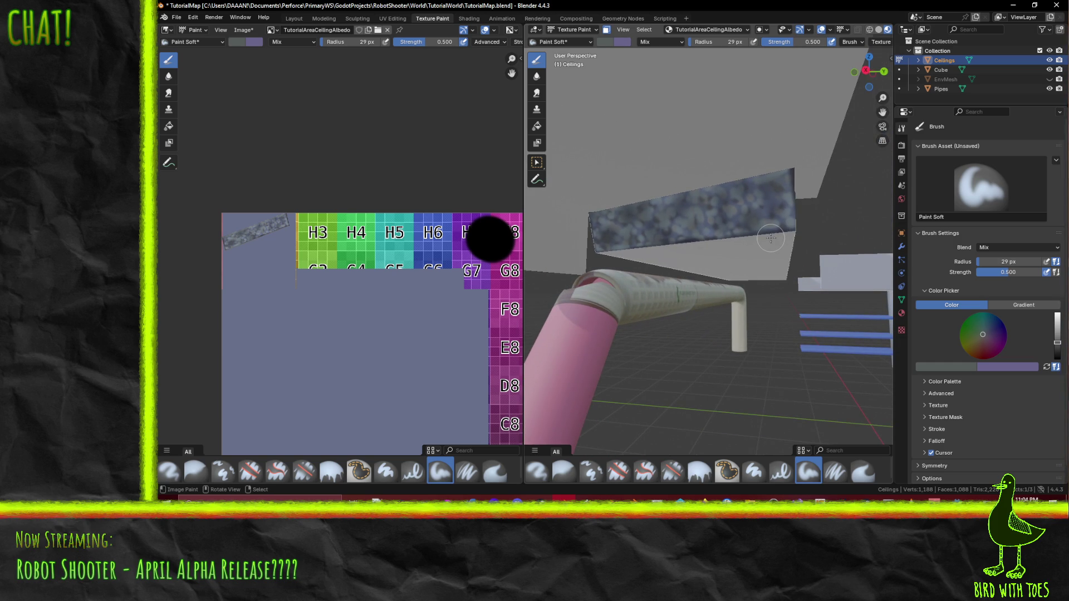
key(alt+s)
middle_drag(752, 251, 821, 250)
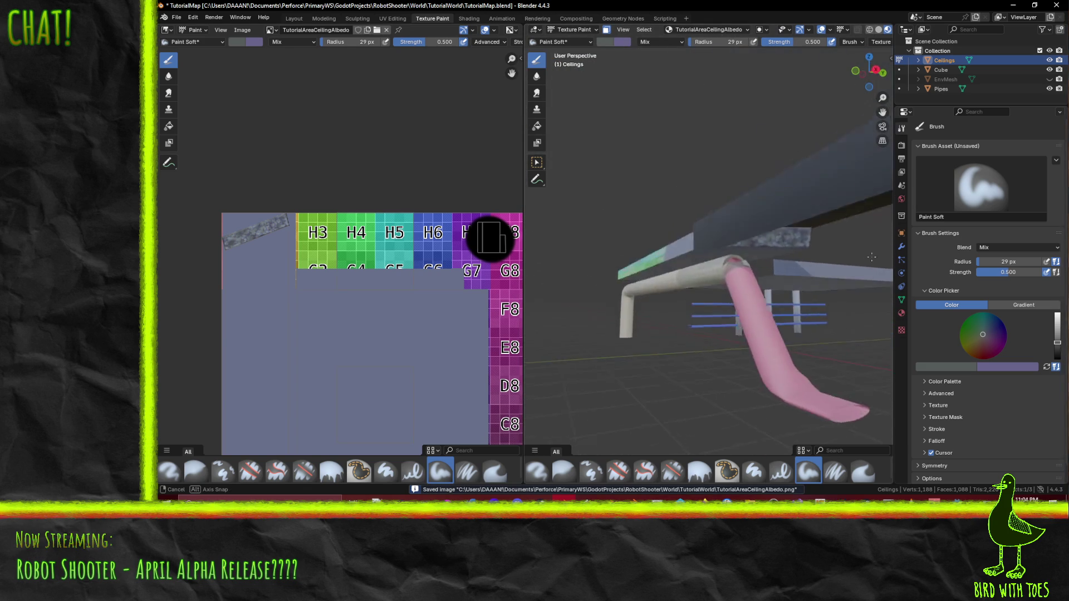
mouse_move(821, 250)
middle_down()
mouse_move(862, 260)
mouse_move(753, 271)
mouse_move(763, 267)
middle_up()
key(Tab)
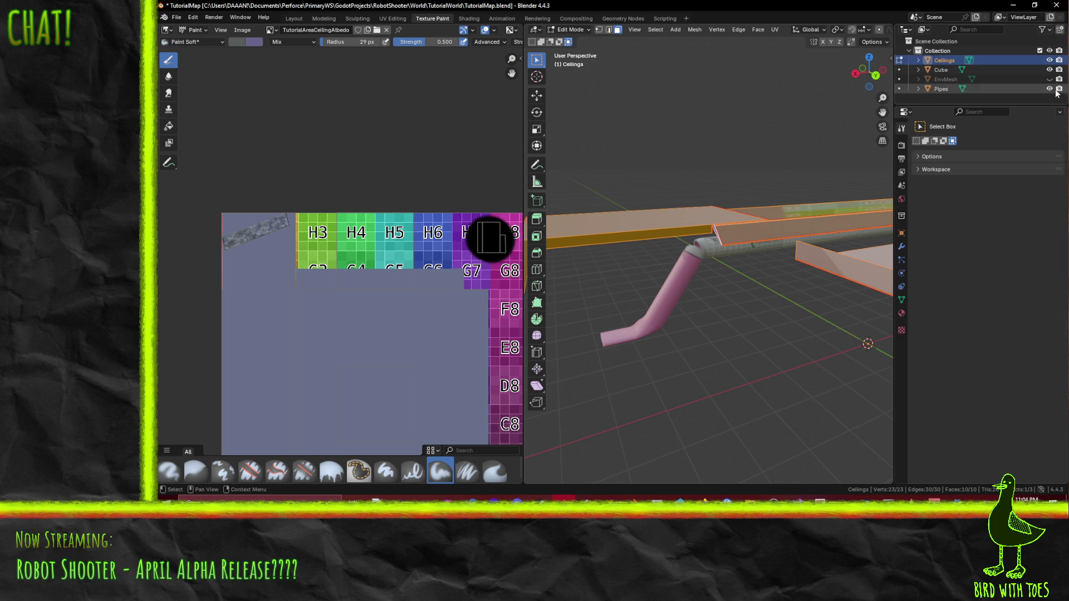
Step: Unhide EnvMesh and hide Ceilings in the Outliner, looking down on the scene
click(1050, 78)
click(1049, 60)
mouse_move(751, 268)
middle_down()
mouse_move(735, 256)
mouse_move(776, 231)
mouse_move(726, 171)
mouse_move(711, 60)
middle_up()
key(Tab)
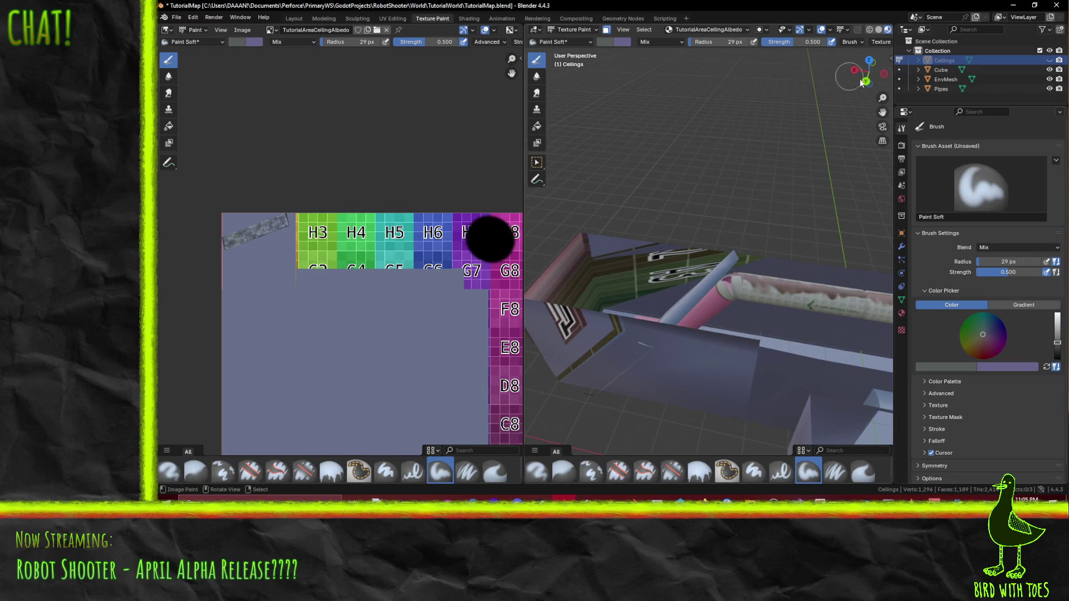
Step: Make EnvMesh active in Texture Paint mode and open it in the UV Editing workspace over the grid texture
click(942, 71)
key(Tab)
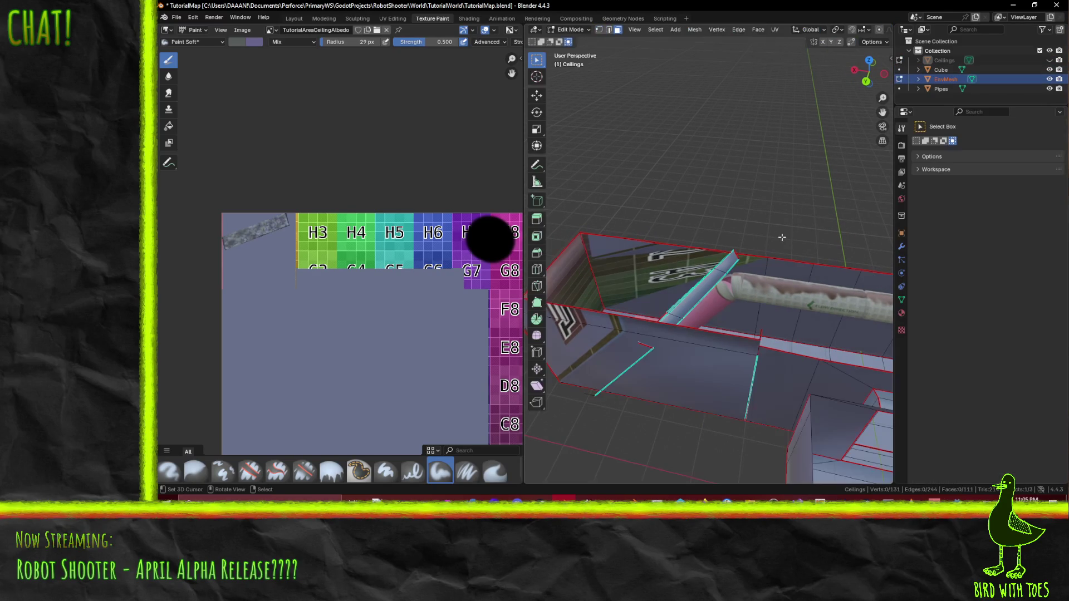
middle_drag(726, 276, 659, 251)
key(Tab)
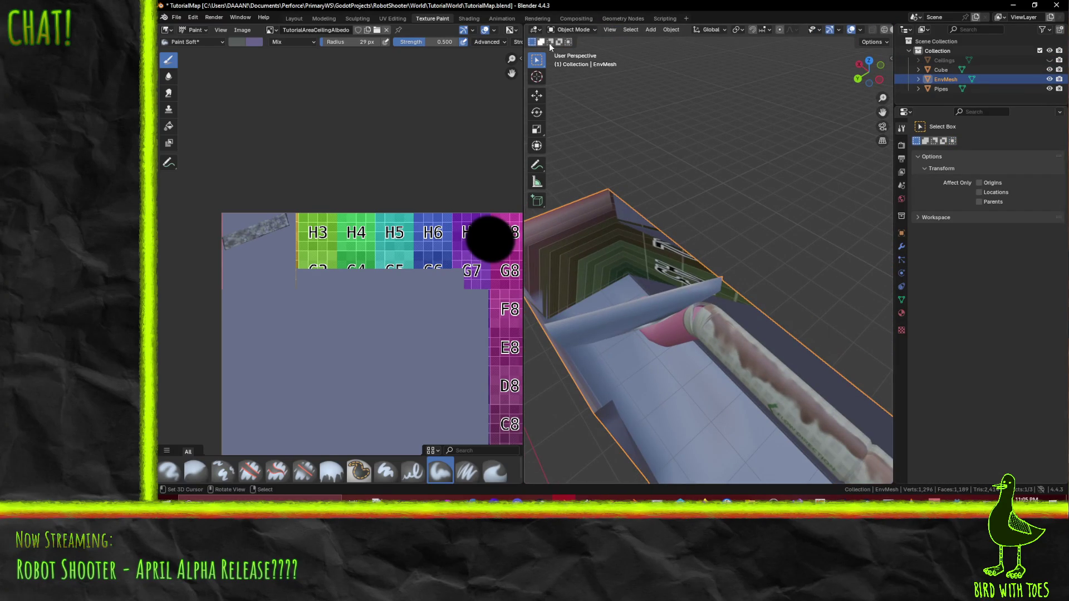
click(574, 30)
click(574, 92)
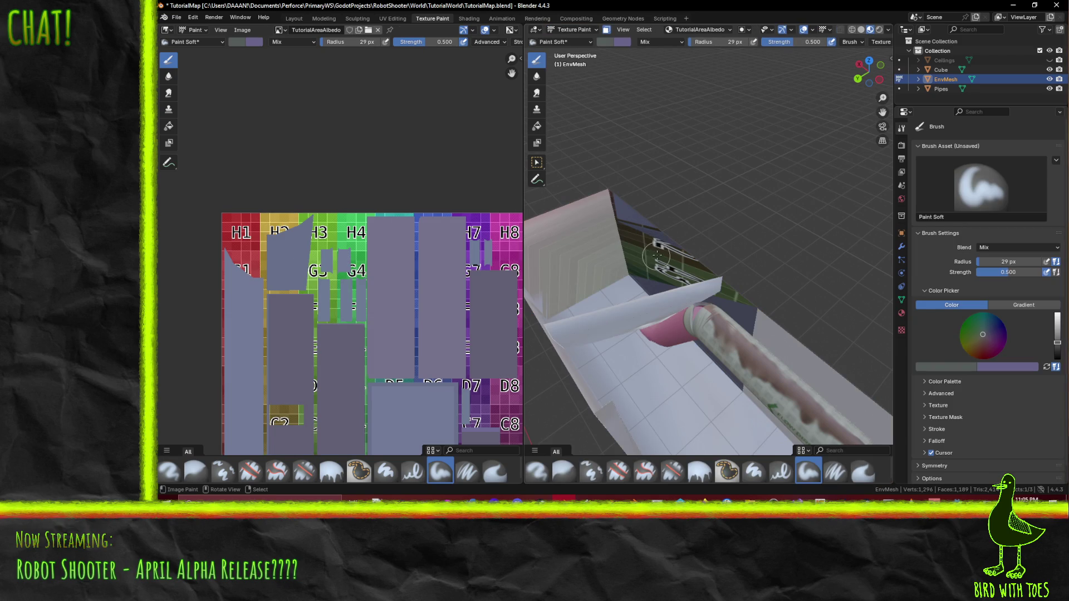
mouse_move(657, 256)
middle_down()
mouse_move(700, 235)
mouse_move(586, 262)
middle_up()
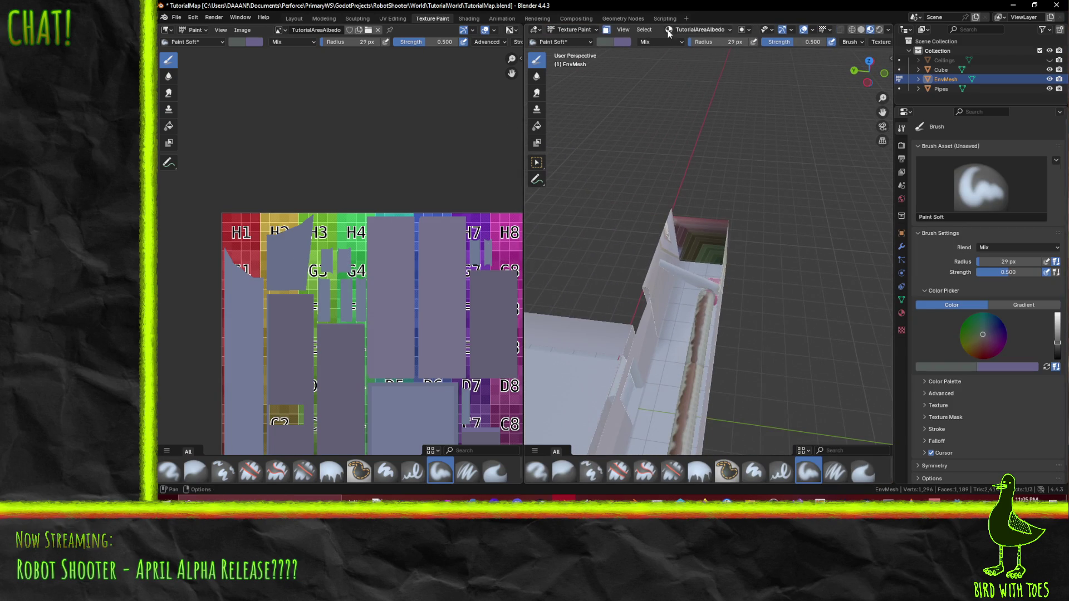
click(392, 18)
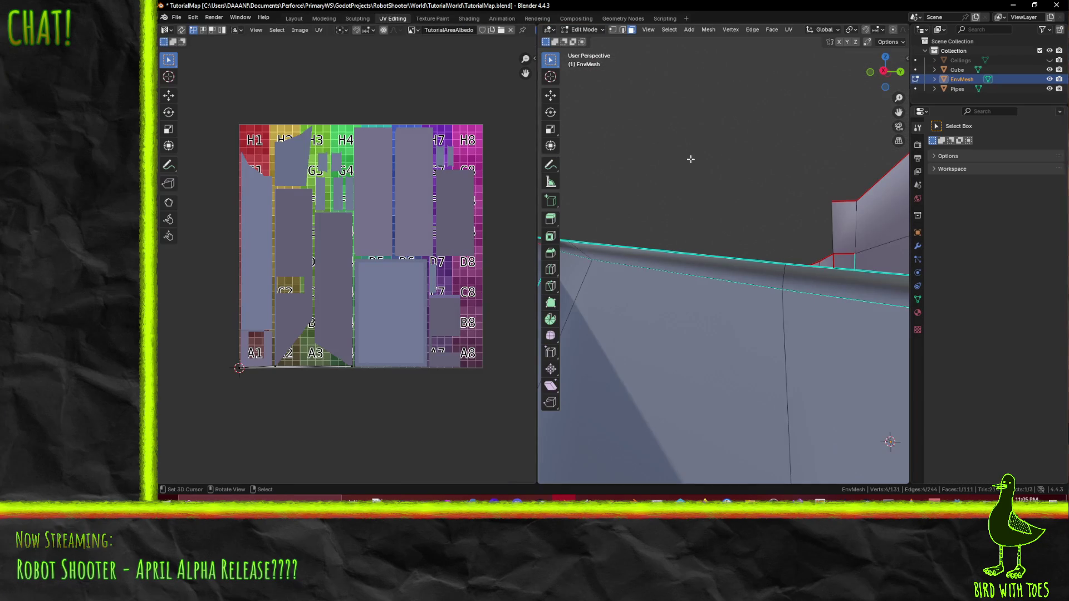
Step: Unwrap the selected wall strip conformally via the operator search
middle_drag(703, 179, 980, 252)
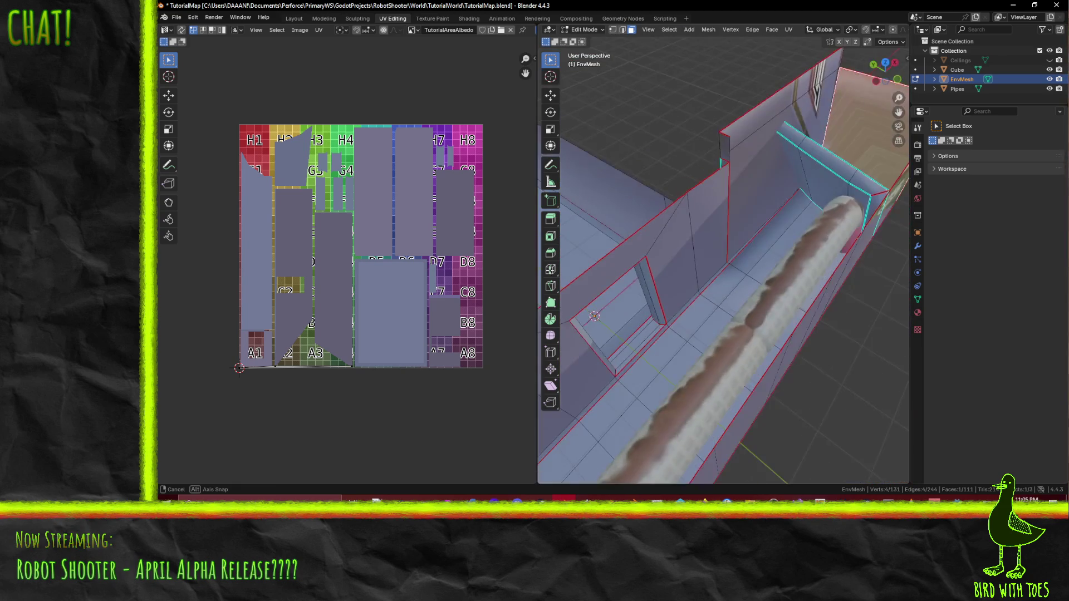
mouse_move(877, 242)
middle_down()
mouse_move(678, 195)
mouse_move(867, 228)
middle_up()
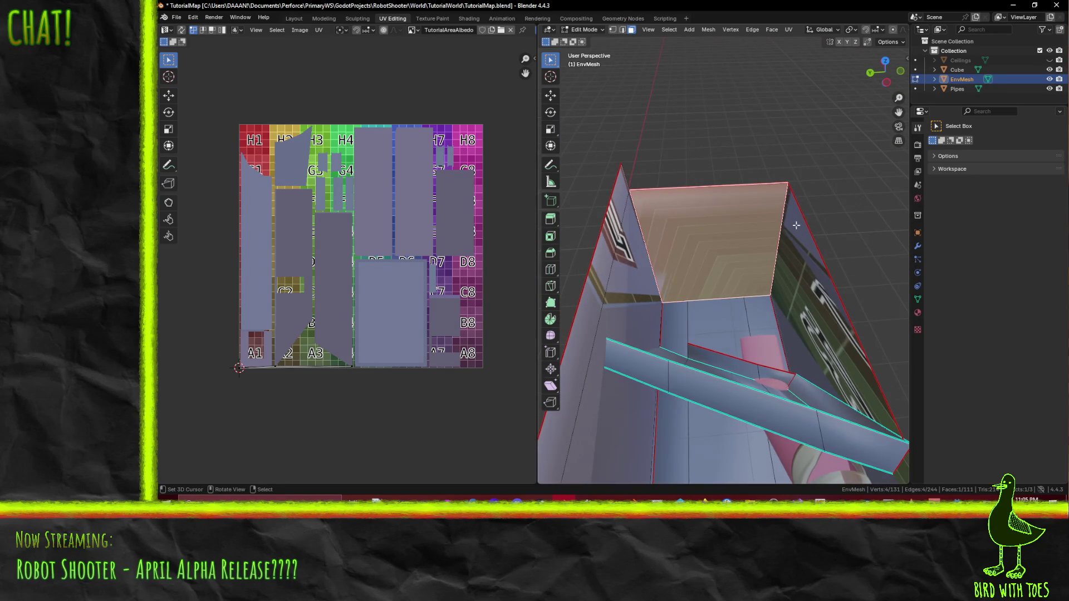
middle_drag(793, 224, 691, 200)
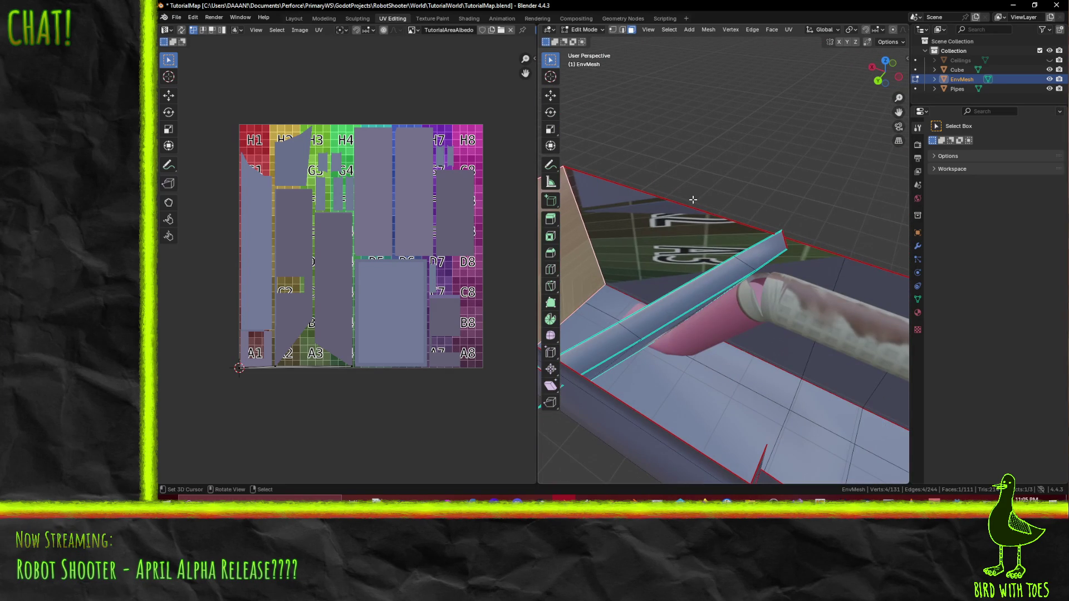
key(F3)
click(755, 217)
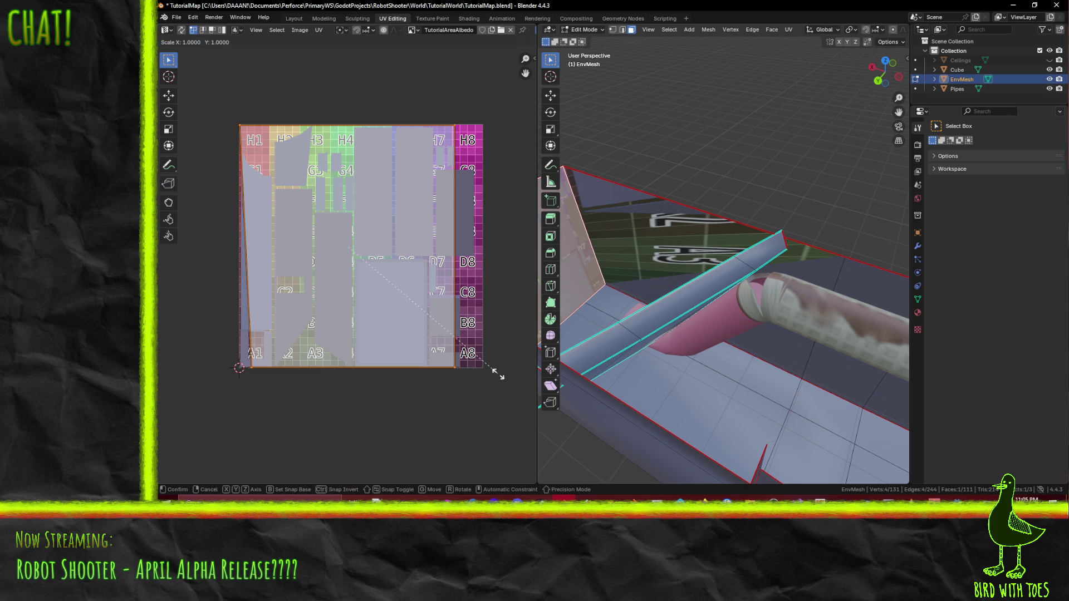
Step: Scale the new UV island down and place it onto the H8 grid square
key(s)
click(380, 259)
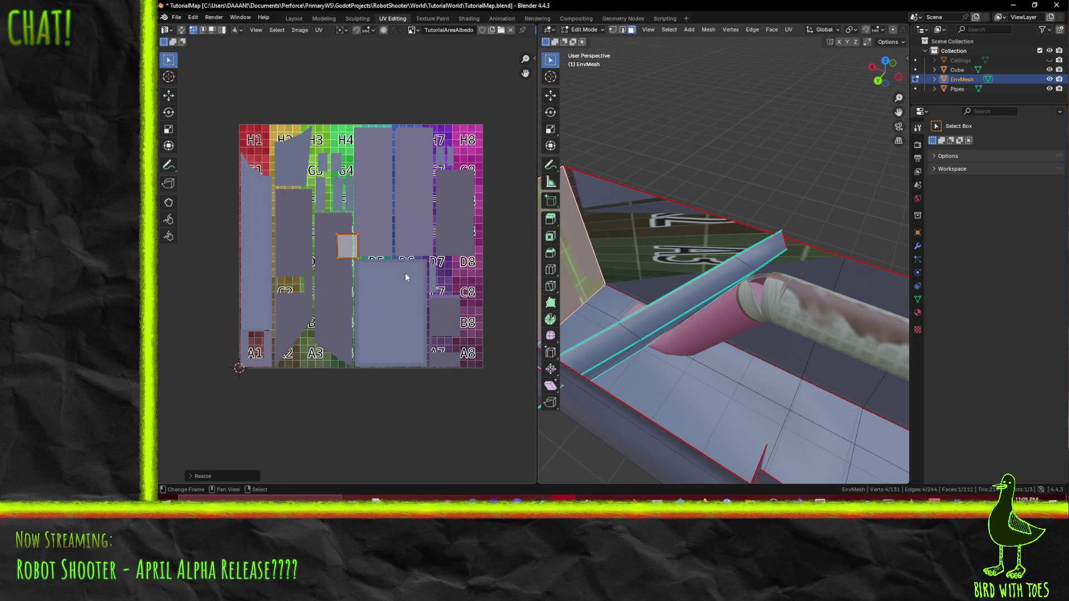
key(g)
click(518, 180)
key(s)
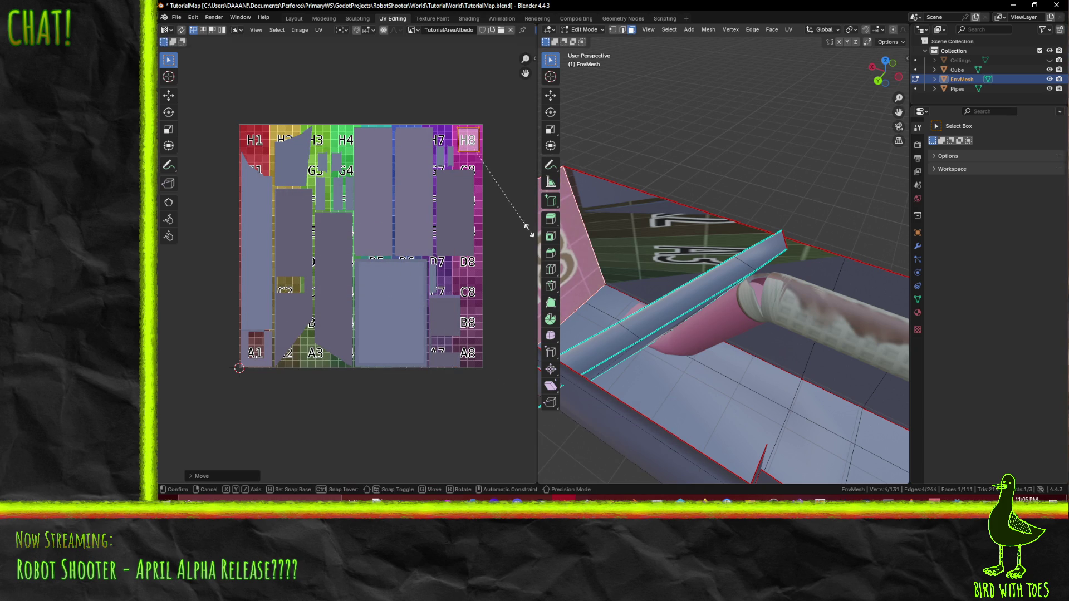
click(501, 186)
middle_drag(636, 251, 669, 239)
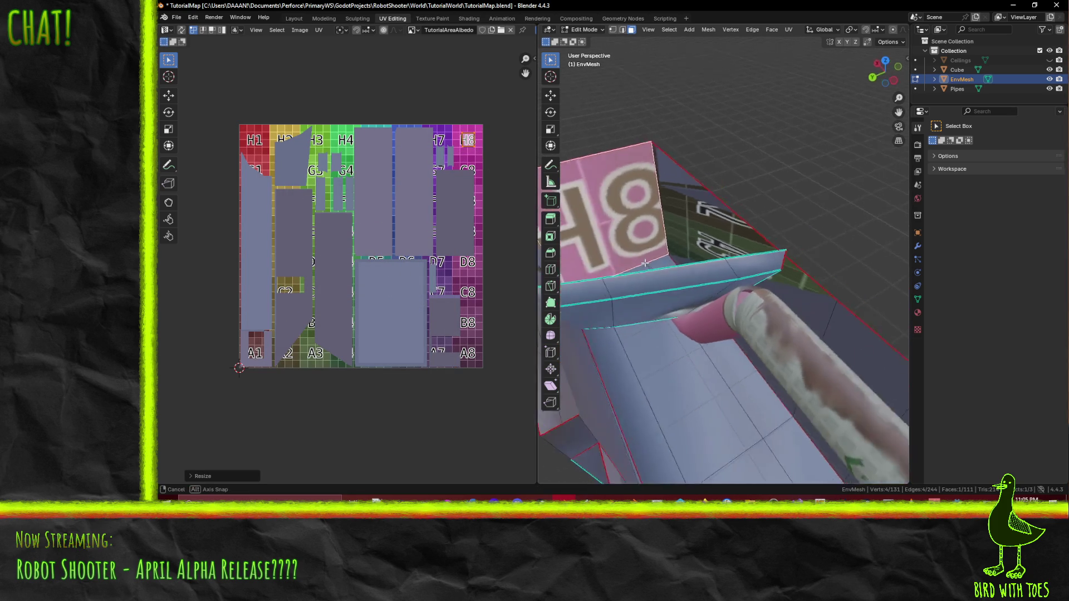
Step: Narrow the wall selection to the single edge of the small face, with the operator search ready
click(669, 239)
middle_drag(727, 272, 708, 180)
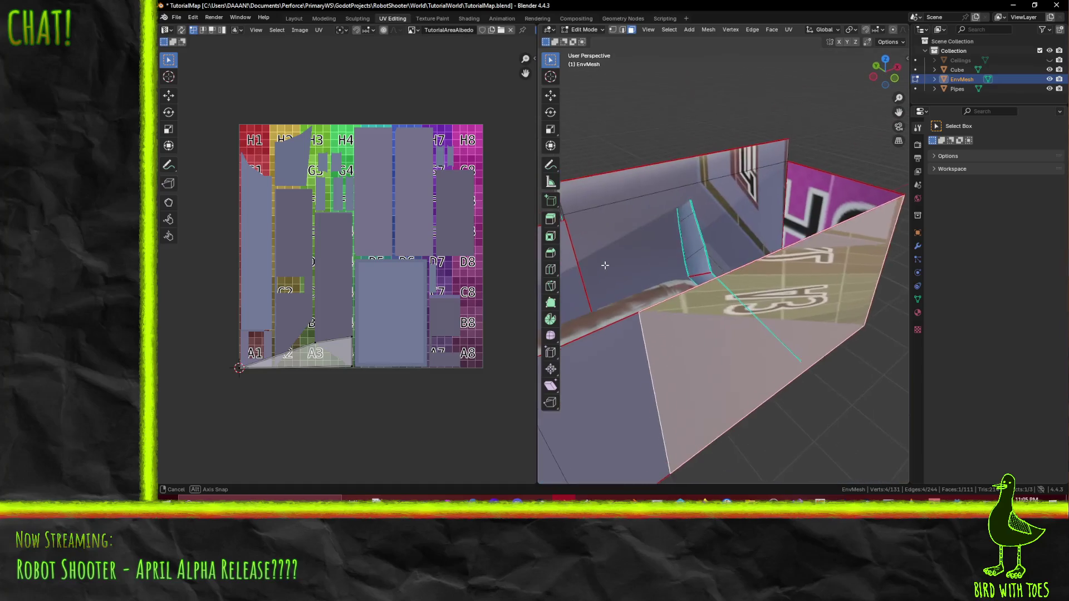
shift+click(708, 181)
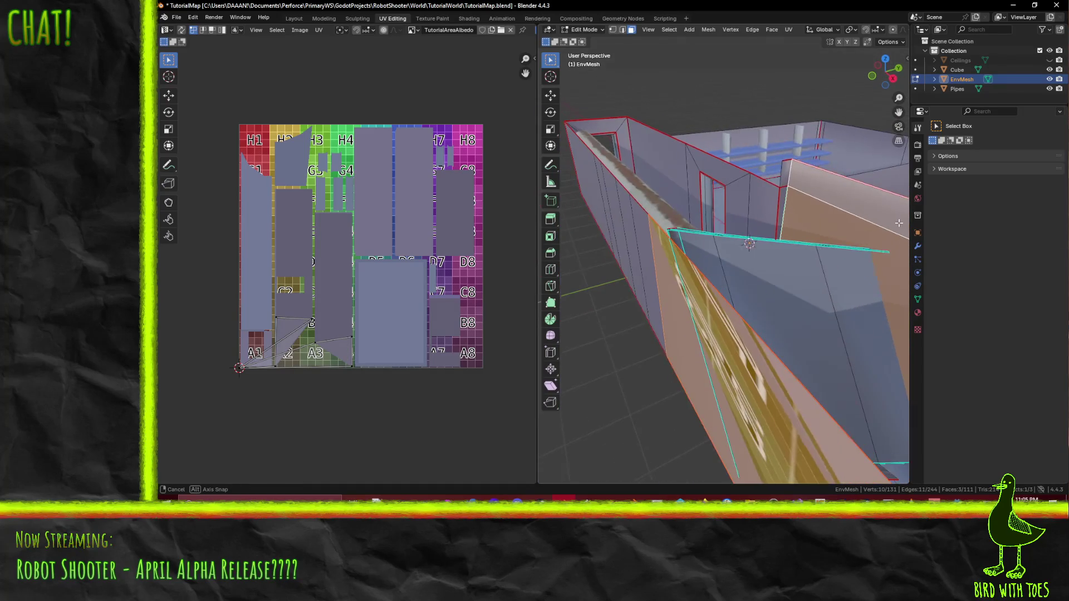
middle_drag(639, 225, 834, 198)
click(799, 184)
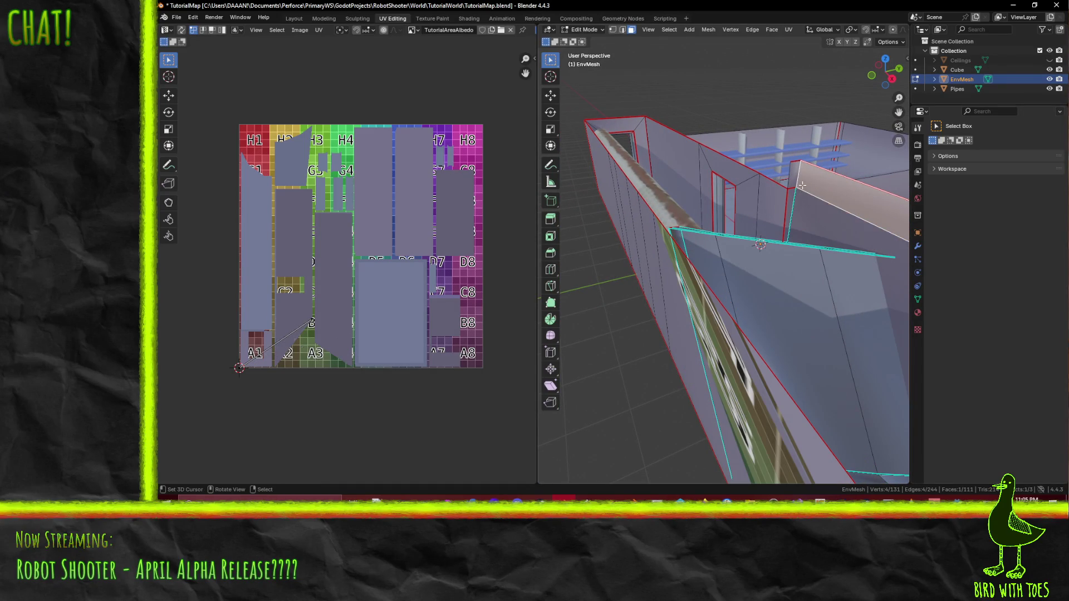
shift+click(619, 30)
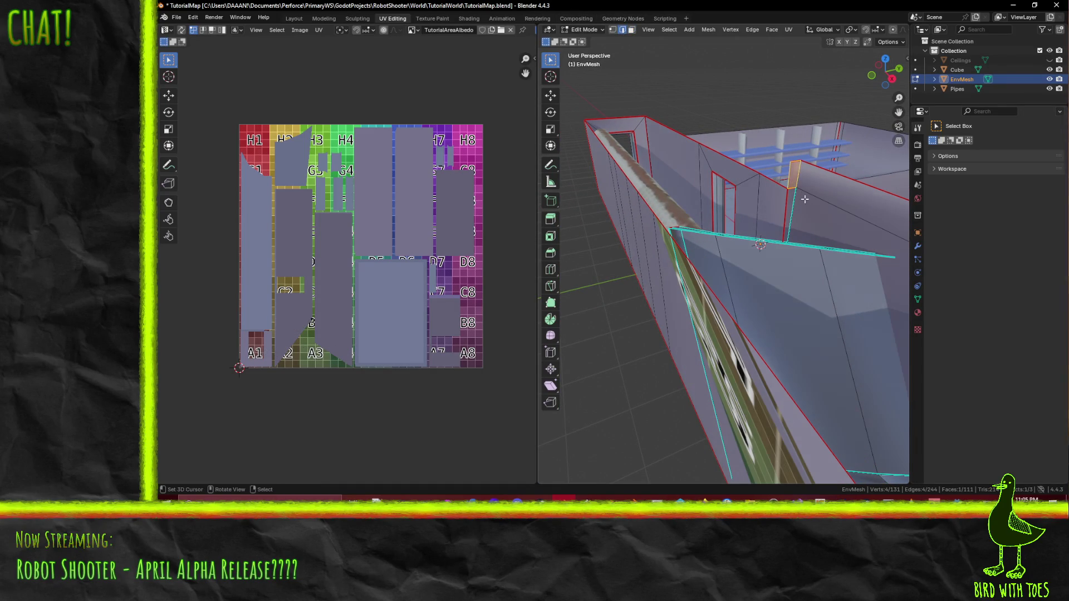
click(795, 187)
key(F3)
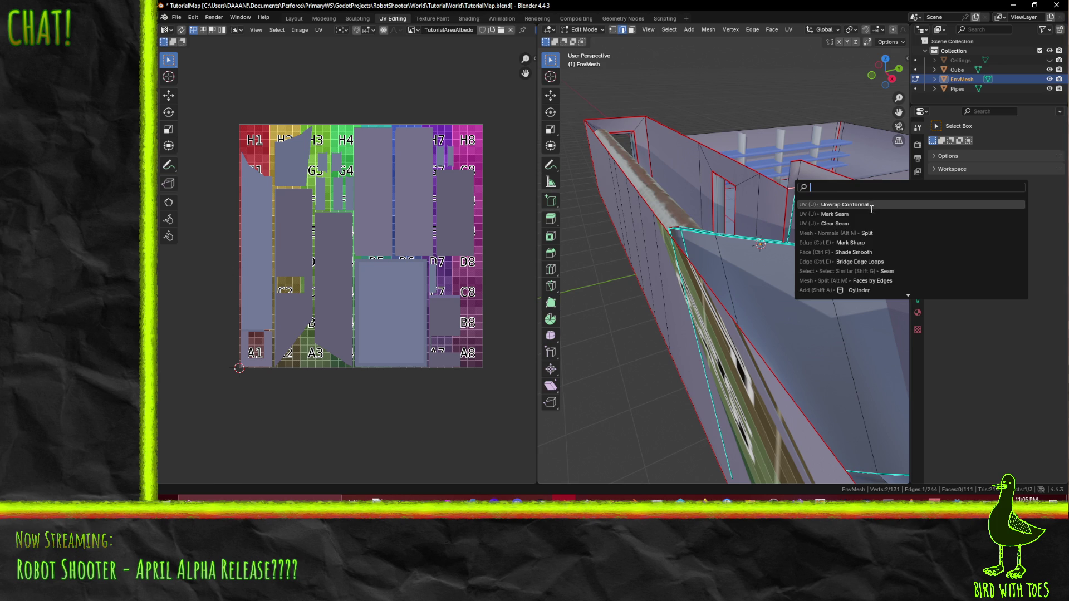
Step: Clear the seam on that edge and unwrap the linked upper wall faces conformally
click(861, 224)
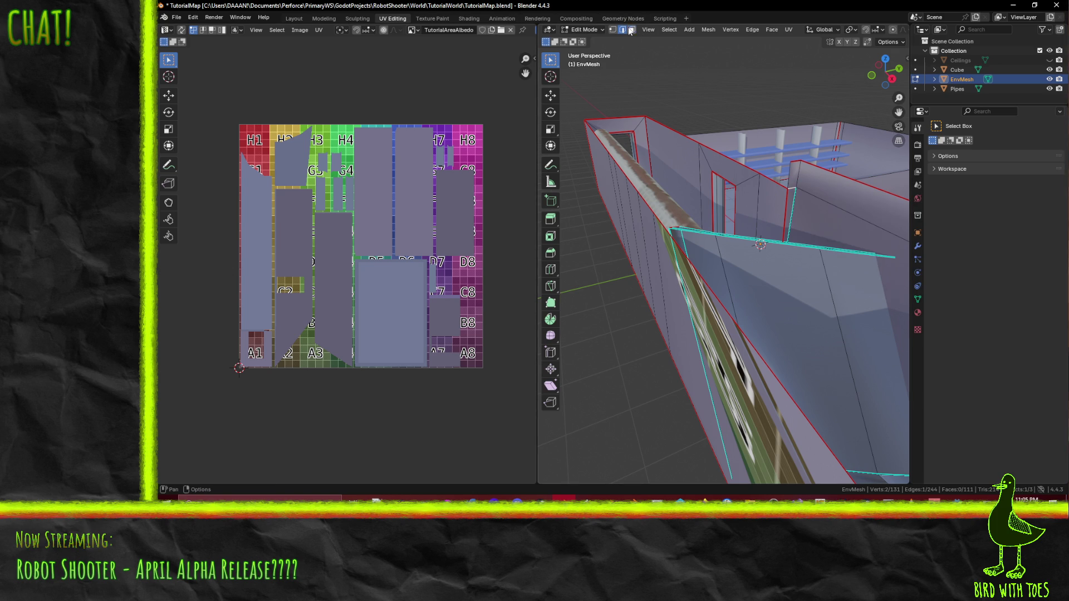
click(836, 222)
key(l)
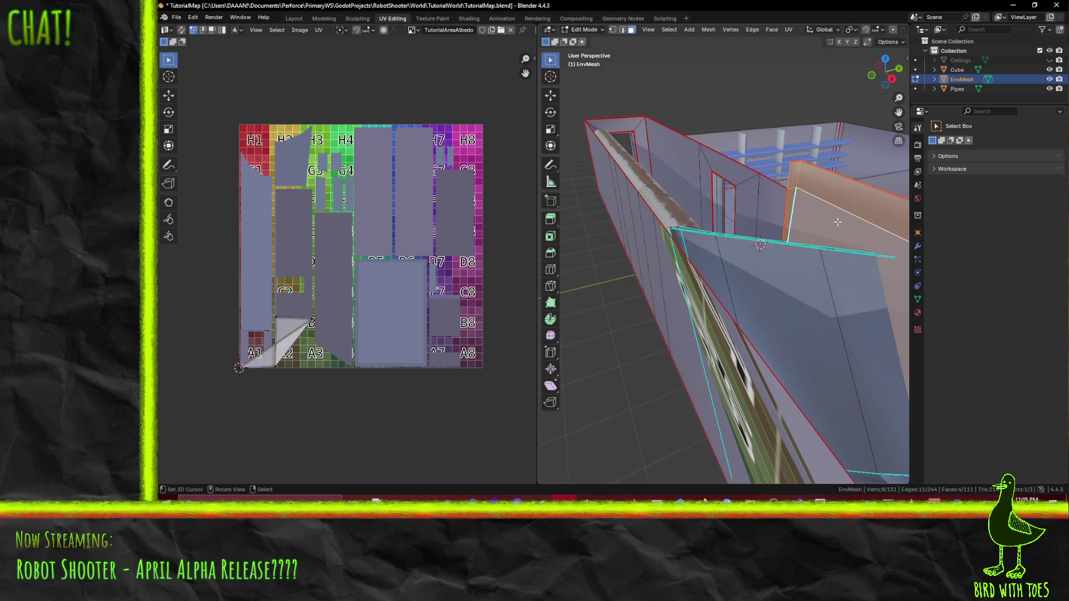
middle_drag(837, 221, 655, 191)
key(F3)
key(Down)
key(Return)
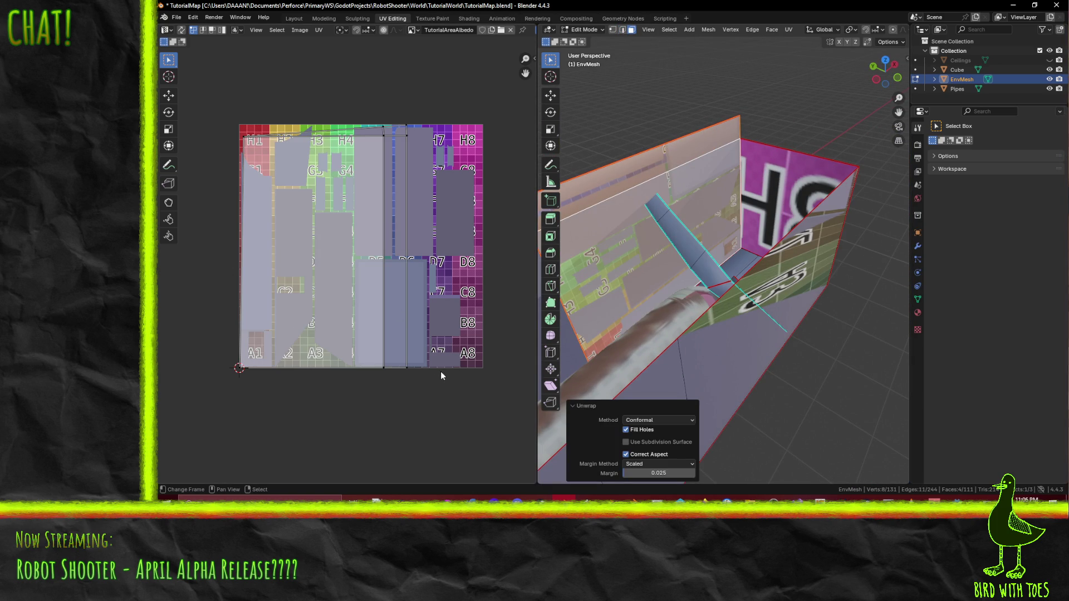
Step: Shrink the new island and fit it onto the H1 tile of the grid texture
key(a)
key(s)
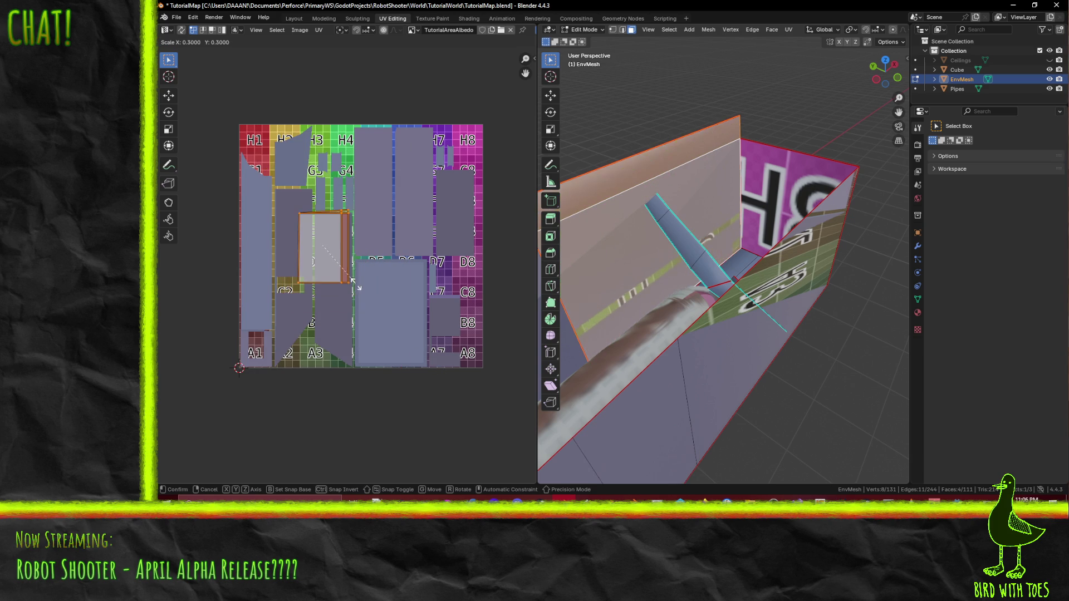
click(345, 273)
key(g)
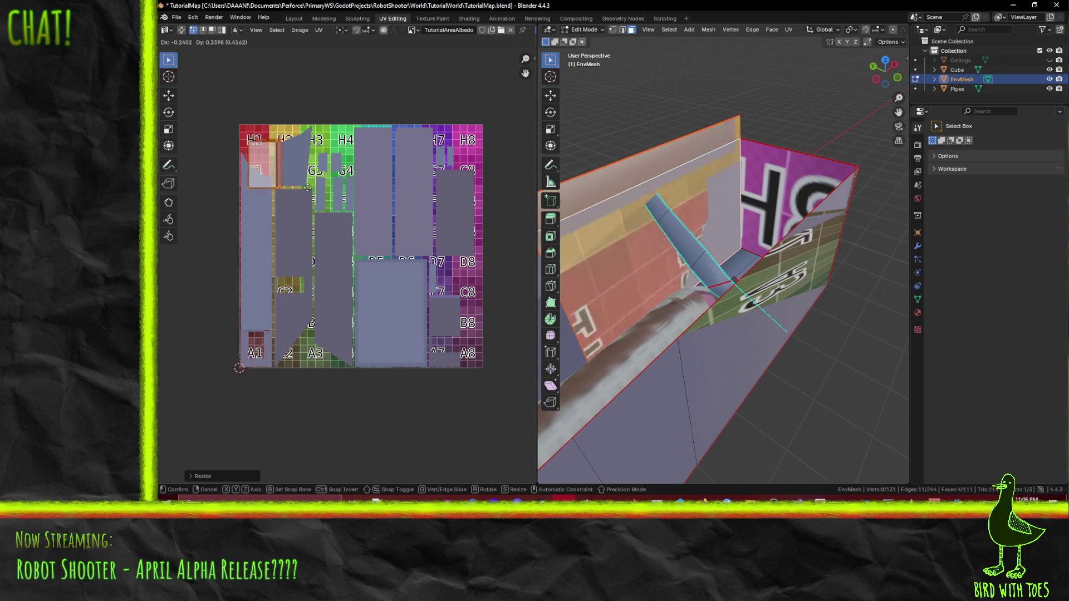
click(299, 191)
scroll(299, 190, up, 1)
scroll(300, 191, up, 4)
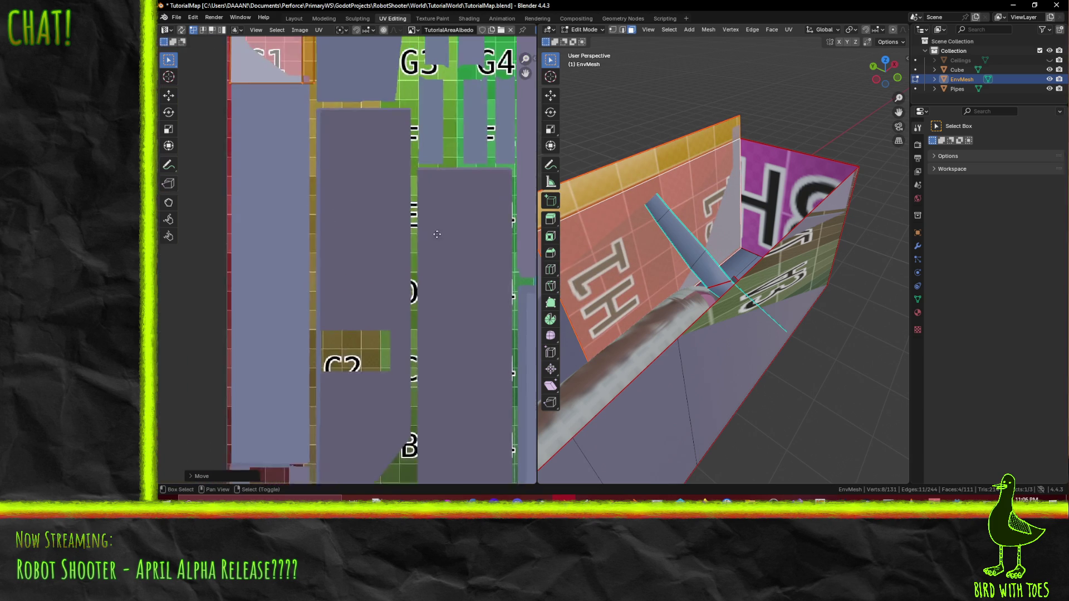
middle_drag(419, 226, 485, 300)
scroll(485, 300, down, 2)
key(s)
click(441, 267)
key(g)
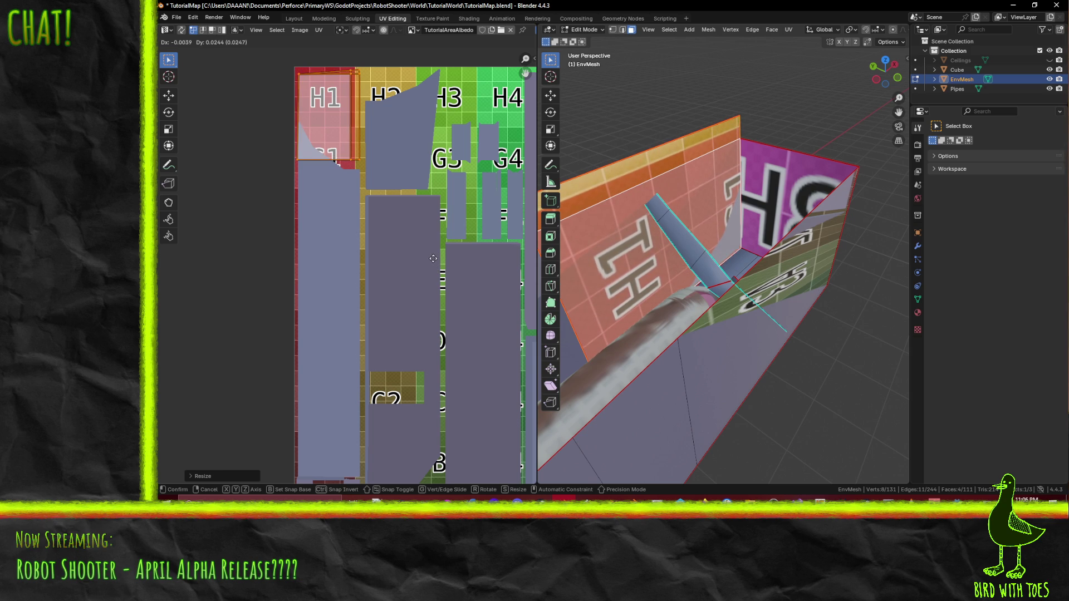
click(432, 258)
scroll(437, 266, down, 1)
Step: Select two neighbouring end-wall faces, pin their shared UV edge and re-unwrap them conformally
mouse_move(589, 285)
middle_down()
mouse_move(756, 290)
mouse_move(713, 284)
middle_up()
click(713, 284)
scroll(362, 310, down, 3)
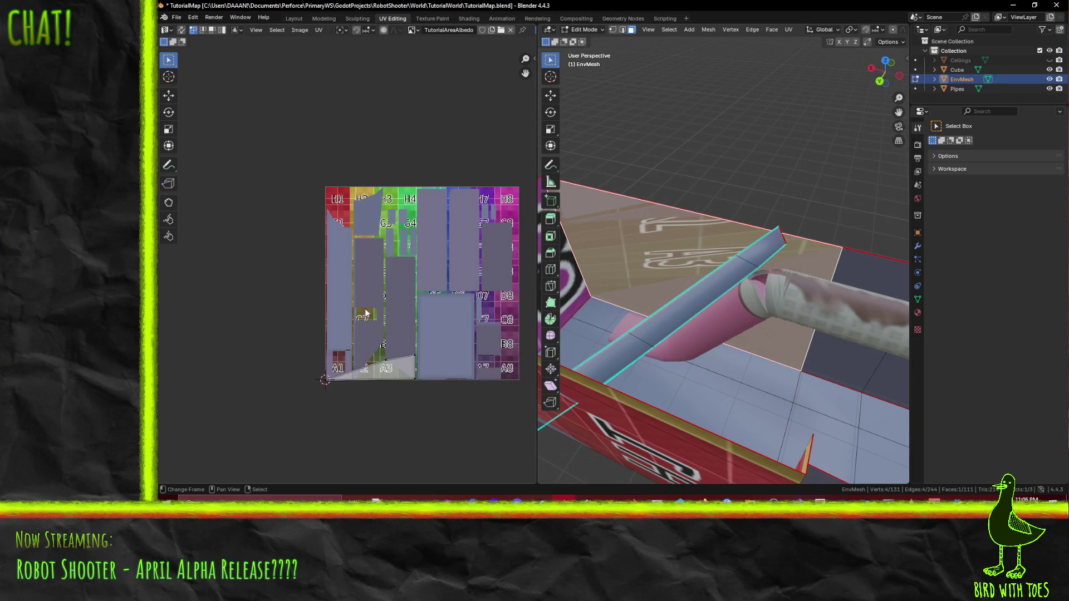
scroll(362, 310, down, 2)
shift+middle_drag(362, 310, 312, 241)
shift+click(846, 359)
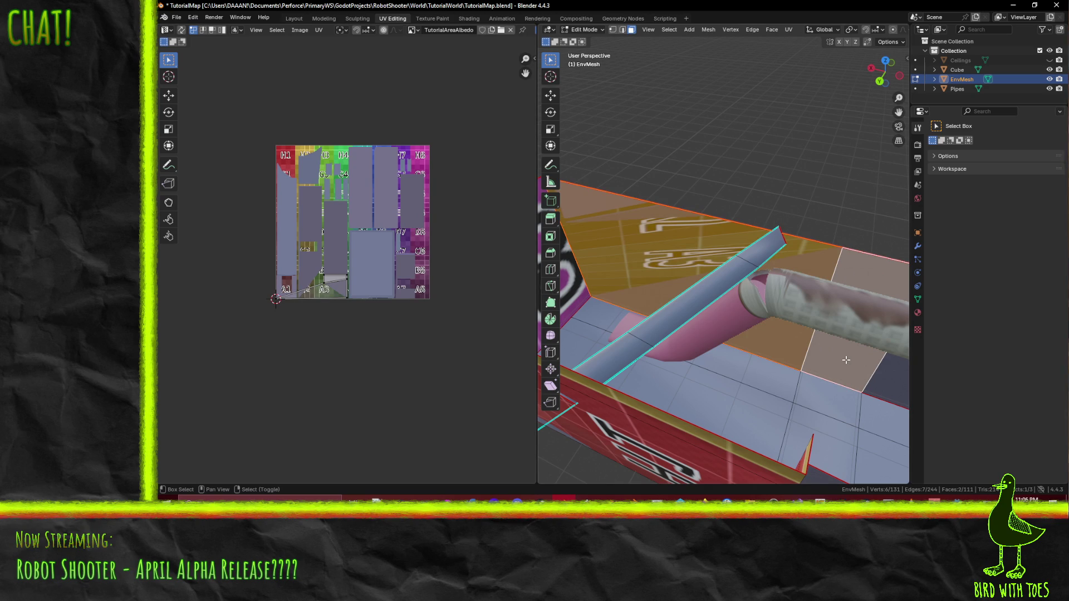
scroll(334, 299, up, 5)
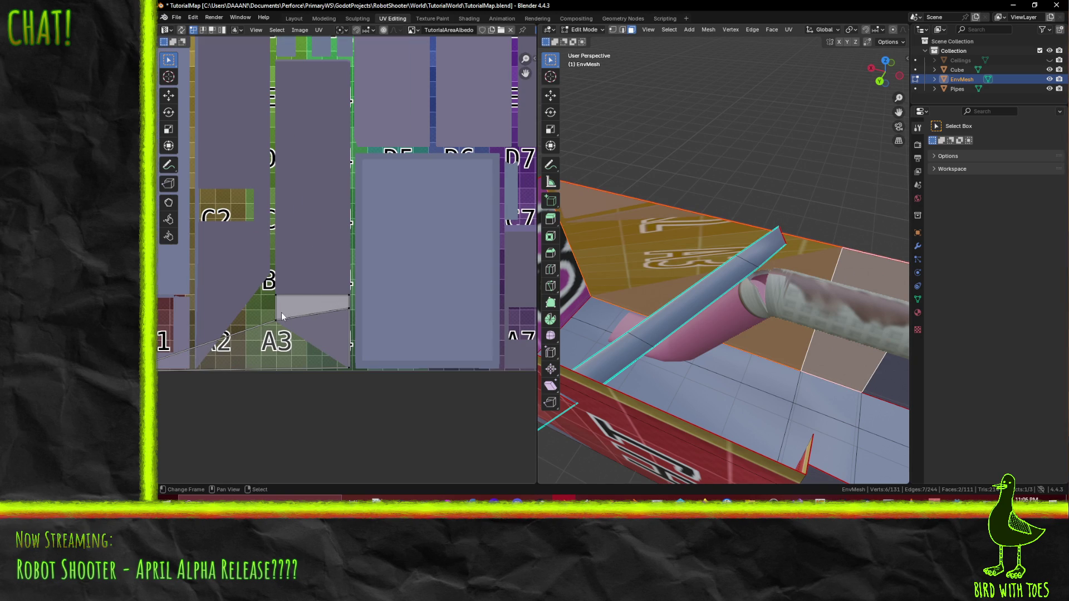
right_click(357, 299)
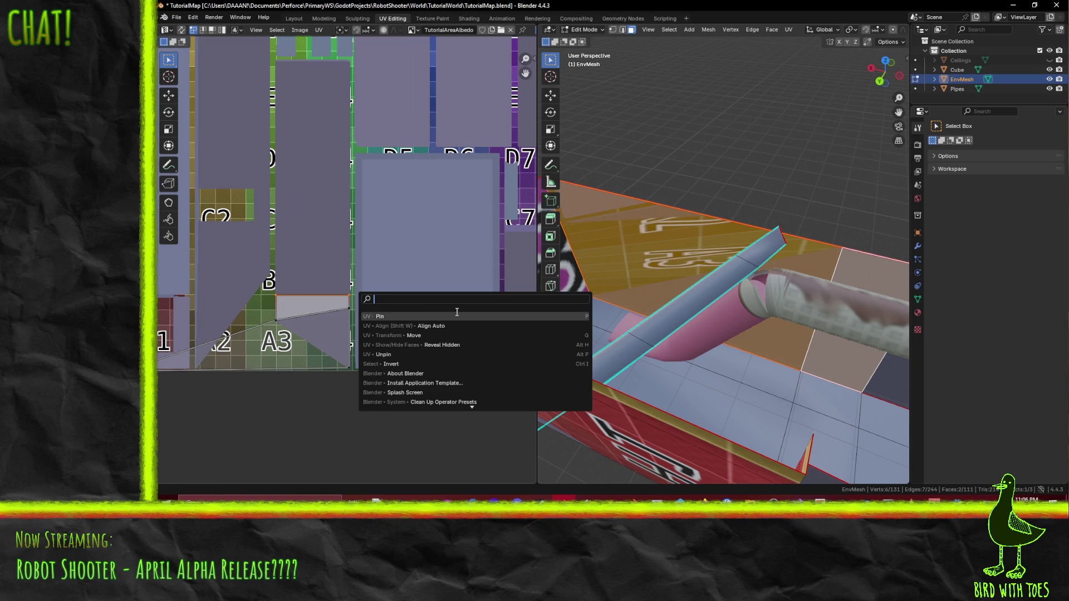
click(446, 318)
middle_drag(796, 364, 805, 353)
key(F3)
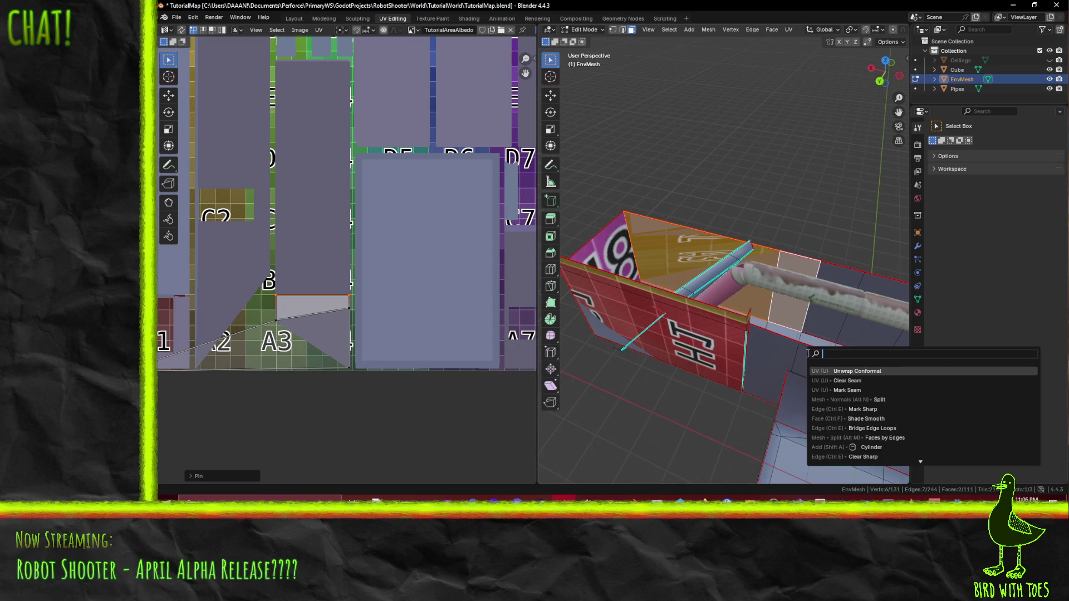
click(840, 372)
scroll(368, 388, down, 3)
scroll(367, 381, down, 1)
scroll(367, 381, up, 3)
scroll(370, 380, up, 1)
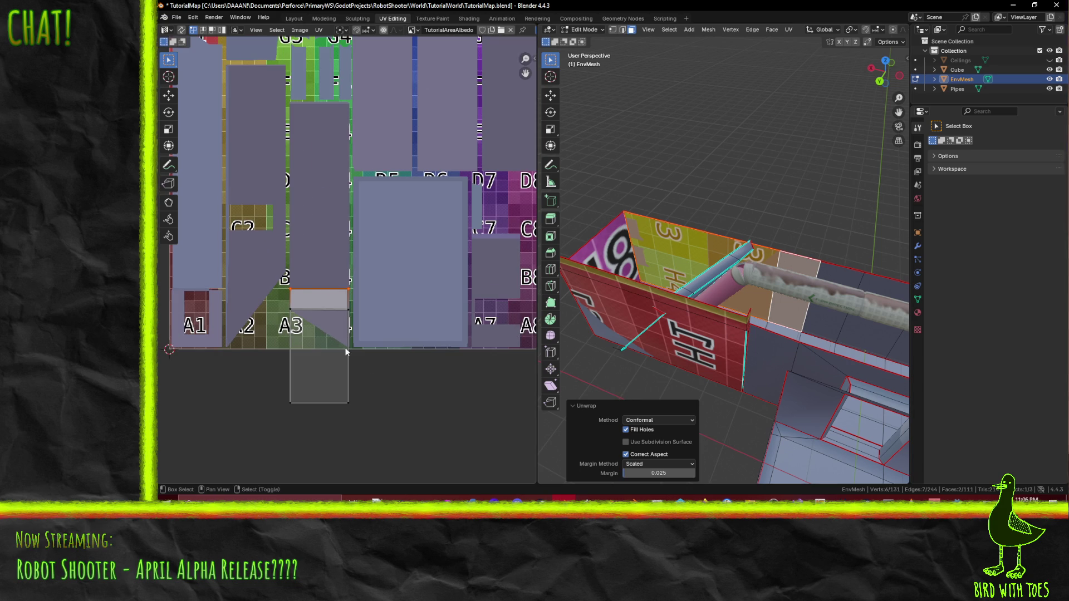
scroll(398, 333, down, 2)
Step: Start a new selection with another wall face as the active face
middle_drag(490, 288, 377, 257)
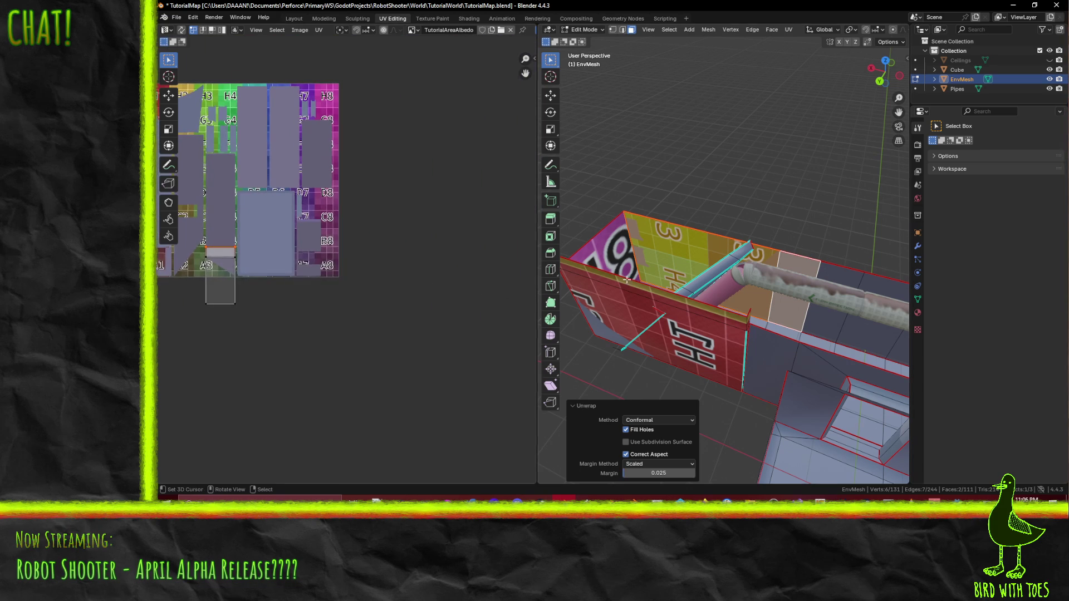
middle_drag(585, 276, 670, 307)
shift+click(670, 307)
shift+click(710, 307)
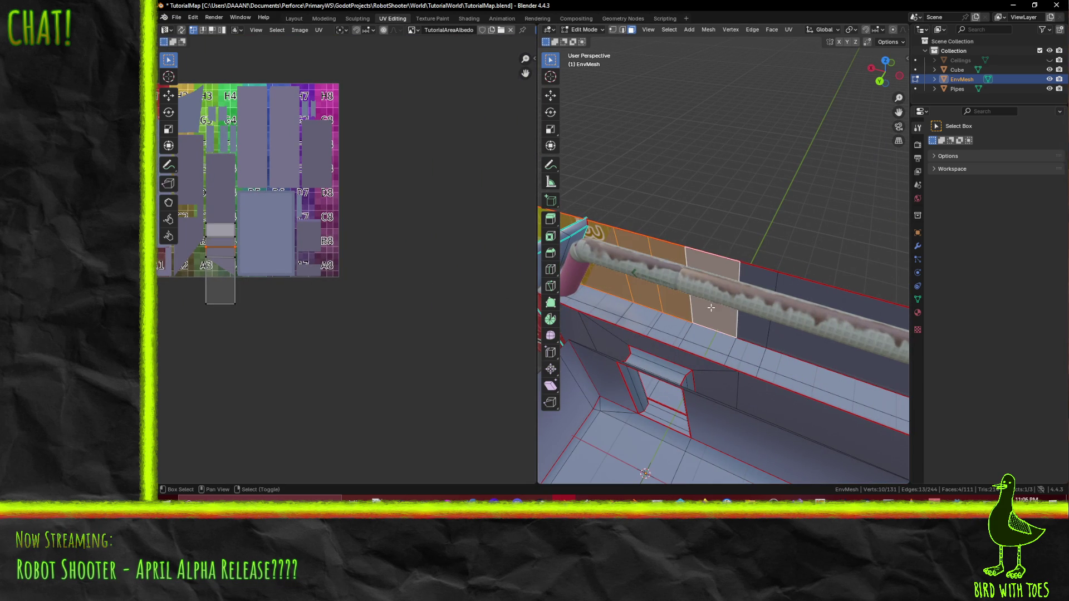
Step: Add two more top wall strip faces to the selection and frame the doorway wall
shift+click(761, 325)
shift+click(827, 333)
mouse_move(827, 335)
middle_down()
mouse_move(618, 280)
mouse_move(467, 267)
middle_up()
scroll(238, 181, up, 1)
scroll(217, 251, up, 2)
scroll(199, 322, up, 2)
middle_drag(199, 323, 280, 100)
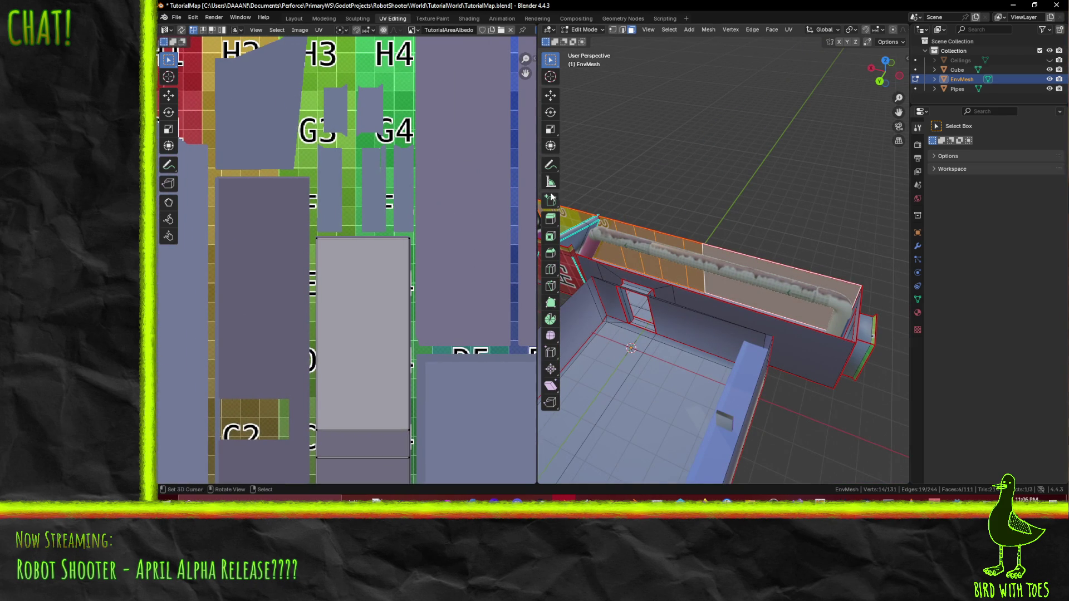
scroll(635, 251, up, 2)
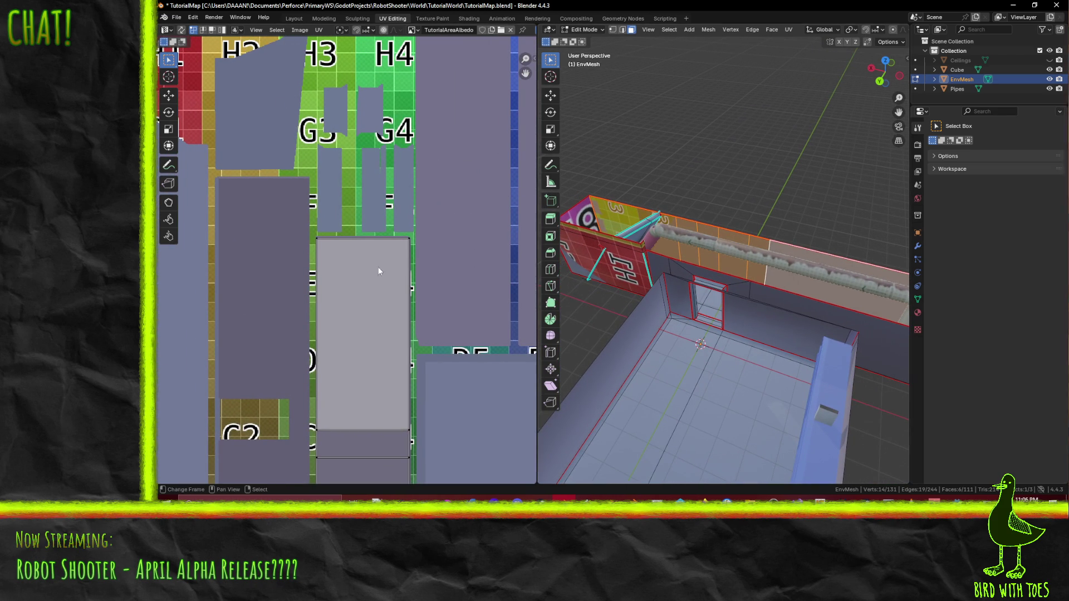
scroll(368, 251, down, 2)
scroll(367, 251, down, 1)
middle_drag(367, 252, 339, 169)
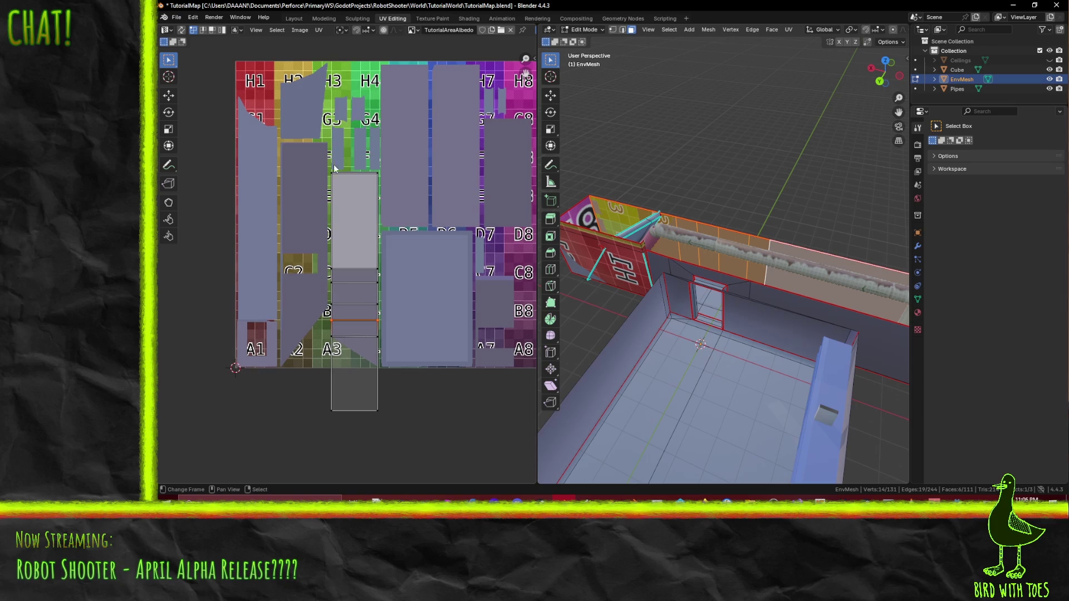
scroll(628, 321, up, 2)
middle_drag(629, 321, 628, 313)
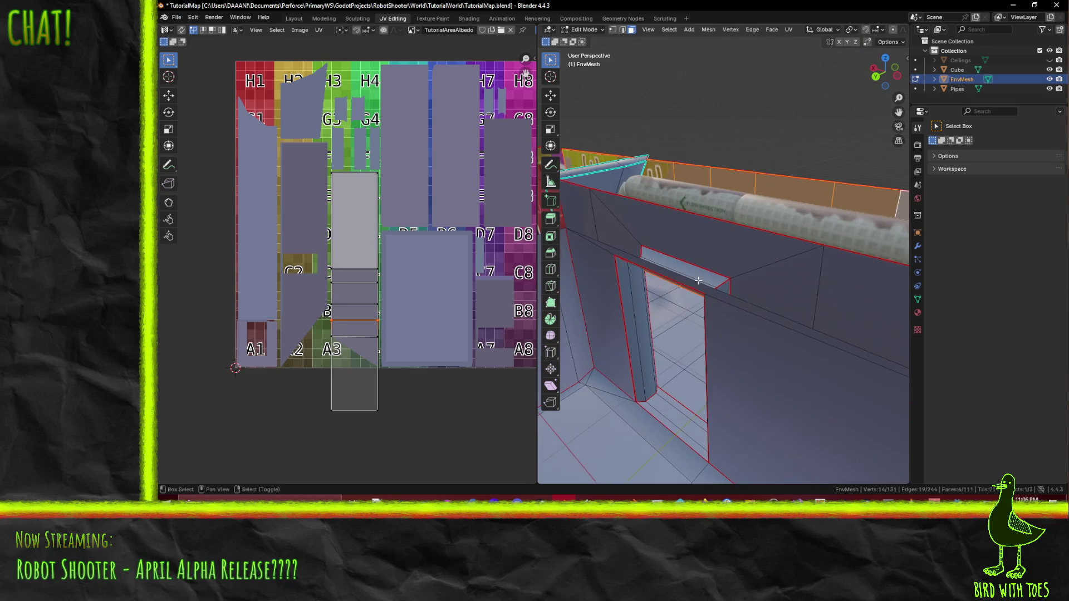
Step: Add the door-frame side, header loop and pillar face, dropping the ceiling and long strip faces
click(630, 312)
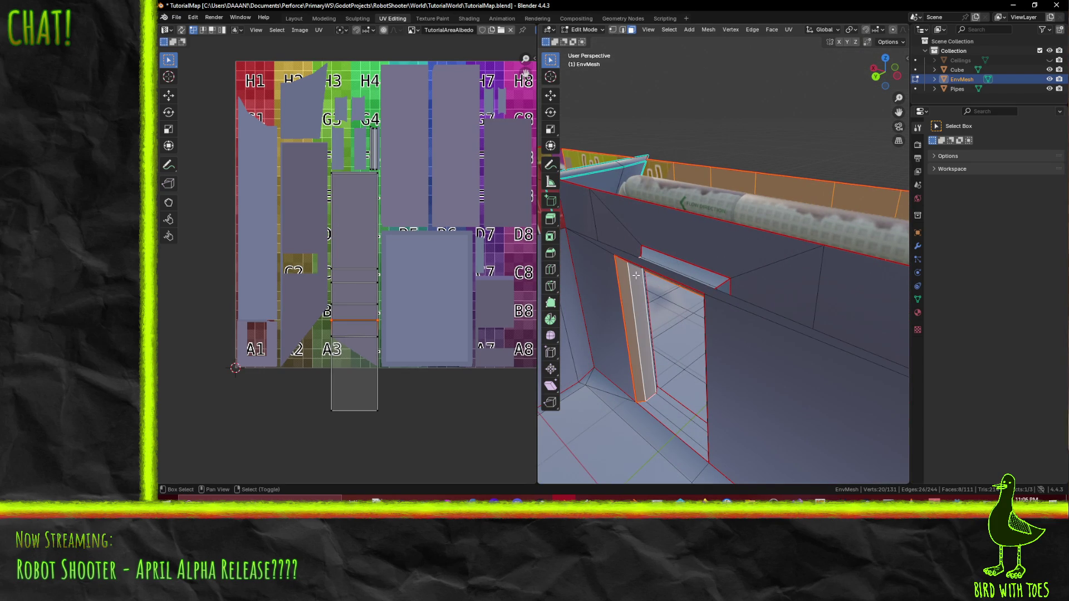
alt+shift+click(673, 267)
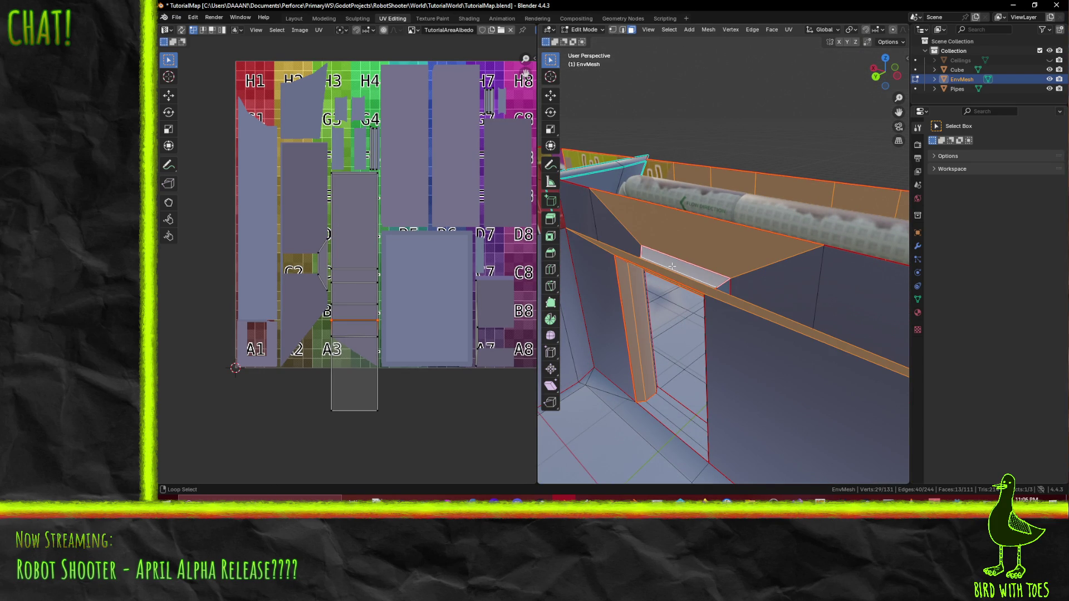
shift+click(696, 234)
shift+click(669, 275)
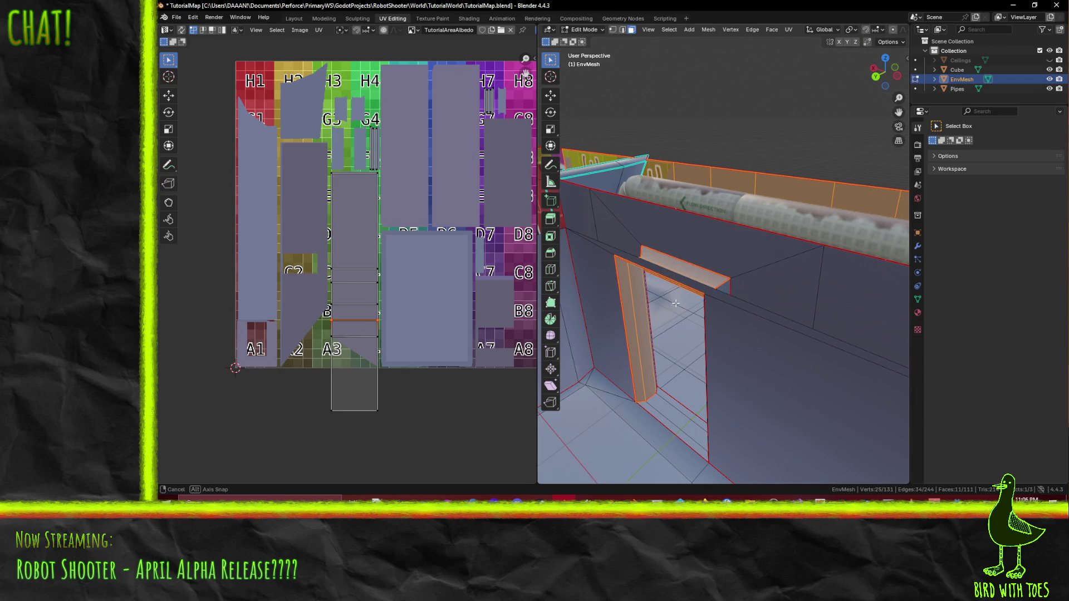
middle_drag(669, 275, 729, 292)
shift+click(810, 291)
Step: Add the thin door-jamb and remaining door-frame faces to the selection
mouse_move(810, 292)
middle_down()
mouse_move(586, 309)
mouse_move(854, 320)
middle_up()
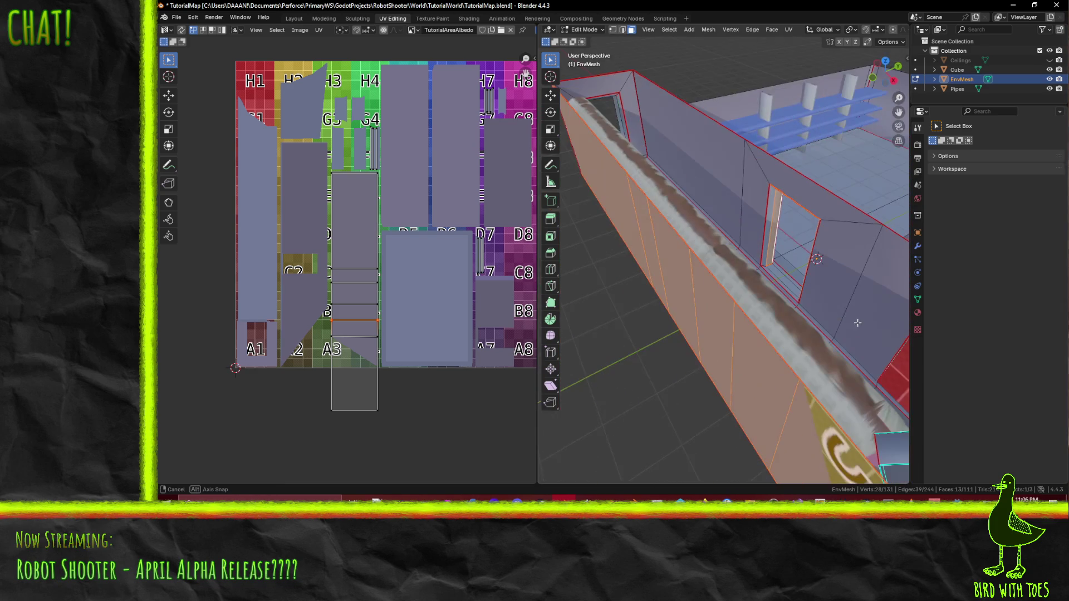
shift+click(767, 246)
scroll(775, 256, up, 2)
mouse_move(774, 257)
middle_down()
mouse_move(759, 298)
mouse_move(892, 294)
mouse_move(739, 252)
mouse_move(366, 236)
middle_up()
alt+shift+click(758, 298)
shift+click(680, 241)
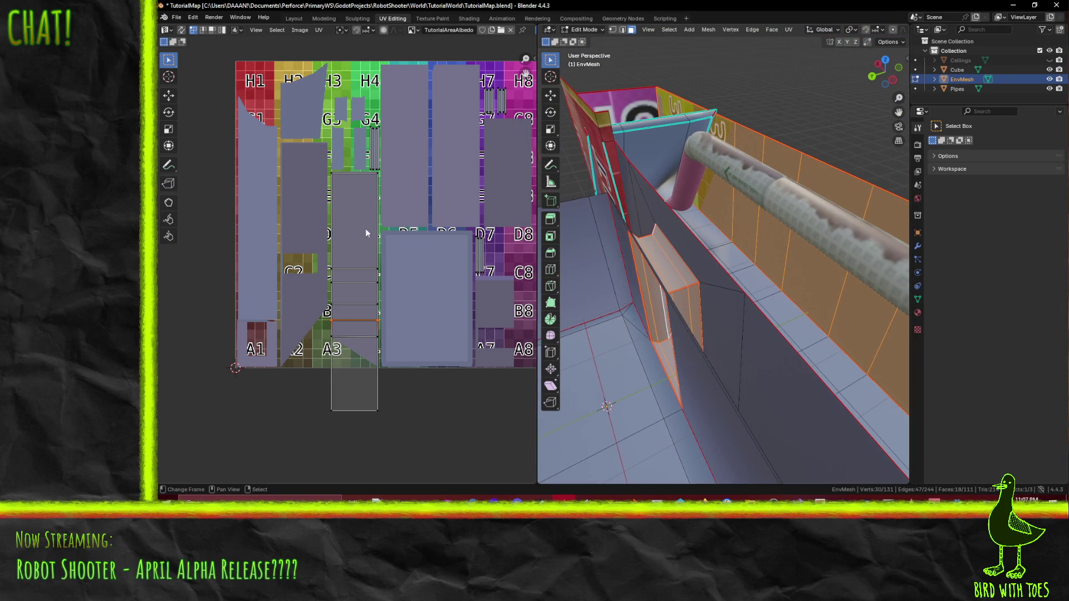
Step: Box-select the tall island column and shift it vertically in the UV editor
key(a)
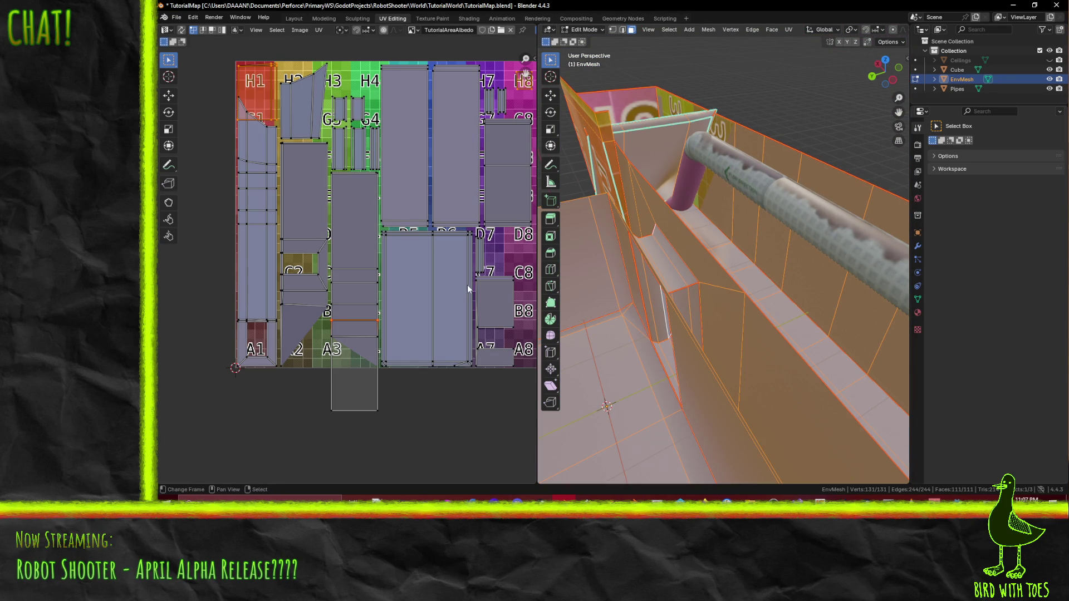
key(b)
drag(360, 333, 379, 439)
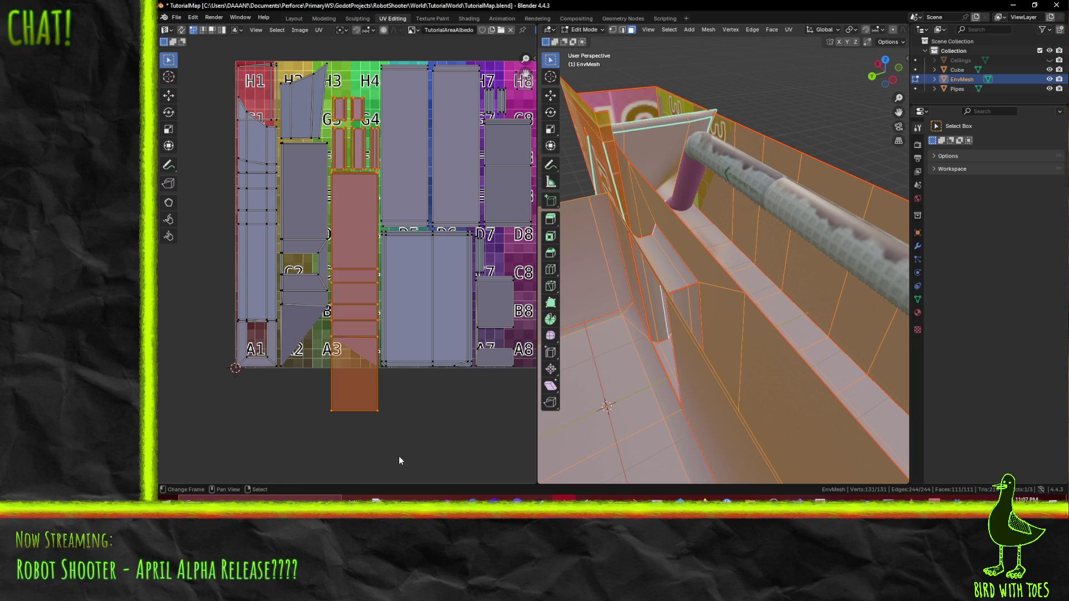
key(y)
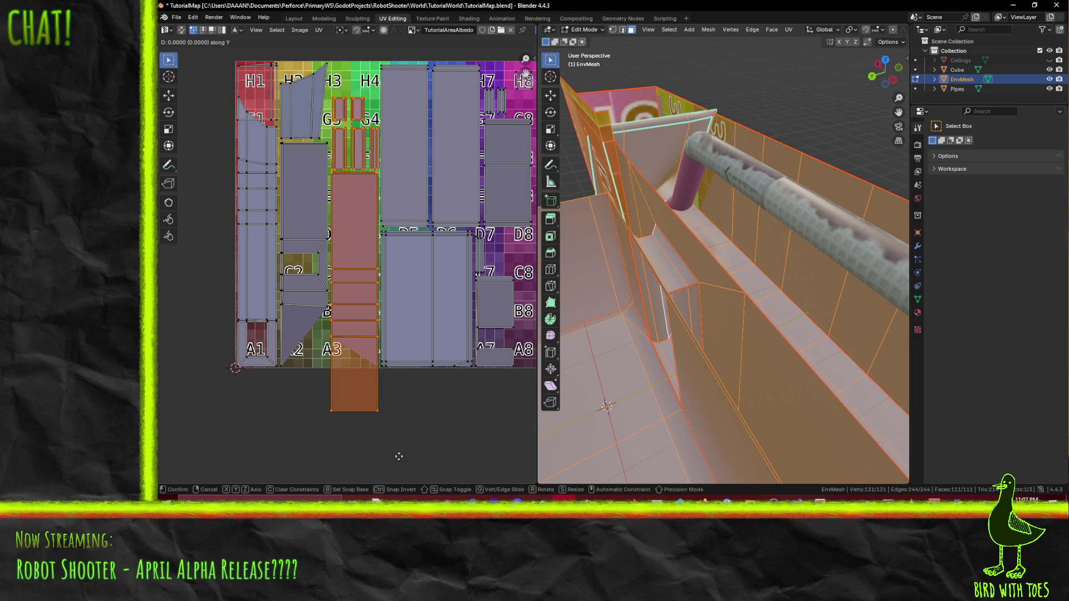
click(403, 413)
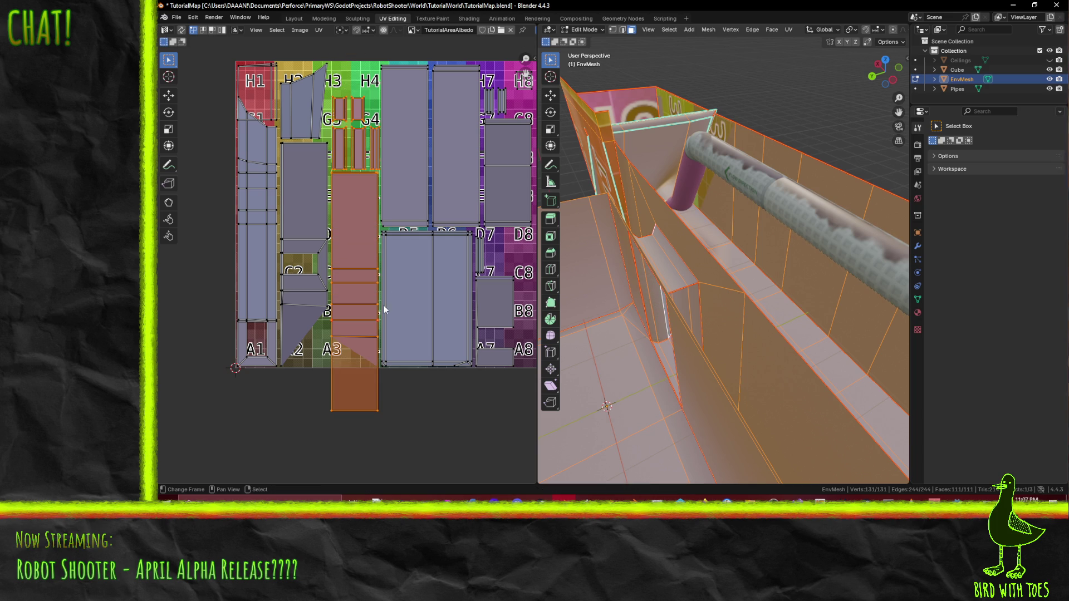
click(334, 98)
Step: Move the small islands up onto the G3/G4 squares along the Y axis
key(b)
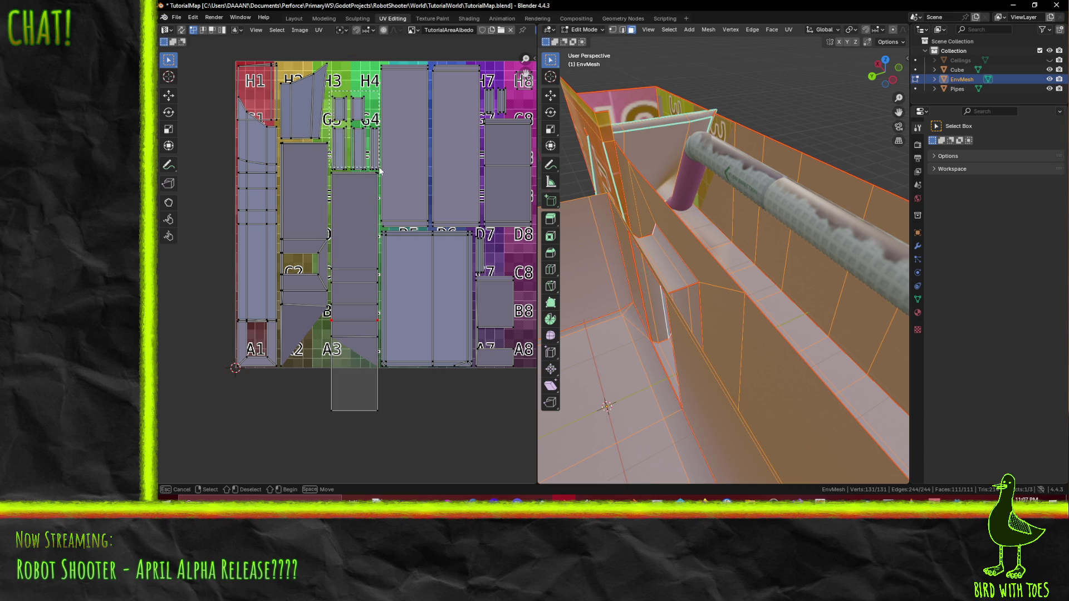
drag(379, 173, 380, 170)
scroll(379, 171, up, 2)
scroll(397, 251, up, 2)
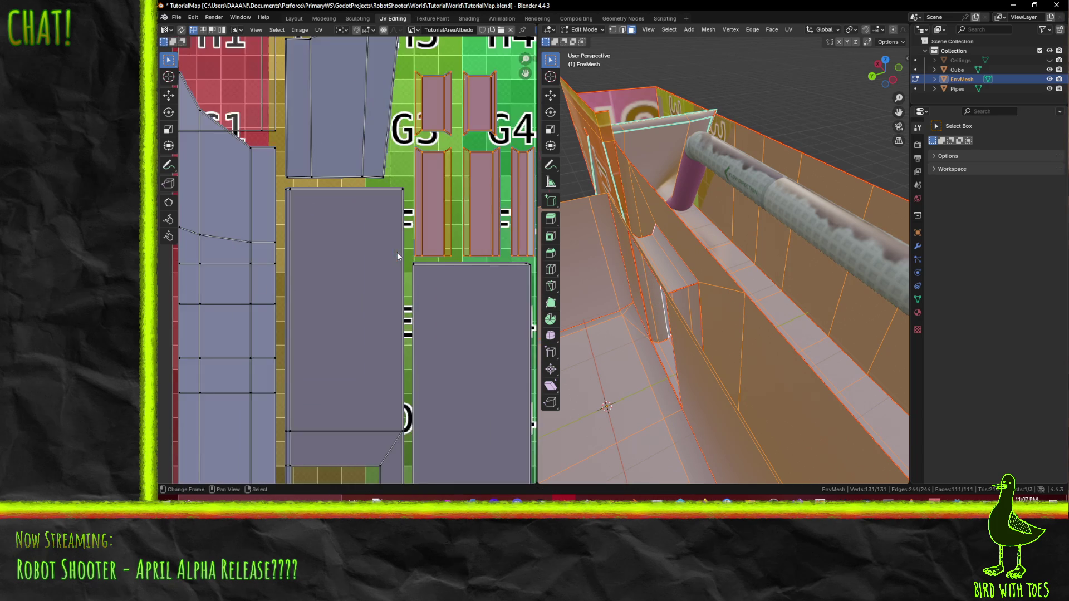
middle_drag(396, 252, 352, 359)
key(g)
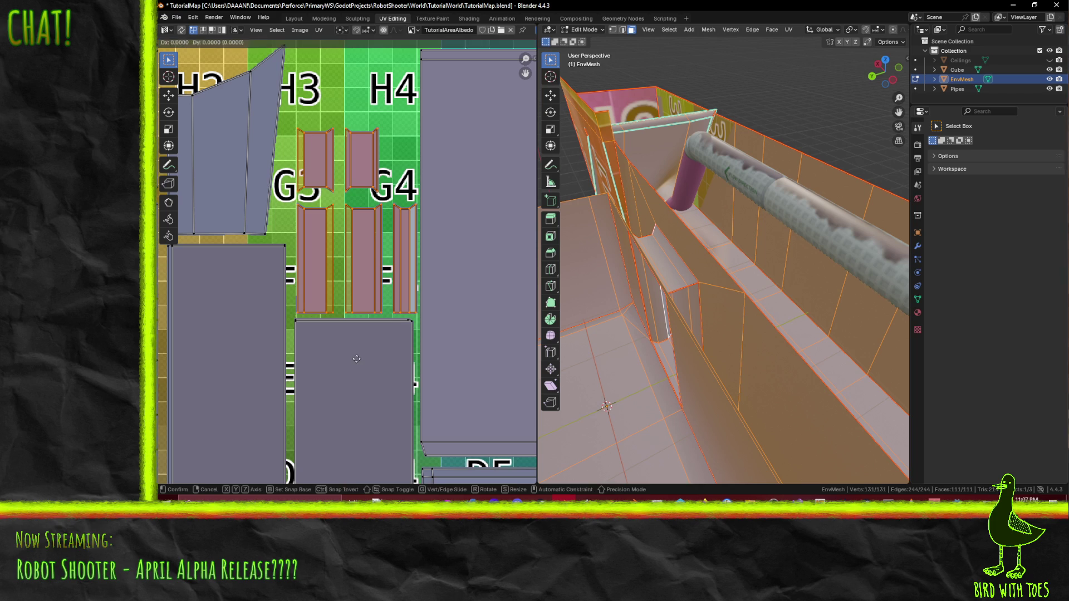
key(y)
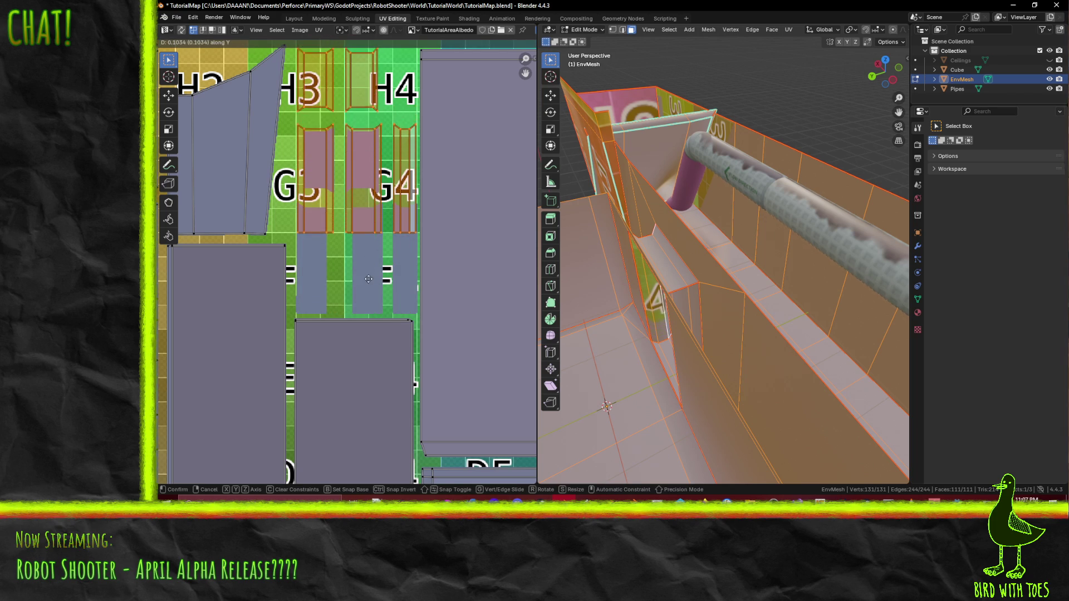
click(373, 273)
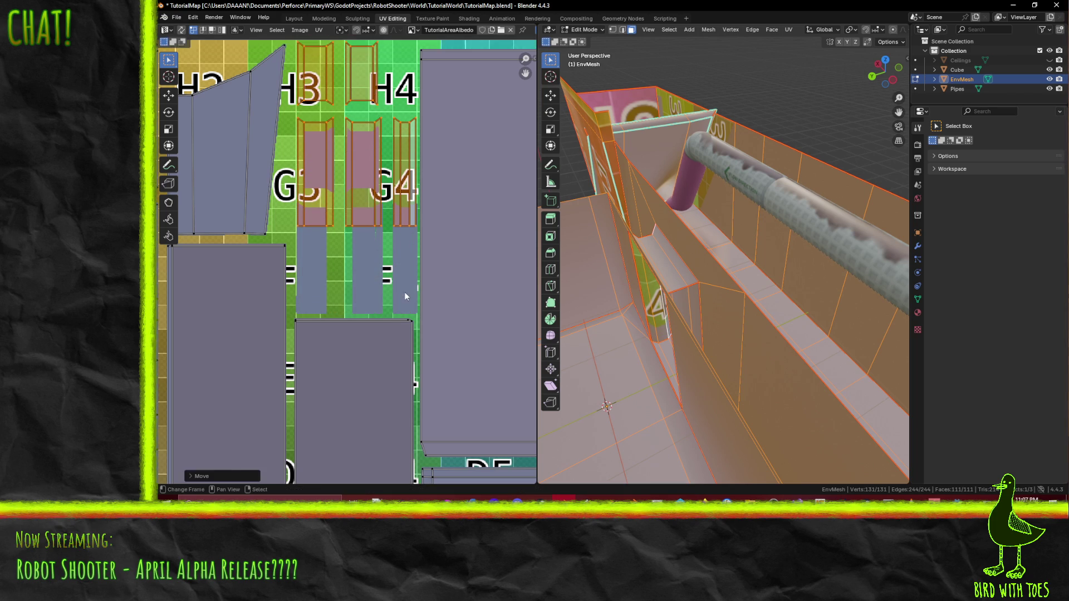
scroll(399, 290, down, 3)
scroll(413, 333, up, 2)
Step: Pull the long stepped island below A3 up into the grid texture
drag(341, 102, 365, 161)
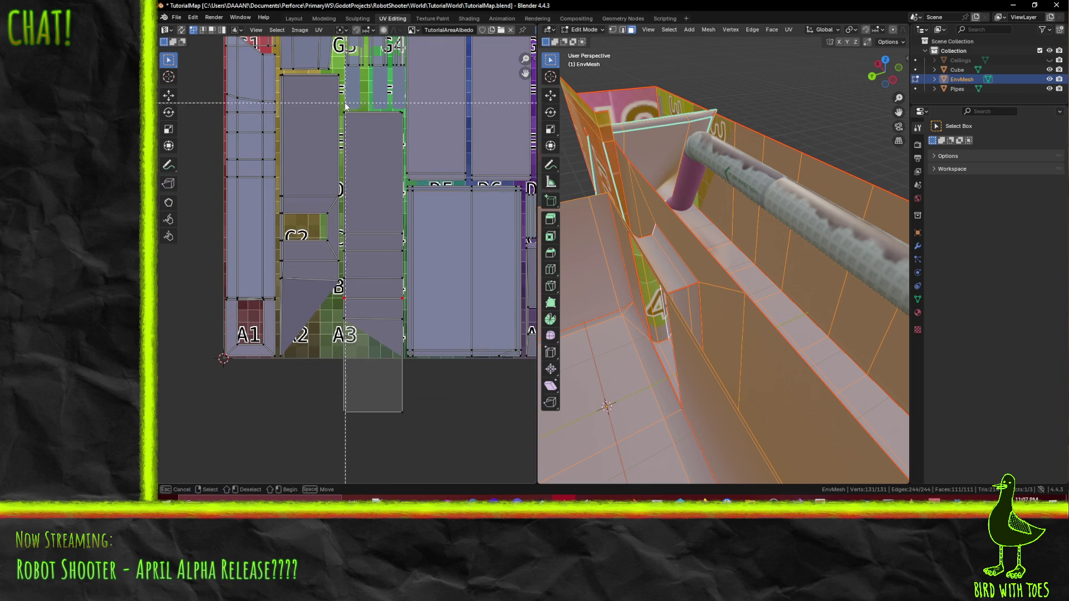
drag(393, 408, 407, 428)
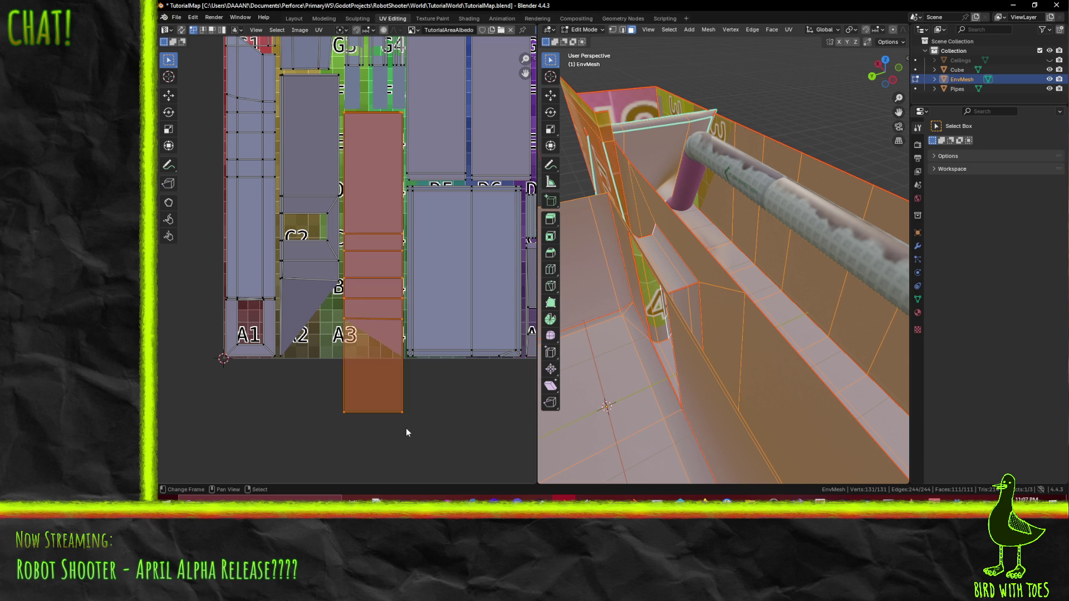
key(g)
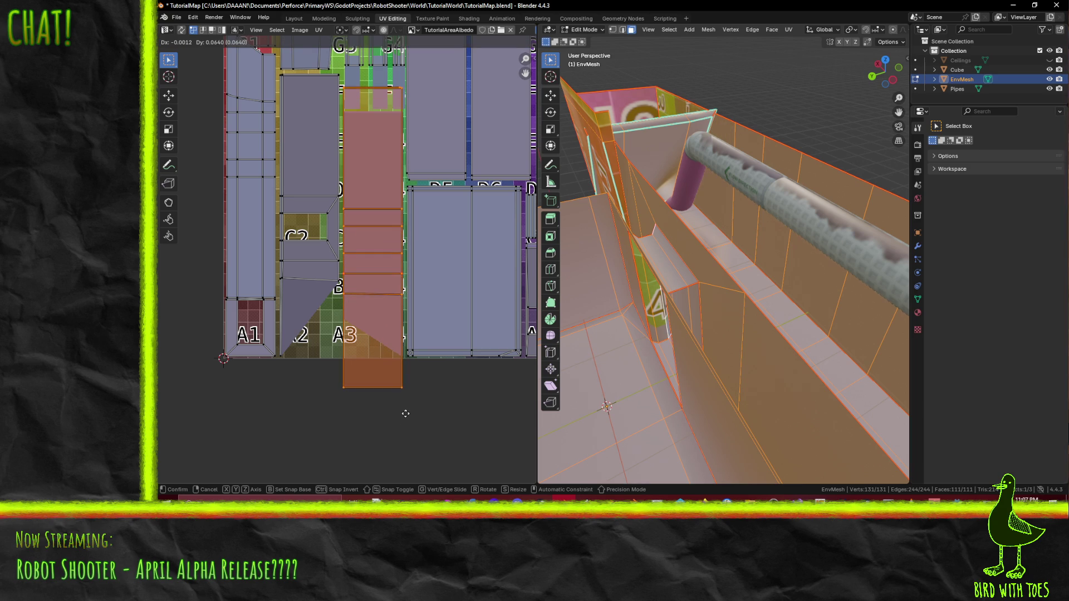
click(410, 403)
key(s)
key(g)
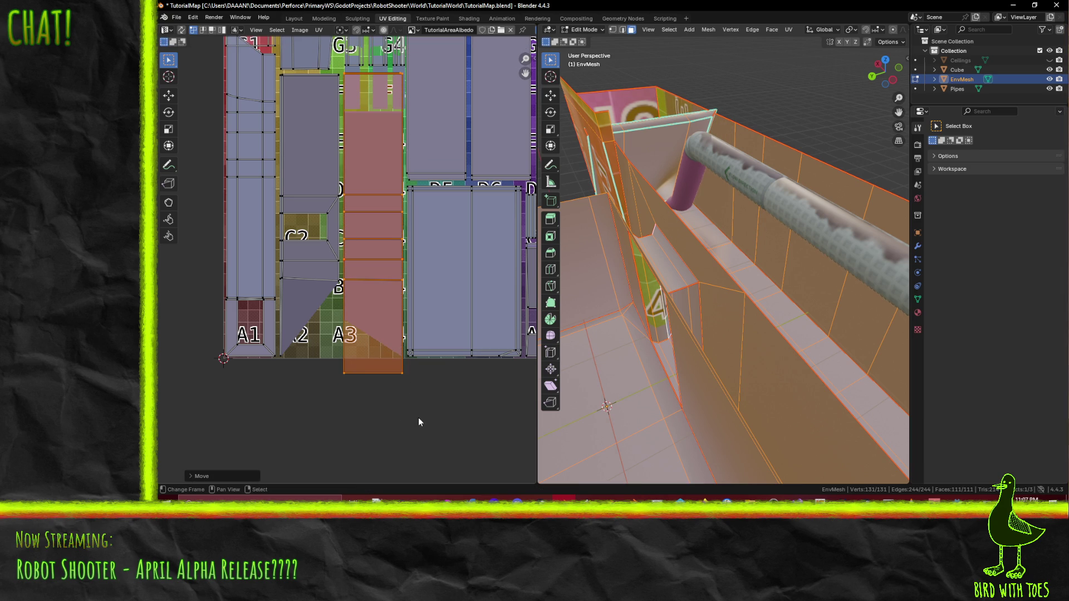
key(y)
click(420, 413)
Step: Raise the long island's bottom edge so it sits inside the texture
drag(331, 355, 405, 410)
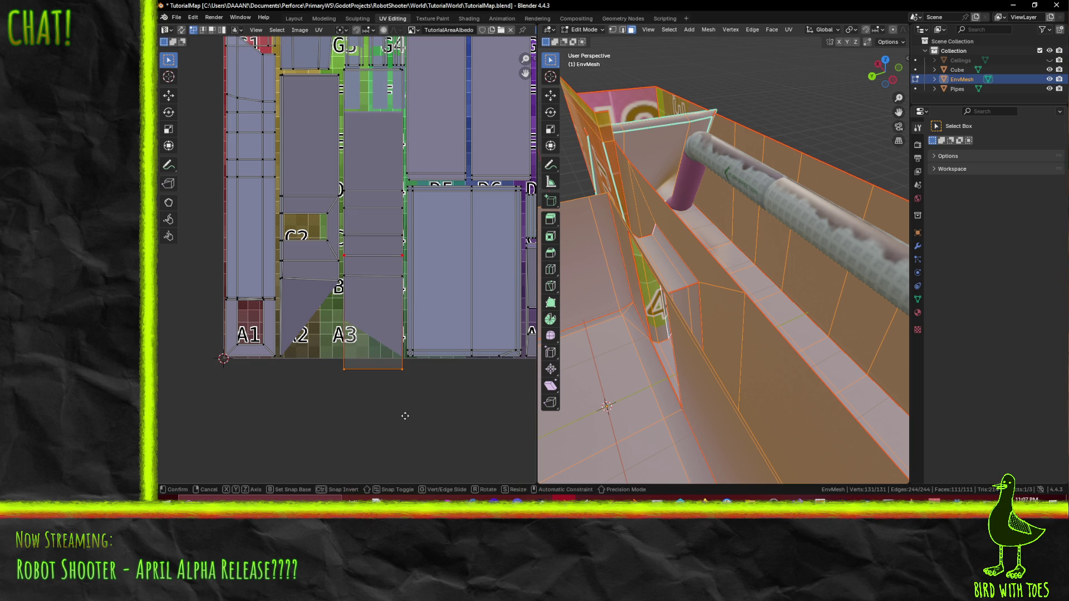
key(g)
key(y)
click(405, 402)
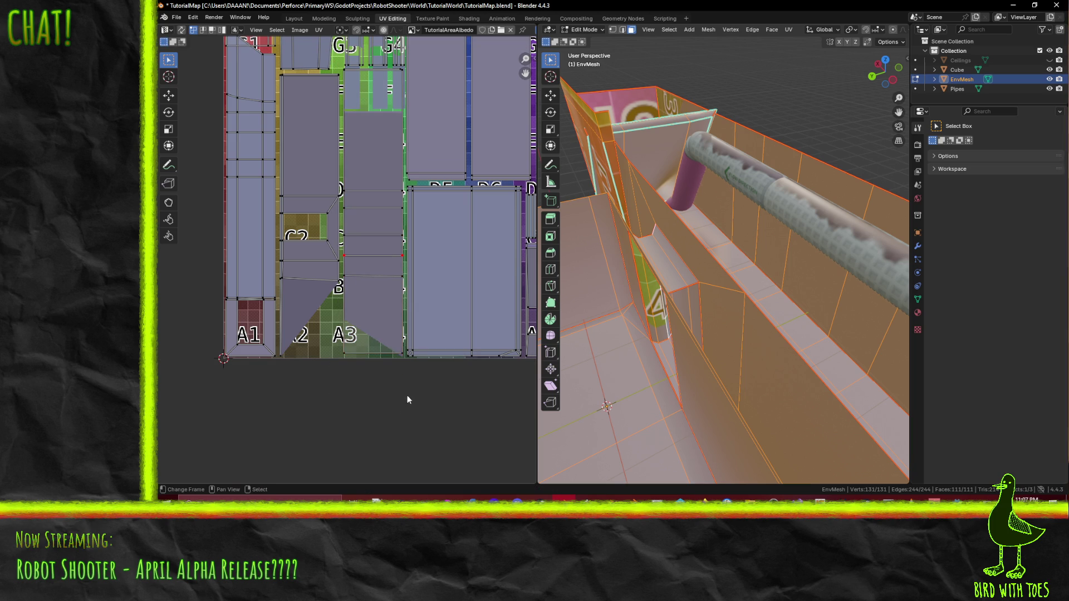
scroll(336, 355, down, 1)
middle_drag(298, 294, 362, 366)
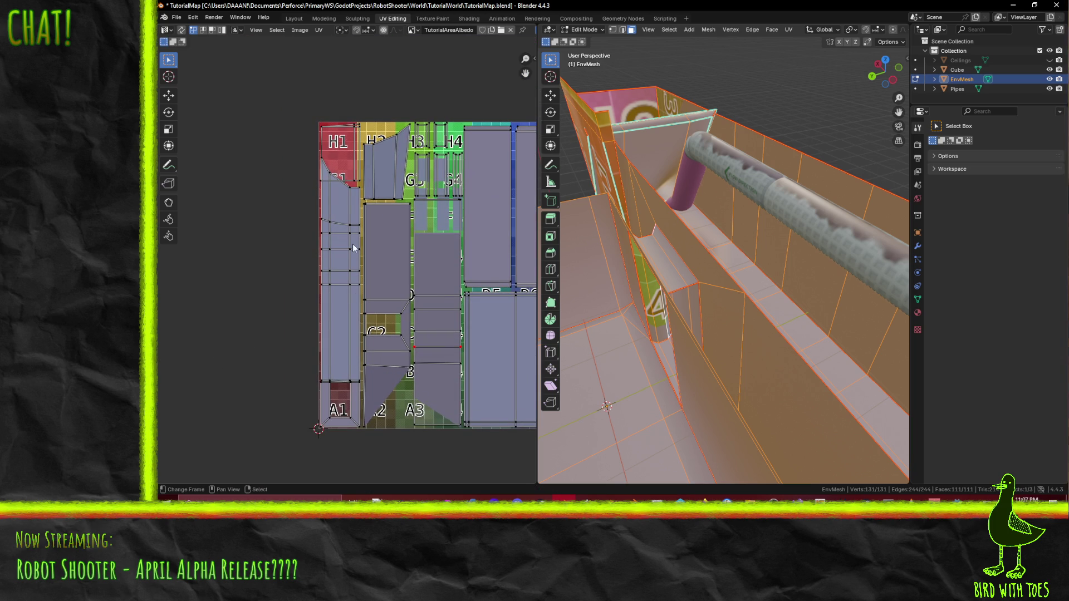
mouse_move(729, 263)
middle_down()
mouse_move(606, 258)
mouse_move(703, 265)
mouse_move(671, 221)
middle_up()
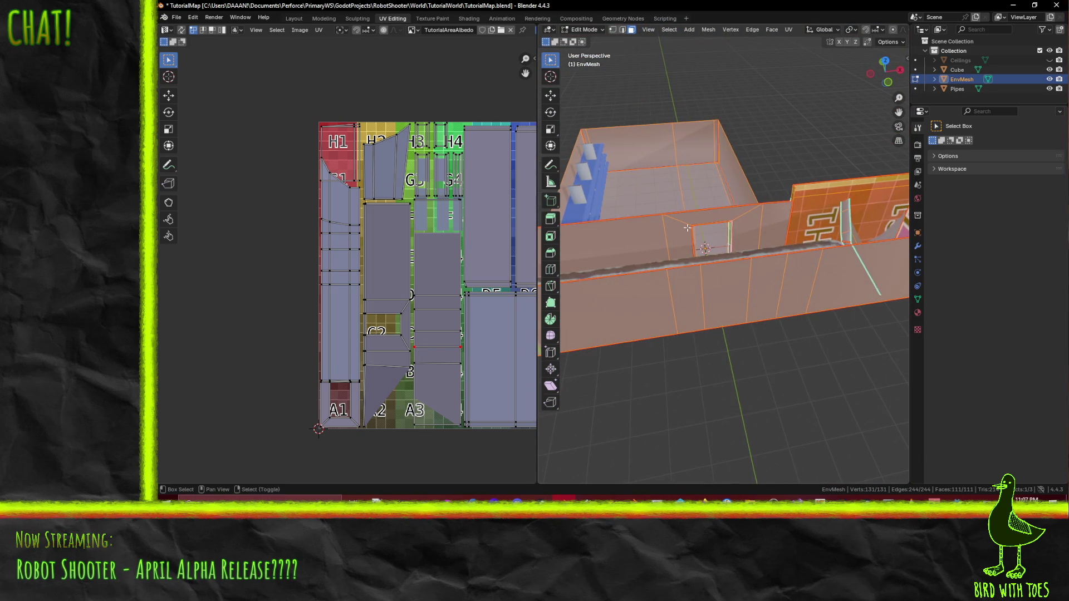
click(763, 221)
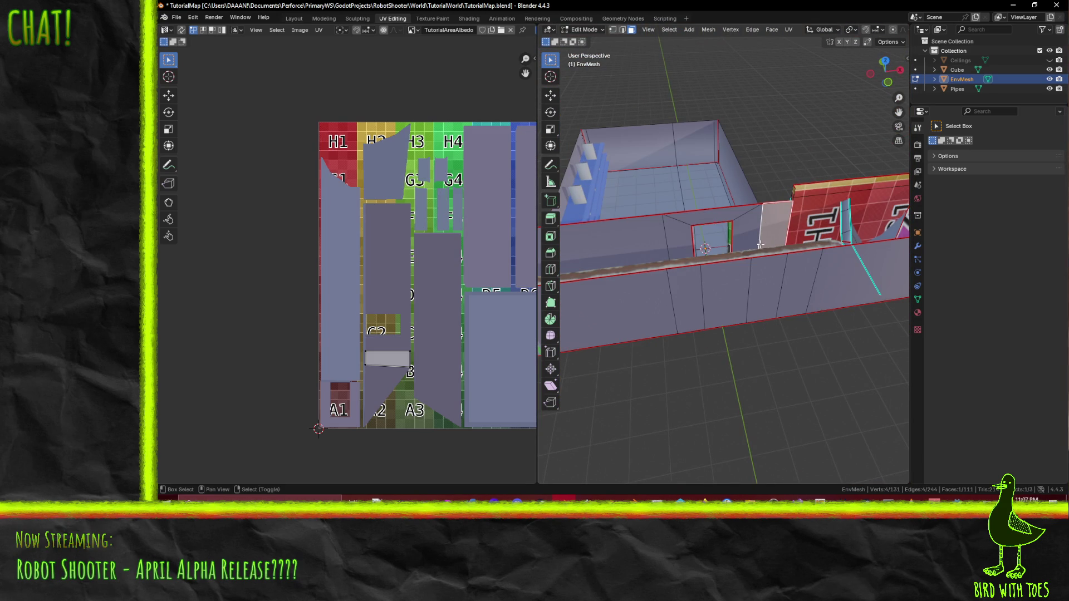
shift+click(714, 221)
shift+click(707, 240)
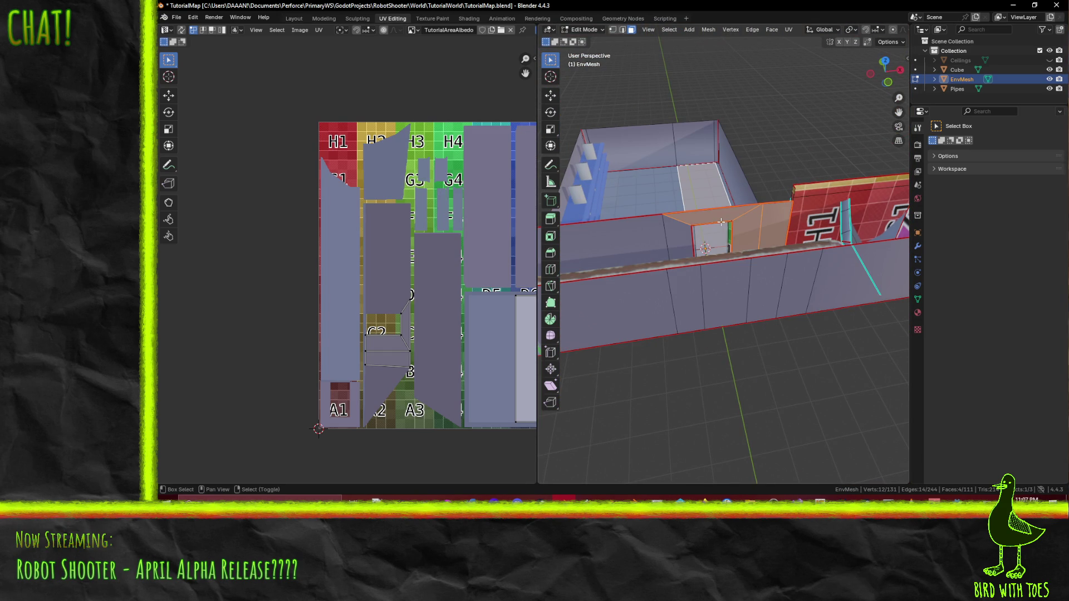
click(684, 237)
shift+click(618, 242)
shift+click(684, 238)
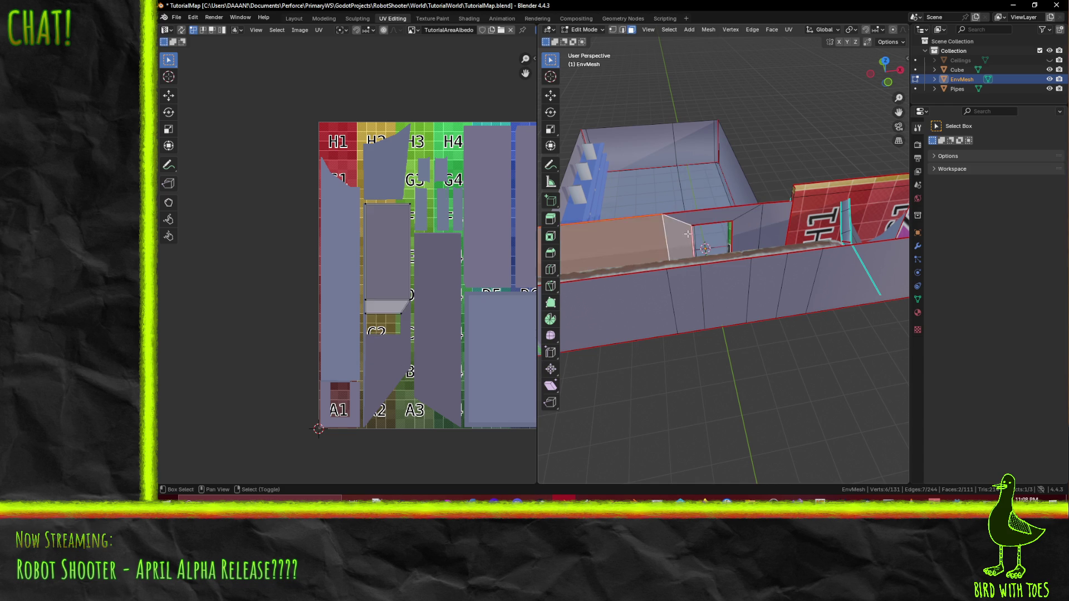
shift+click(707, 222)
shift+click(744, 228)
shift+click(773, 226)
mouse_move(772, 294)
middle_down()
mouse_move(817, 295)
mouse_move(713, 281)
middle_up()
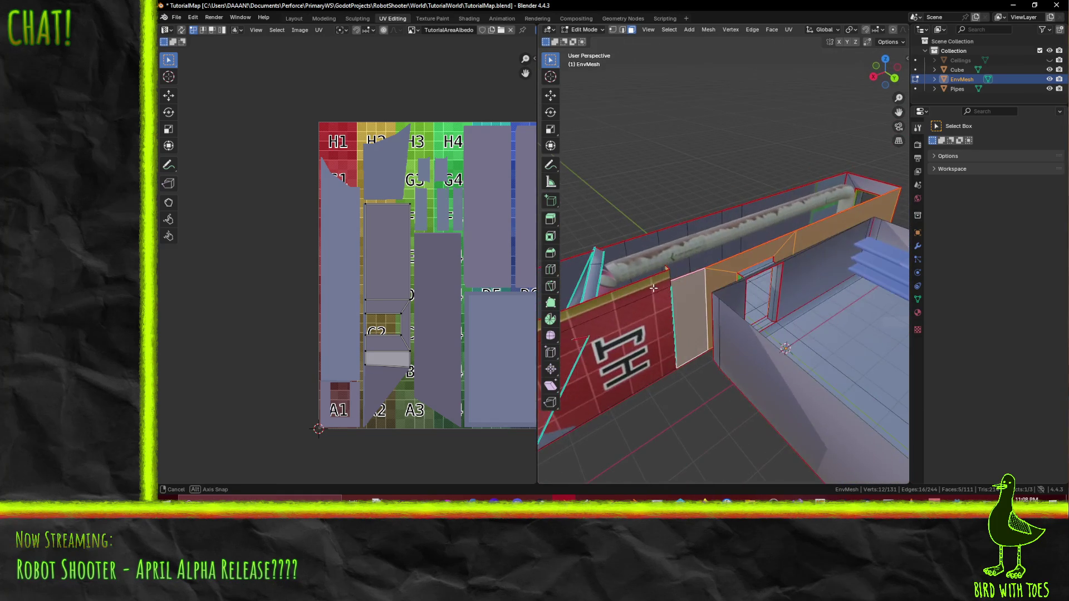
middle_drag(713, 281, 654, 286)
key(a)
mouse_move(764, 321)
middle_down()
mouse_move(581, 289)
mouse_move(683, 312)
middle_up()
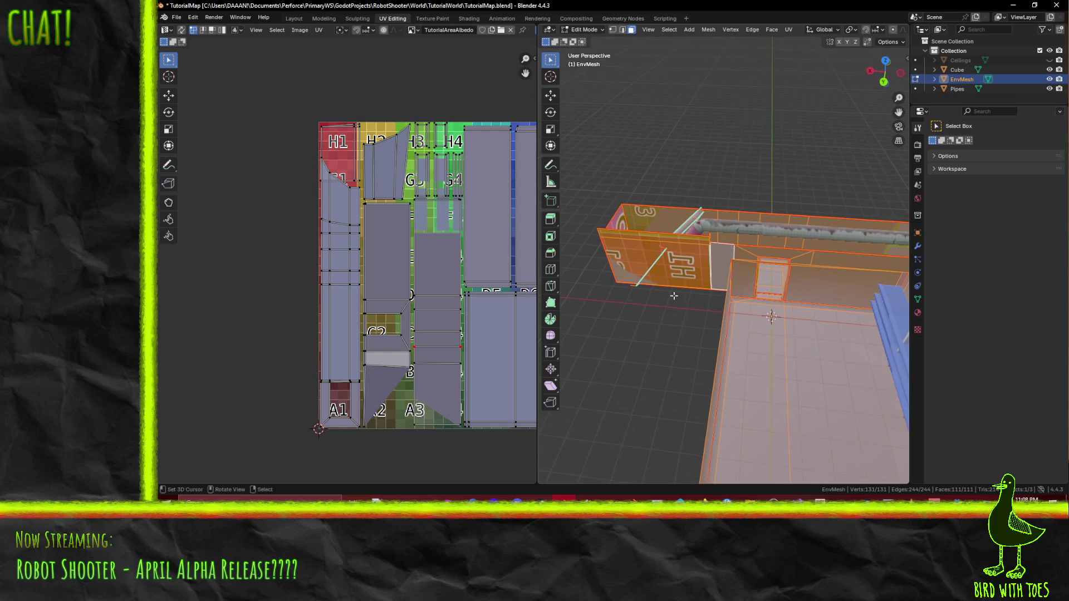
middle_drag(845, 294, 717, 244)
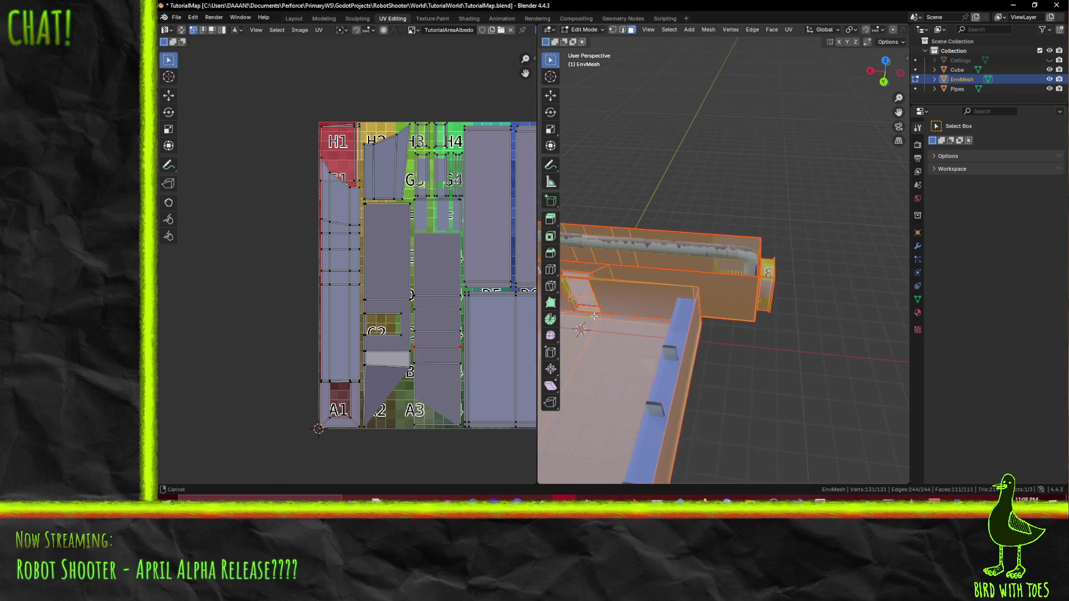
click(718, 244)
shift+click(586, 232)
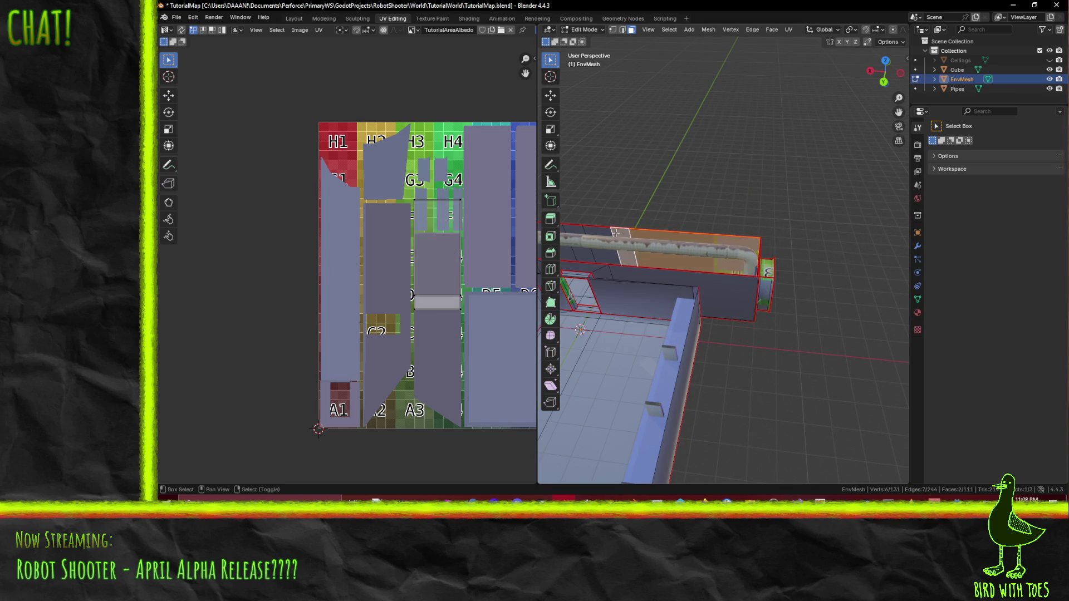
shift+click(594, 232)
shift+click(595, 233)
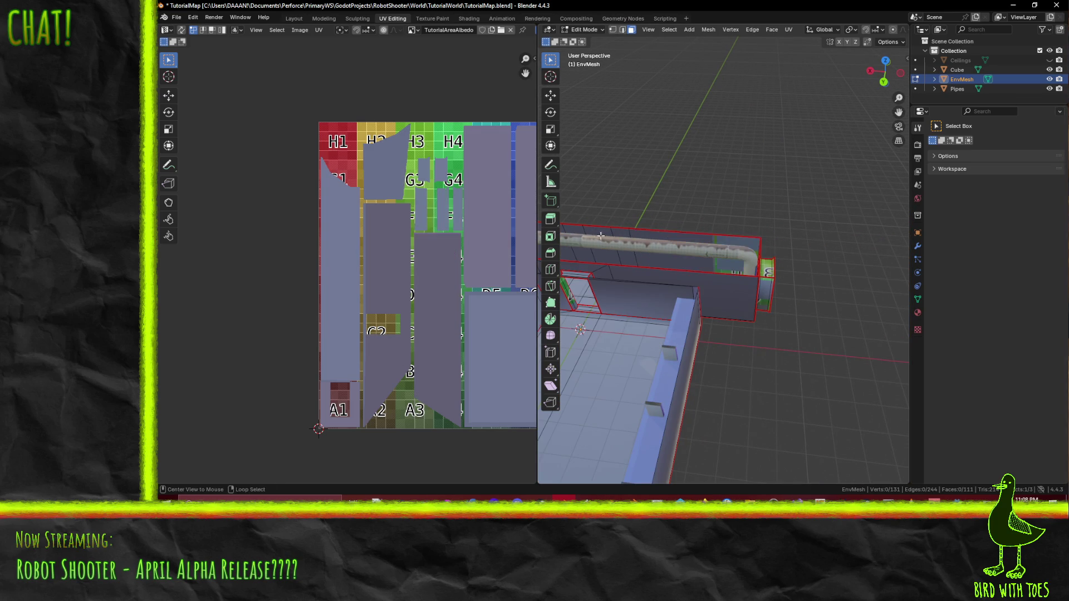
key(a)
middle_drag(748, 314, 721, 306)
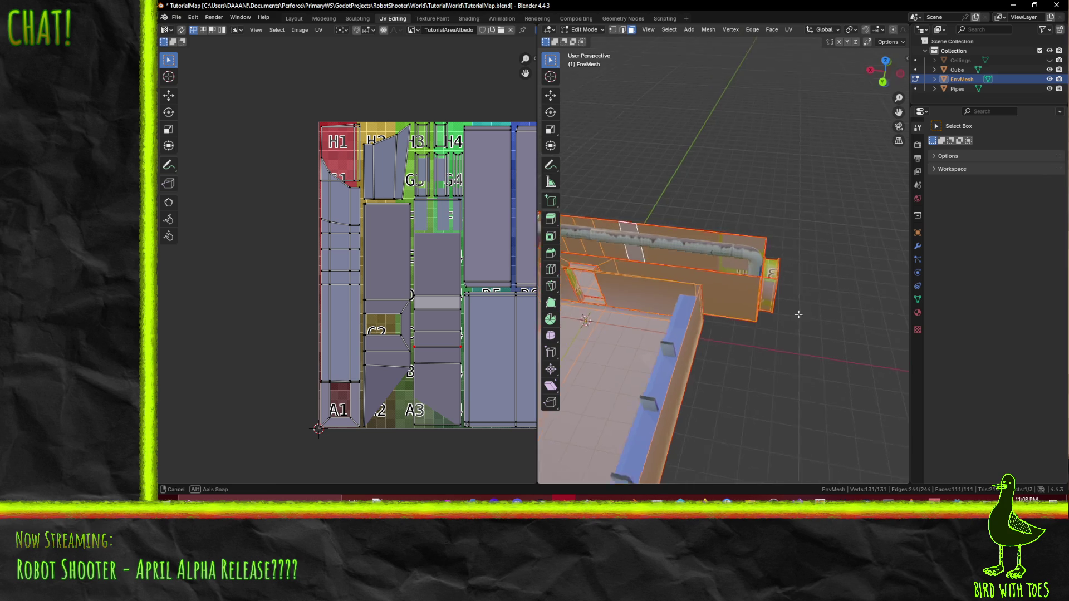
scroll(345, 190, up, 2)
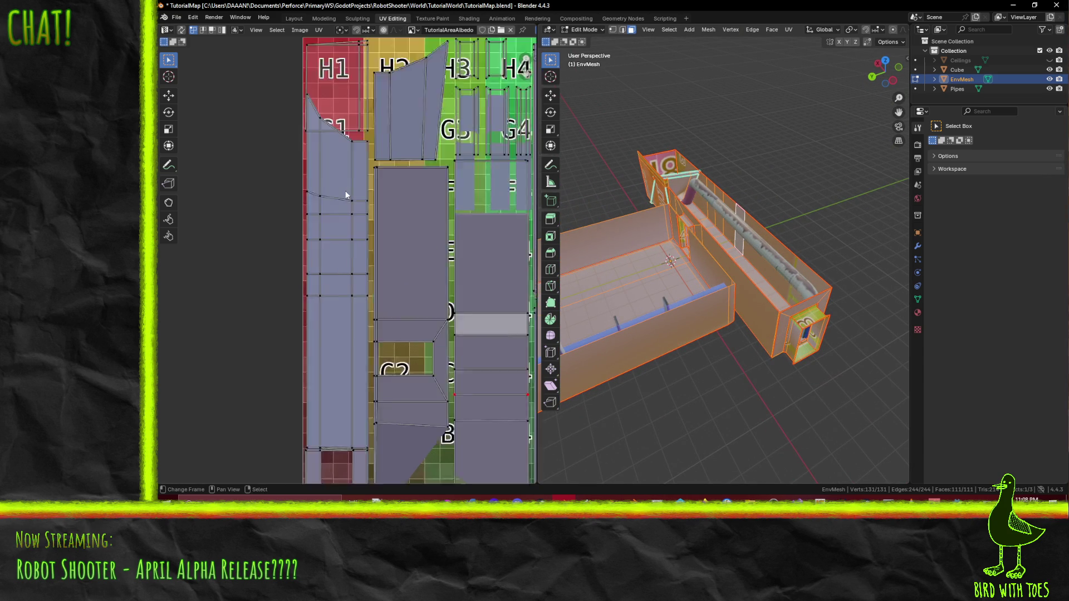
scroll(344, 190, up, 1)
middle_drag(410, 118, 480, 332)
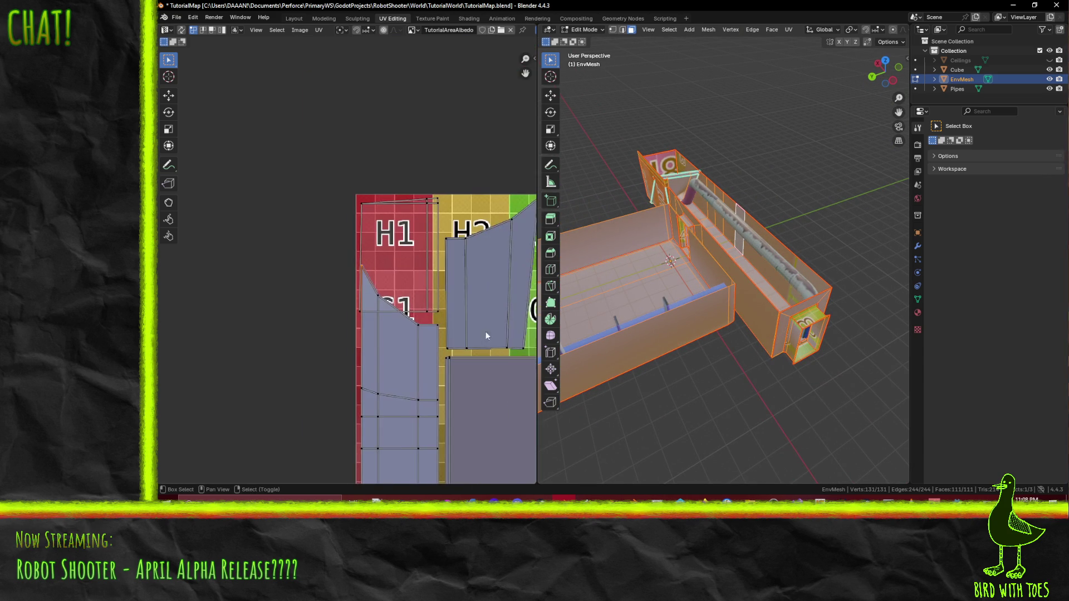
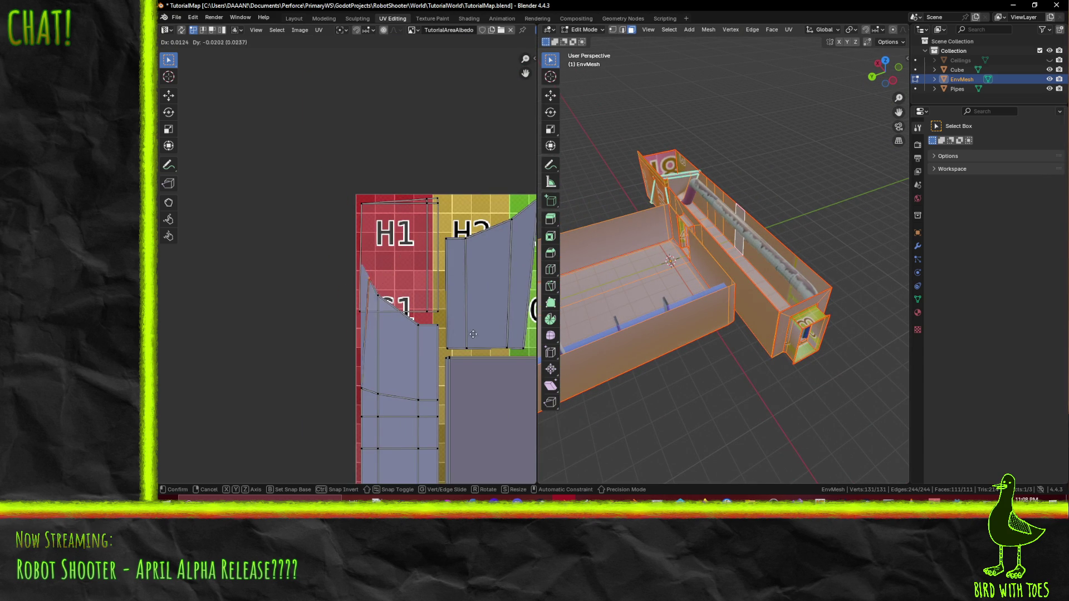
Step: Test-move a UV vertex with G on the corridor mesh, then cancel the second move
middle_drag(584, 284, 635, 209)
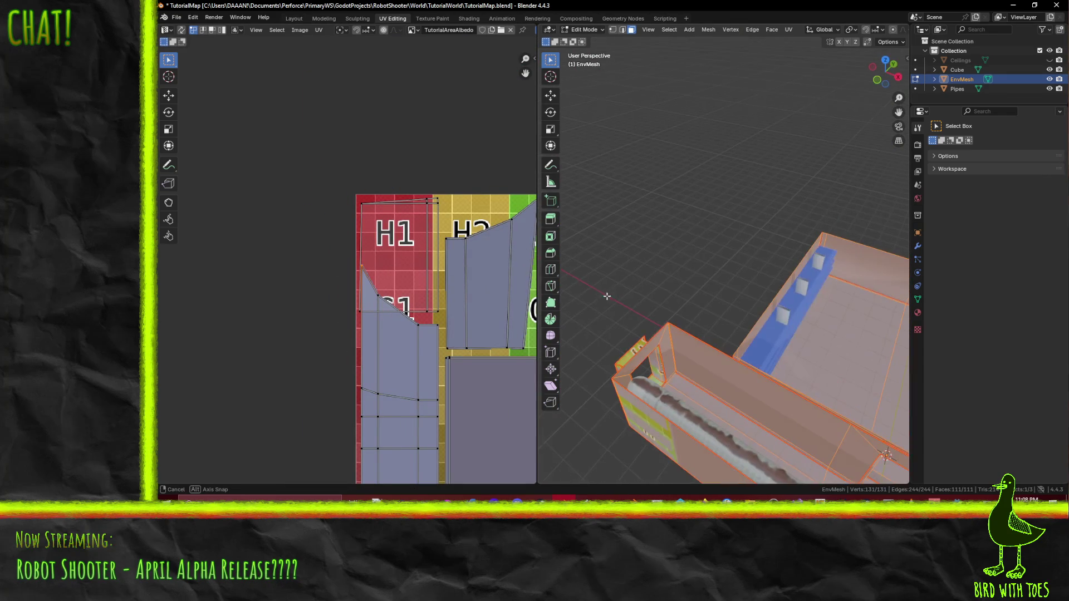
key(g)
click(336, 151)
mouse_move(601, 250)
middle_down()
mouse_move(664, 292)
mouse_move(635, 250)
middle_up()
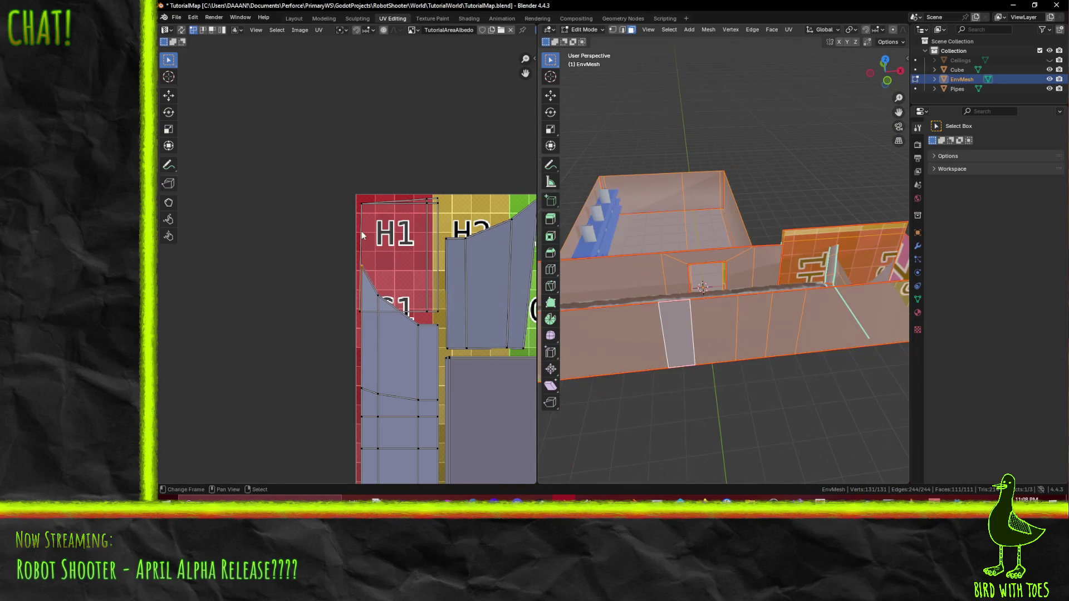
key(g)
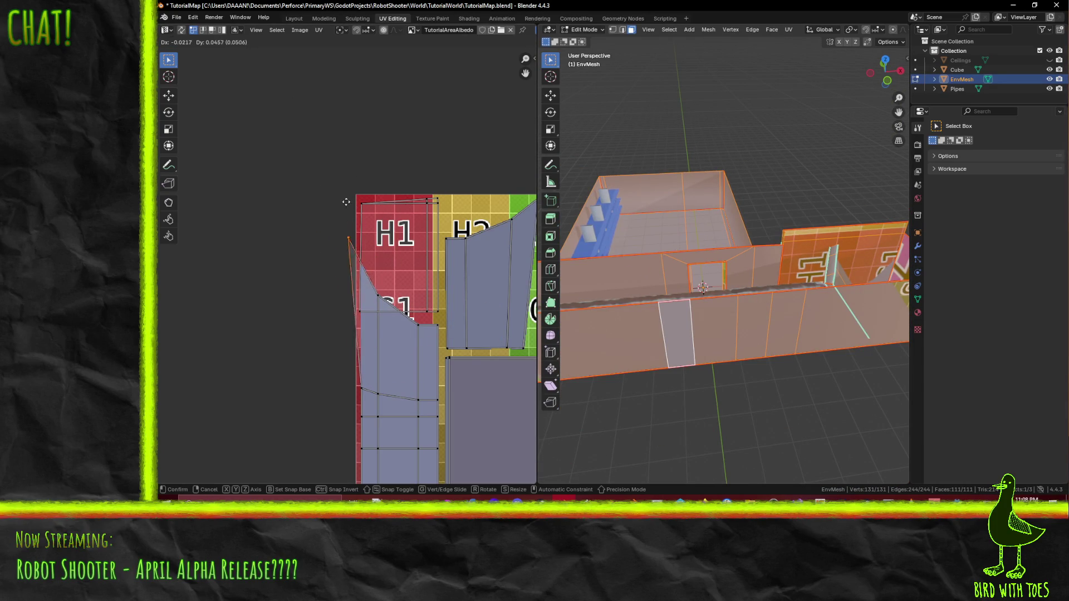
key(Escape)
Step: Orbit toward the H8 end of the corridor and clear the mesh selection
mouse_move(601, 276)
middle_down()
mouse_move(820, 310)
mouse_move(687, 286)
middle_up()
mouse_move(784, 255)
middle_down()
mouse_move(744, 219)
mouse_move(694, 256)
middle_up()
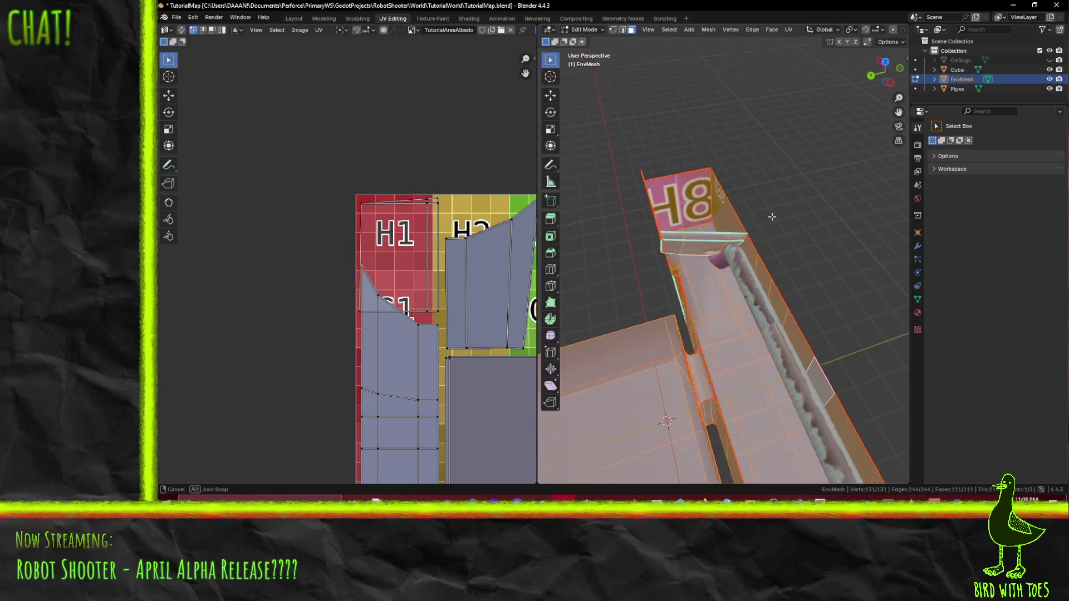
key(alt+a)
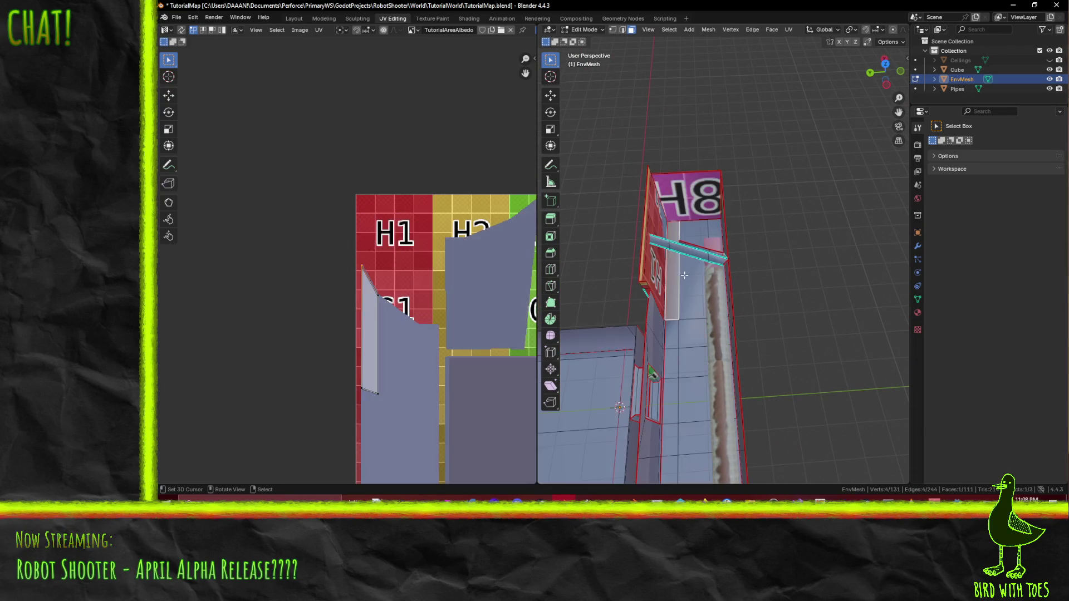
Step: Select the wall face near H8, the thin corner face and the first row of floor faces
shift+click(686, 274)
mouse_move(694, 276)
middle_down()
mouse_move(709, 295)
mouse_move(676, 185)
middle_up()
shift+click(702, 284)
scroll(712, 275, up, 4)
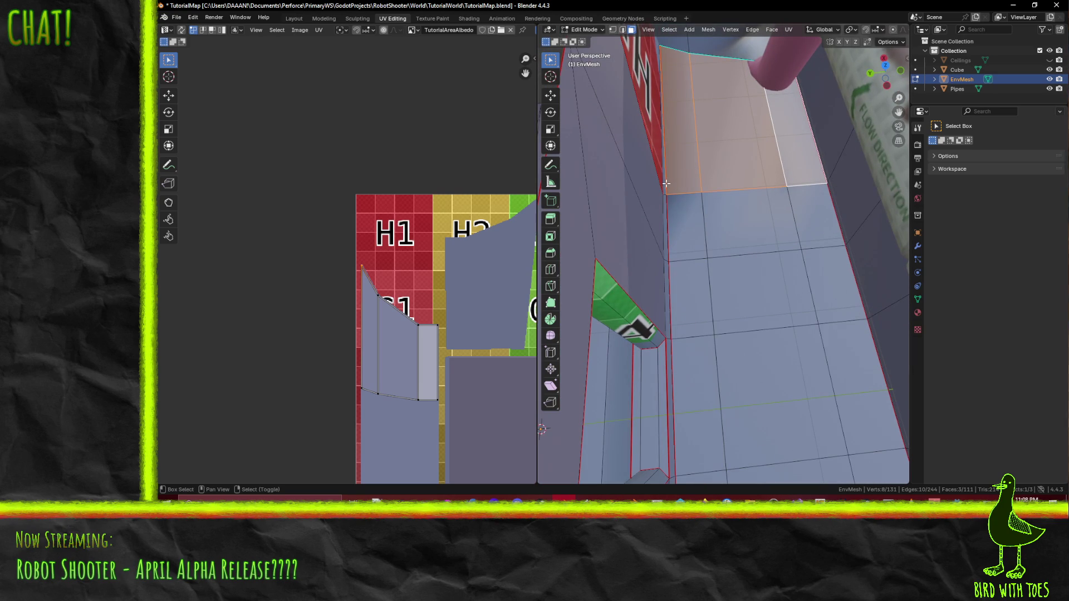
shift+click(665, 182)
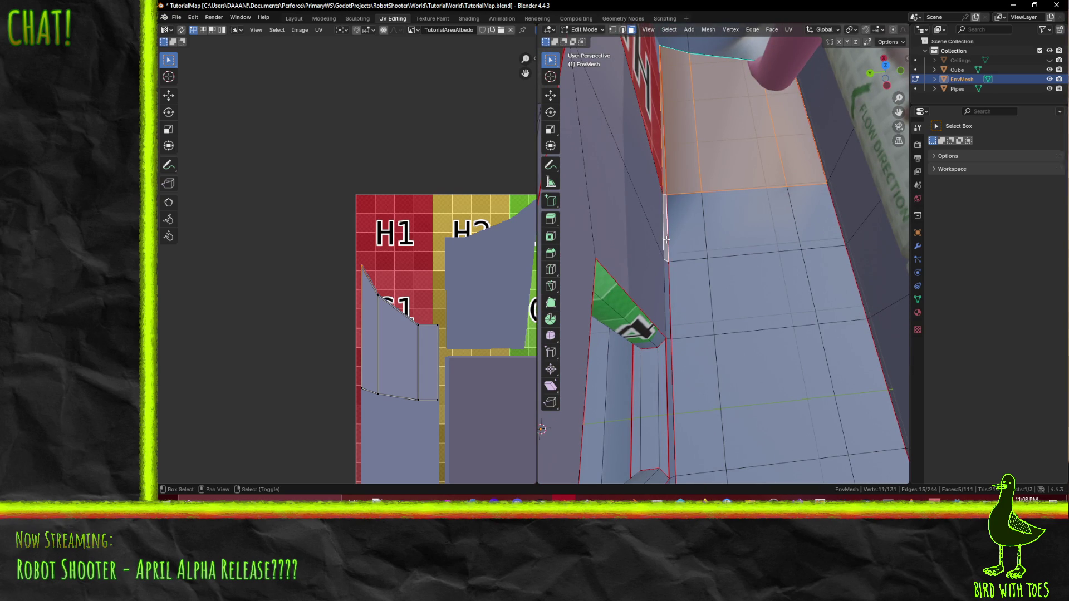
shift+click(686, 230)
shift+click(751, 224)
shift+click(814, 218)
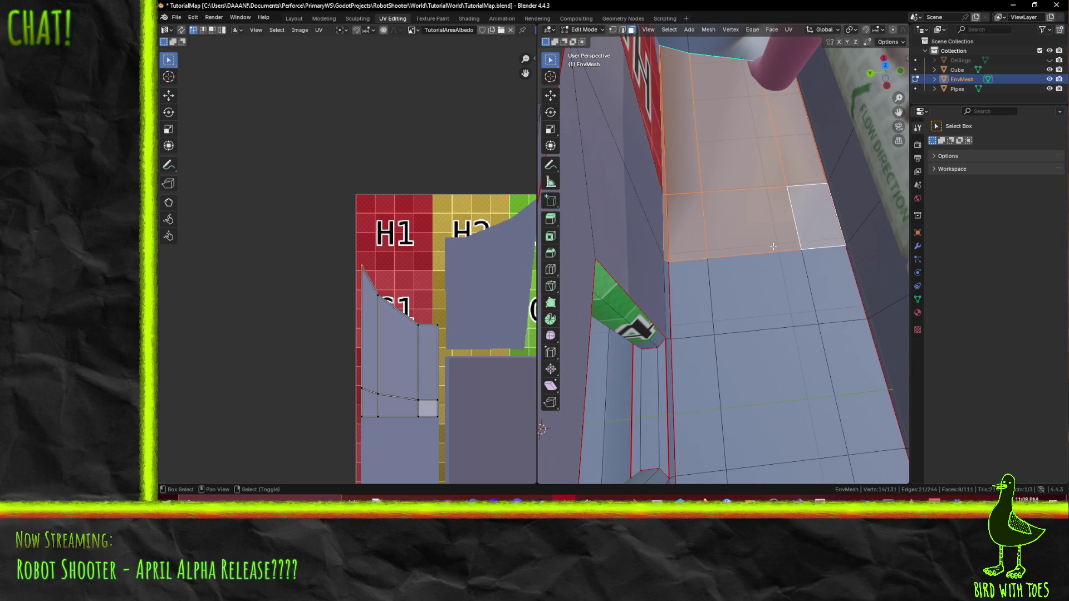
Step: Add the next floor rows, the narrow face and lower floor face, dropping one stray face
shift+click(698, 294)
shift+click(760, 293)
shift+click(835, 284)
shift+click(669, 298)
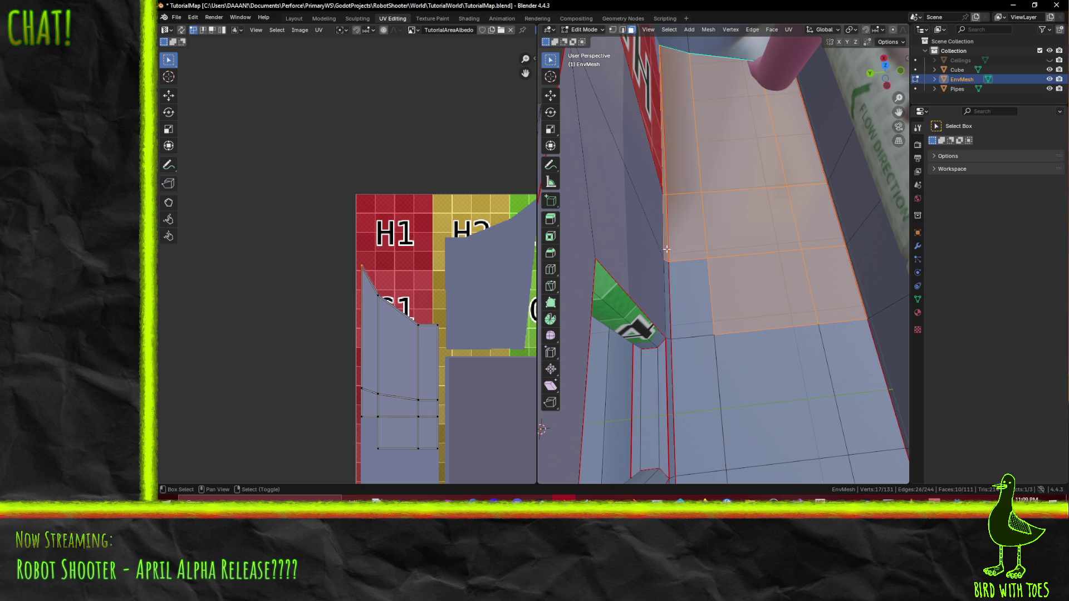
shift+click(689, 303)
shift+click(667, 387)
shift+click(739, 394)
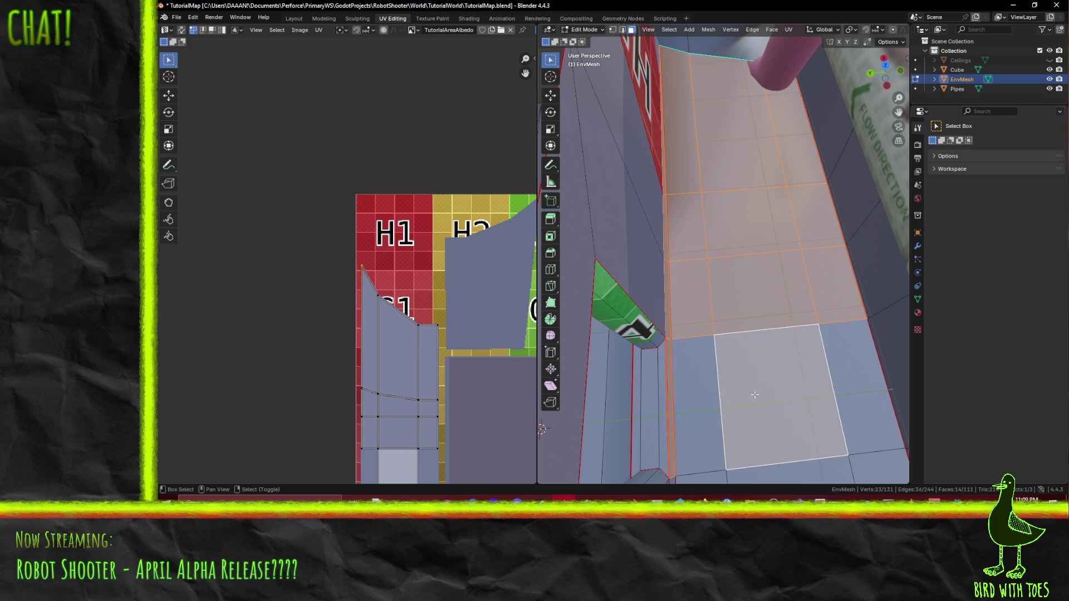
Step: Select the entire mesh with A and frame the whole texture atlas in the UV Editor
key(a)
middle_drag(701, 393, 407, 348)
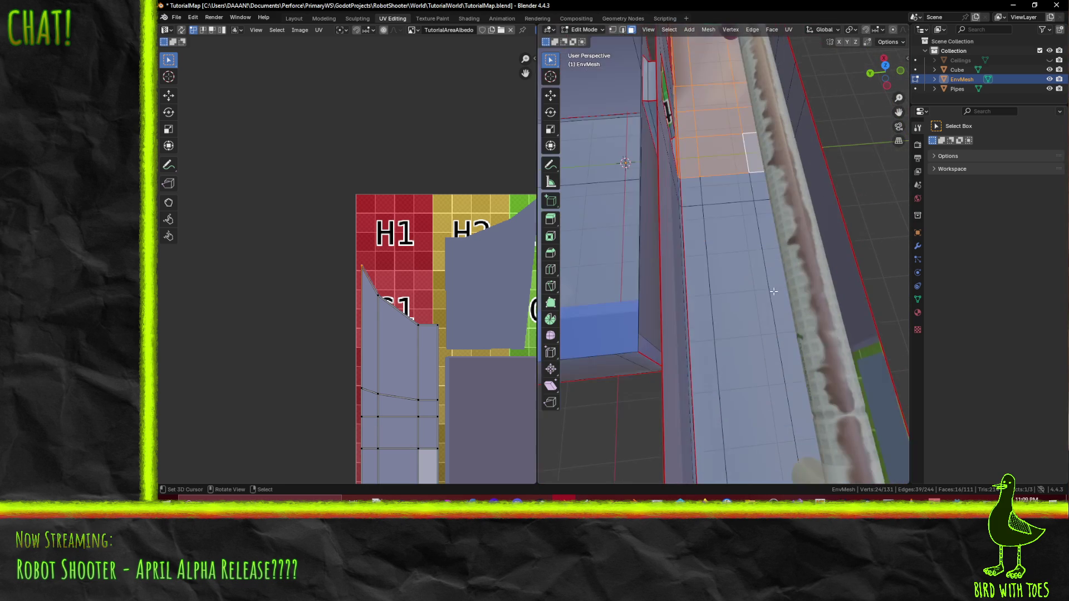
scroll(405, 348, down, 1)
scroll(442, 377, down, 1)
middle_drag(390, 202, 420, 185)
key(b)
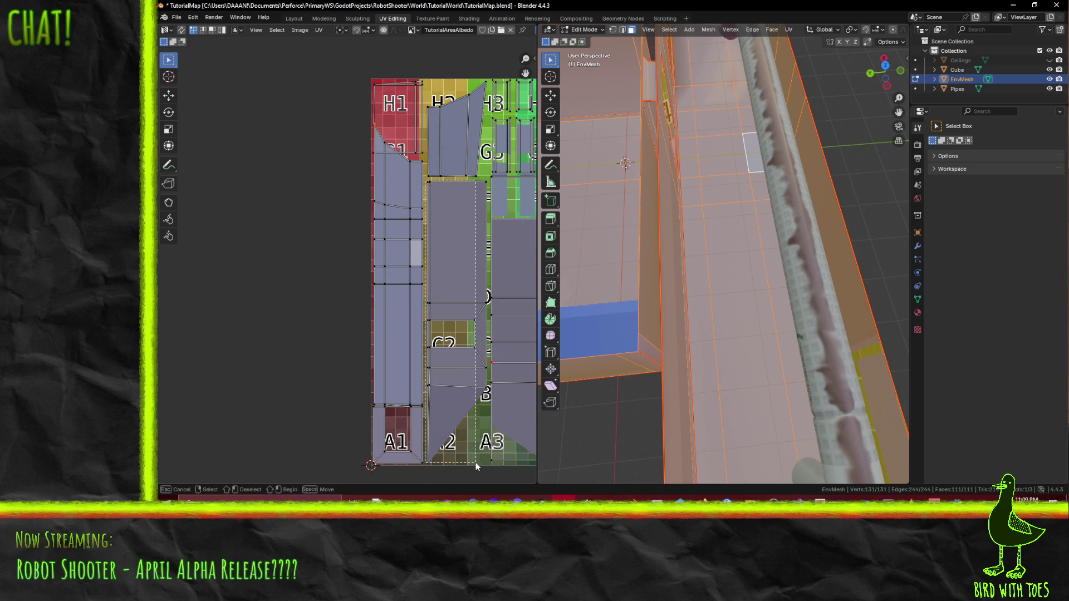
Step: Box-select the central column of UV islands and pin them with P
drag(475, 462, 489, 471)
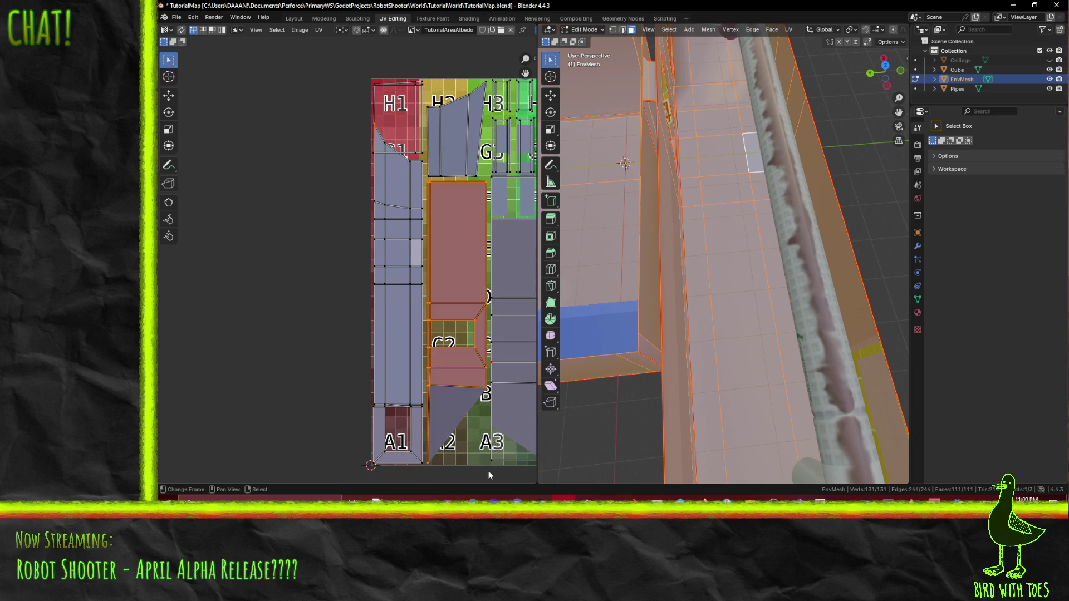
key(p)
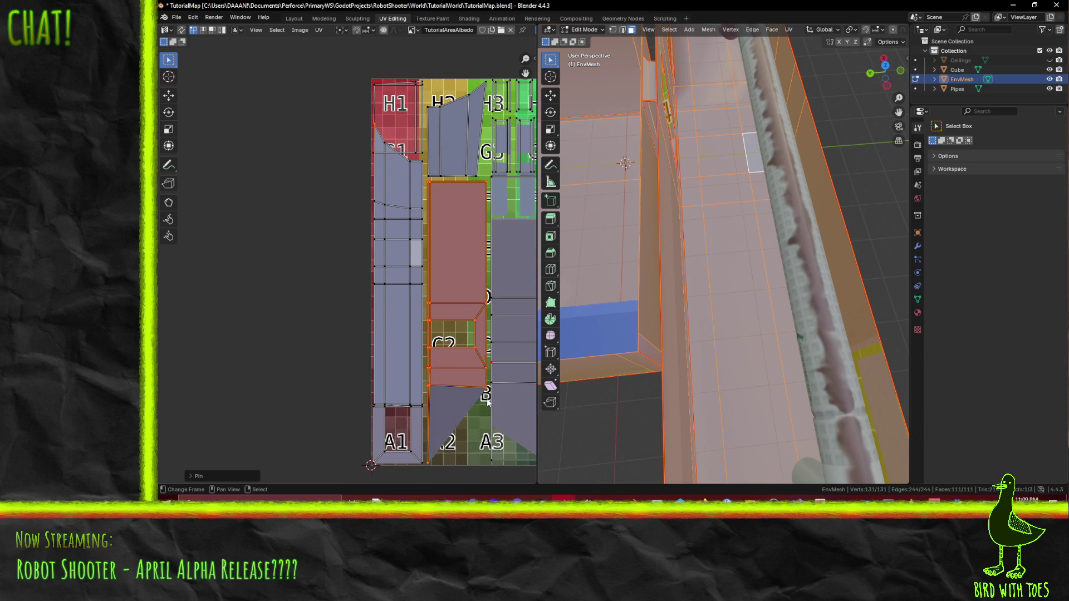
middle_drag(498, 401, 408, 381)
key(alt+a)
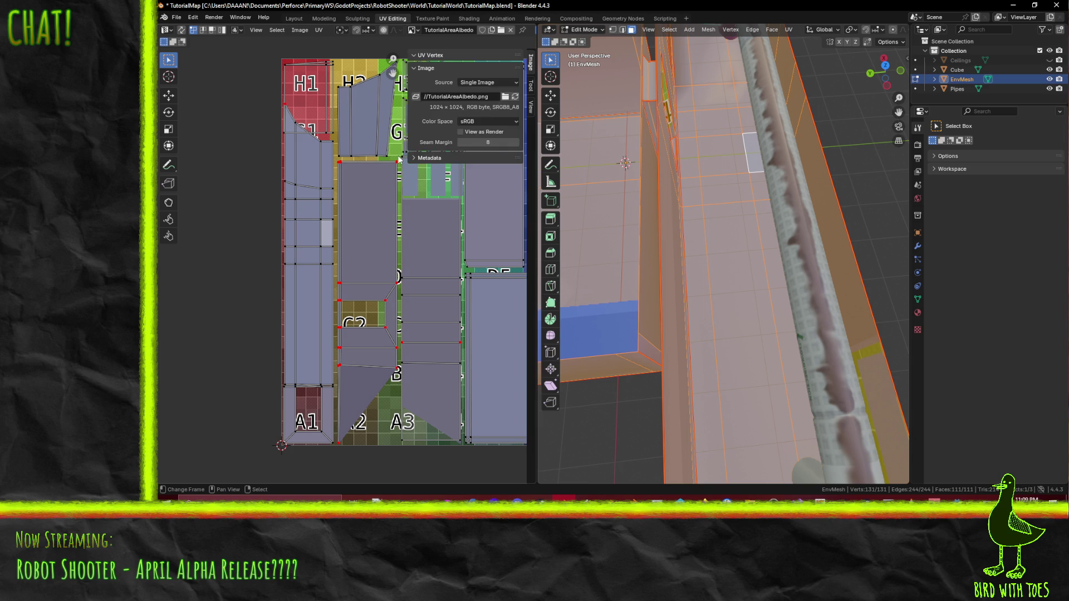
Step: Box-select the A3 column UV island, pin it, then deselect it
key(b)
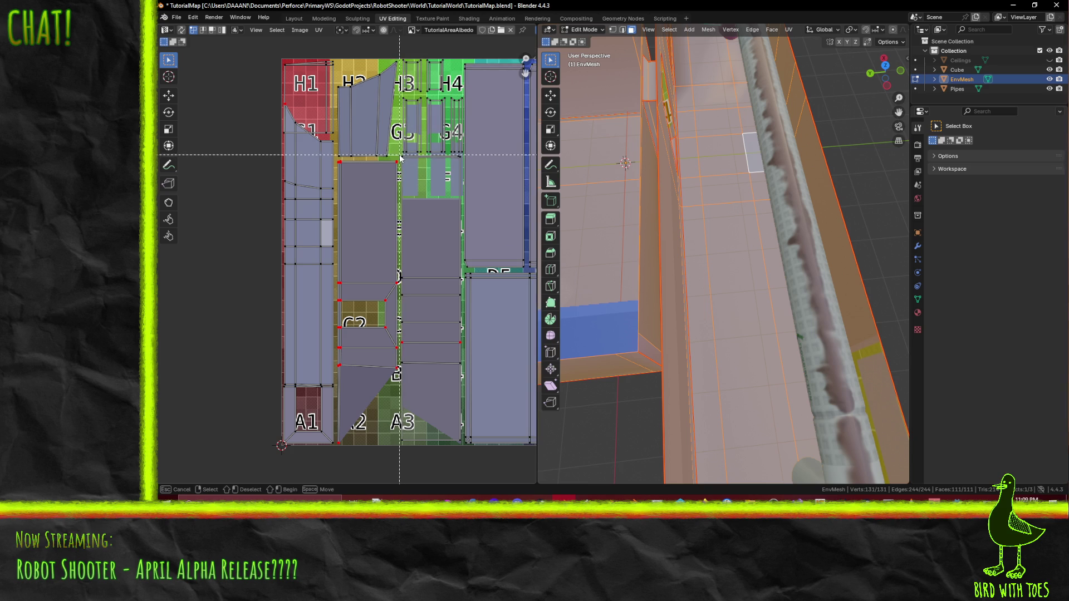
drag(467, 448, 462, 448)
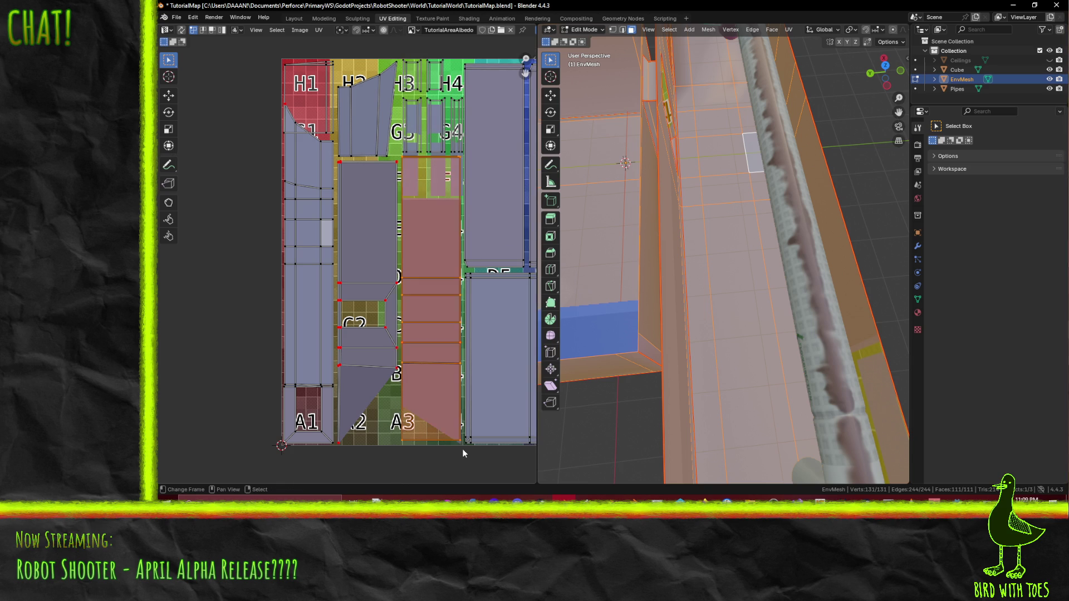
key(p)
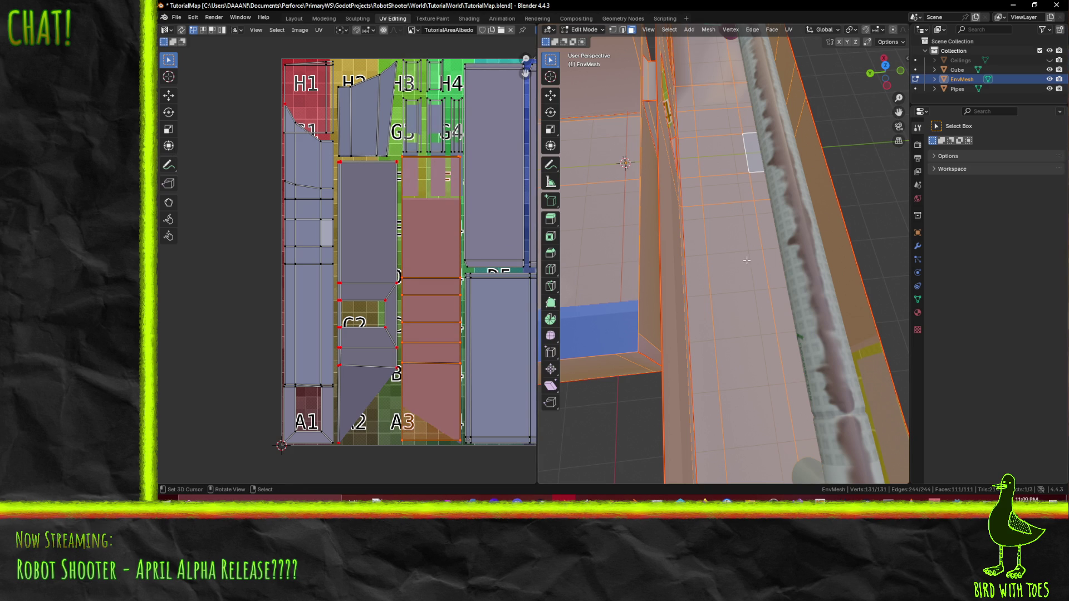
shift+middle_drag(720, 214, 703, 247)
click(295, 107)
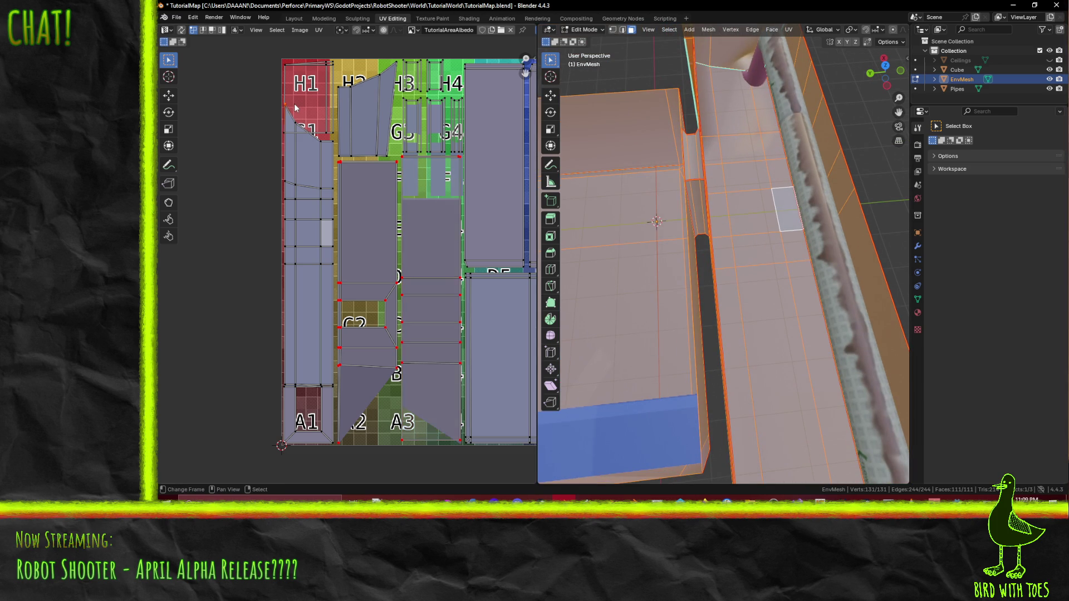
Step: Run the Pin command from the operator search and deselect the whole mesh
key(F3)
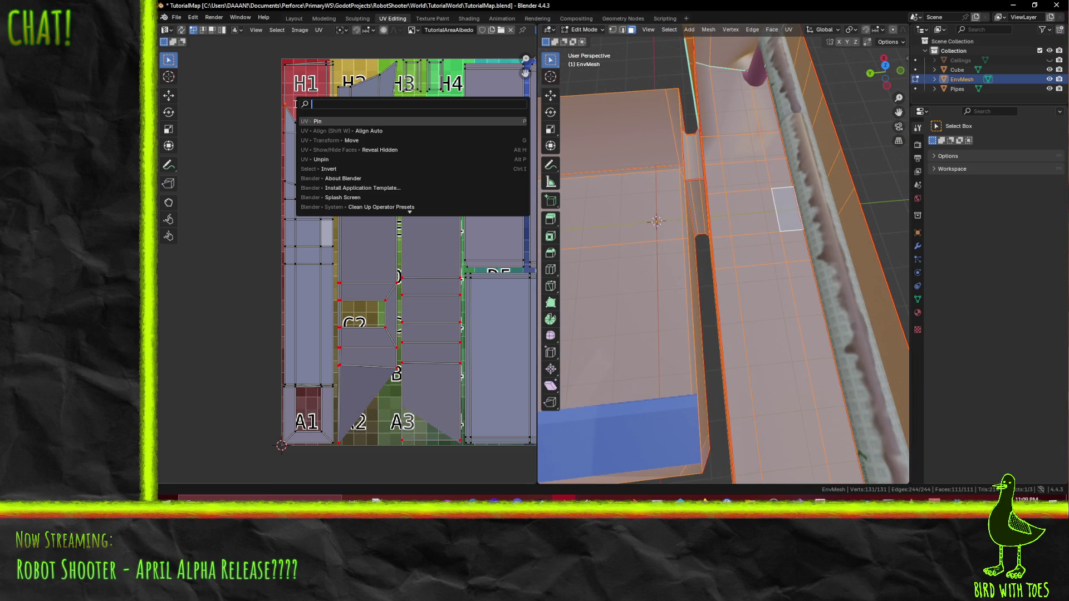
click(318, 156)
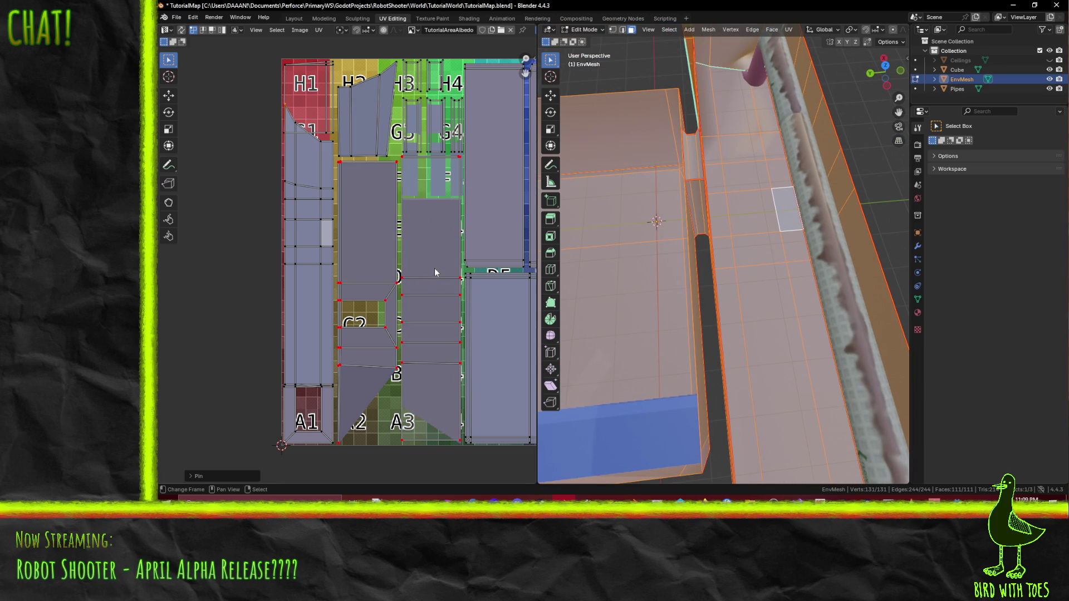
key(alt+a)
mouse_move(709, 339)
middle_down()
mouse_move(711, 324)
mouse_move(701, 323)
middle_up()
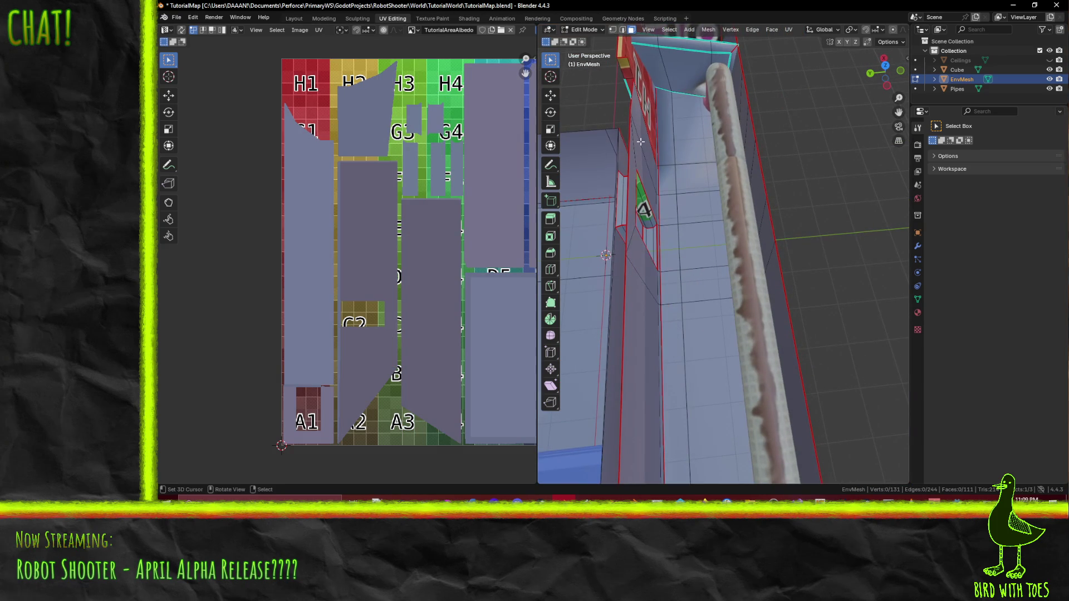
Step: Select two corridor wall faces and box-select the strip of floor faces
click(675, 132)
shift+click(686, 138)
middle_drag(693, 174, 706, 142)
key(b)
drag(708, 142, 761, 336)
mouse_move(761, 336)
middle_down()
mouse_move(753, 269)
mouse_move(594, 253)
mouse_move(730, 245)
middle_up()
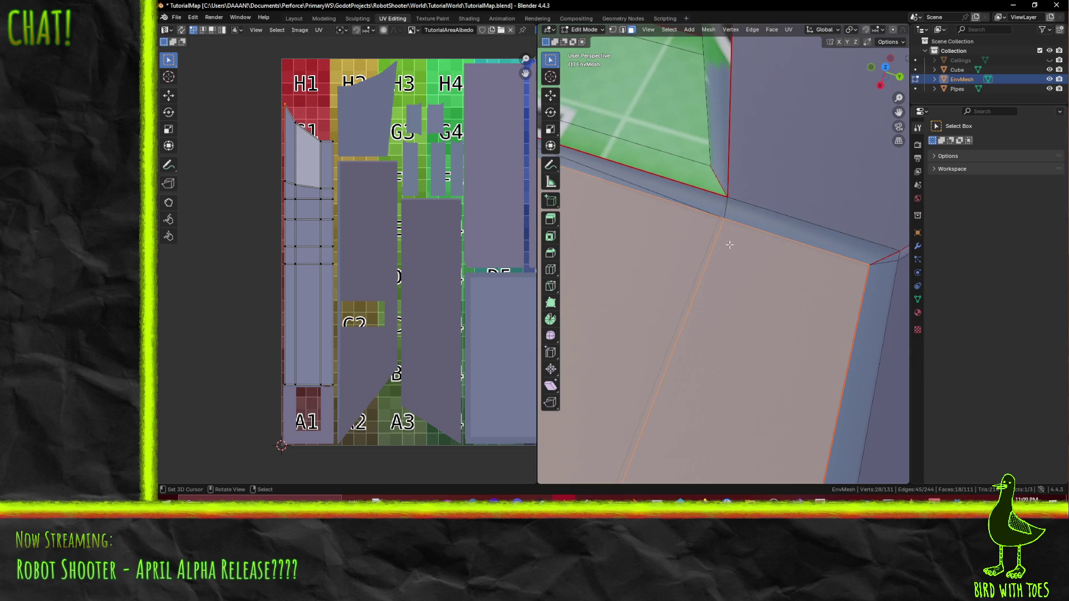
scroll(729, 245, down, 2)
scroll(705, 250, down, 3)
mouse_move(705, 249)
middle_down()
mouse_move(740, 269)
mouse_move(765, 183)
middle_up()
scroll(739, 270, up, 3)
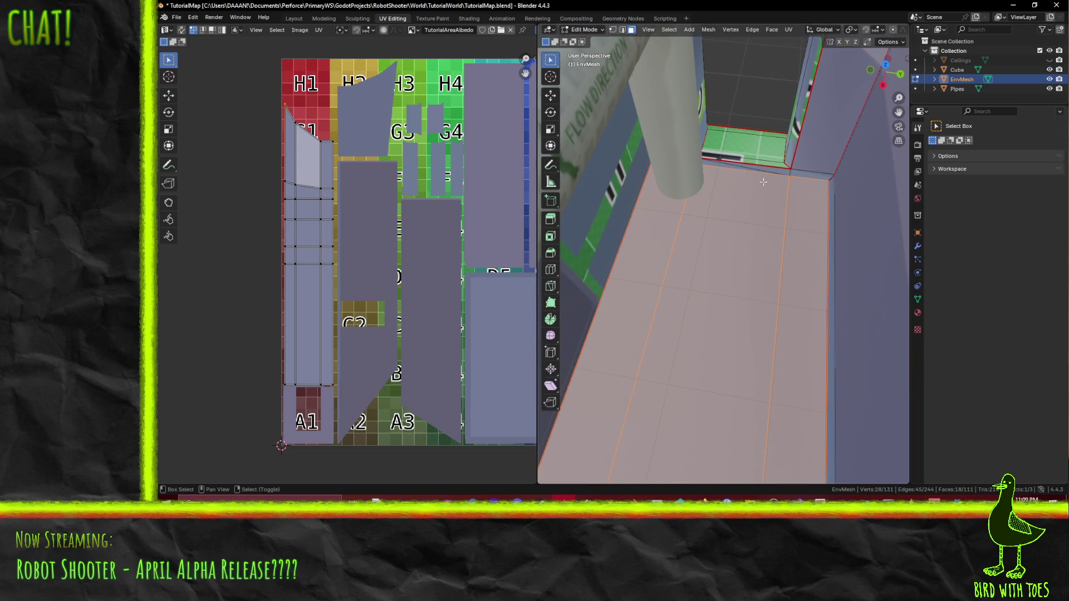
Step: Add the corner edge and the end-rim faces to the selection for re-unwrapping
shift+click(739, 170)
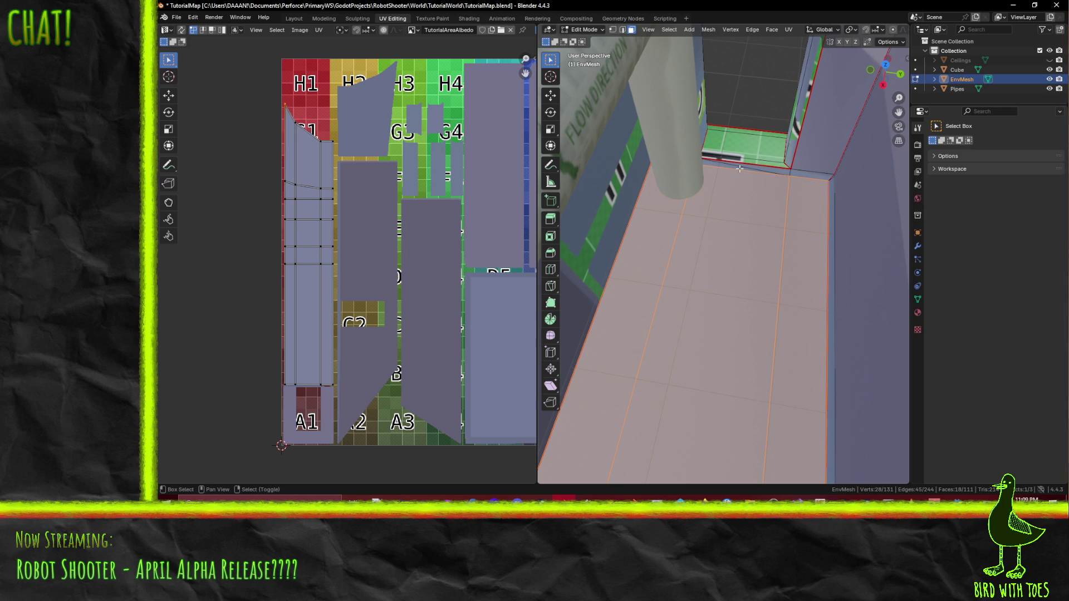
shift+click(808, 175)
mouse_move(808, 175)
middle_down()
mouse_move(682, 167)
mouse_move(744, 193)
mouse_move(731, 193)
mouse_move(775, 231)
middle_up()
shift+click(682, 167)
scroll(744, 193, up, 3)
scroll(761, 228, down, 5)
key(F3)
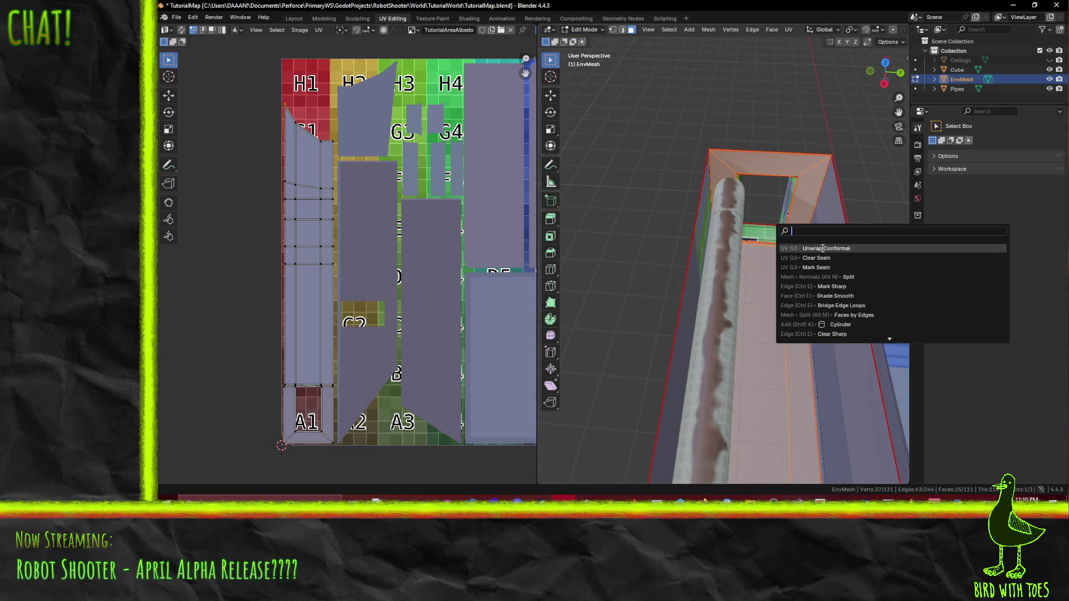
Step: Unwrap the selected faces, undo it, and box-select the UV faces around the A1 tile
click(822, 249)
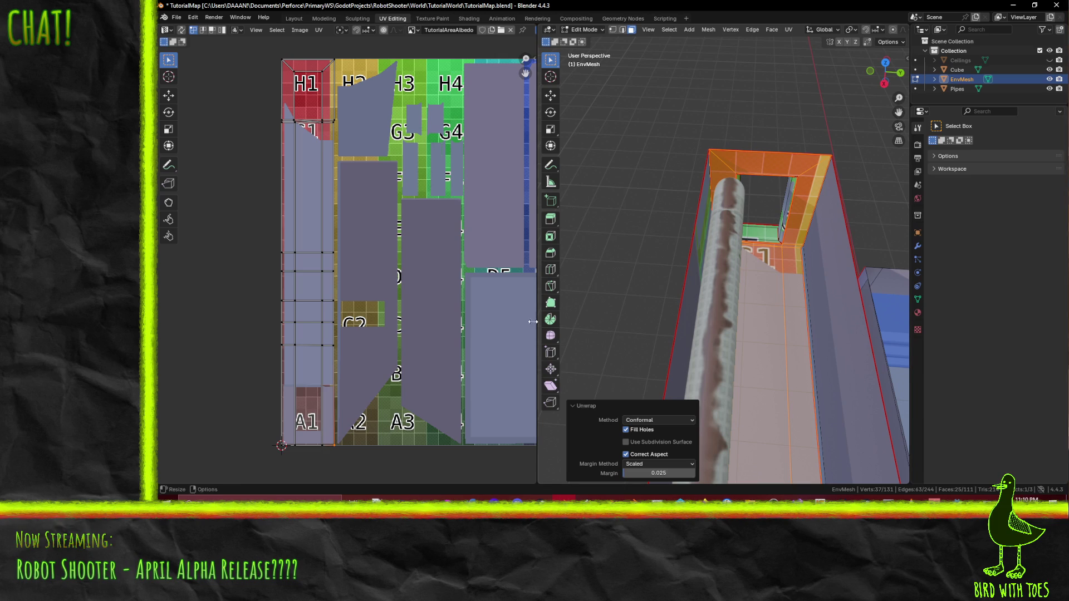
scroll(390, 346, up, 2)
scroll(390, 346, up, 2)
scroll(498, 266, up, 2)
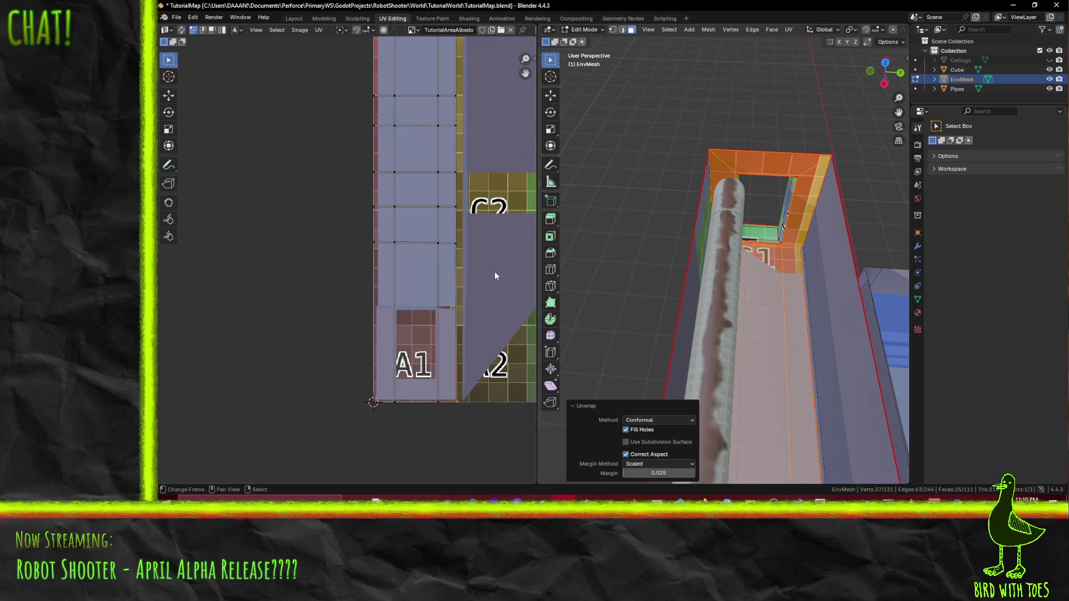
scroll(494, 272, up, 2)
key(ctrl+z)
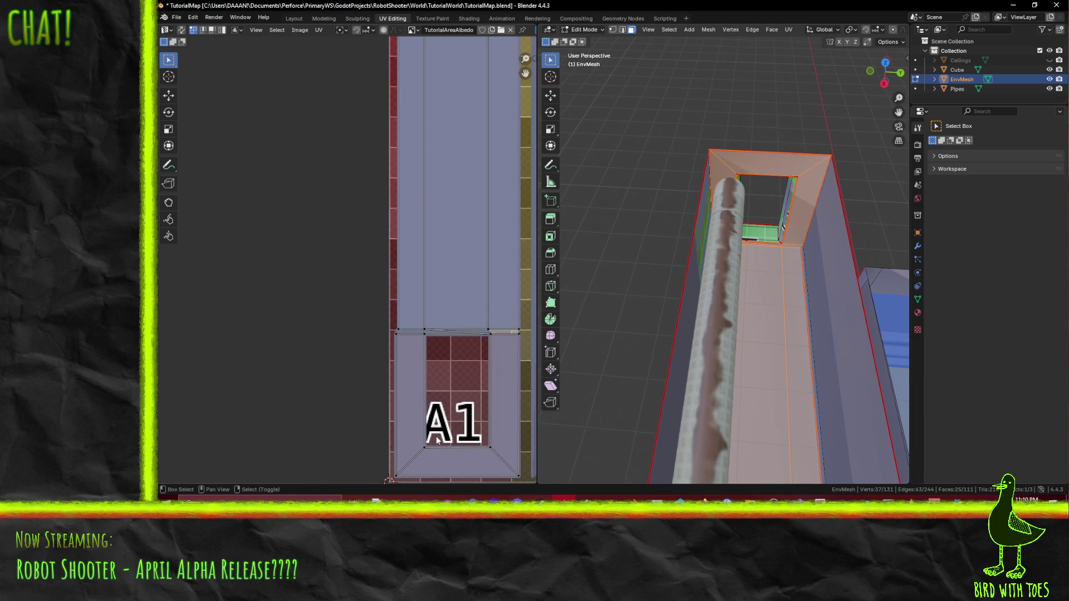
middle_drag(437, 440, 391, 365)
key(b)
mouse_move(344, 248)
mouse_down()
mouse_move(433, 381)
mouse_move(479, 406)
mouse_up()
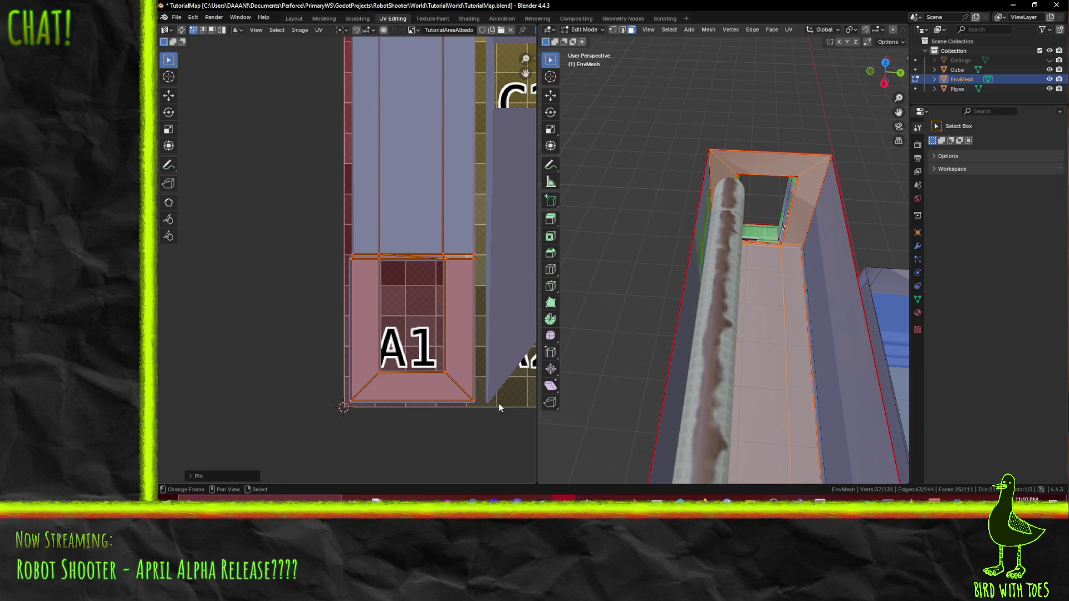
scroll(522, 294, down, 5)
shift+scroll(400, 245, up, 2)
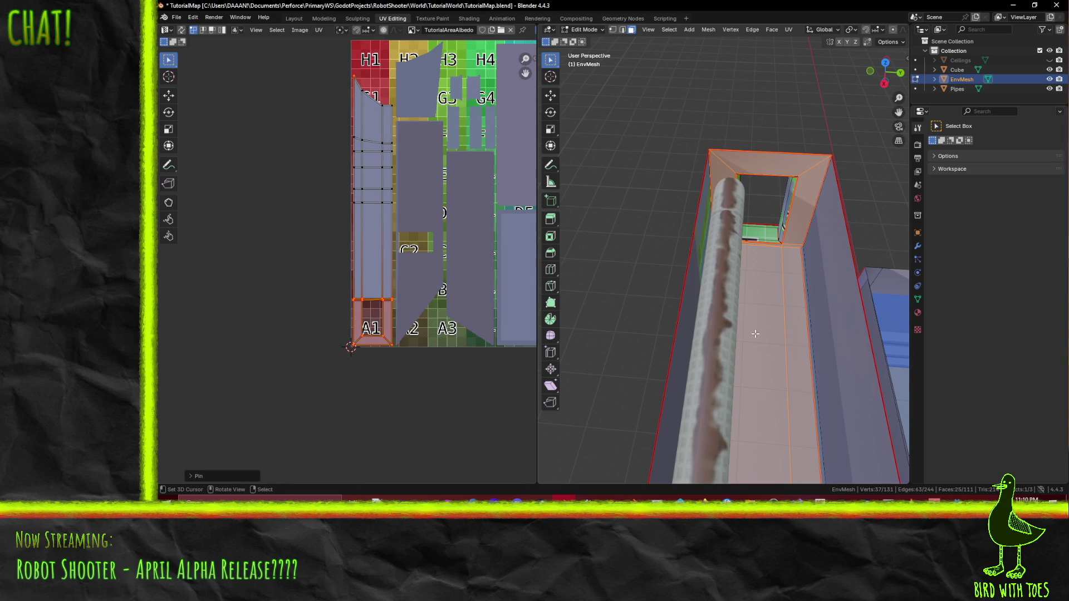
Step: Re-run Unwrap (Conformal) on the wall faces, cancel the accidental Alt+S, and save the file
key(F3)
click(783, 351)
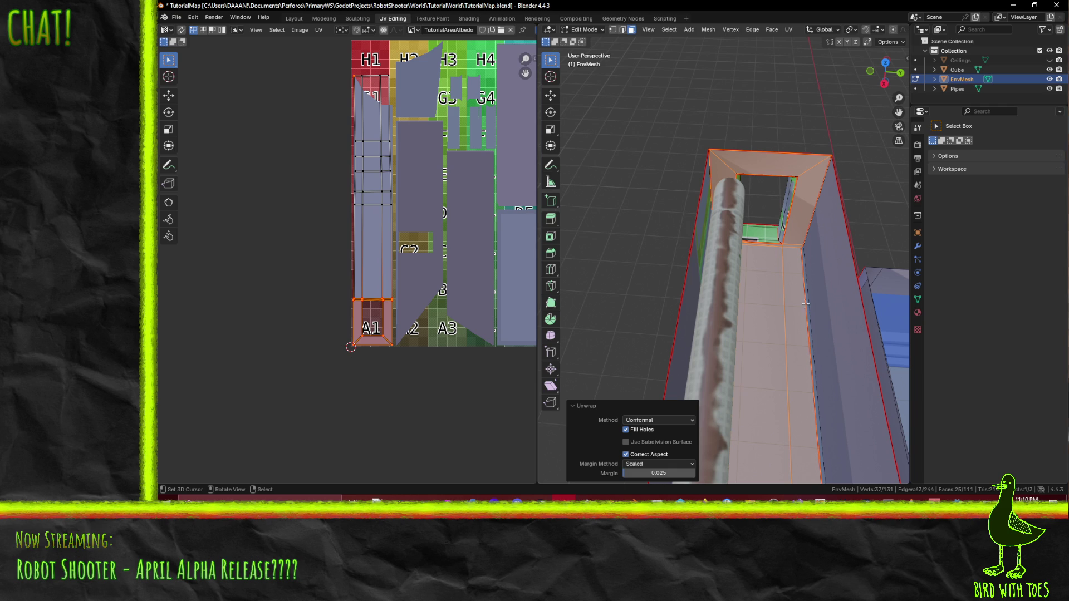
middle_drag(808, 304, 767, 292)
key(alt+s)
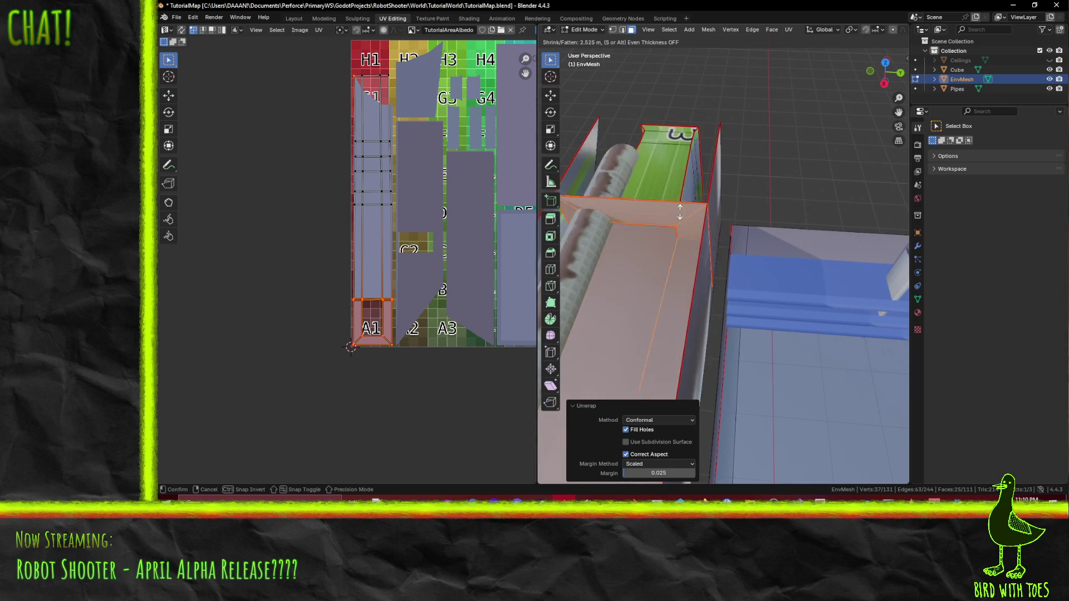
key(Escape)
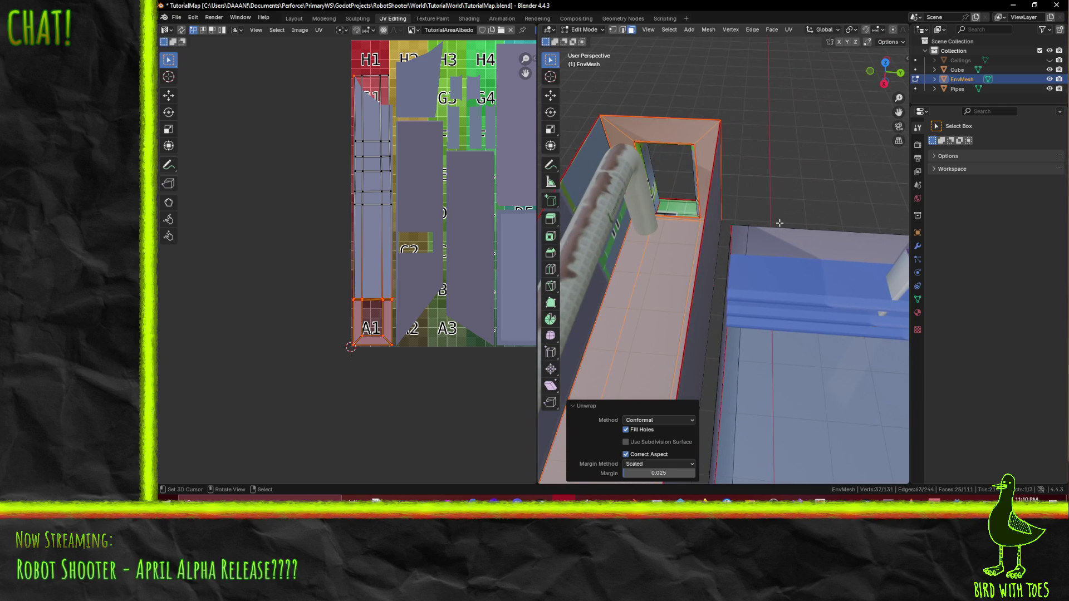
key(ctrl+s)
Step: Clear the selection, pick the pink H8 face and switch to the Texture Paint workspace
click(769, 224)
mouse_move(769, 223)
middle_down()
mouse_move(612, 237)
mouse_move(739, 201)
mouse_move(761, 256)
middle_up()
middle_drag(760, 257, 621, 247)
click(620, 247)
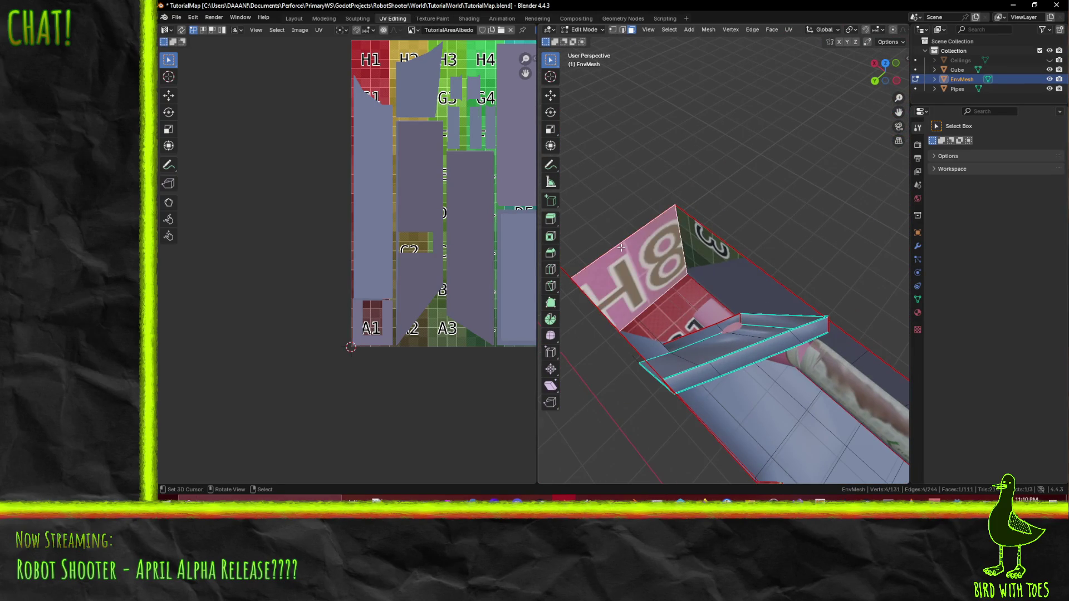
middle_drag(807, 238, 716, 191)
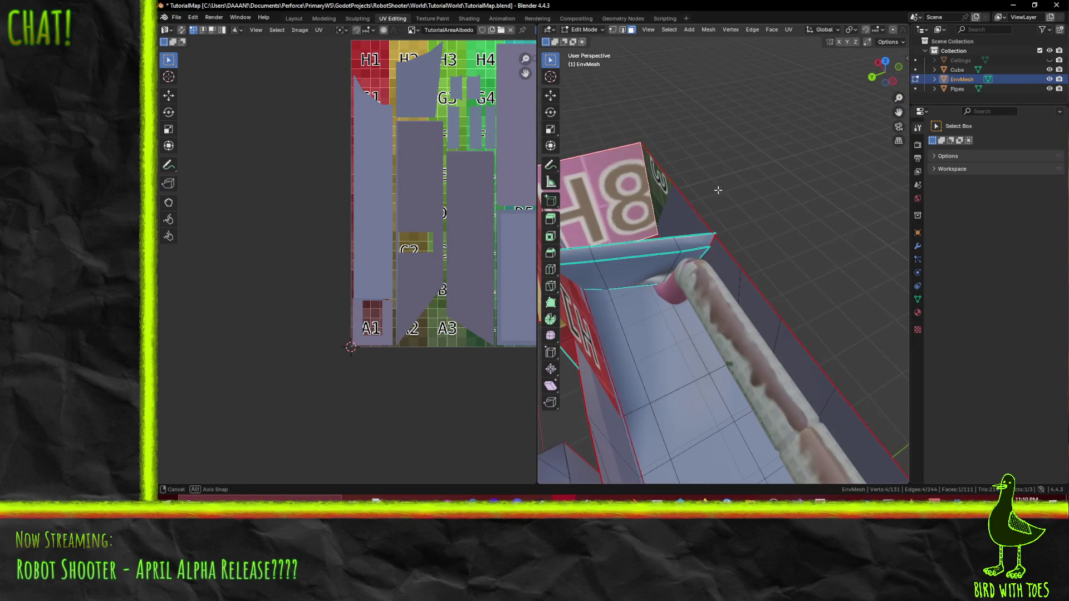
click(428, 19)
Step: Set the paint colour to black, enlarge the brush radius and paint the H8 face black
middle_drag(692, 191, 734, 206)
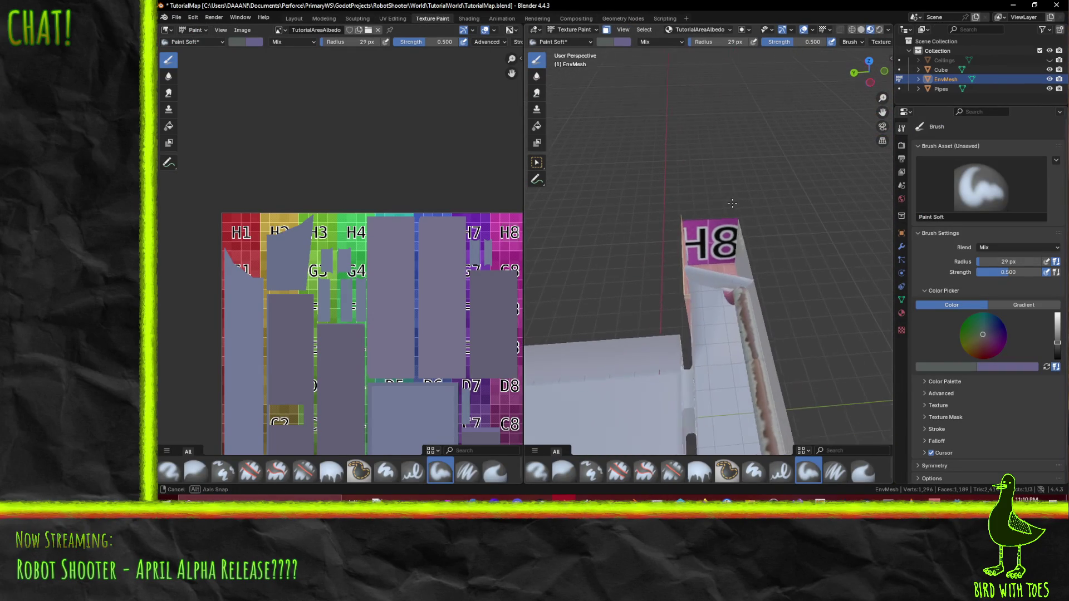
drag(1063, 340, 1057, 359)
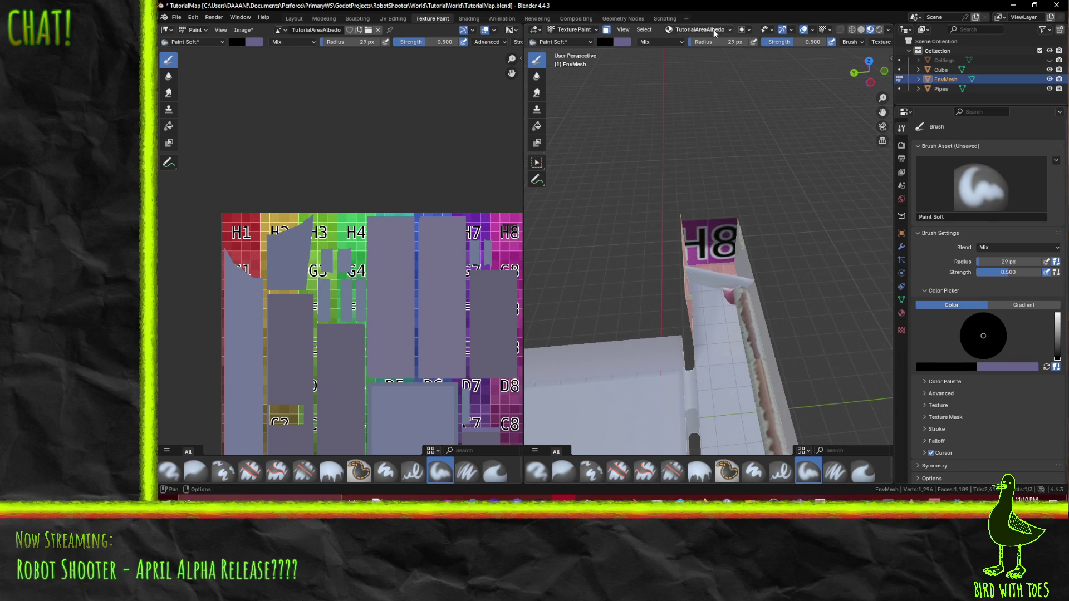
key(f)
click(710, 240)
mouse_move(835, 250)
middle_down()
mouse_move(727, 238)
mouse_move(688, 216)
middle_up()
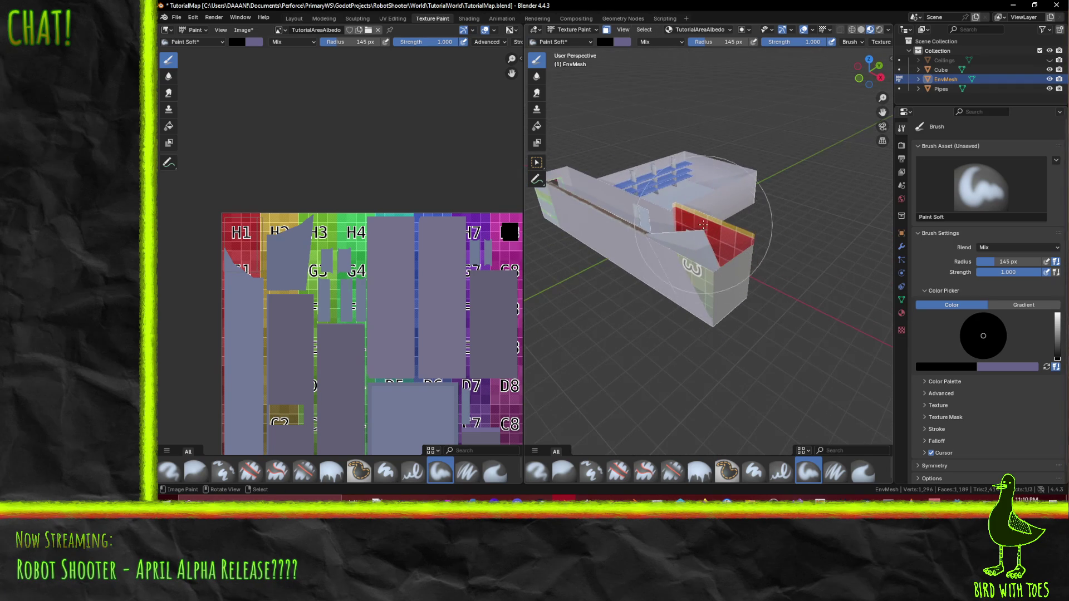
scroll(702, 226, up, 5)
Step: Sample the grey-purple wall colour from the texture image with the eyedropper
middle_drag(647, 161, 616, 209)
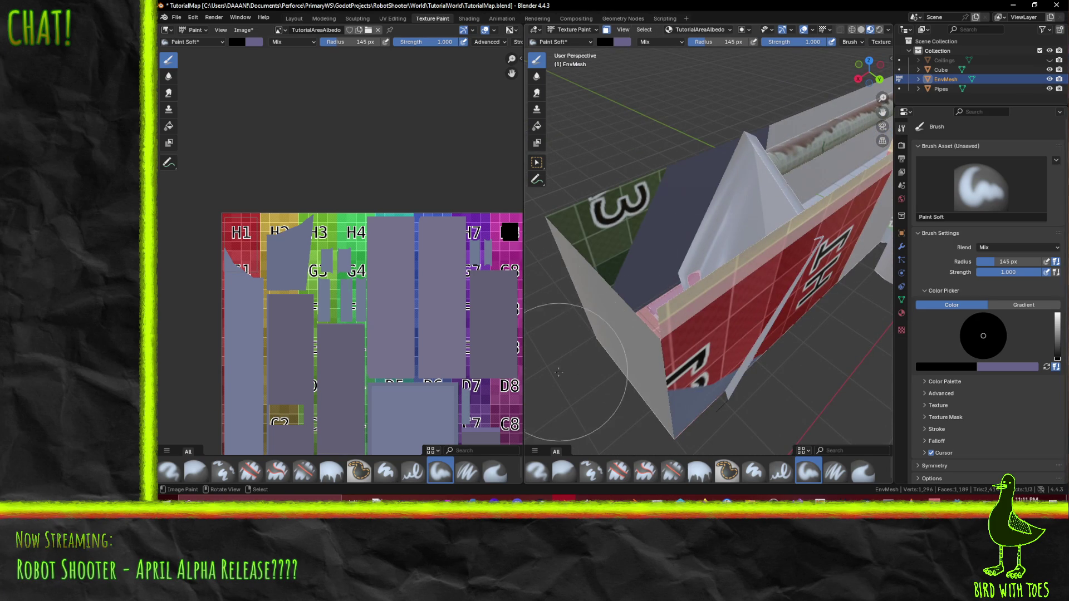
middle_drag(483, 325, 455, 149)
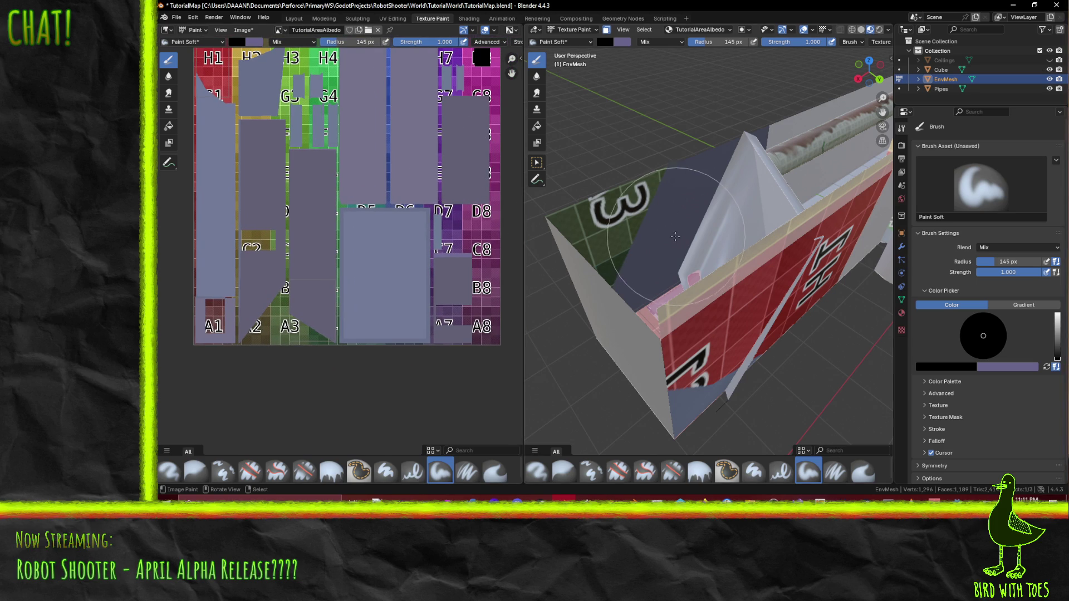
middle_drag(712, 241, 832, 430)
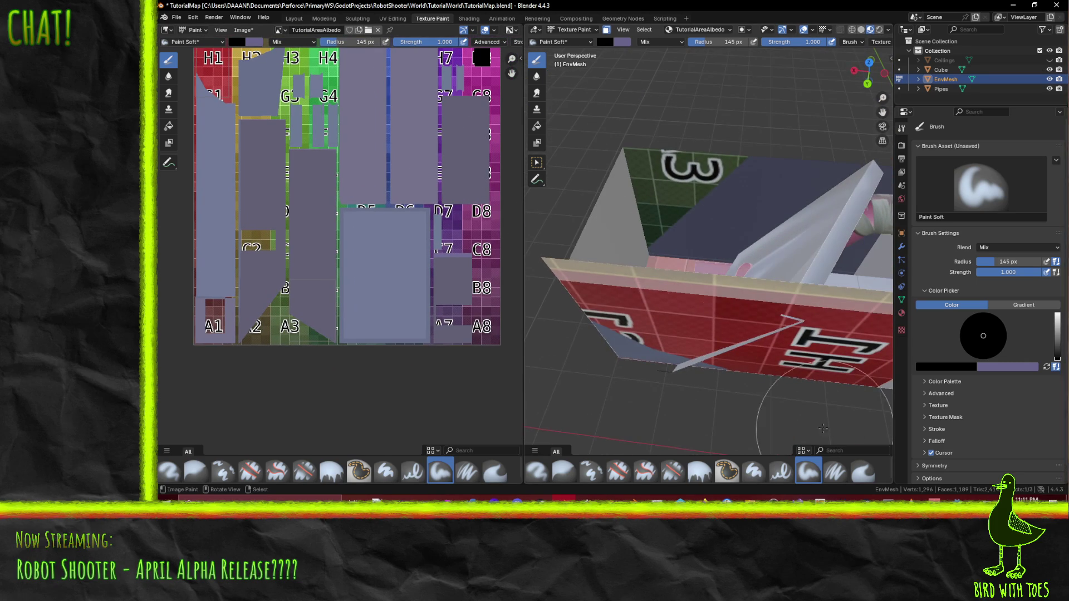
click(947, 367)
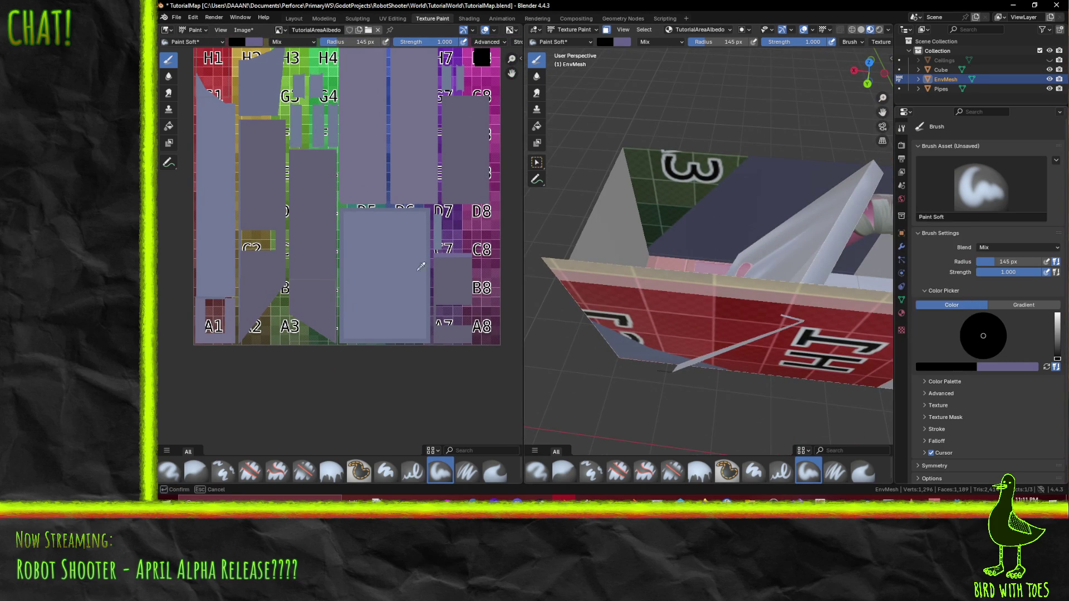
click(315, 218)
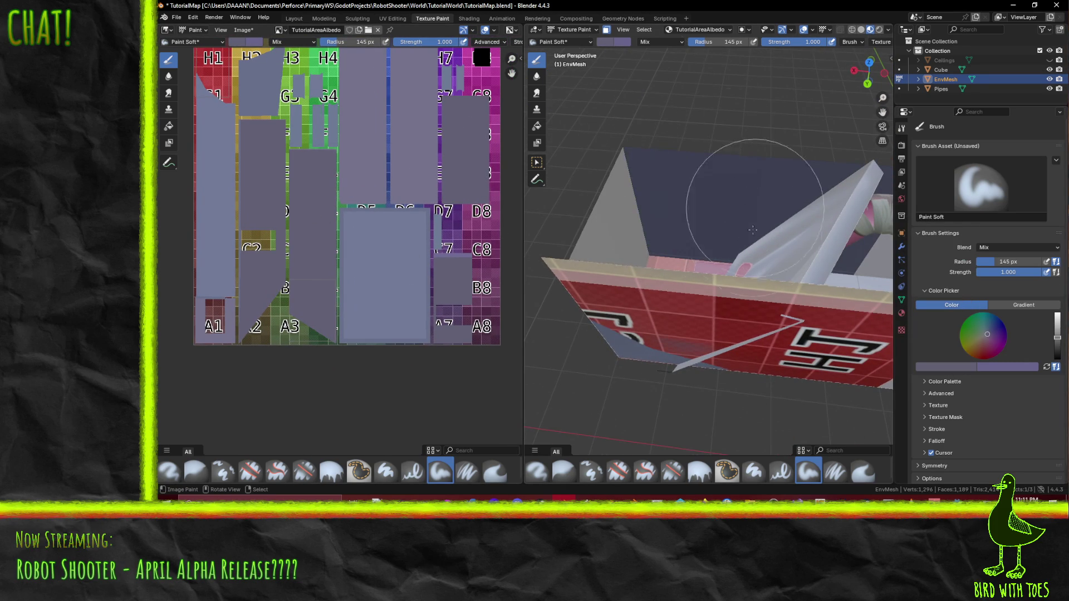
scroll(751, 187, up, 5)
Step: Inspect the pipe and wall, then save the level file and the TutorialAreaAlbedo image
mouse_move(598, 231)
middle_down()
mouse_move(754, 233)
mouse_move(633, 235)
mouse_move(693, 239)
middle_up()
scroll(721, 204, down, 5)
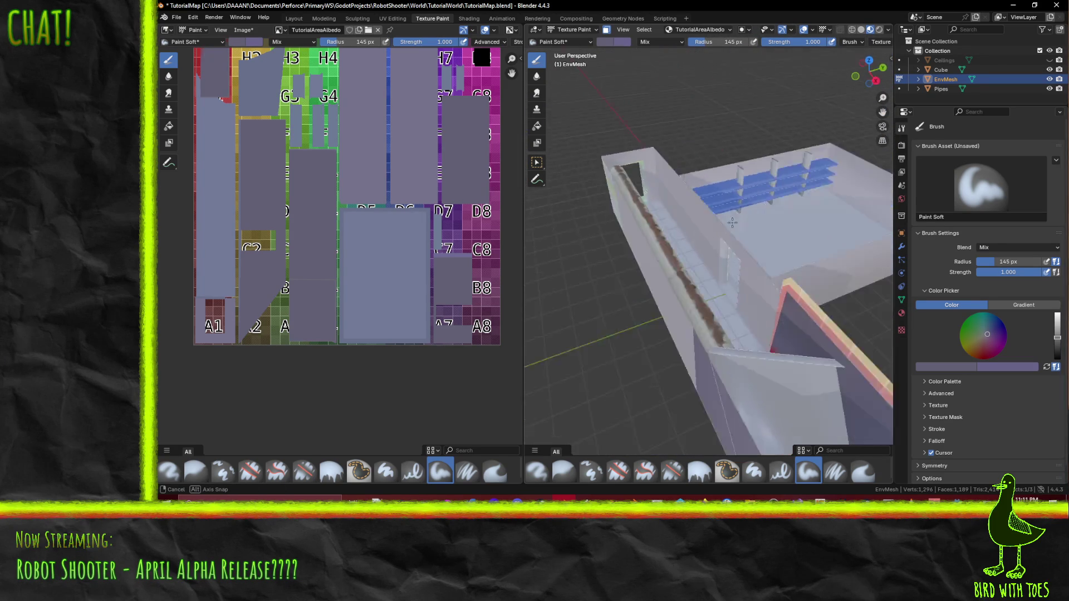
mouse_move(695, 237)
middle_down()
mouse_move(783, 242)
mouse_move(550, 209)
mouse_move(655, 294)
middle_up()
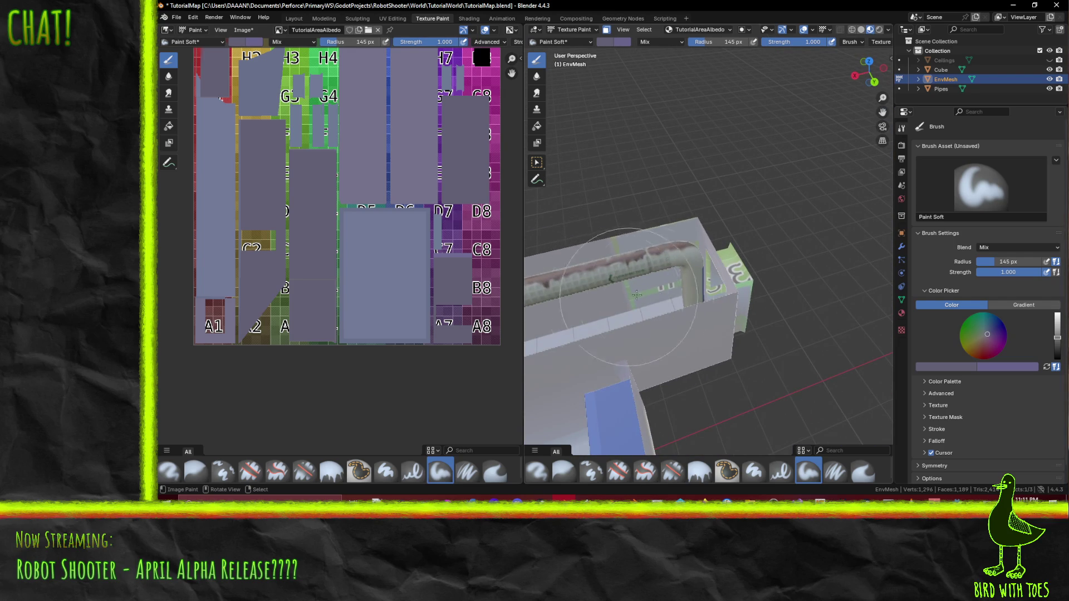
mouse_move(693, 298)
middle_down()
mouse_move(699, 238)
mouse_move(683, 300)
middle_up()
mouse_move(572, 302)
middle_down()
mouse_move(575, 288)
mouse_move(753, 272)
mouse_move(704, 238)
mouse_move(708, 198)
mouse_move(715, 214)
middle_up()
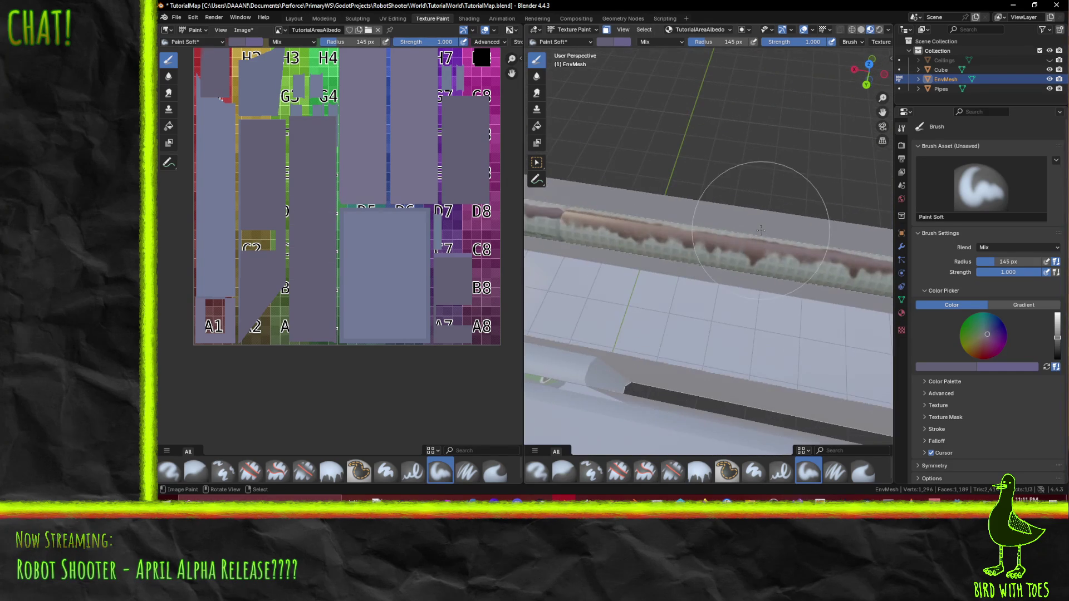
key(ctrl+s)
key(shift+alt+s)
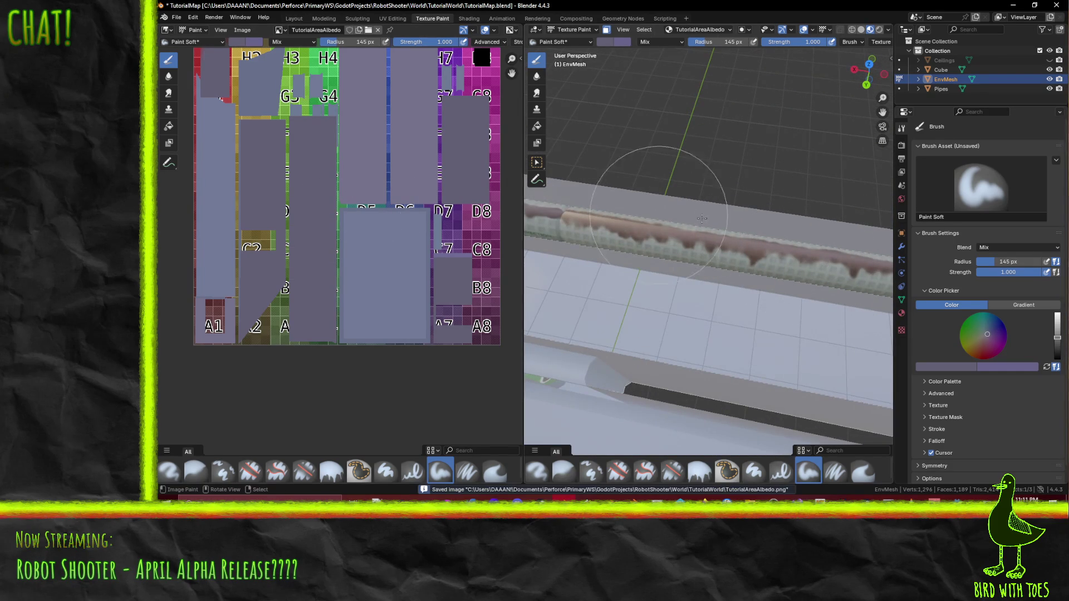
scroll(740, 203, down, 5)
mouse_move(741, 203)
middle_down()
mouse_move(731, 273)
mouse_move(660, 276)
mouse_move(669, 253)
middle_up()
scroll(659, 276, up, 5)
scroll(663, 273, up, 2)
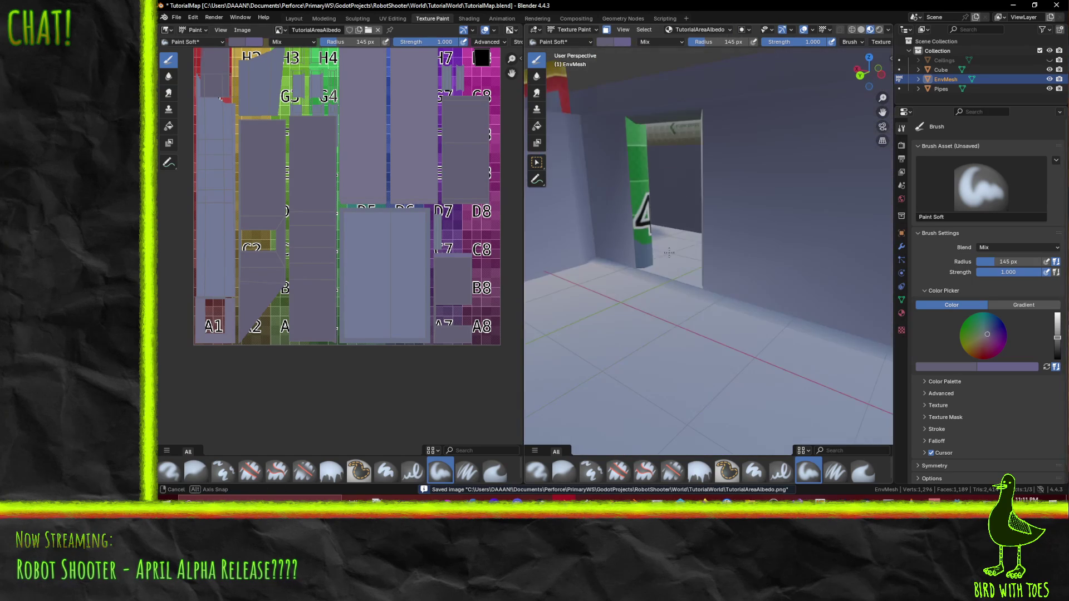
Step: Sample the flat blue-grey wall colour from the texture for the paint brush
mouse_move(640, 215)
shift+middle_down()
mouse_move(765, 215)
mouse_move(607, 270)
mouse_move(696, 269)
shift+middle_up()
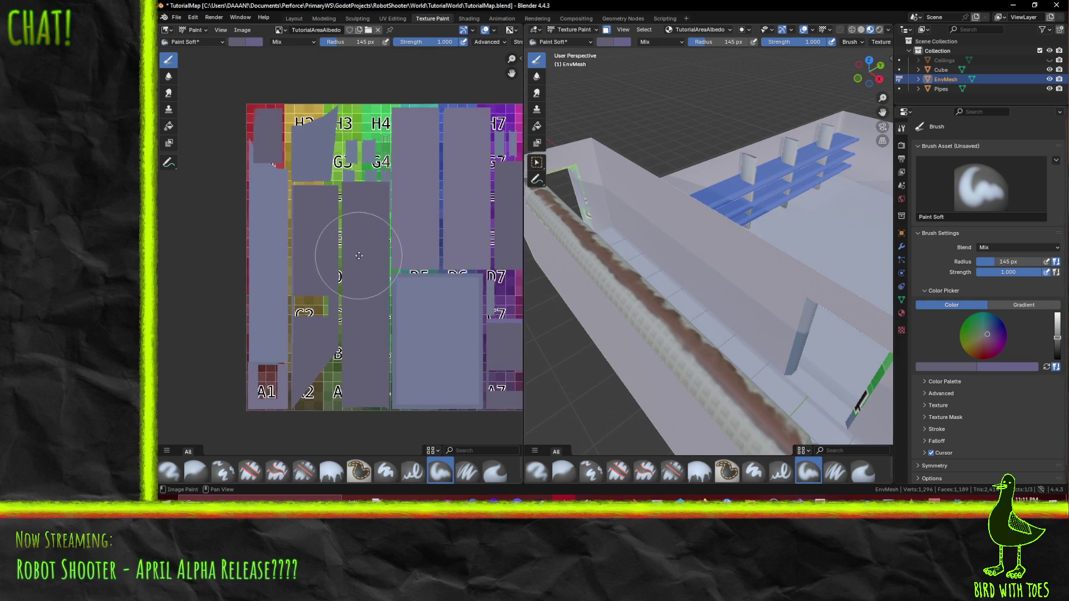
scroll(317, 184, up, 1)
scroll(343, 167, up, 3)
scroll(362, 156, up, 2)
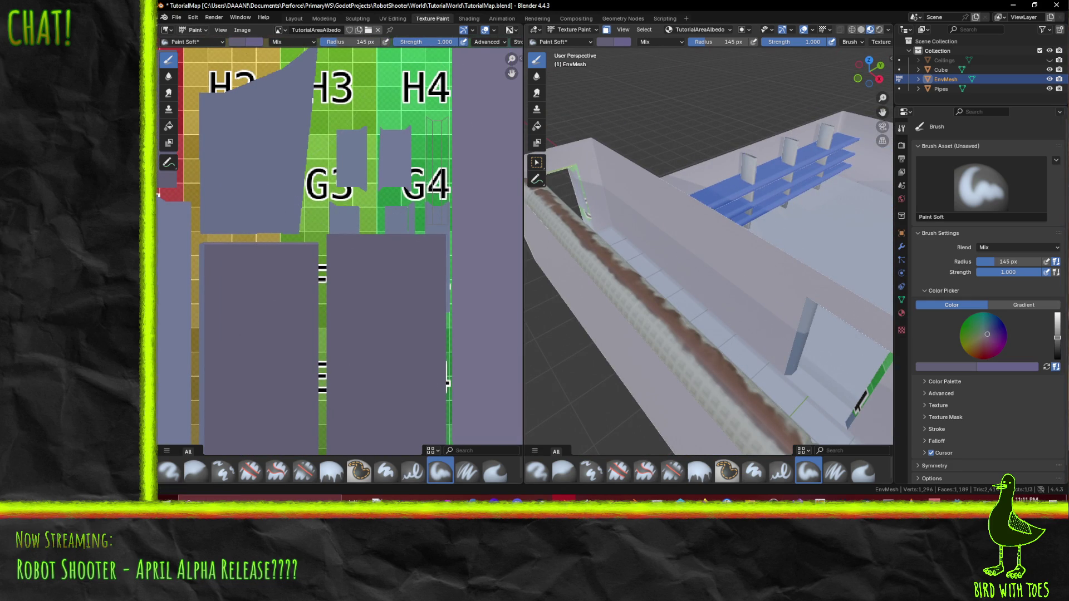
click(930, 366)
click(968, 349)
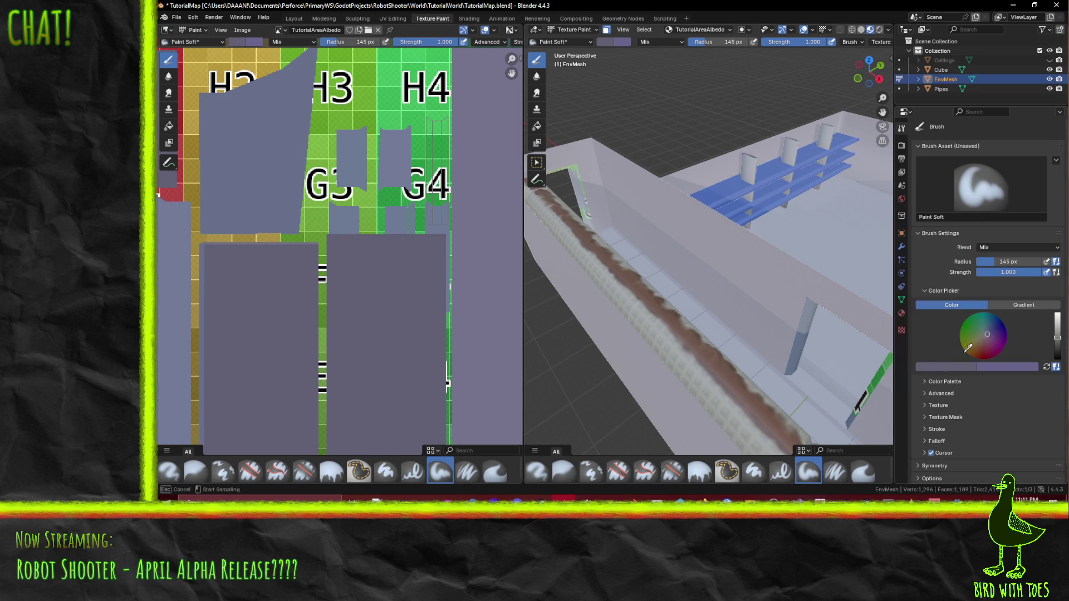
click(405, 161)
scroll(708, 321, up, 3)
Step: Orbit around the doorway walls and shelves, then shift the texture view to see its layout
middle_drag(732, 283, 768, 232)
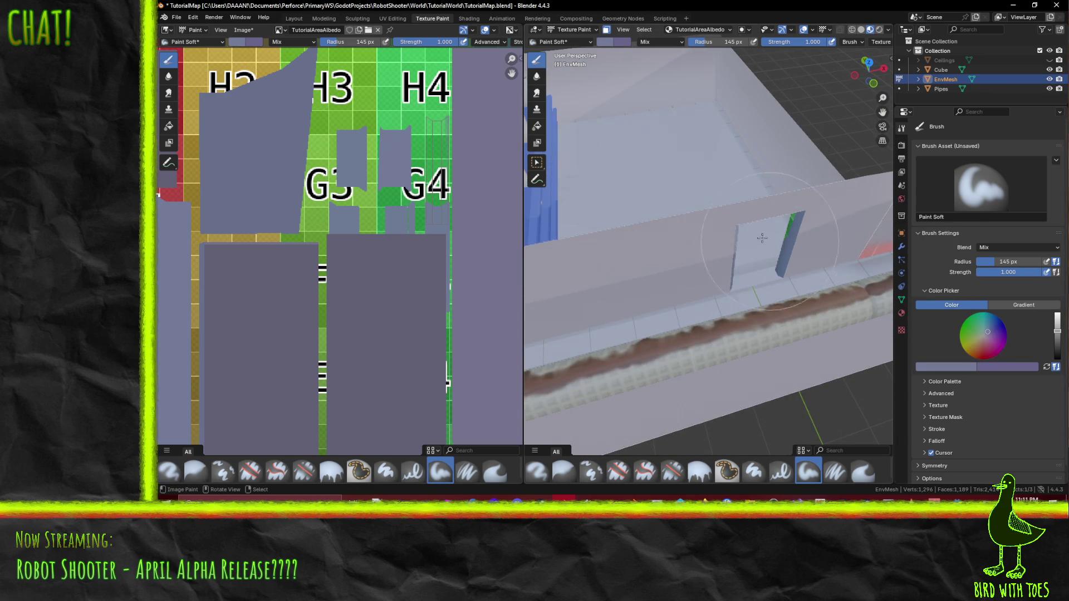
mouse_move(777, 244)
middle_down()
mouse_move(777, 218)
mouse_move(840, 167)
mouse_move(707, 147)
middle_up()
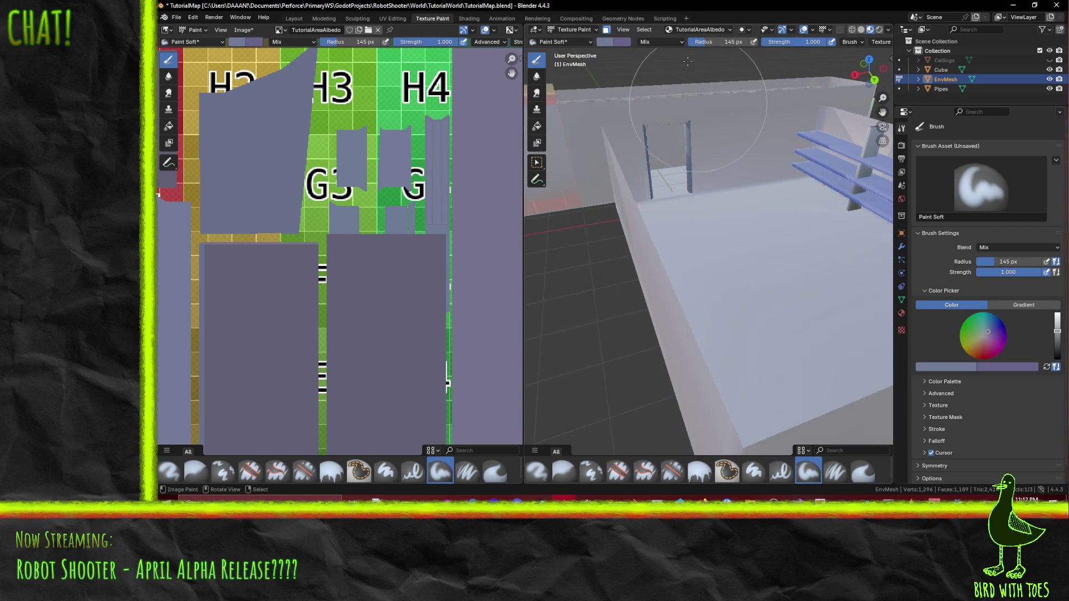
scroll(676, 171, up, 5)
middle_drag(660, 250, 653, 270)
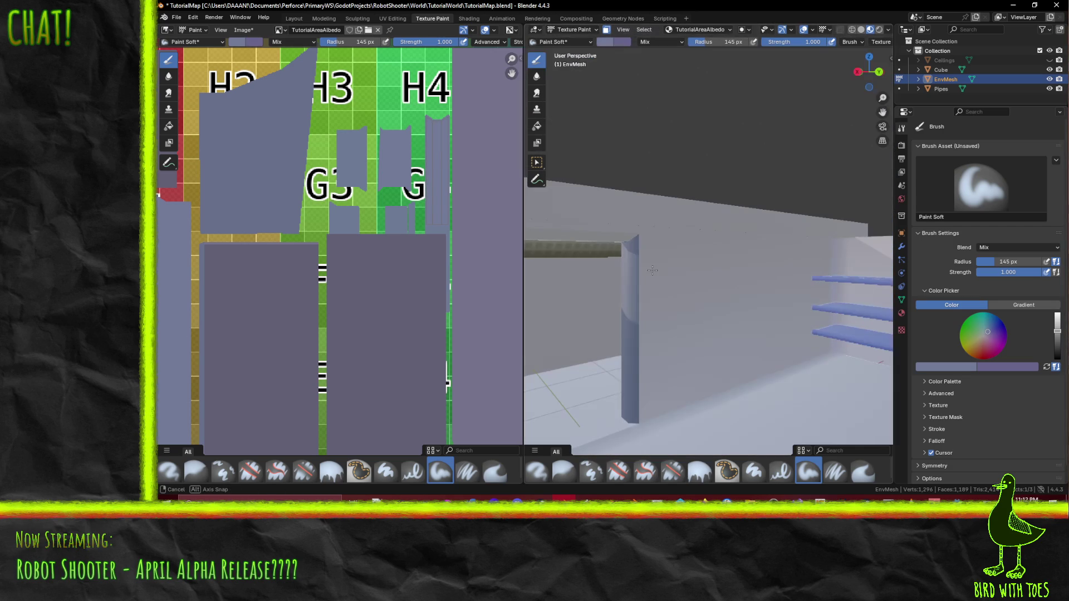
middle_drag(607, 229, 868, 241)
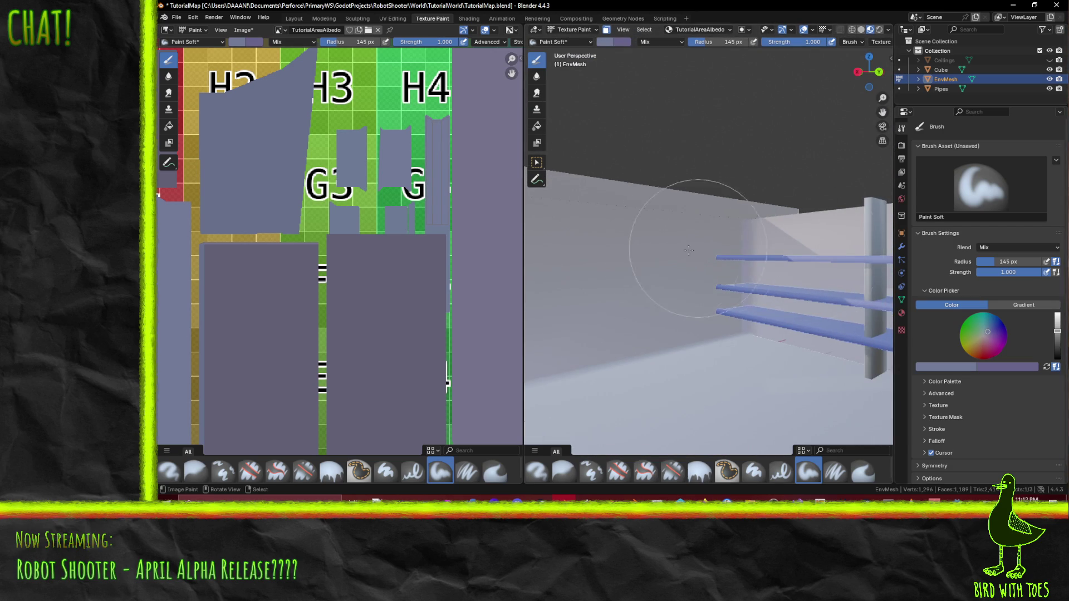
middle_drag(703, 247, 688, 317)
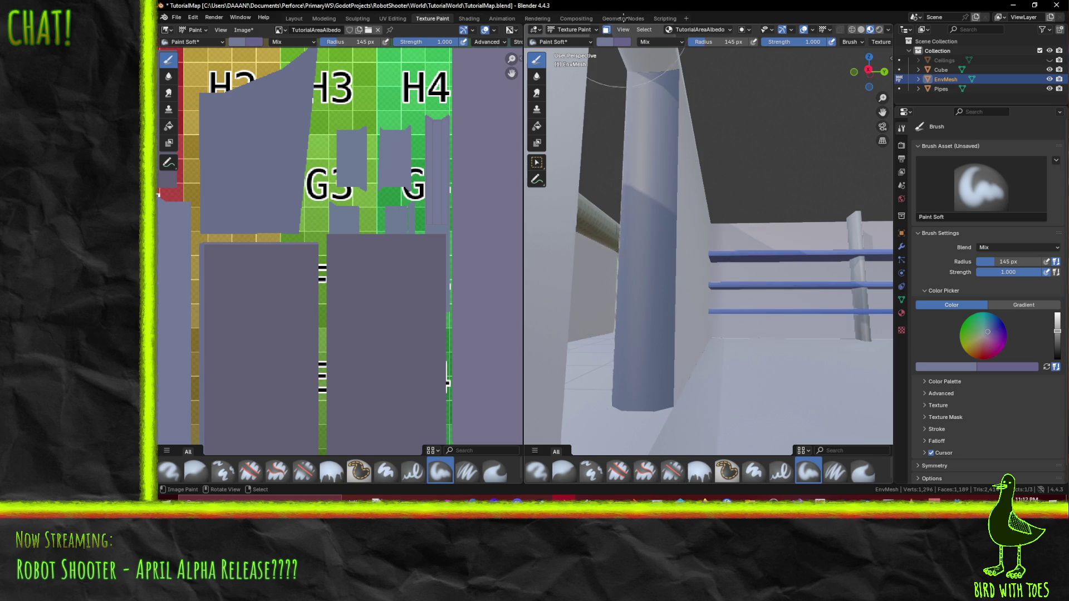
middle_drag(618, 37, 716, 223)
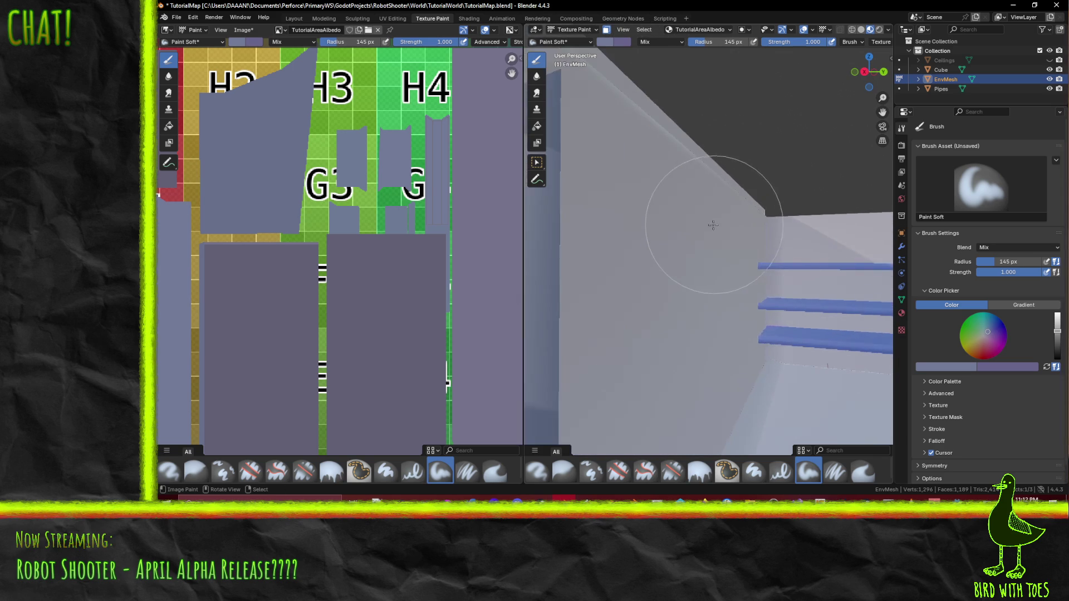
mouse_move(716, 224)
middle_down()
mouse_move(666, 255)
mouse_move(650, 354)
mouse_move(795, 324)
middle_up()
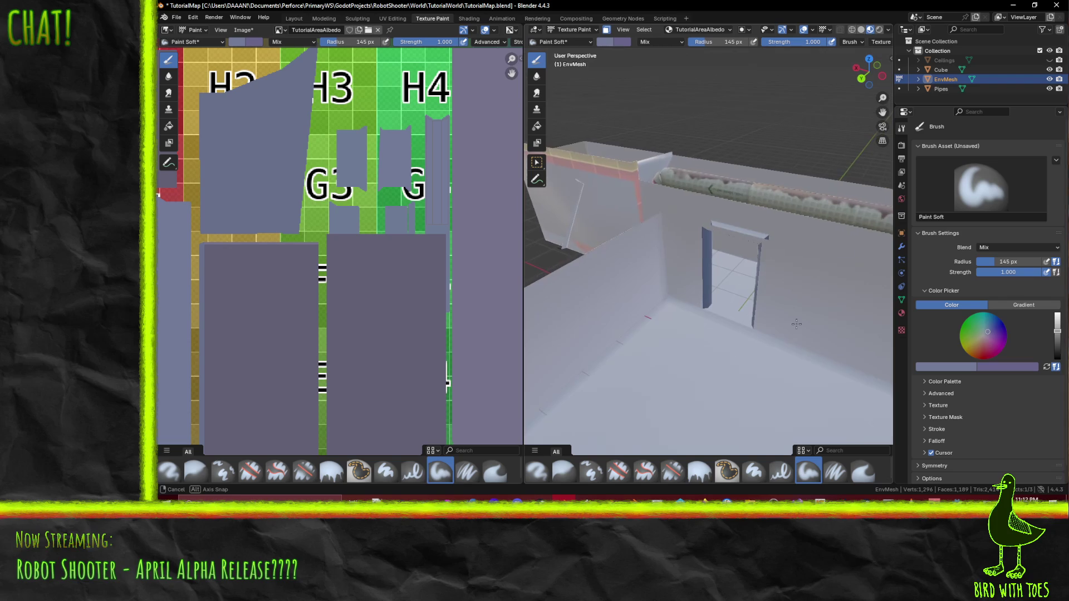
middle_drag(749, 297, 702, 292)
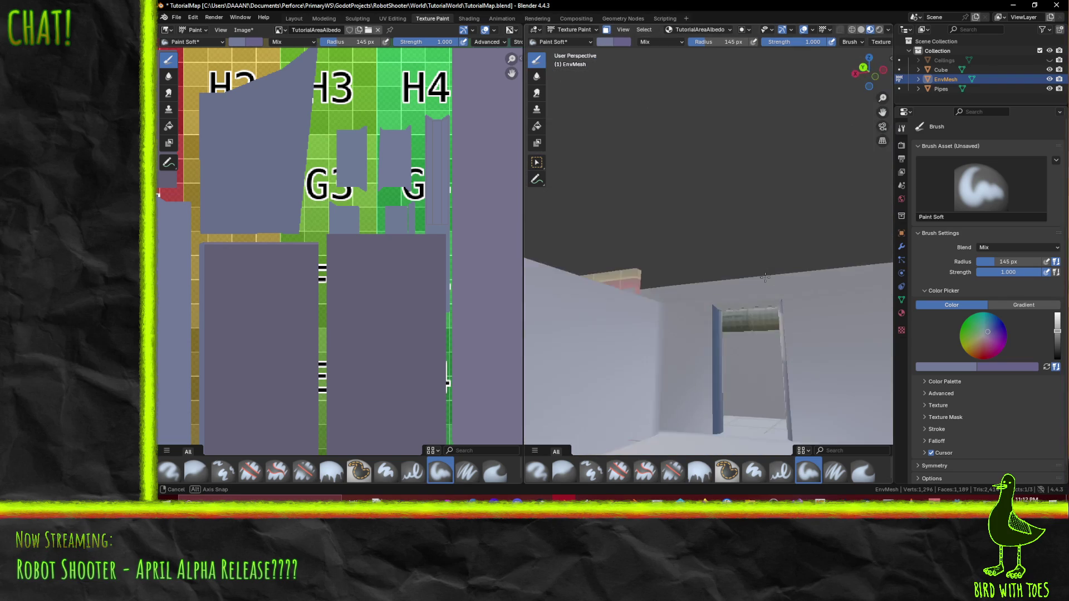
scroll(358, 191, down, 4)
middle_drag(357, 191, 372, 236)
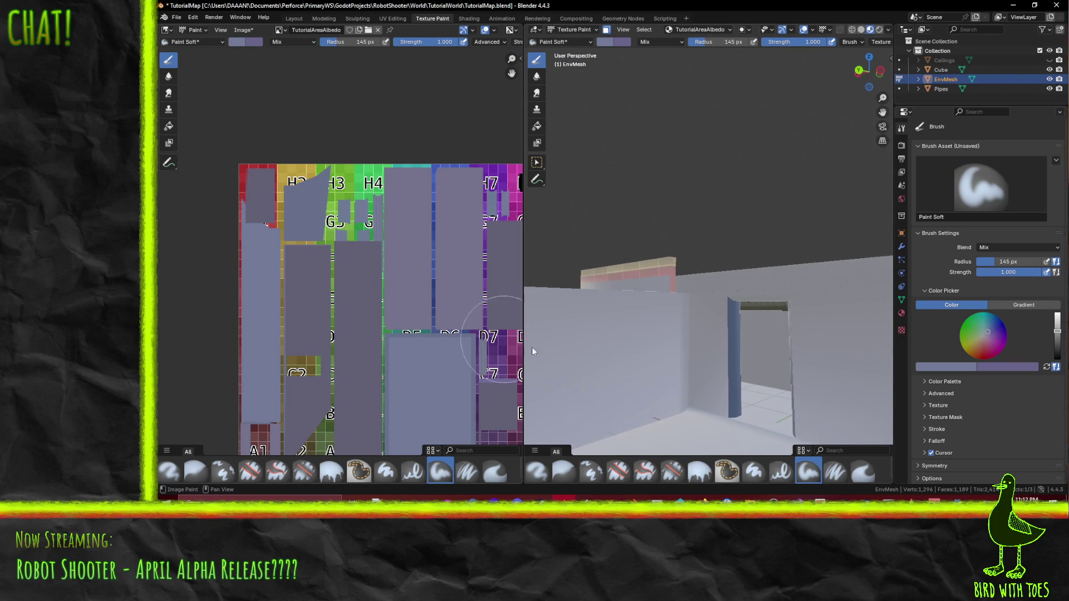
Step: Orbit around the doorway and pipe and stroke blue-grey paint over the doorway panel
mouse_move(743, 334)
middle_down()
mouse_move(736, 311)
mouse_move(716, 345)
mouse_move(737, 318)
middle_up()
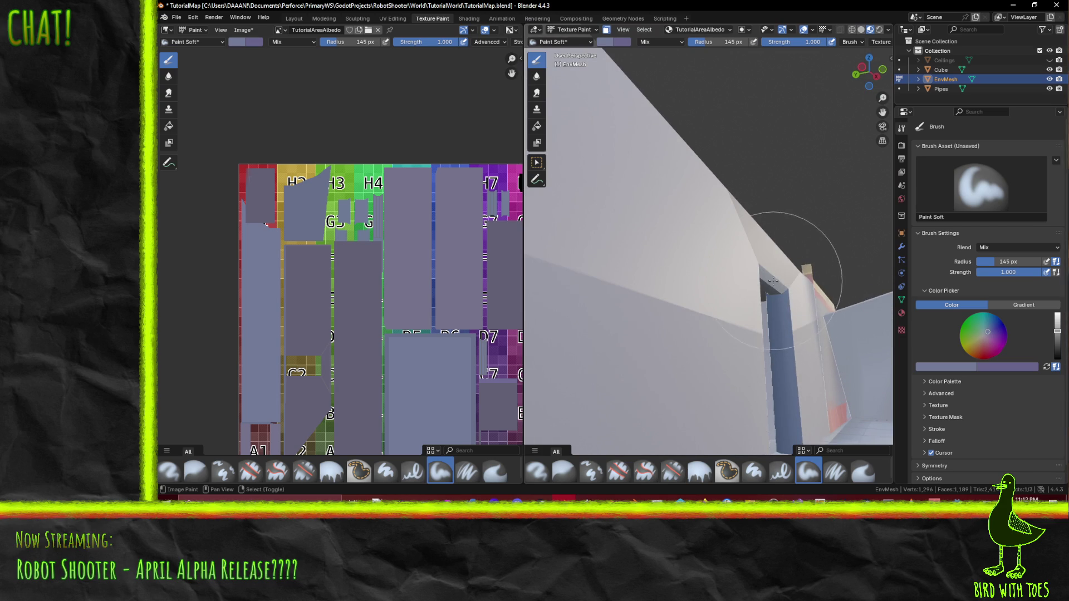
middle_drag(784, 283, 723, 322)
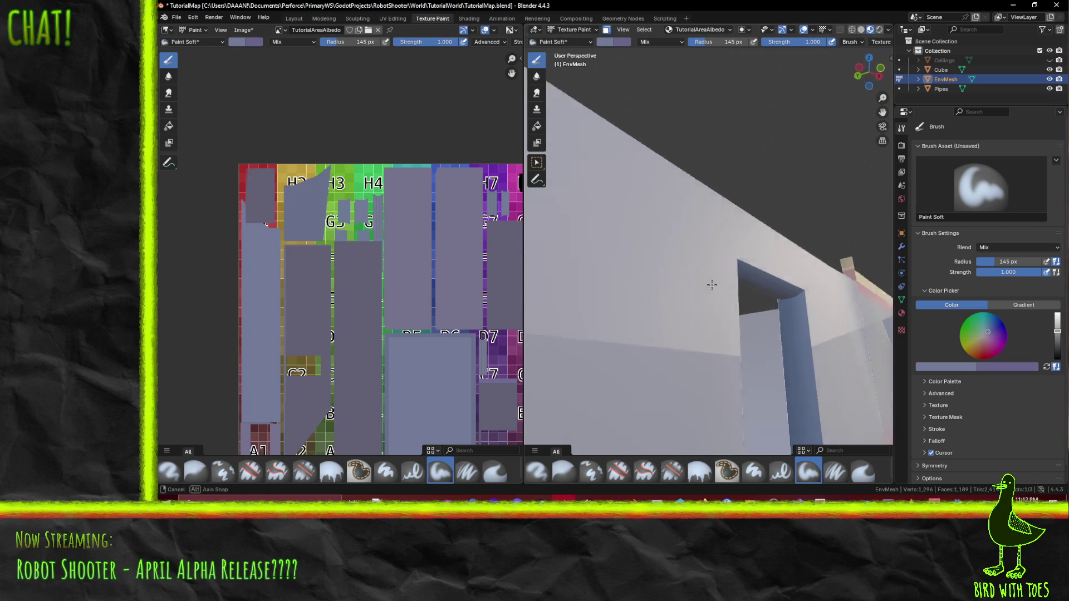
middle_drag(722, 322, 734, 309)
scroll(379, 302, down, 3)
scroll(378, 303, up, 5)
scroll(379, 304, up, 2)
mouse_move(585, 352)
middle_down()
mouse_move(569, 387)
mouse_move(698, 335)
middle_up()
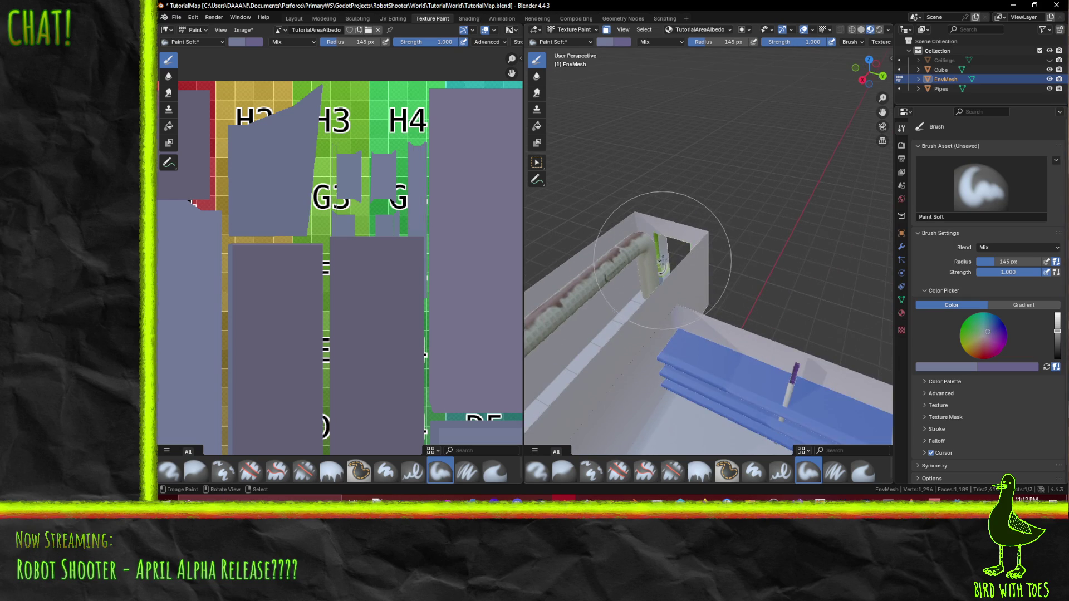
middle_drag(659, 260, 826, 240)
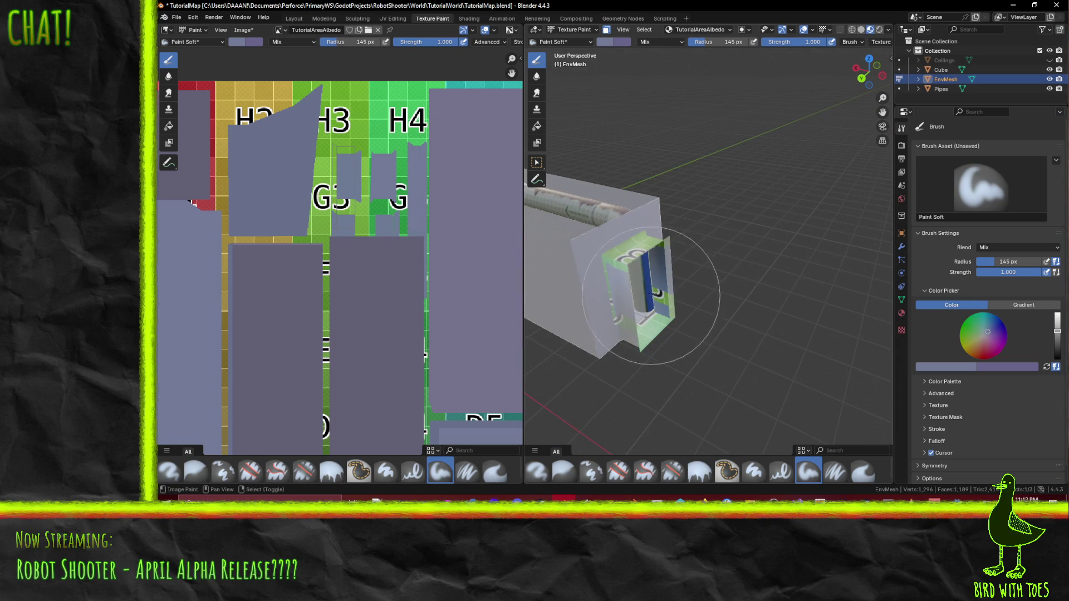
scroll(668, 334, up, 2)
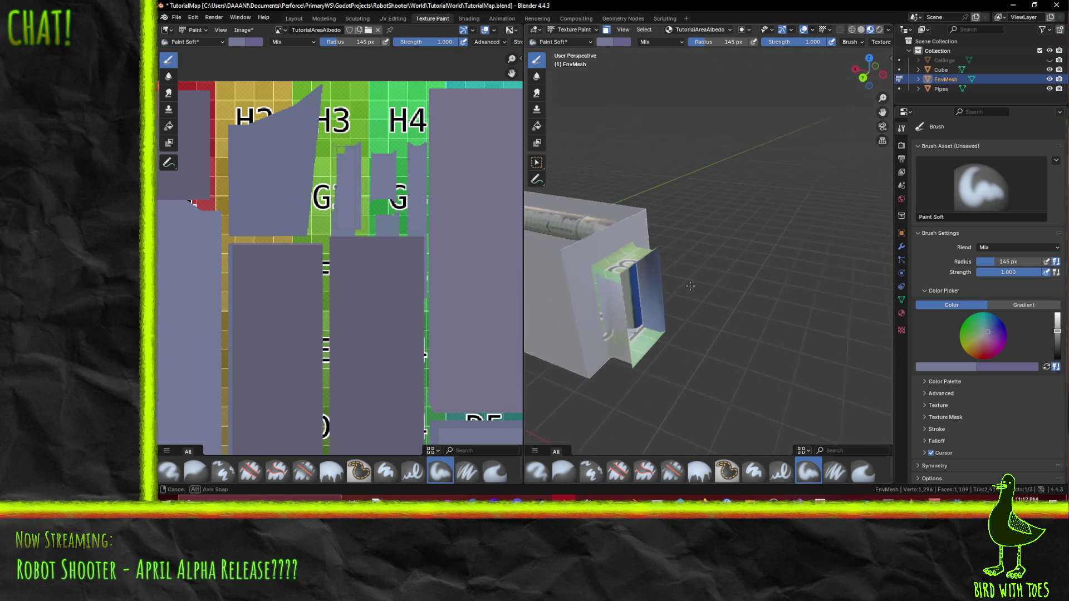
scroll(685, 328, up, 3)
scroll(706, 320, up, 2)
middle_drag(691, 394, 770, 350)
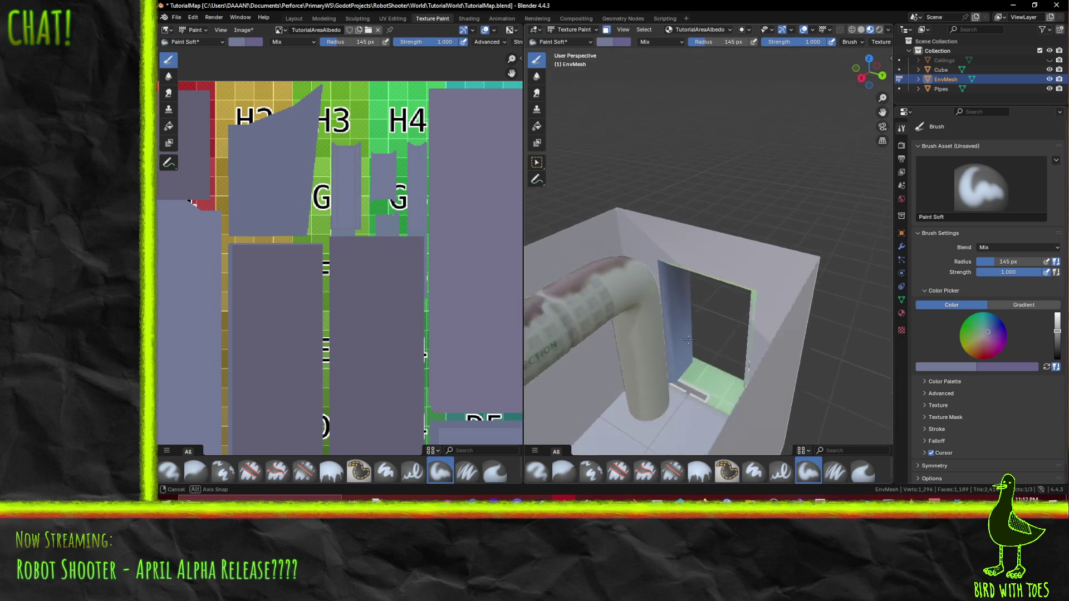
drag(796, 336, 781, 315)
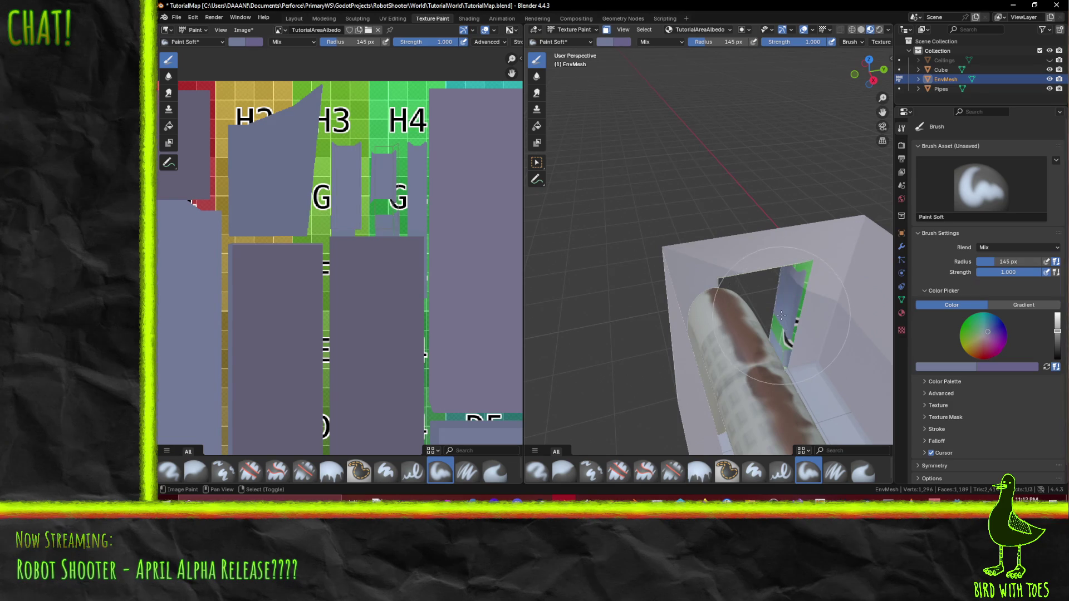
Step: Inspect the whole doorway box from above and bring up the brush colour settings
middle_drag(739, 370, 668, 276)
scroll(652, 251, down, 3)
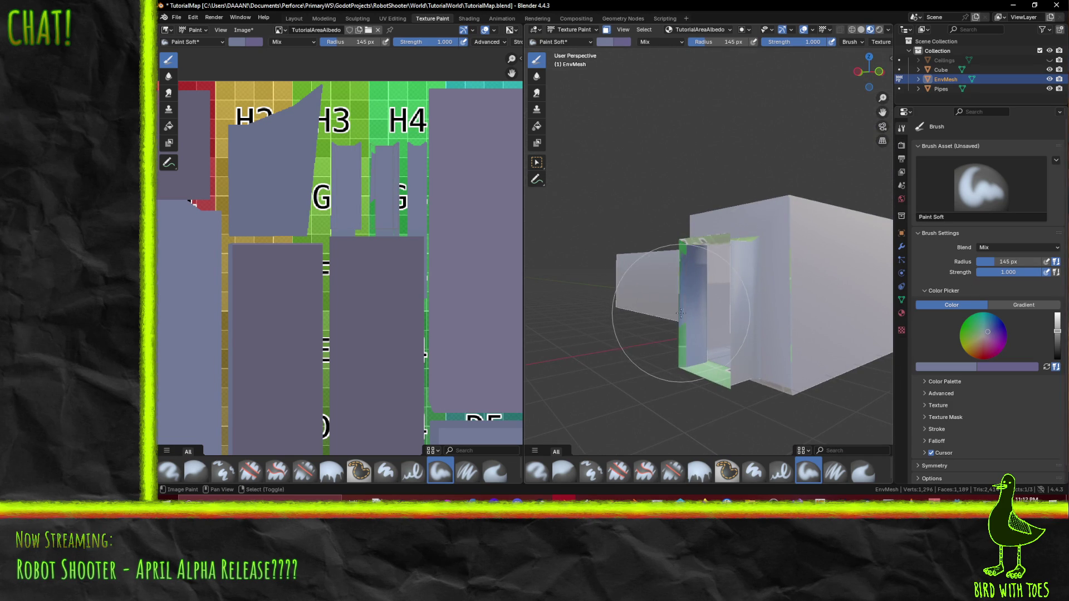
mouse_move(698, 353)
middle_down()
mouse_move(680, 277)
mouse_move(688, 346)
mouse_move(693, 271)
middle_up()
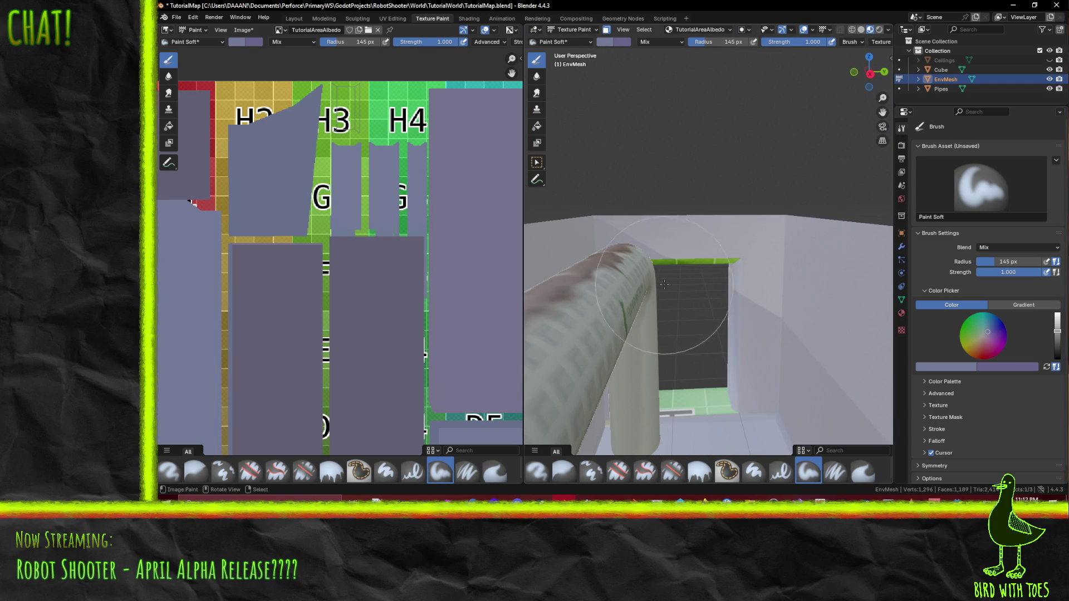
click(943, 367)
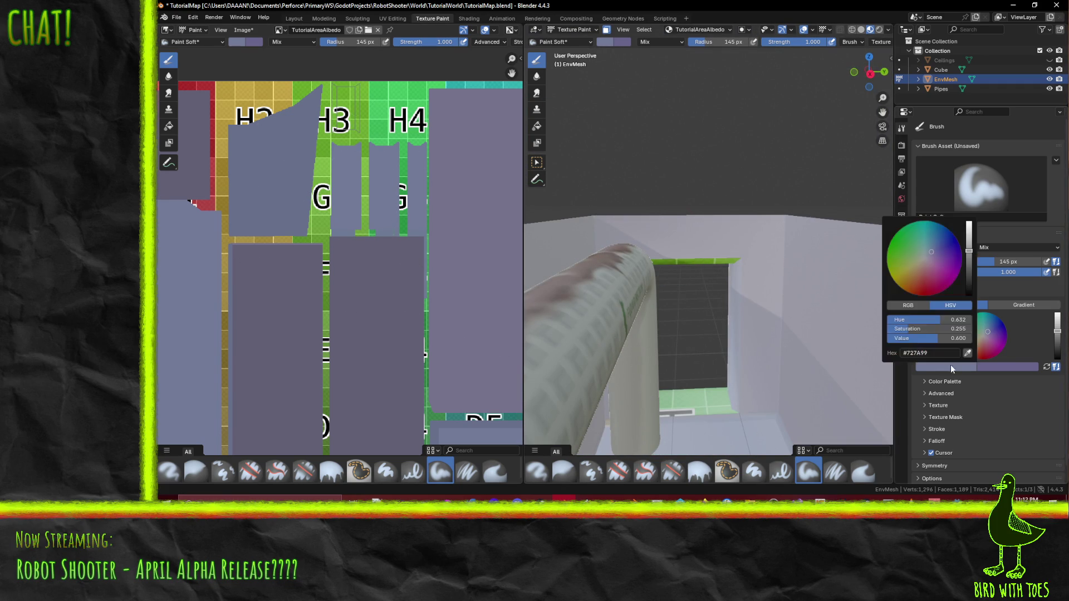
Step: Start the texture eyedropper and orbit around the room, shelves and pipe wall to inspect them
click(968, 354)
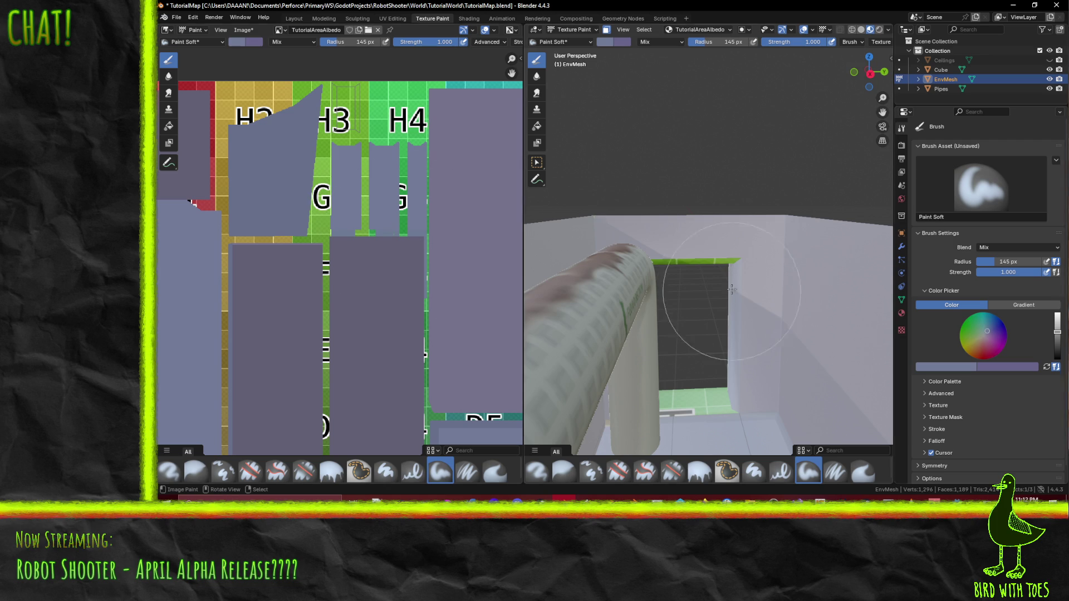
middle_drag(516, 262, 717, 266)
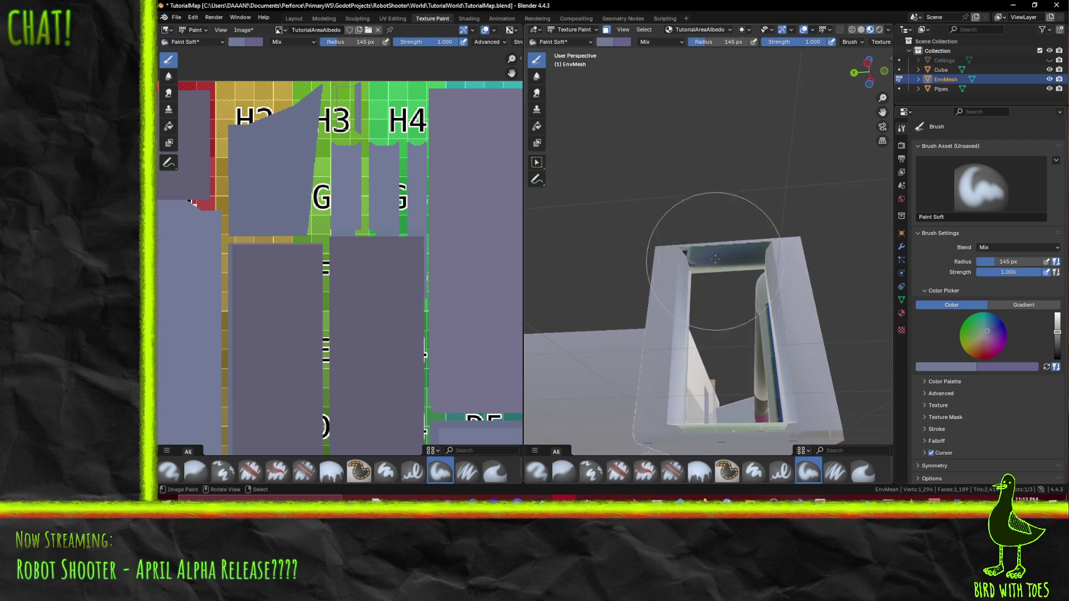
mouse_move(718, 309)
middle_down()
mouse_move(646, 274)
mouse_move(716, 388)
middle_up()
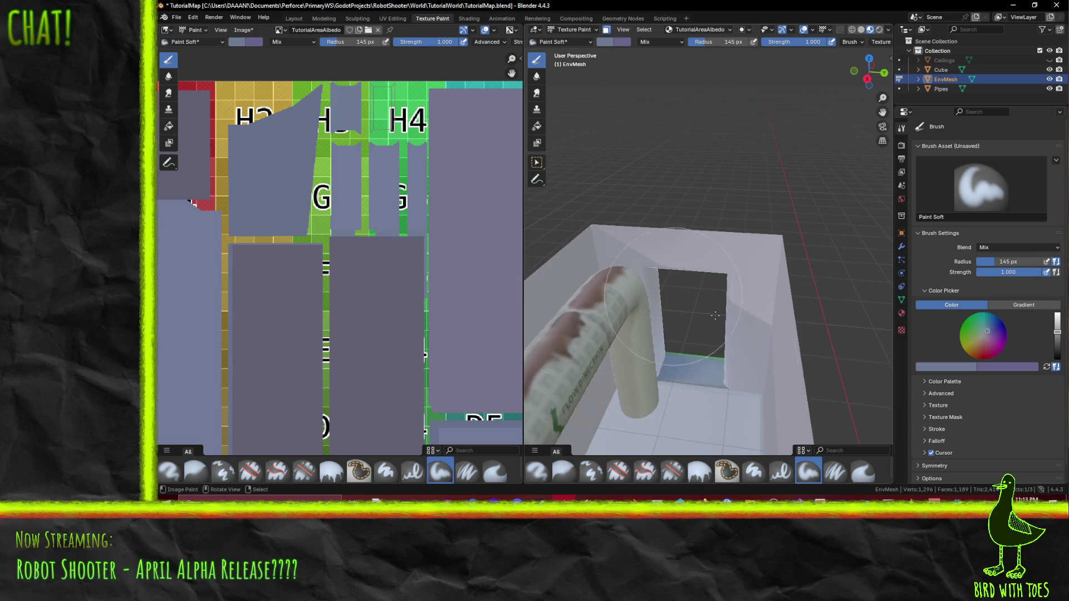
middle_drag(620, 356, 796, 354)
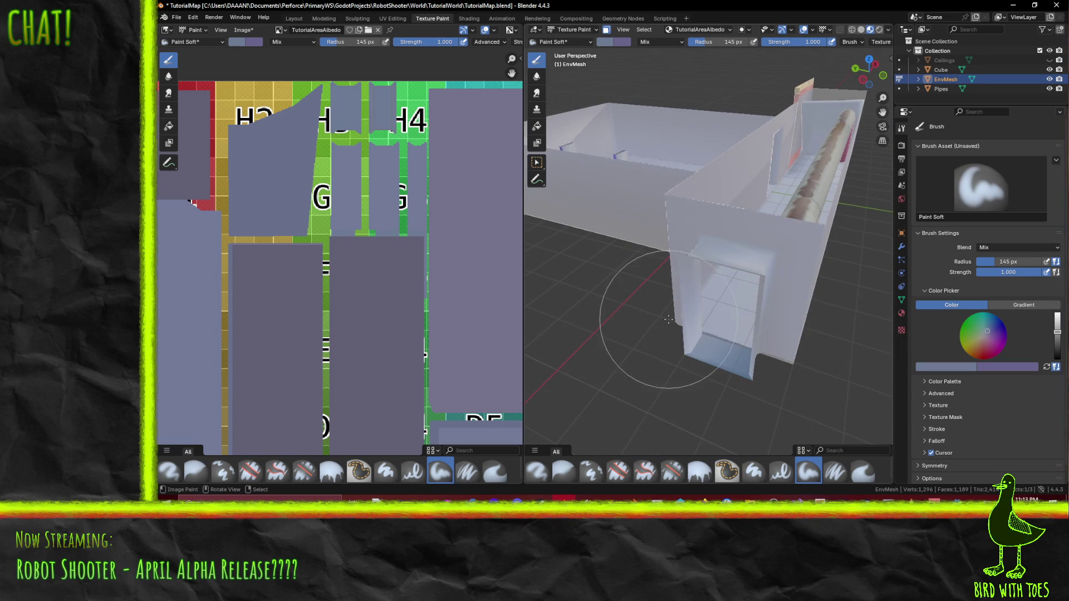
mouse_move(767, 291)
middle_down()
mouse_move(712, 300)
mouse_move(726, 360)
mouse_move(563, 278)
mouse_move(669, 305)
mouse_move(561, 284)
middle_up()
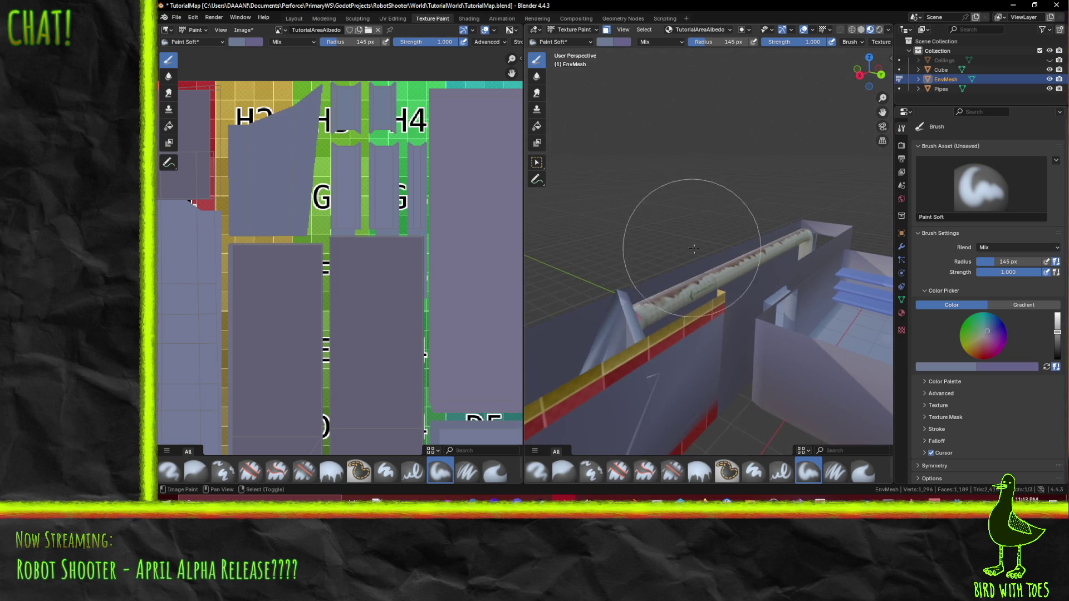
middle_drag(685, 247, 840, 189)
mouse_move(599, 253)
middle_down()
mouse_move(809, 220)
mouse_move(725, 227)
middle_up()
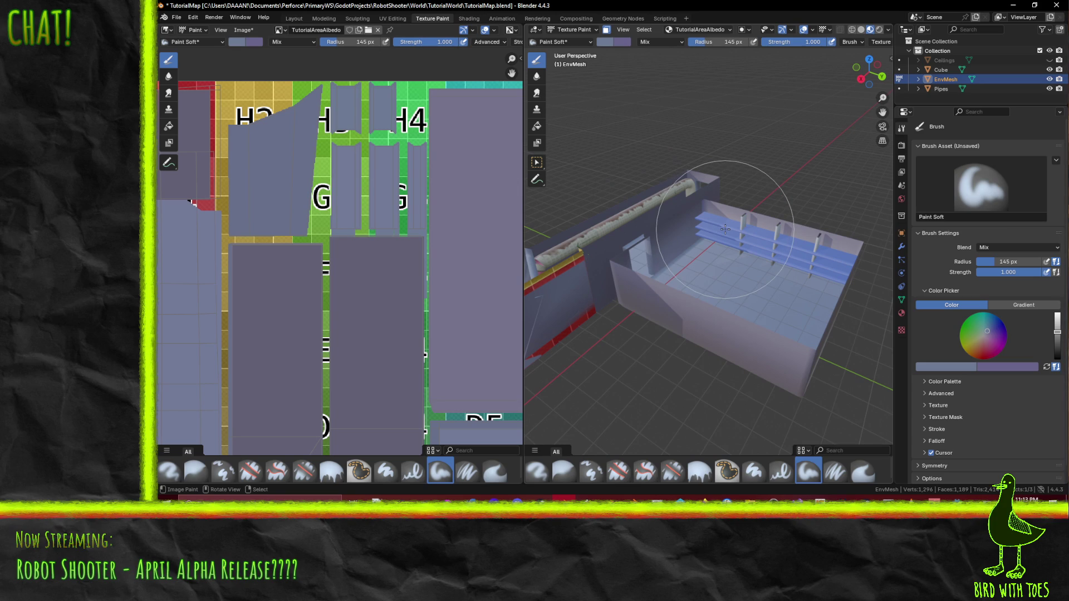
middle_drag(720, 233, 602, 230)
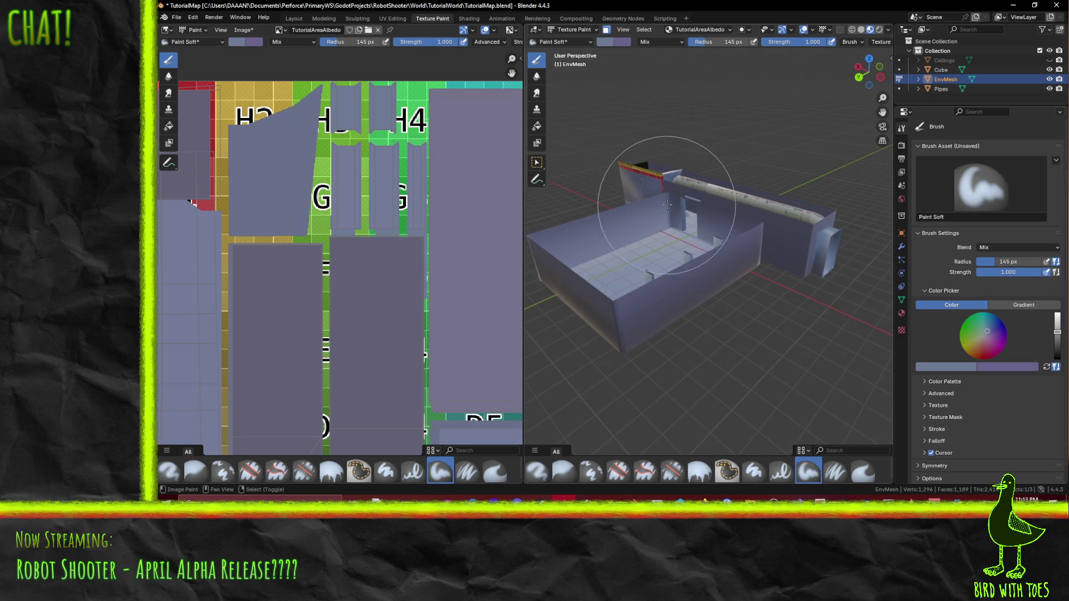
middle_drag(665, 205, 693, 276)
Step: Save the map file and orbit to view the pipe wall from the other side
key(ctrl+s)
mouse_move(812, 288)
middle_down()
mouse_move(604, 315)
mouse_move(783, 351)
middle_up()
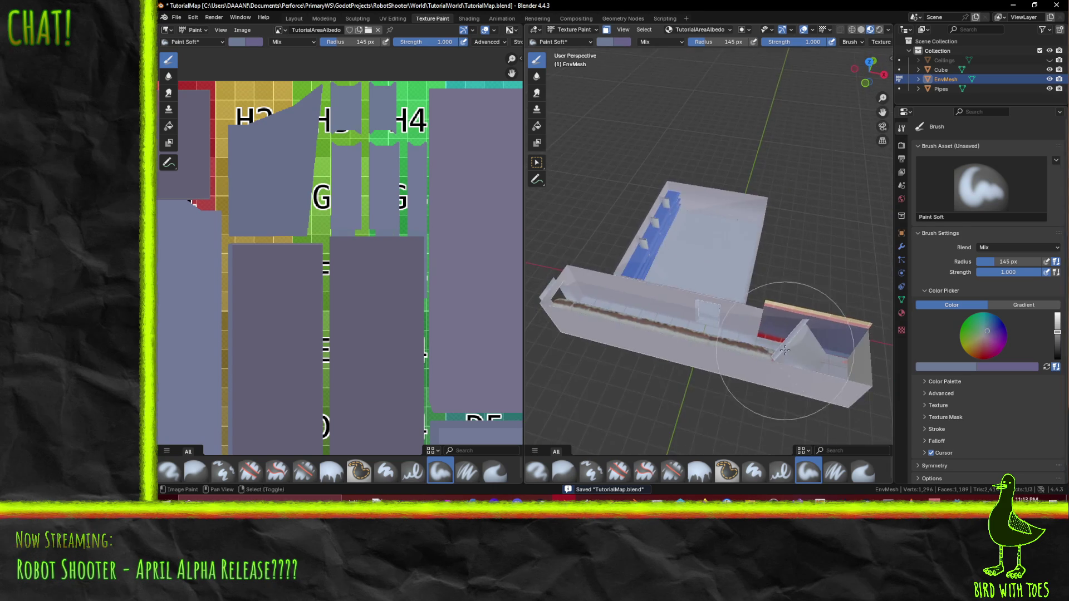
scroll(782, 351, up, 2)
scroll(782, 352, up, 2)
middle_drag(782, 351, 722, 313)
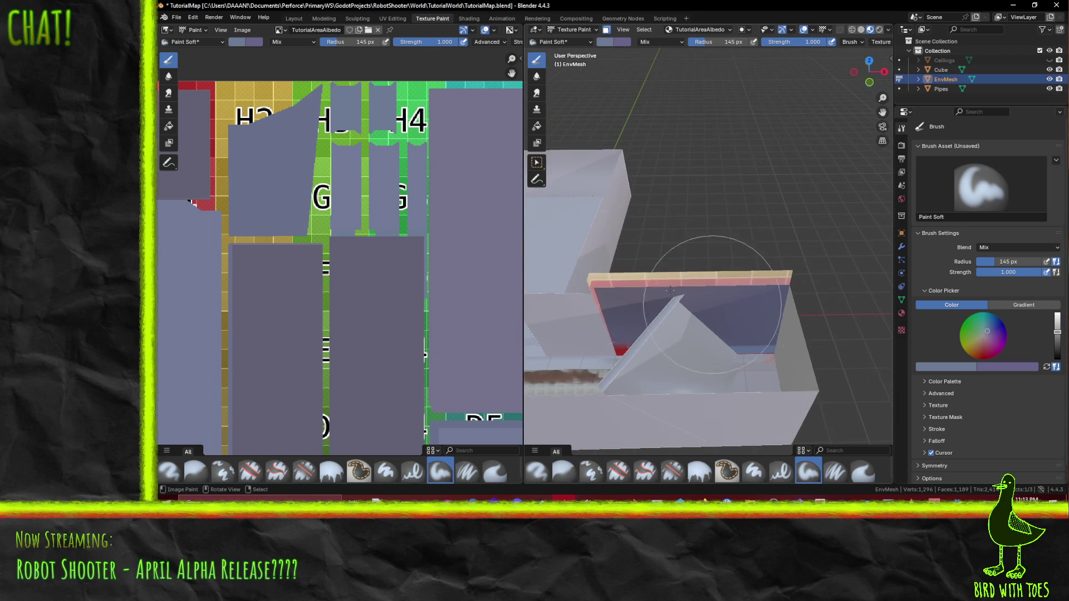
Step: Sample the wall colour and paint purple-grey over the red-and-yellow top and corner edges
click(606, 42)
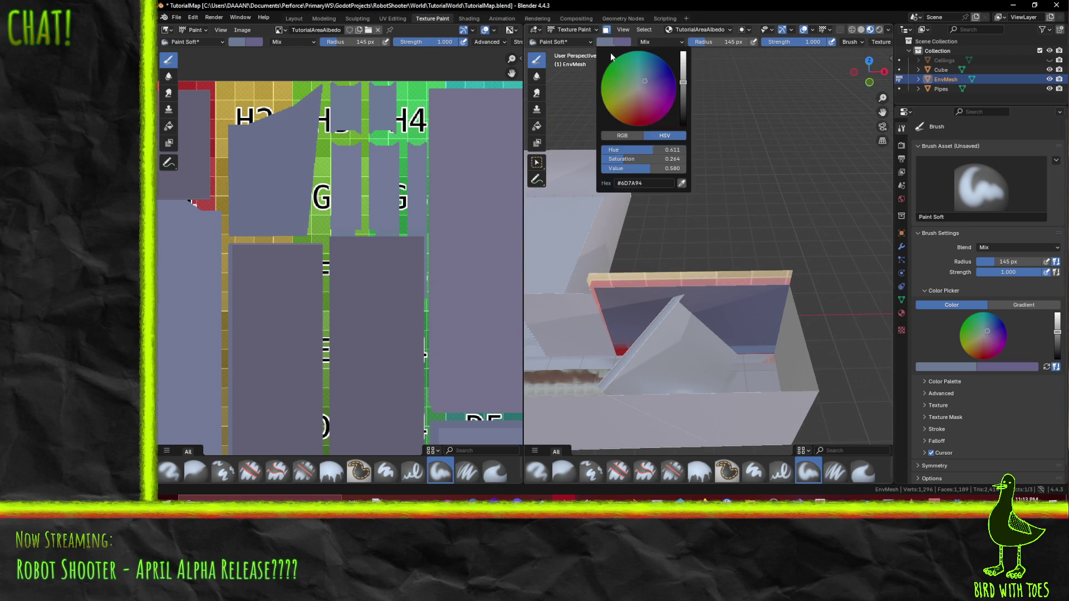
click(683, 181)
click(193, 250)
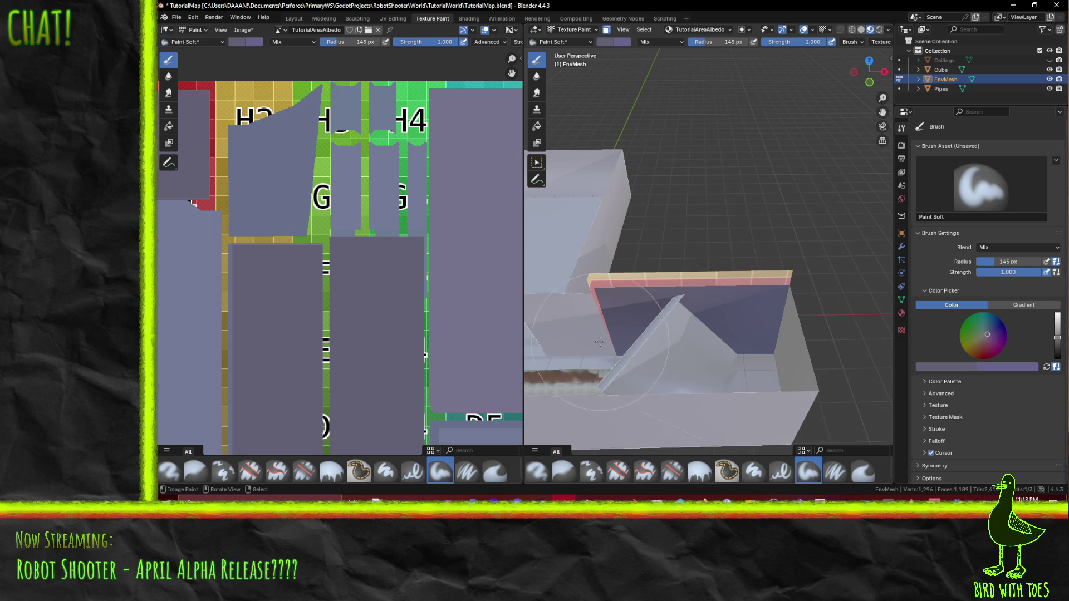
middle_drag(600, 343, 585, 267)
drag(585, 282, 609, 263)
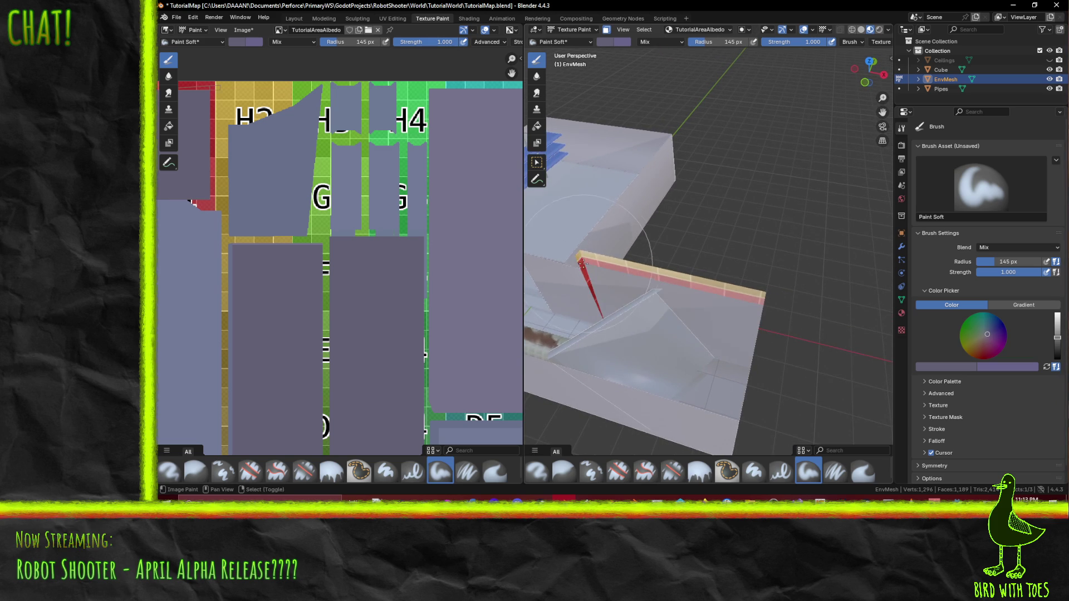
drag(749, 285, 523, 237)
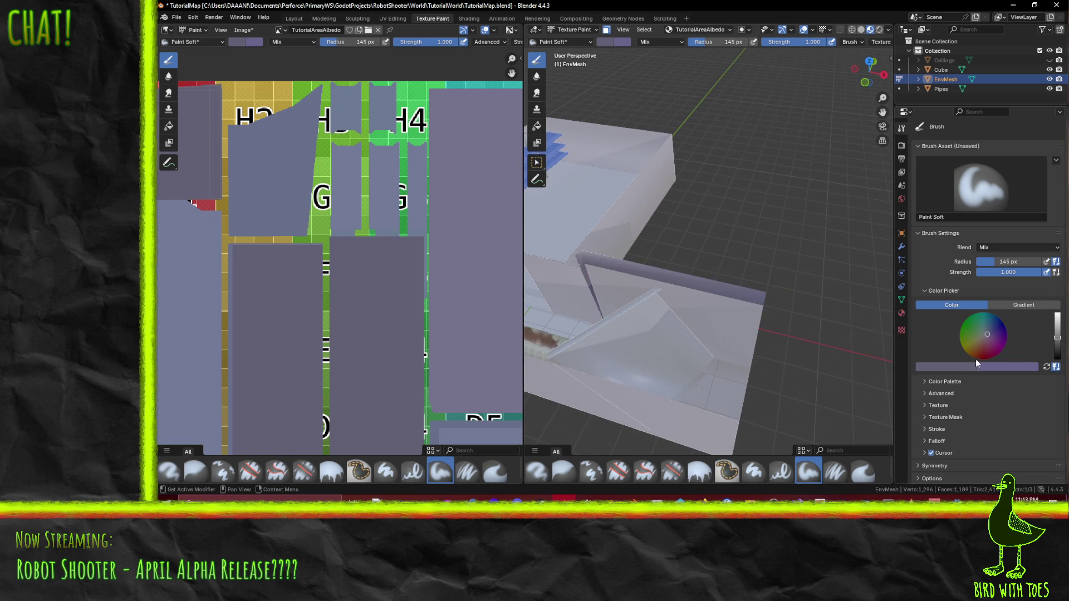
Step: Shift the brush colour toward a lighter greenish grey and brighten it on the colour wheel
drag(988, 336, 984, 334)
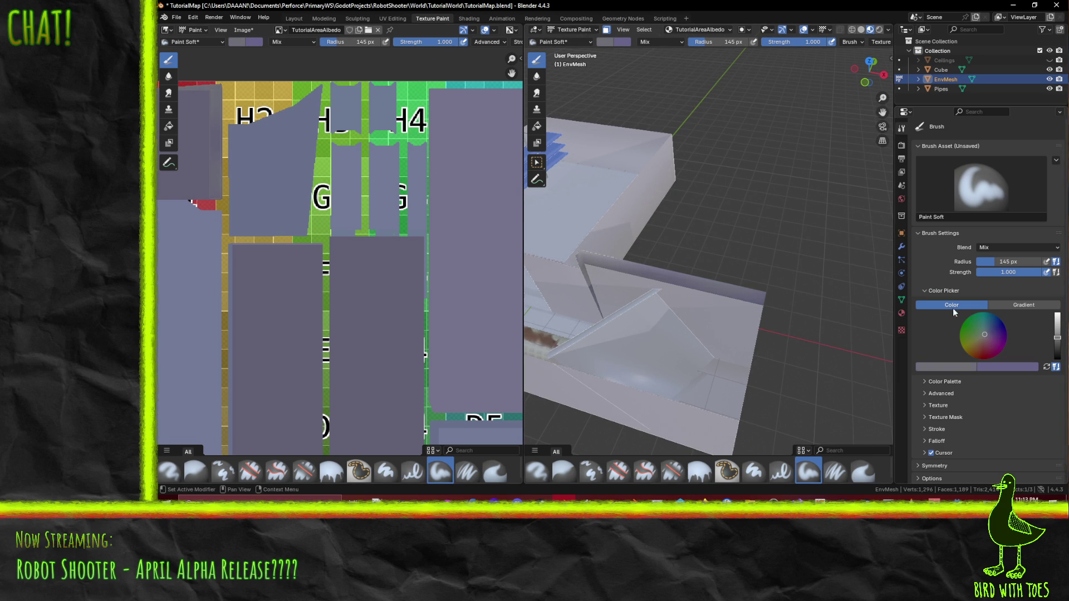
drag(982, 335, 983, 334)
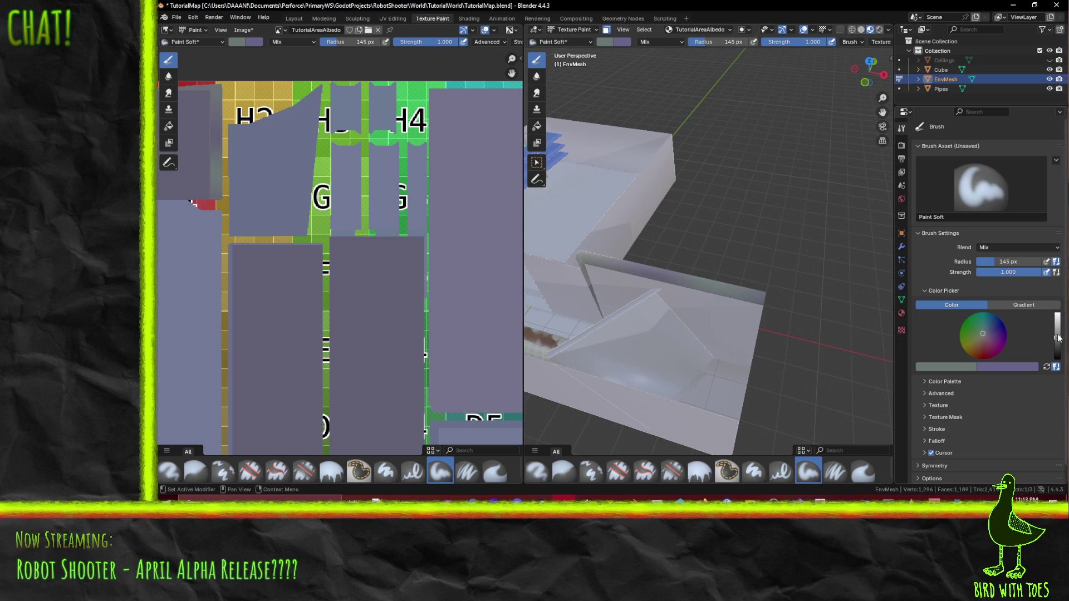
drag(1058, 337, 1058, 333)
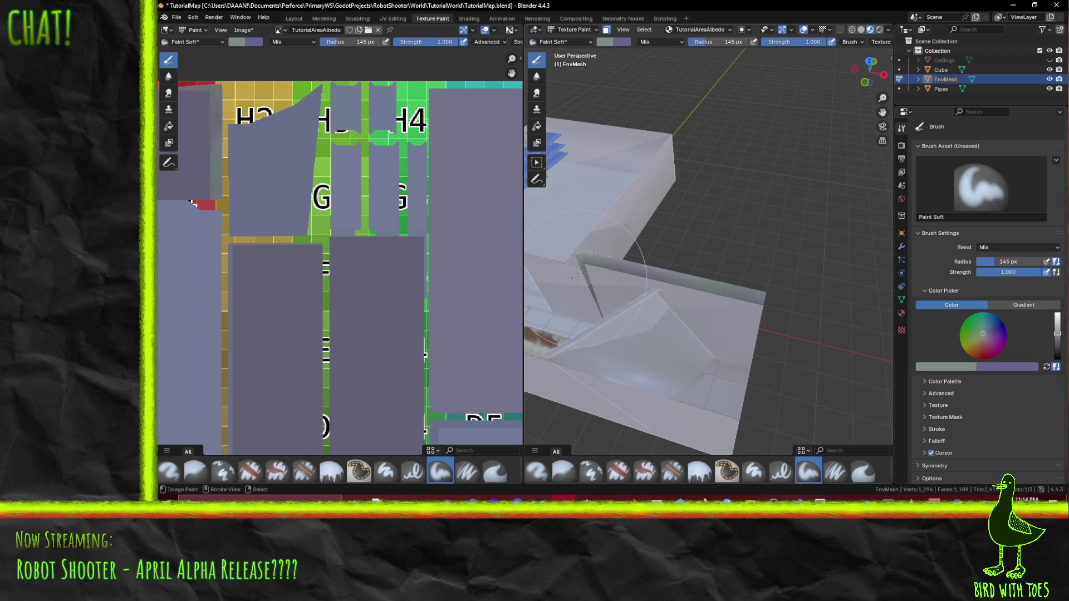
middle_drag(736, 286, 715, 256)
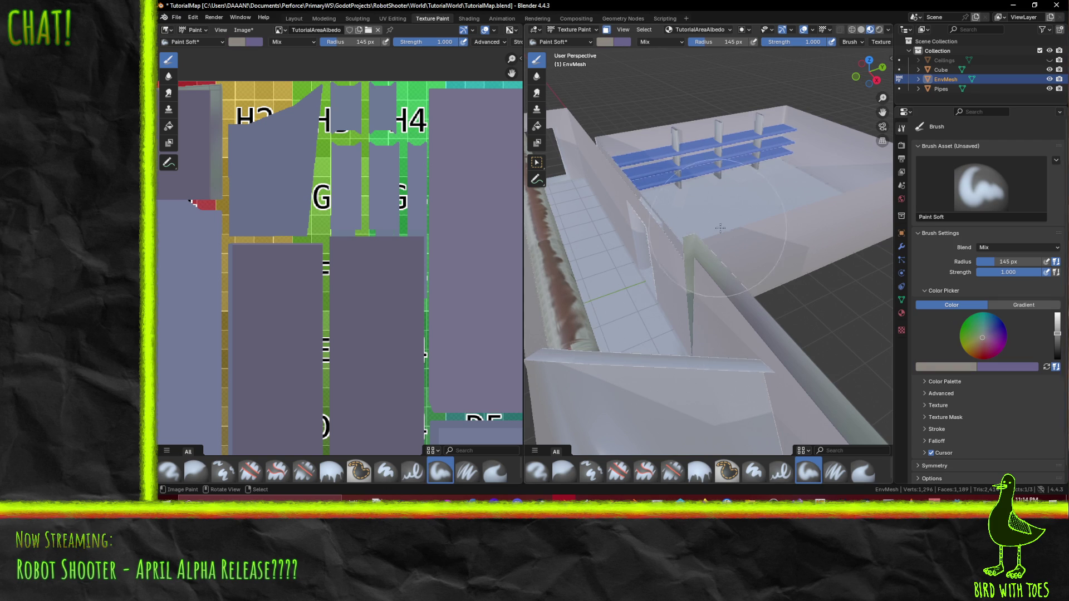
middle_drag(830, 290, 763, 266)
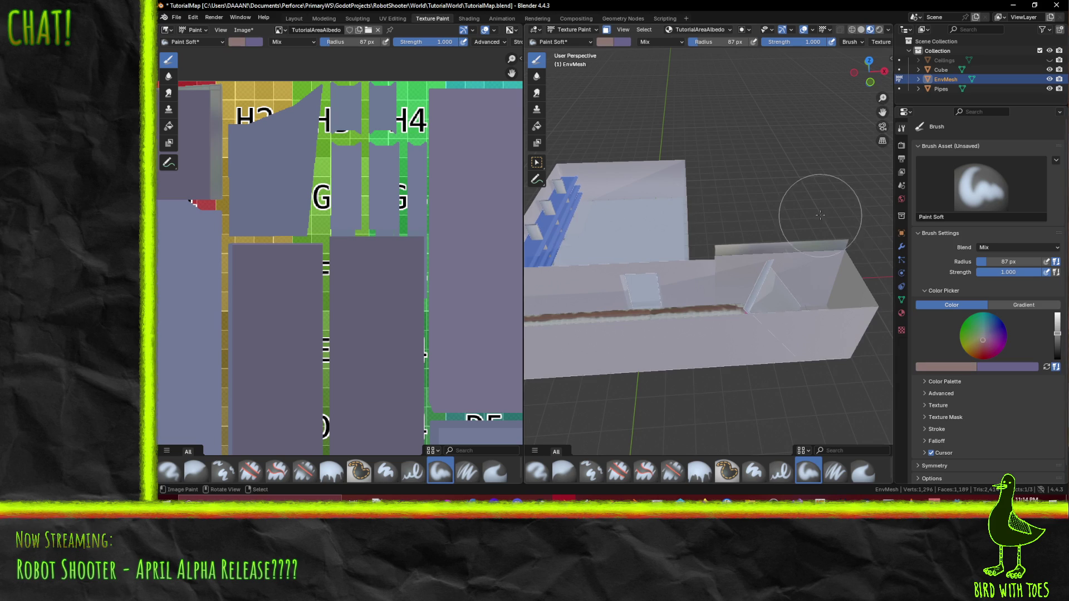
Step: Eyedrop the walls' grey-purple as the paint colour and darken it with the value slider
mouse_move(729, 298)
middle_down()
mouse_move(699, 344)
mouse_move(1018, 381)
middle_up()
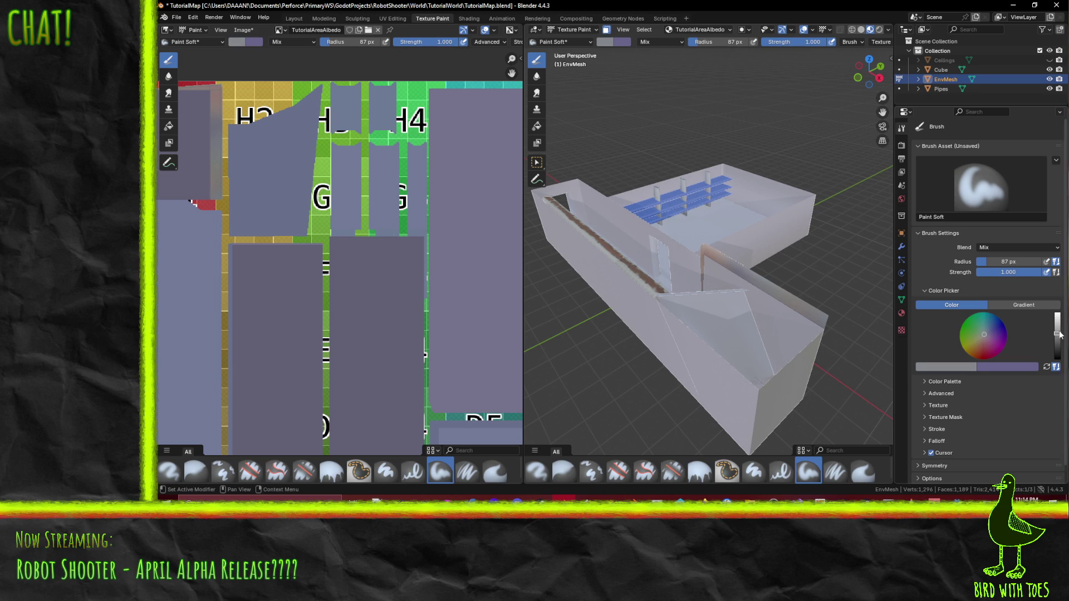
scroll(689, 250, up, 2)
scroll(688, 250, up, 2)
scroll(689, 250, up, 3)
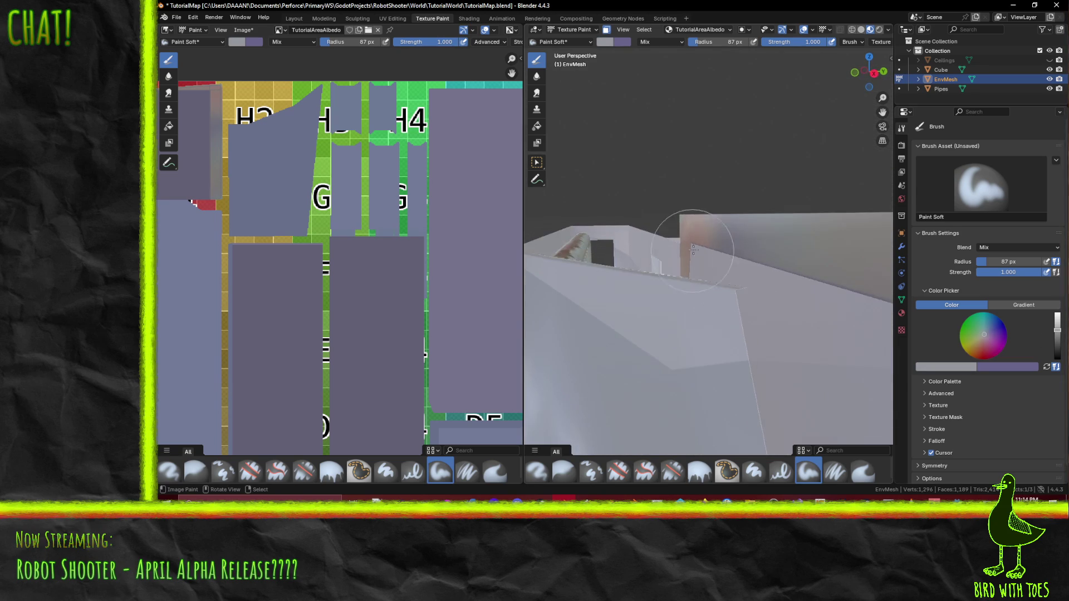
scroll(776, 242, down, 3)
scroll(788, 243, down, 2)
mouse_move(787, 242)
middle_down()
mouse_move(805, 269)
mouse_move(1004, 354)
middle_up()
click(950, 364)
click(397, 309)
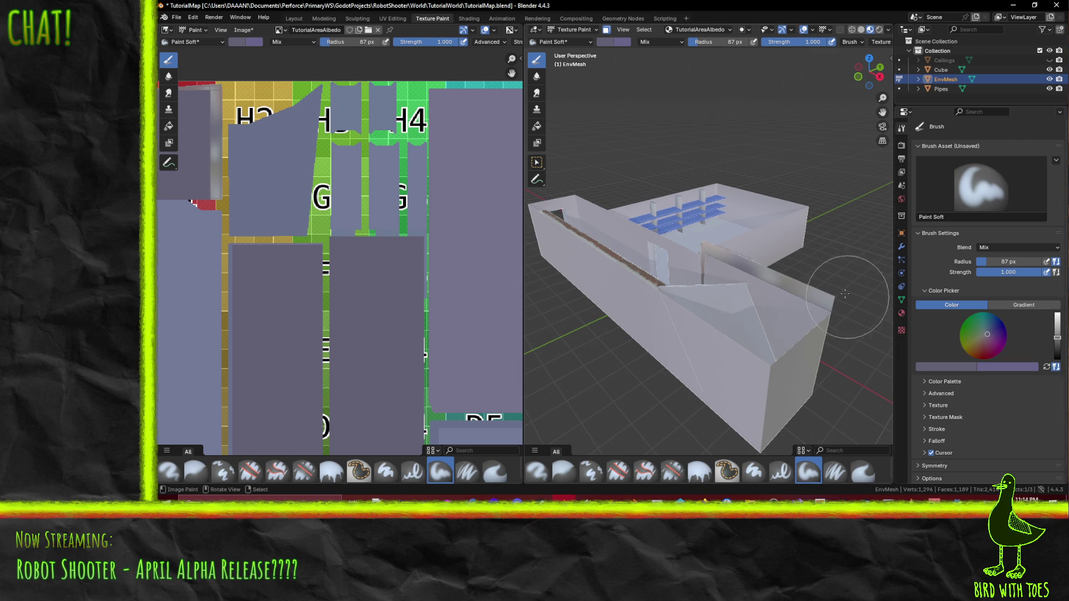
middle_drag(849, 301, 818, 267)
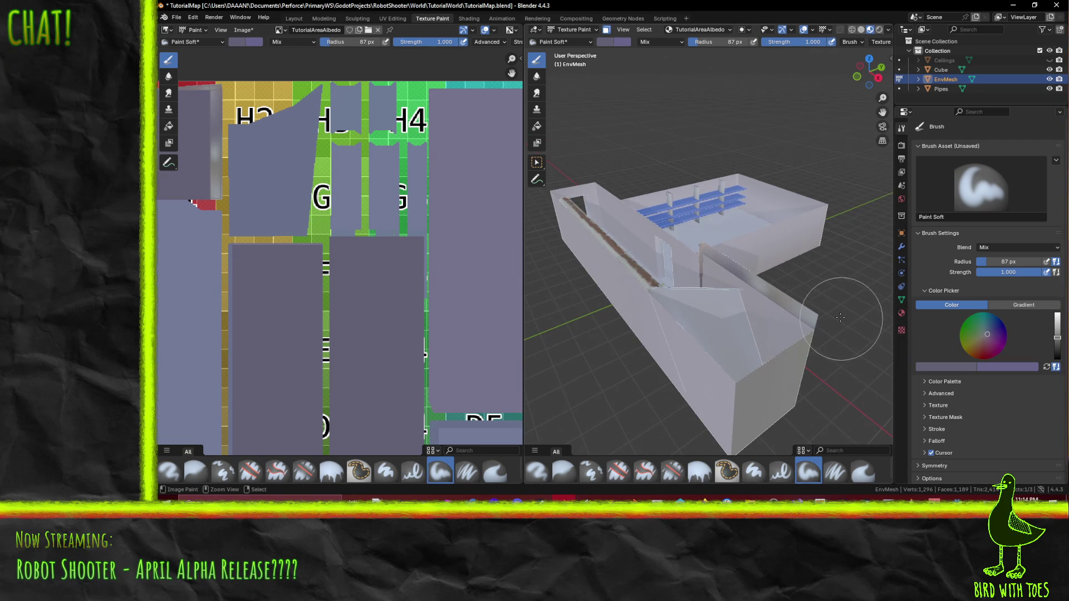
scroll(842, 320, up, 2)
scroll(841, 319, up, 2)
scroll(841, 319, up, 2)
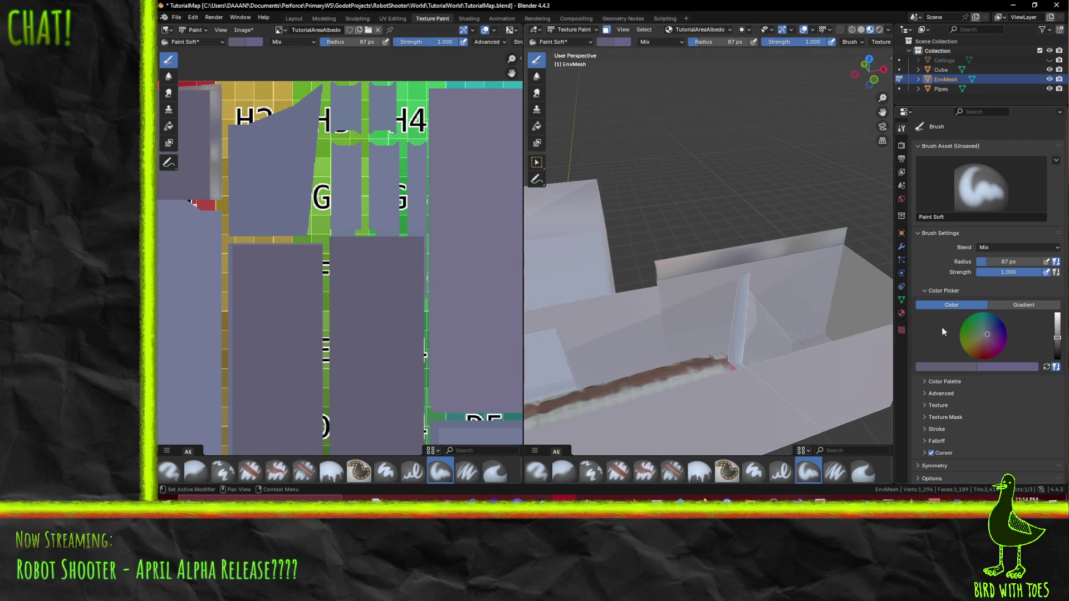
drag(1056, 351, 1060, 349)
scroll(1057, 349, down, 1)
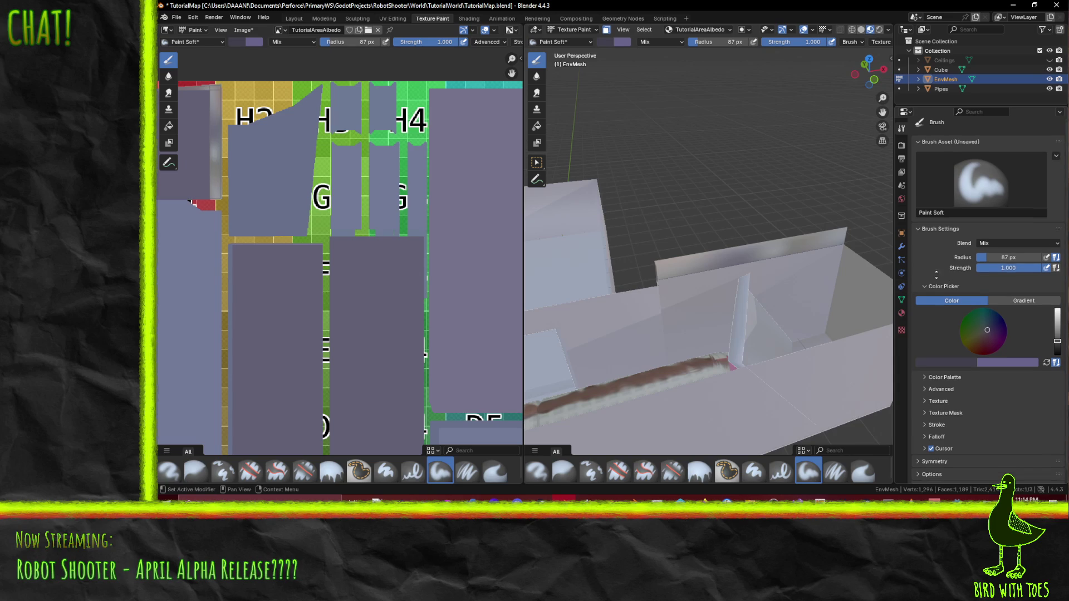
middle_drag(793, 284, 709, 262)
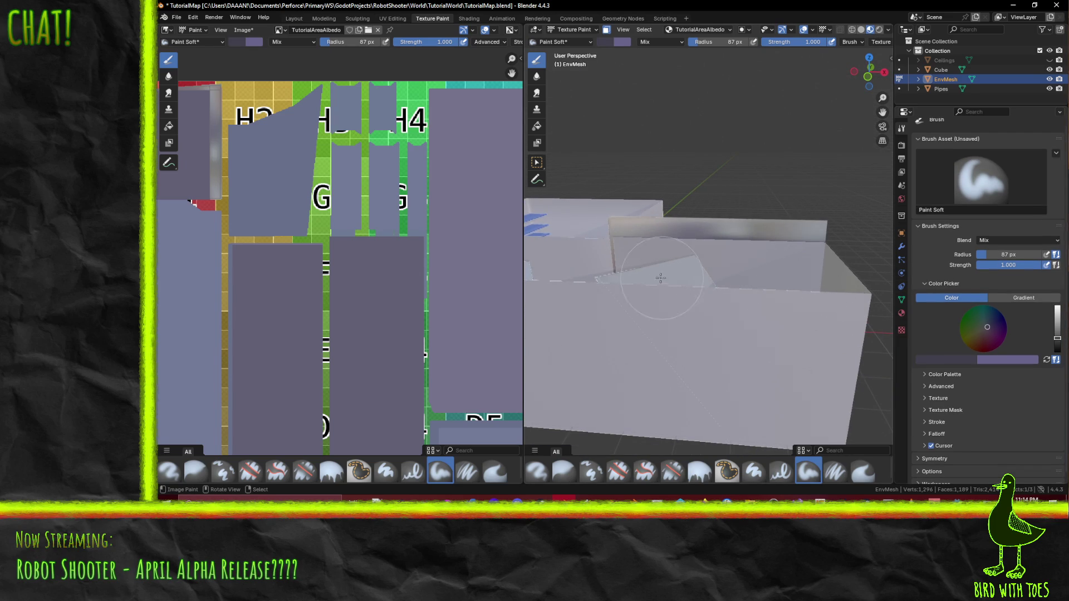
Step: Undo a stray purple stroke on the large wall, inspect the walls and save TutorialMap
mouse_move(686, 298)
middle_down()
mouse_move(646, 296)
mouse_move(806, 294)
mouse_move(810, 260)
mouse_move(693, 205)
middle_up()
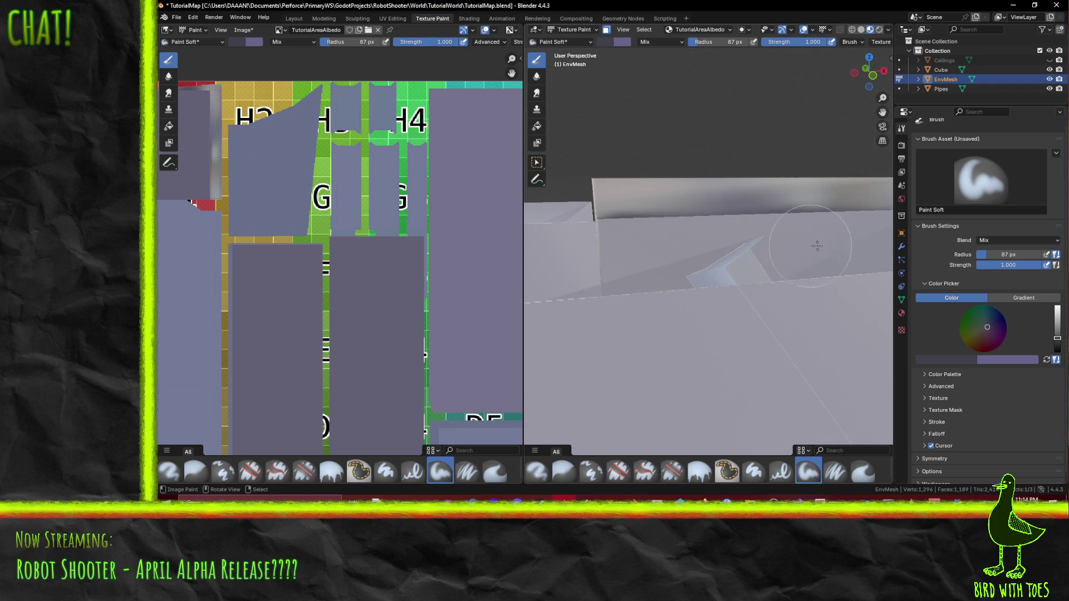
middle_drag(699, 242, 692, 254)
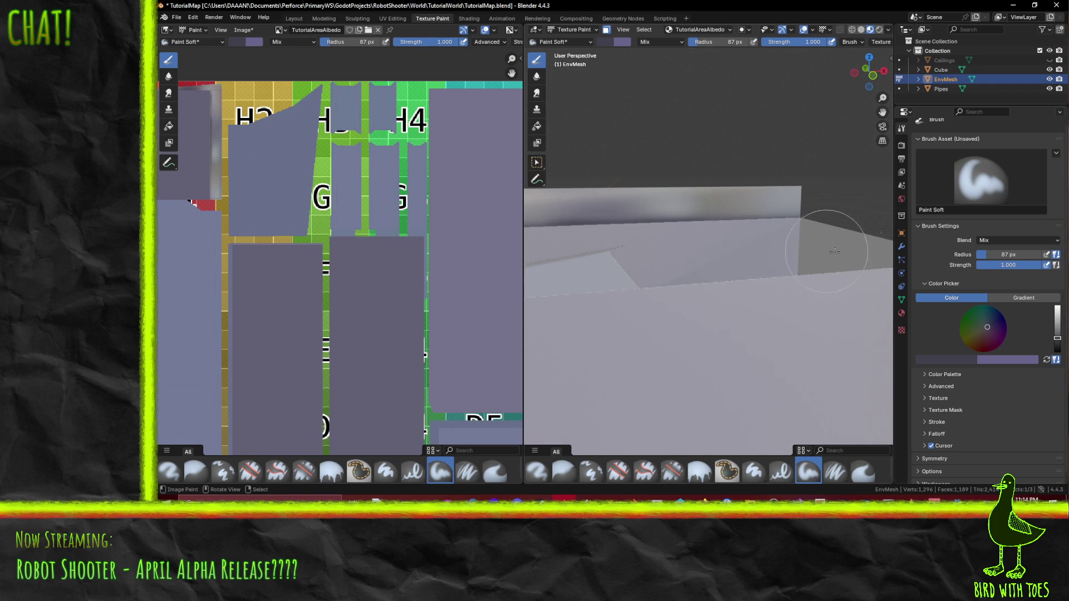
middle_drag(815, 249, 723, 282)
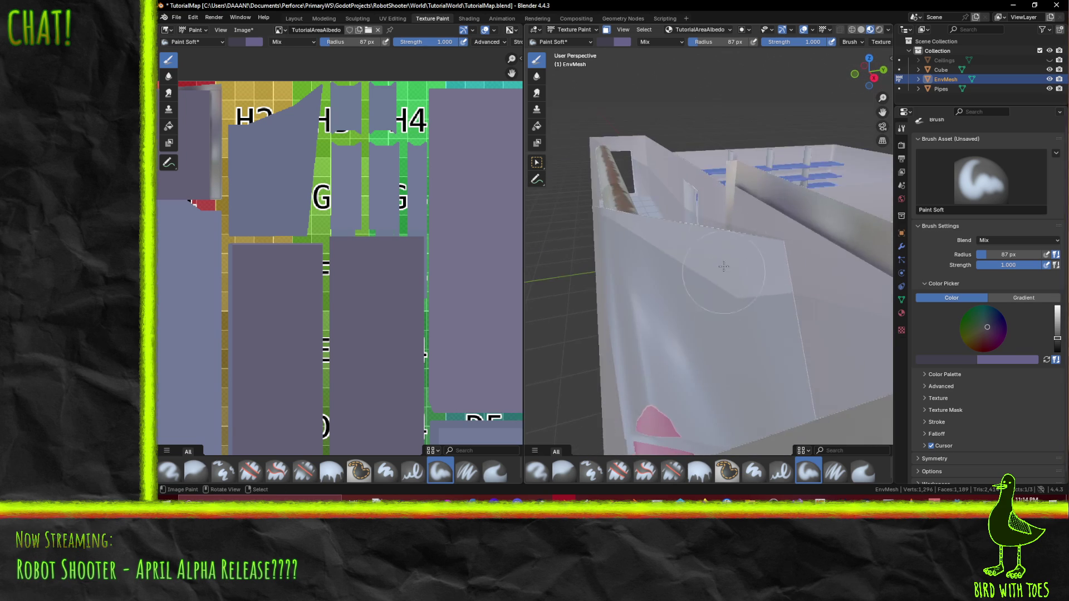
drag(723, 281, 731, 223)
key(ctrl+z)
mouse_move(730, 217)
shift+middle_down()
mouse_move(743, 174)
mouse_move(745, 252)
shift+middle_up()
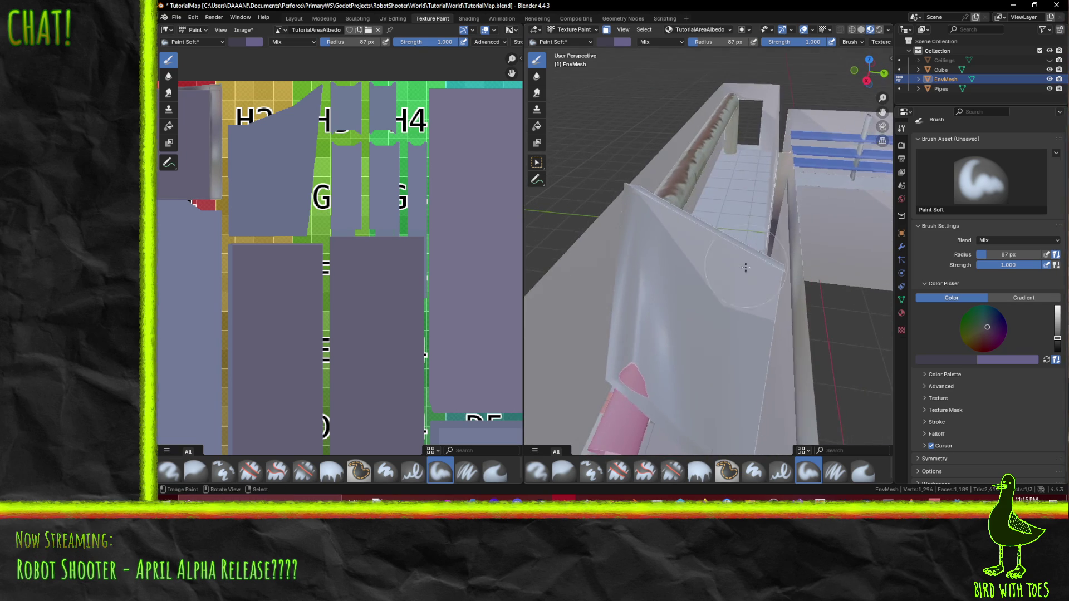
mouse_move(750, 148)
middle_down()
mouse_move(753, 257)
mouse_move(703, 271)
mouse_move(764, 248)
middle_up()
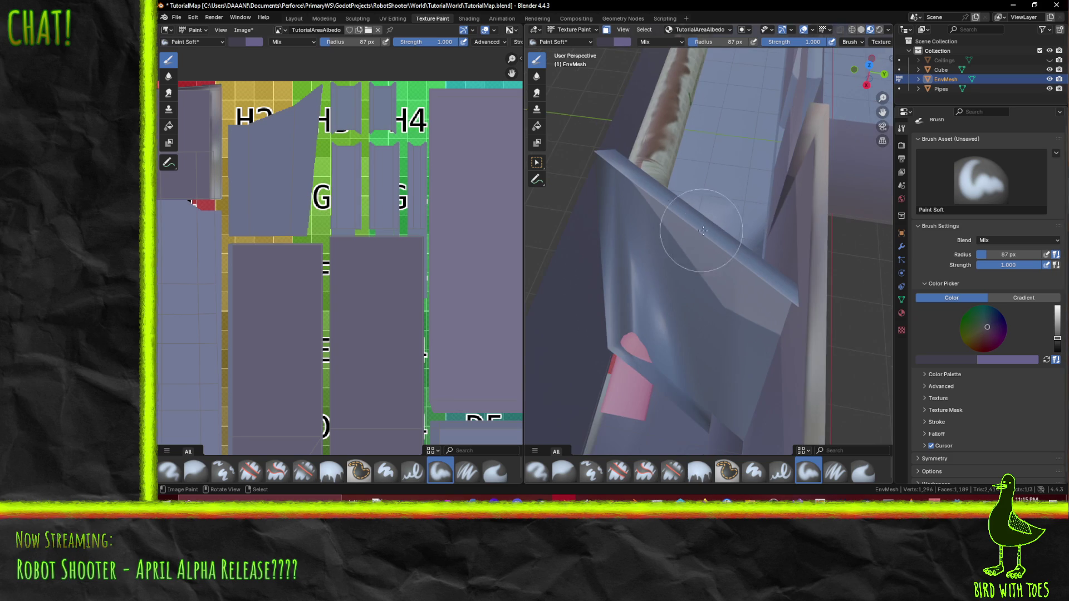
middle_drag(728, 222, 772, 192)
key(ctrl+s)
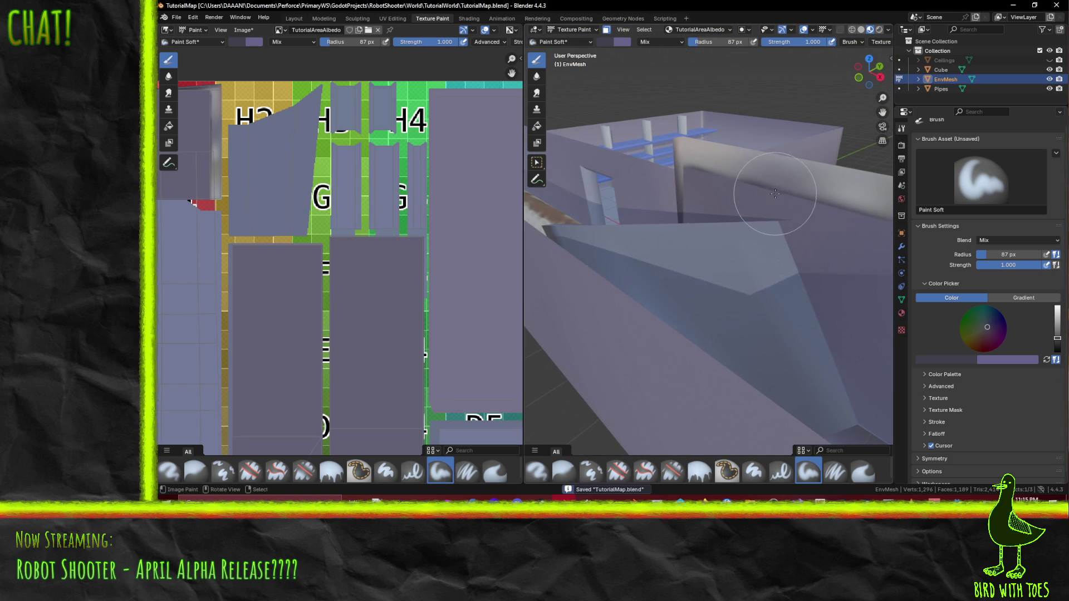
Step: Save the TutorialAreaAlbedo image, check the walls and pink pipe, then save TutorialMap.blend
key(shift+alt+s)
middle_drag(710, 251, 795, 192)
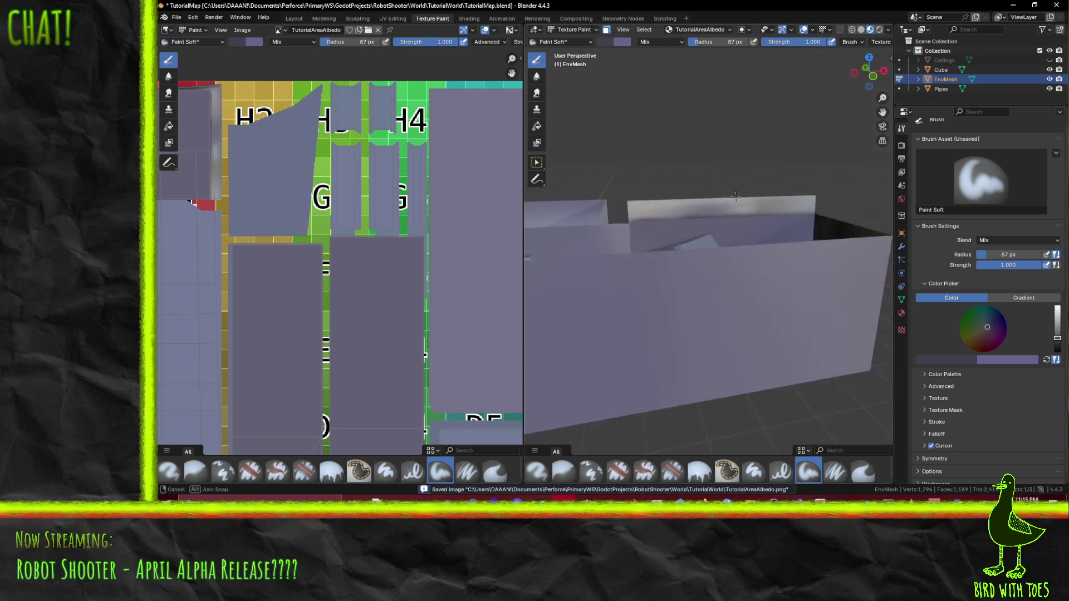
mouse_move(795, 192)
middle_down()
mouse_move(816, 199)
mouse_move(844, 168)
middle_up()
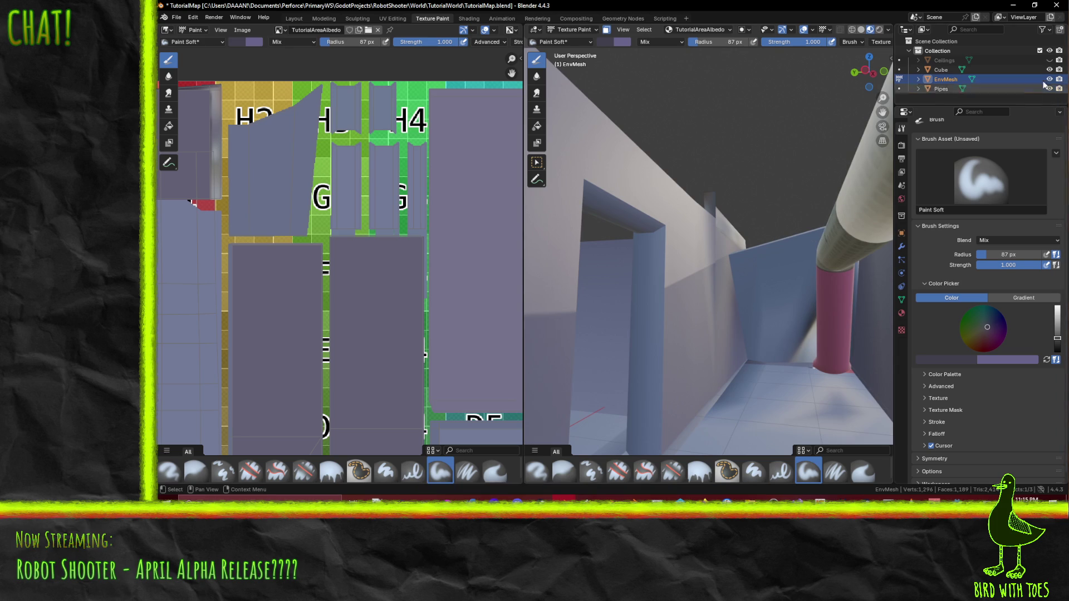
mouse_move(844, 184)
middle_down()
mouse_move(822, 212)
mouse_move(770, 200)
middle_up()
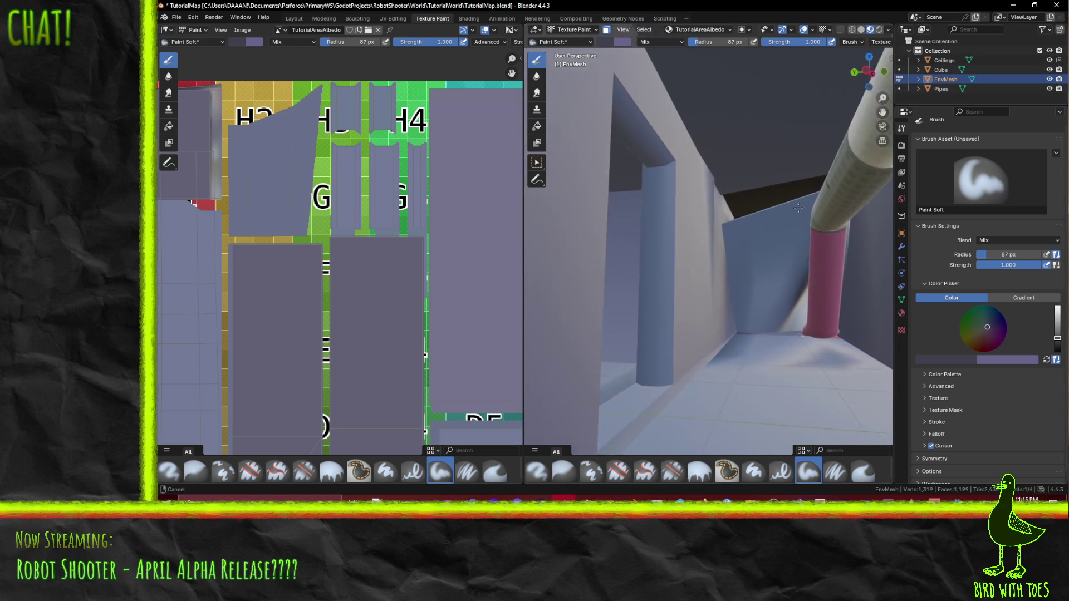
middle_drag(771, 200, 820, 262)
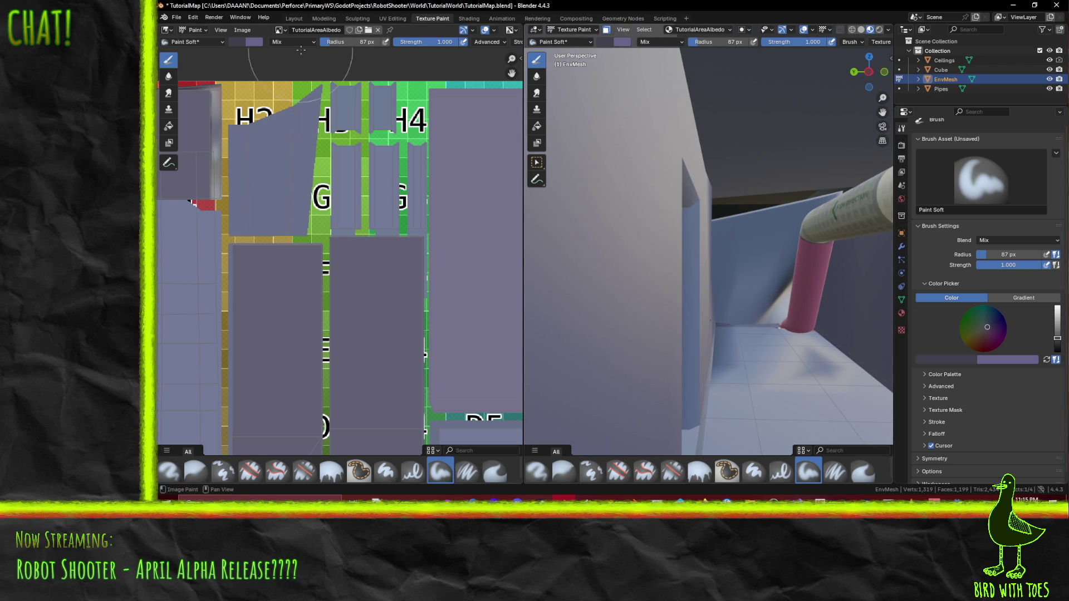
key(ctrl+s)
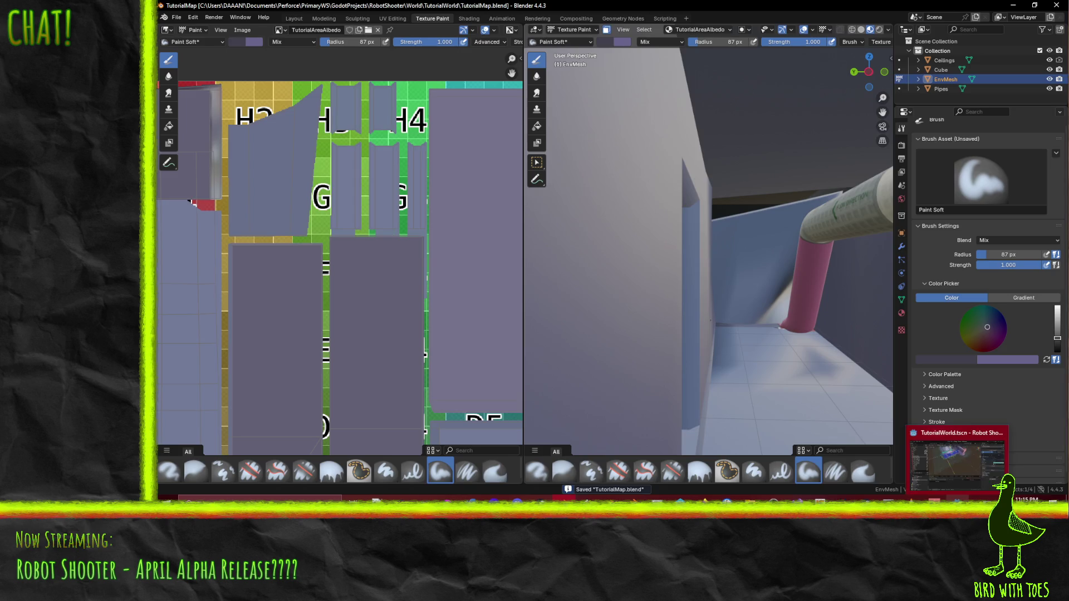
Step: Switch to Godot, let the albedo reimport, and run the game to test the level
click(957, 501)
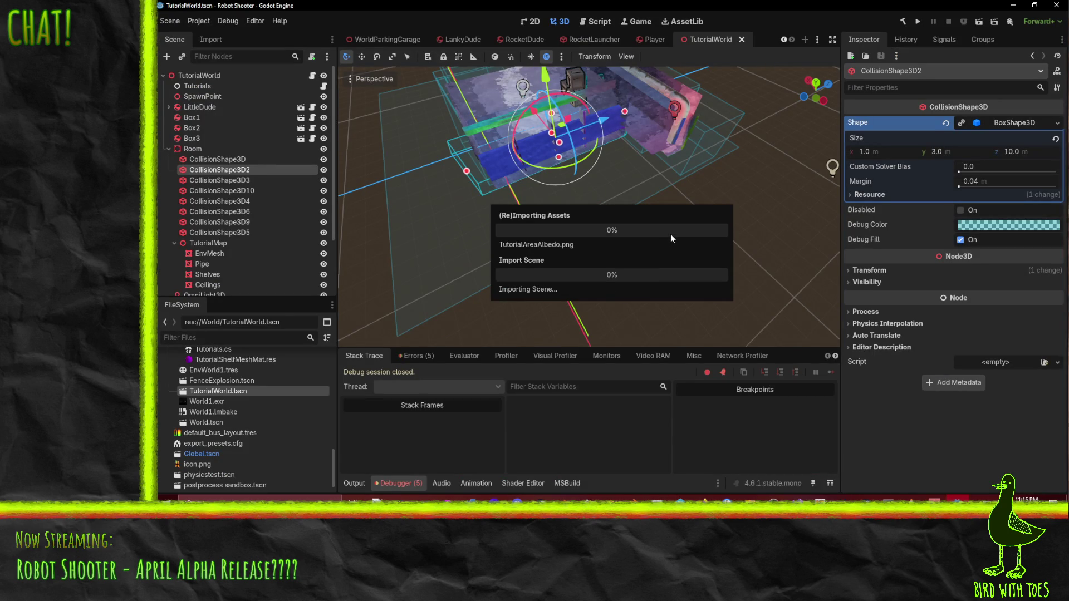
mouse_move(550, 105)
middle_down()
mouse_move(603, 156)
mouse_move(898, 4)
middle_up()
click(919, 22)
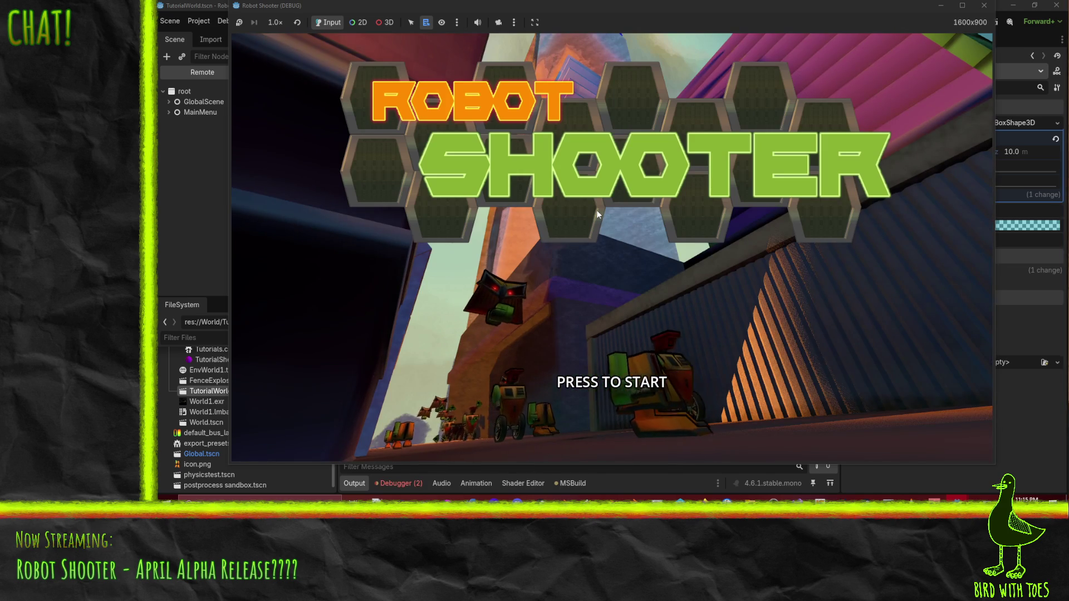
Step: Start the game, grapple the robot's gun off and pick it up with E
click(596, 210)
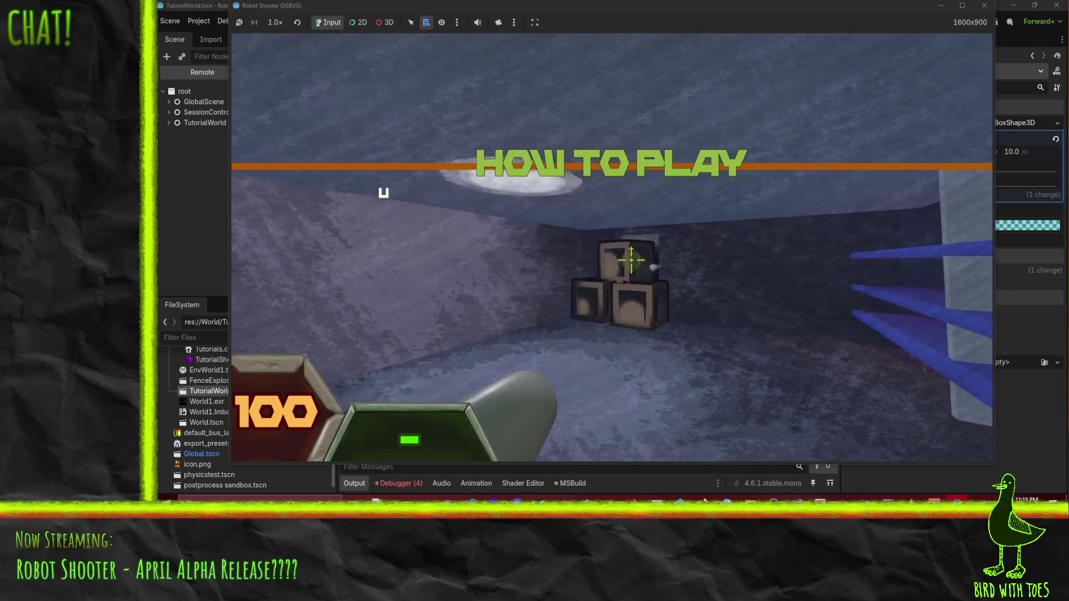
click(632, 261)
click(629, 259)
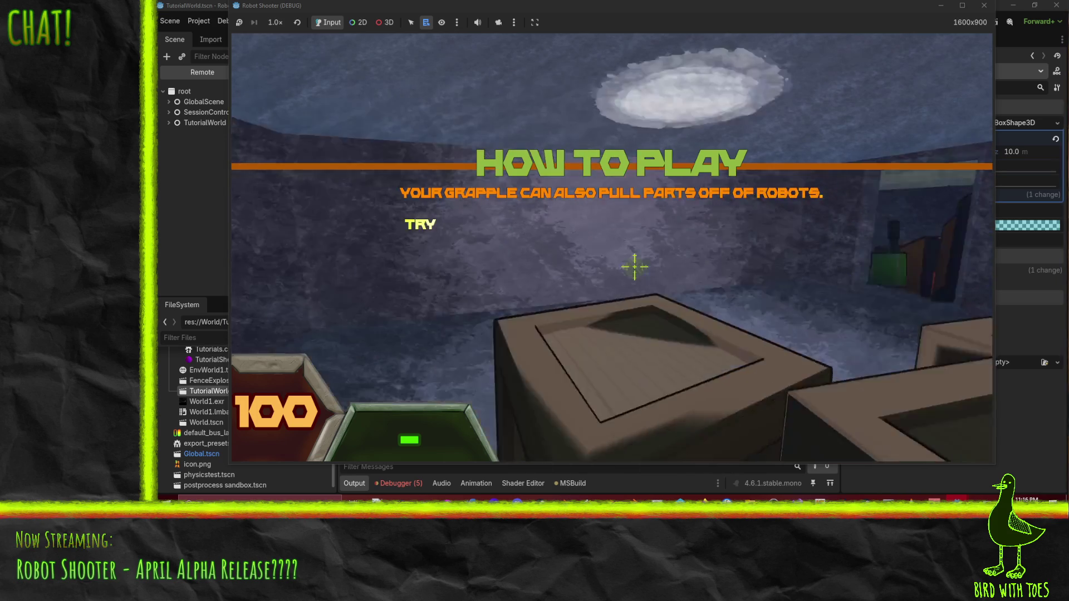
click(638, 268)
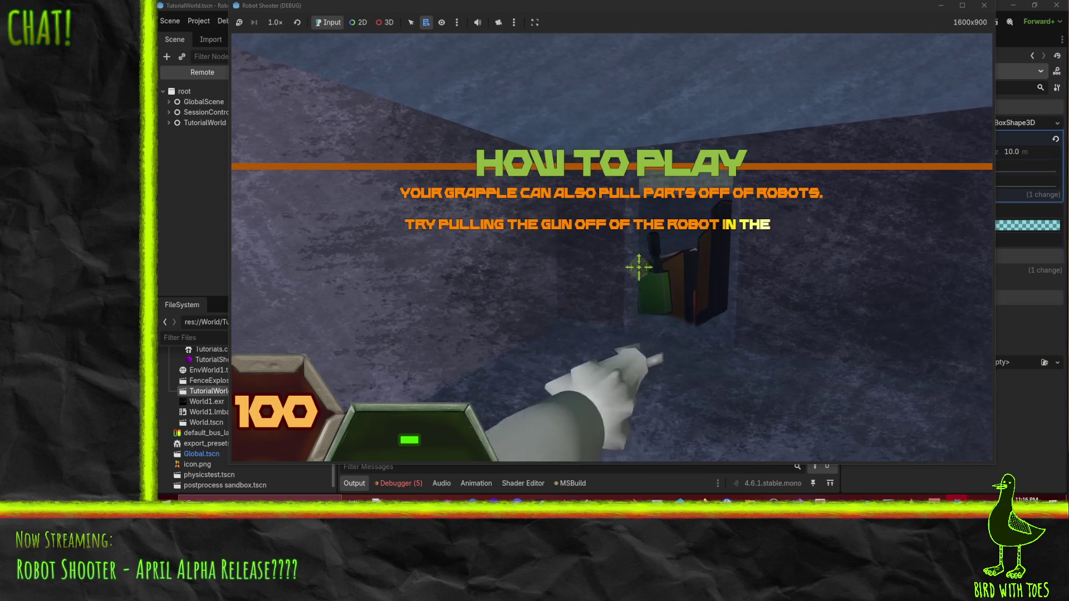
right_click(640, 269)
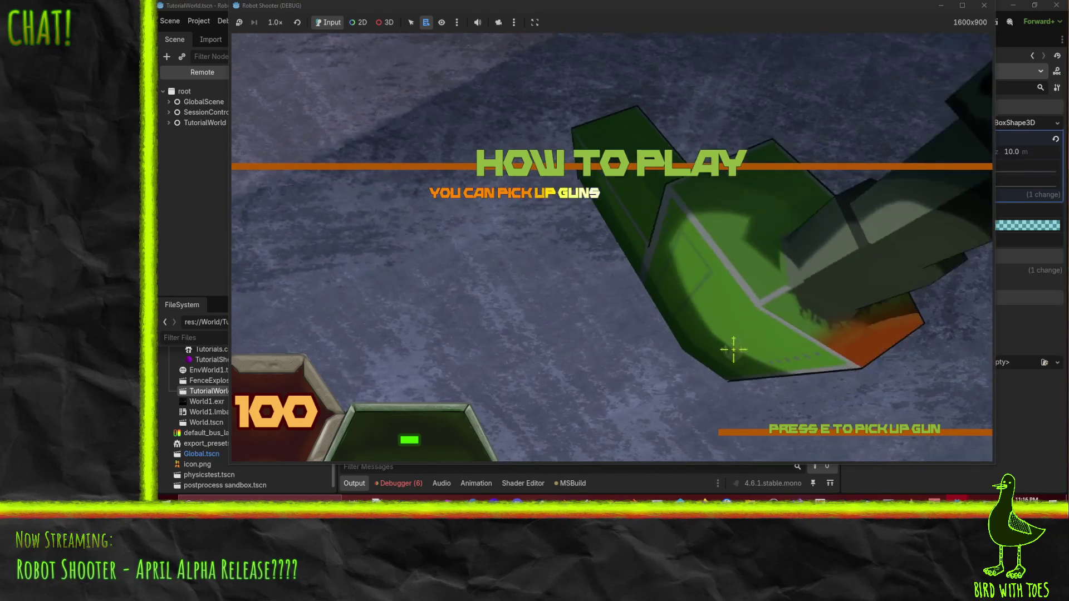
key(e)
Step: Fire the gun at the walls and pipe, then pause and exit back to the editor
click(644, 278)
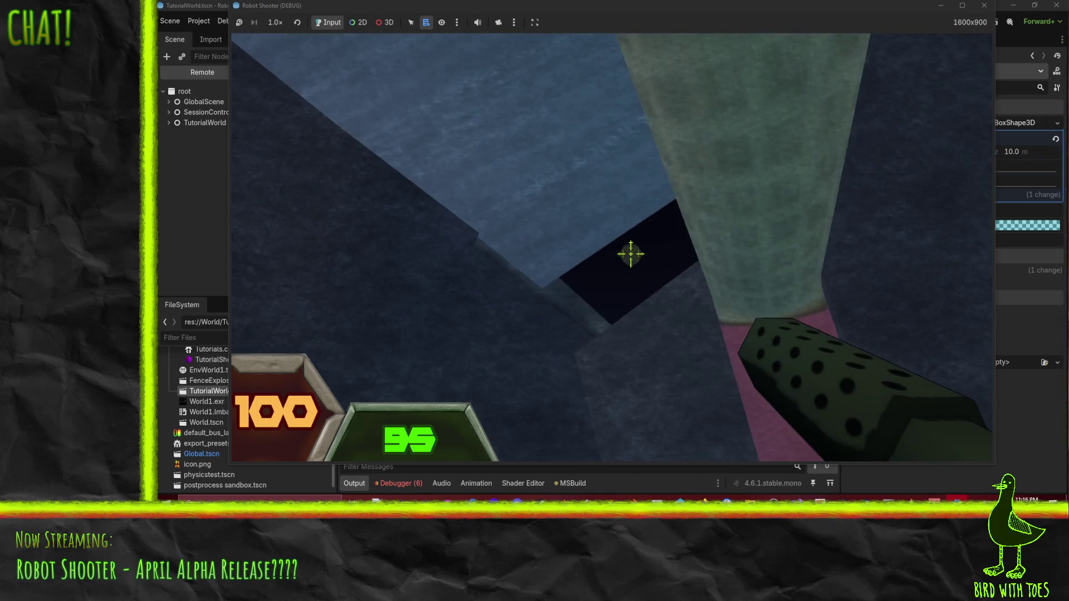
click(630, 251)
click(631, 252)
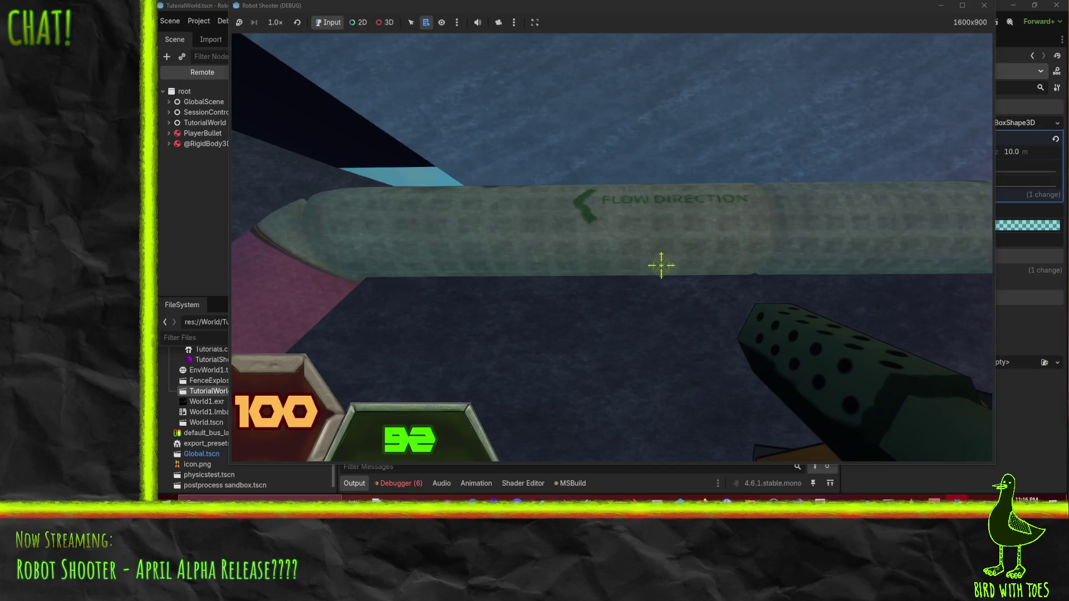
key(Escape)
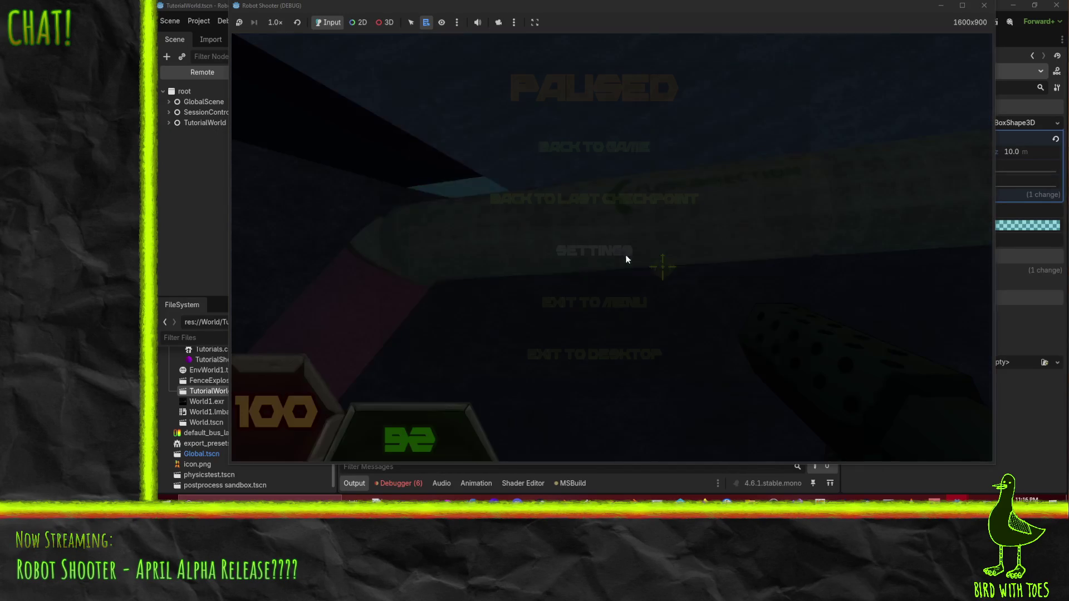
click(654, 369)
mouse_move(570, 231)
middle_down()
mouse_move(775, 215)
mouse_move(607, 266)
mouse_move(710, 258)
mouse_move(651, 275)
mouse_move(535, 217)
middle_up()
scroll(637, 269, up, 2)
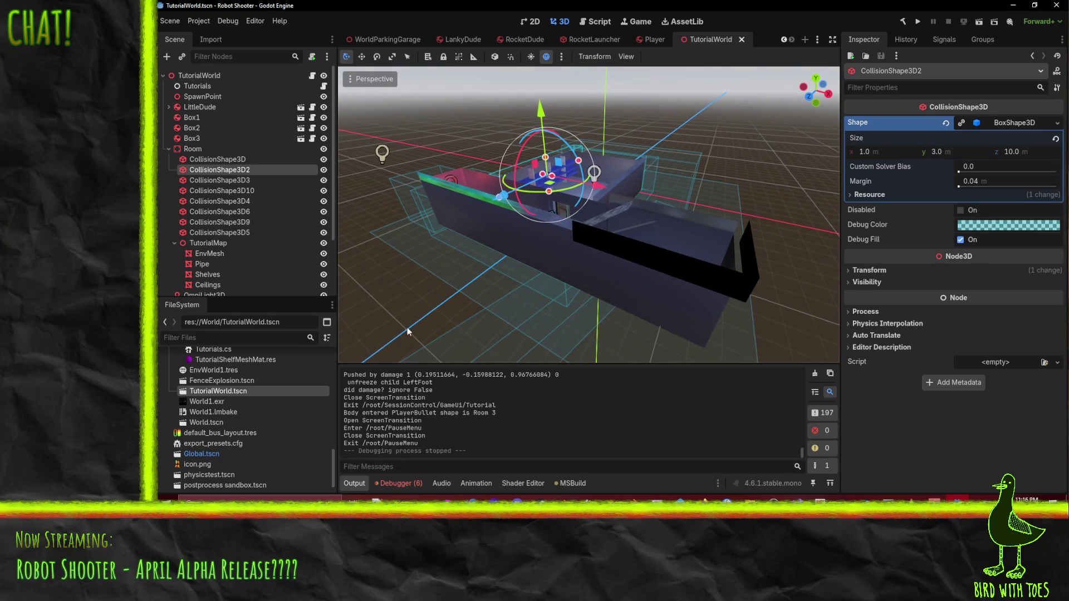
Step: Look over the black wall in Godot, then switch back to Blender's TutorialMap scene
middle_drag(656, 164, 352, 244)
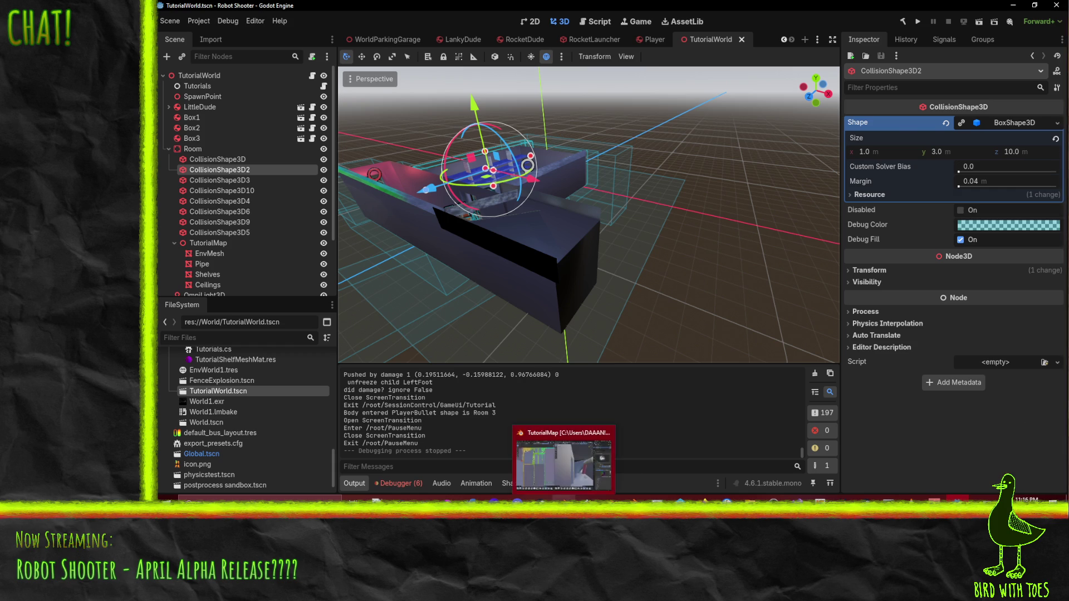
click(567, 501)
middle_drag(628, 189, 746, 216)
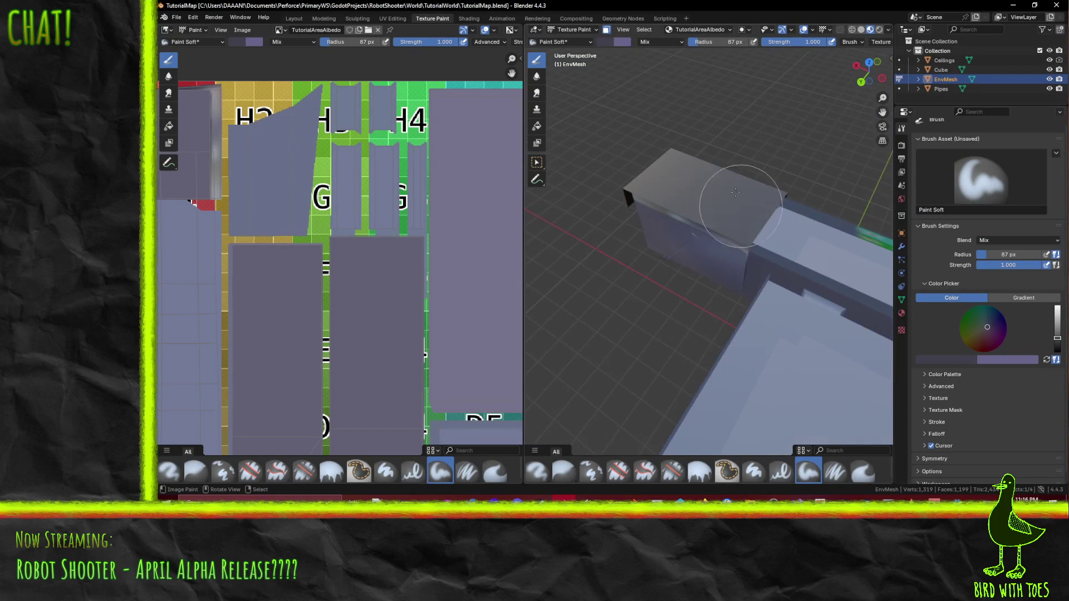
Step: Leave EnvMesh texture painting, enter Edit Mode on Ceilings and reach the Viewport Overlays normals options
click(945, 61)
click(335, 19)
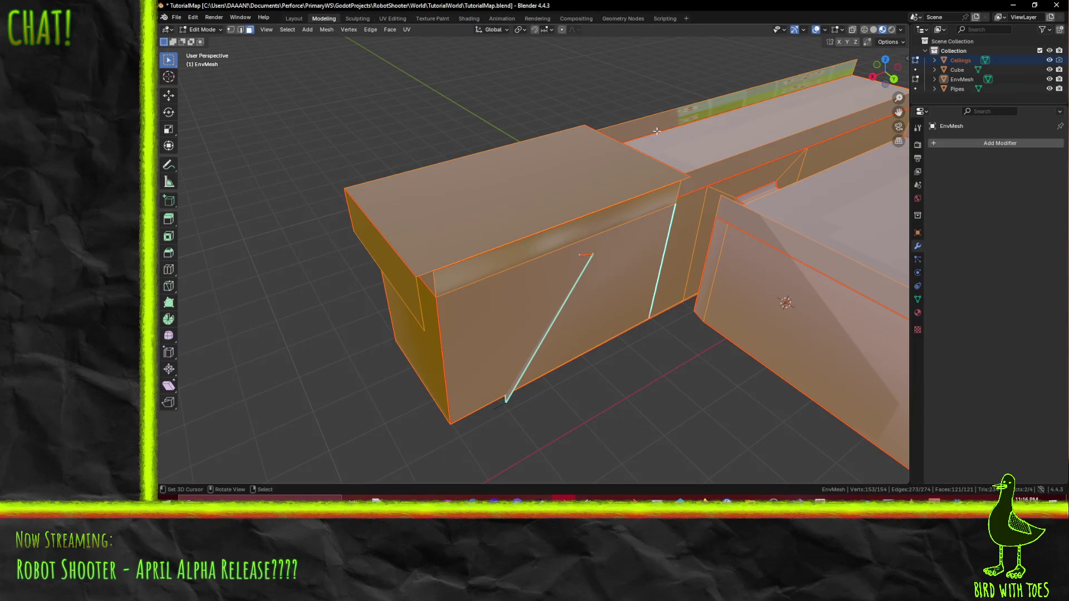
key(alt+a)
click(500, 158)
key(Tab)
mouse_move(500, 157)
middle_down()
mouse_move(637, 151)
mouse_move(797, 116)
middle_up()
key(Tab)
click(546, 158)
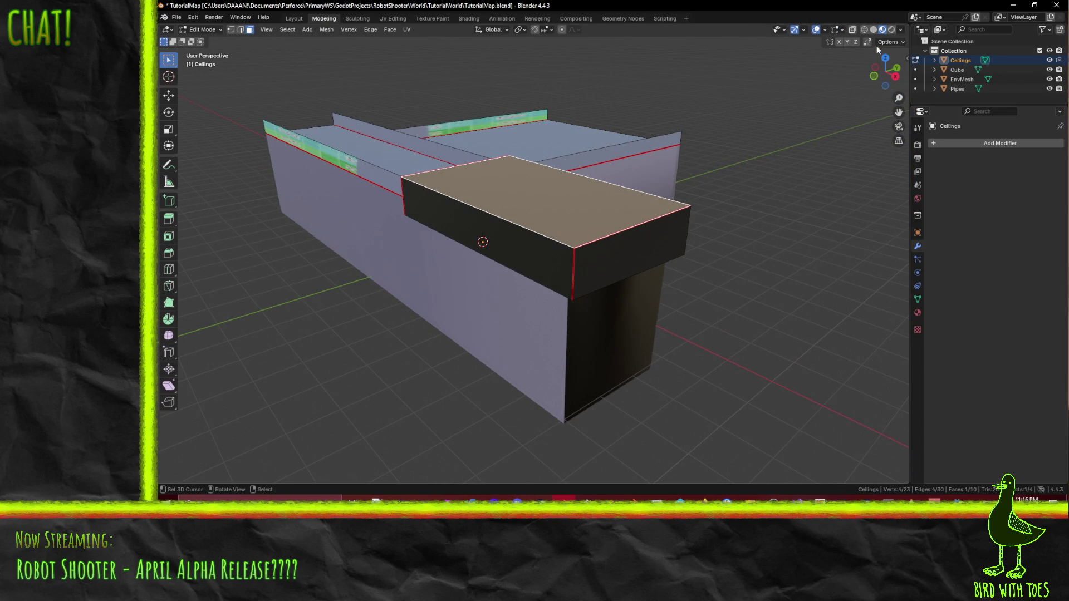
click(840, 30)
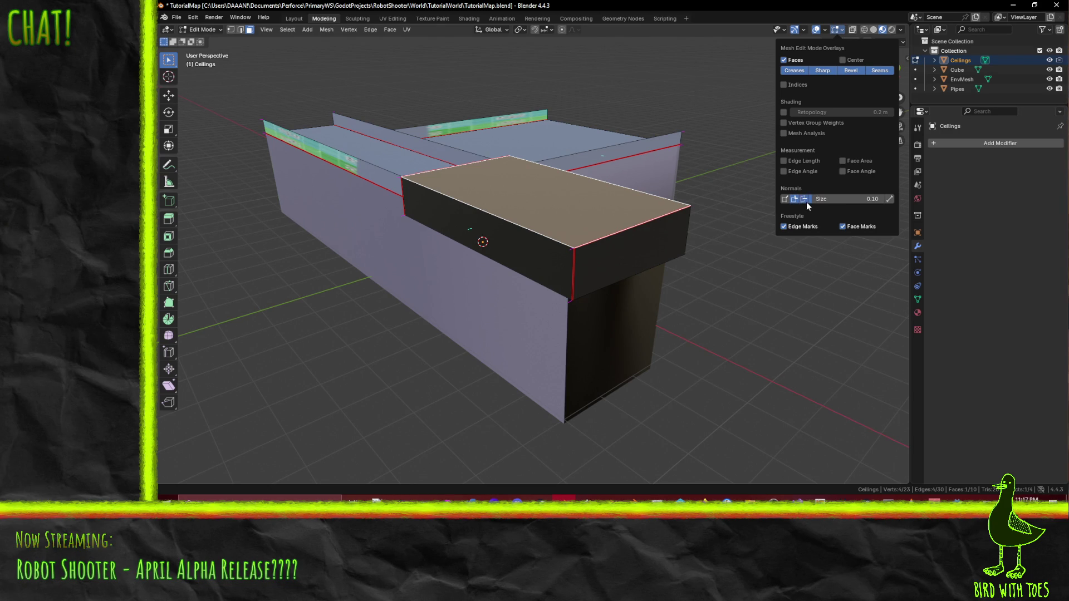
scroll(616, 222, up, 2)
Step: Recalculate the Ceilings box normals via Alt+N with Inside enabled and check the faces
mouse_move(616, 223)
middle_down()
mouse_move(701, 229)
mouse_move(629, 224)
middle_up()
click(628, 223)
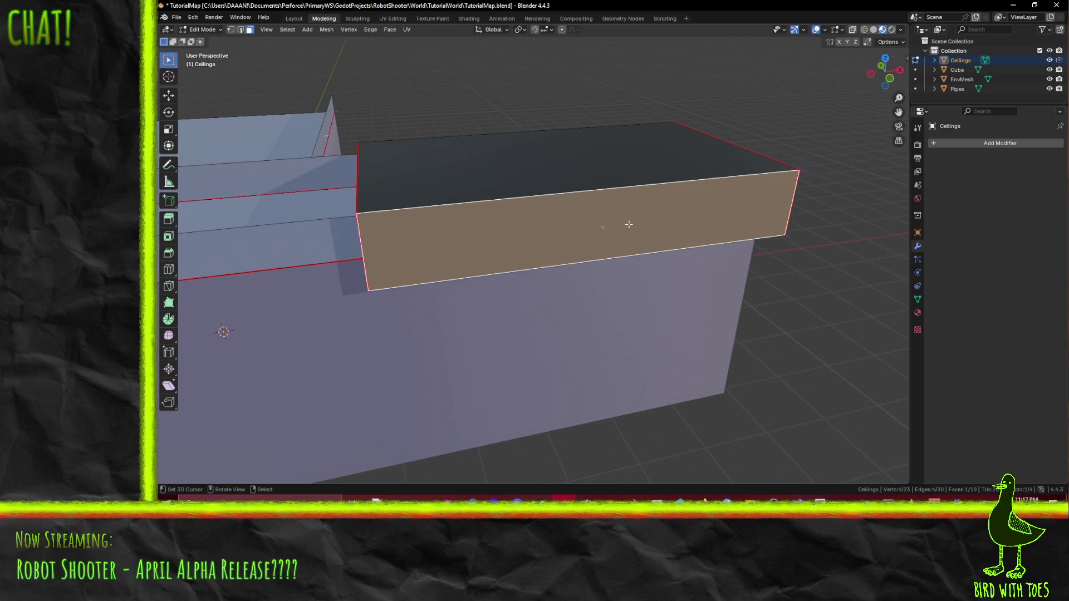
key(F3)
key(Escape)
key(alt+n)
click(646, 170)
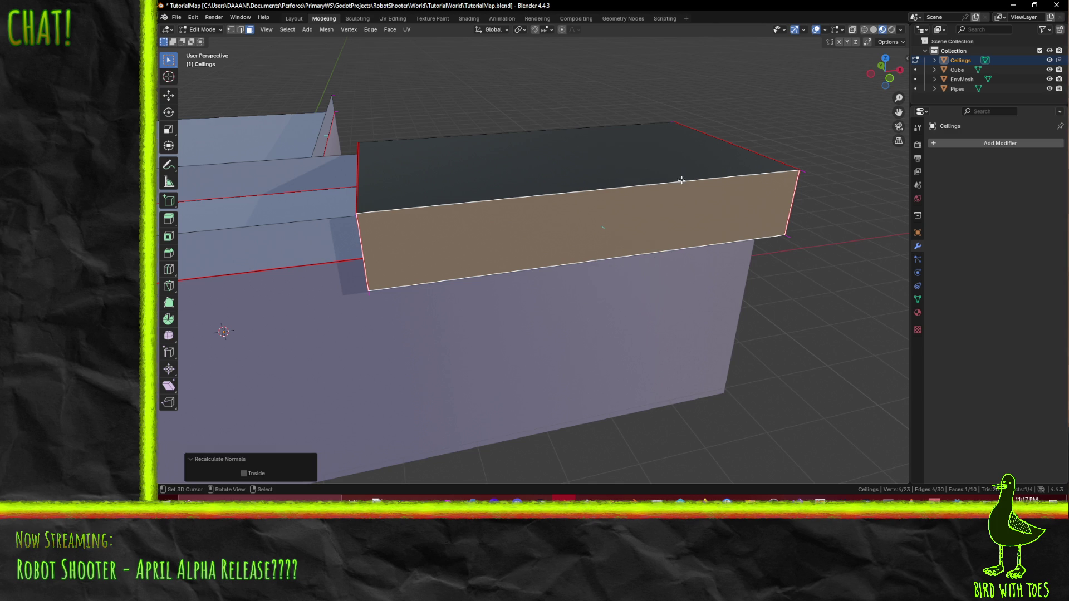
key(alt+n)
click(708, 204)
mouse_move(733, 209)
middle_down()
mouse_move(557, 196)
mouse_move(587, 185)
mouse_move(639, 214)
mouse_move(632, 232)
mouse_move(593, 248)
middle_up()
scroll(588, 186, up, 3)
mouse_move(538, 276)
middle_down()
mouse_move(799, 258)
mouse_move(779, 237)
mouse_move(693, 248)
mouse_move(731, 255)
mouse_move(663, 251)
middle_up()
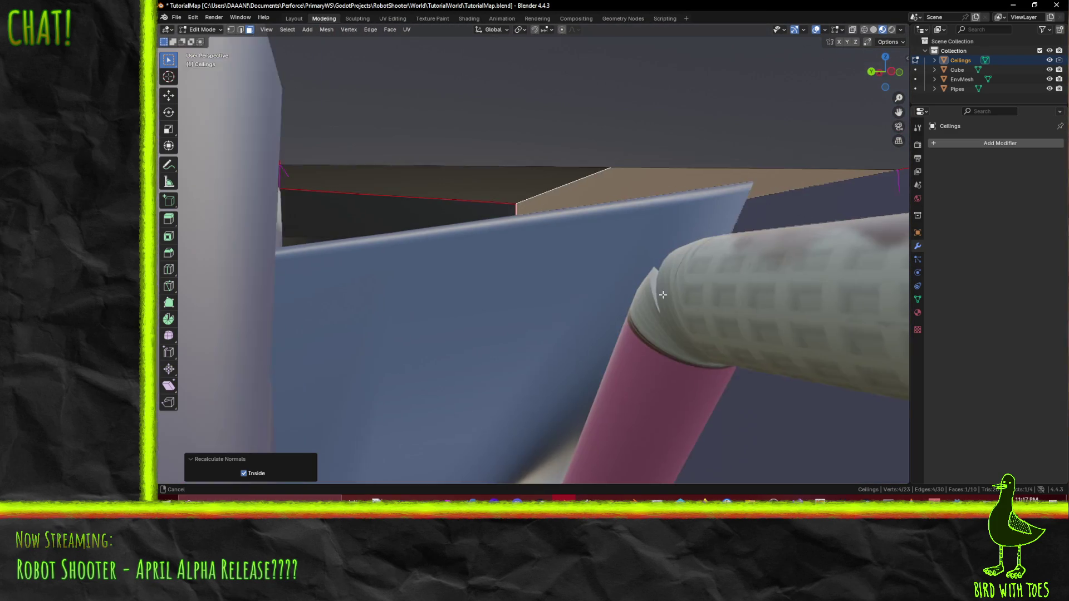
scroll(664, 251, down, 5)
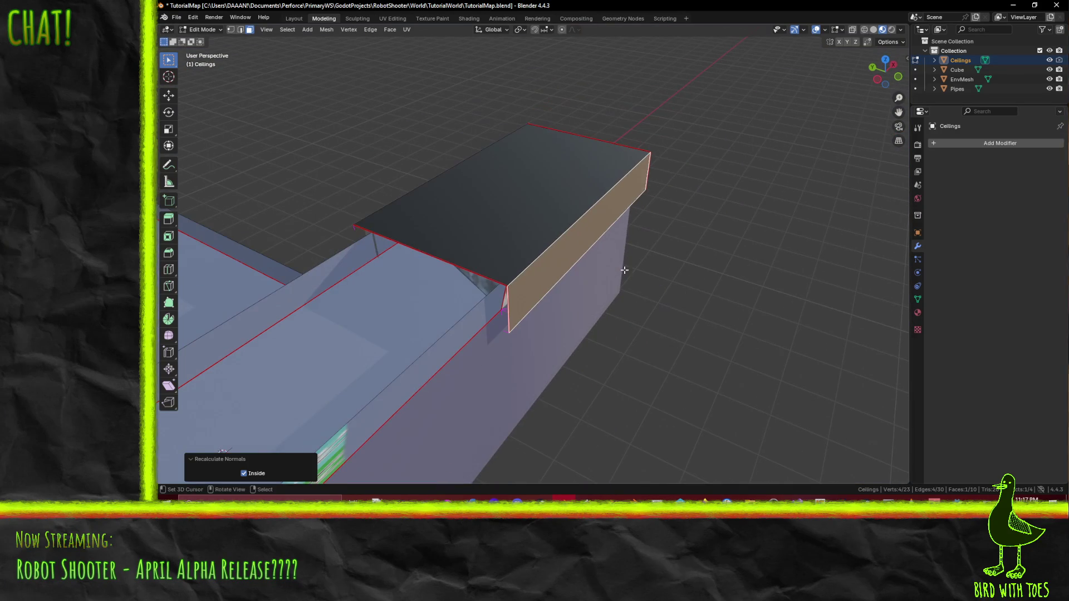
Step: Save the map, leave Edit Mode and hide the Ceilings and EnvMesh objects
key(ctrl+s)
mouse_move(662, 251)
middle_down()
mouse_move(771, 254)
mouse_move(766, 230)
mouse_move(704, 286)
mouse_move(733, 298)
mouse_move(704, 286)
mouse_move(490, 289)
mouse_move(594, 217)
mouse_move(575, 290)
mouse_move(703, 292)
middle_up()
key(Tab)
scroll(576, 287, down, 2)
scroll(701, 290, down, 3)
key(h)
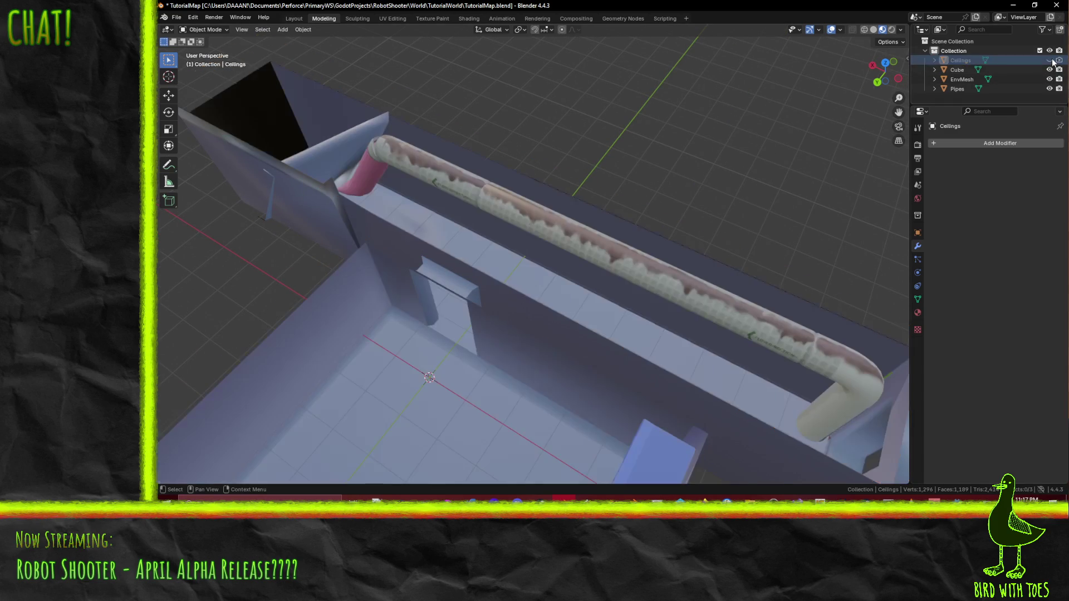
click(652, 275)
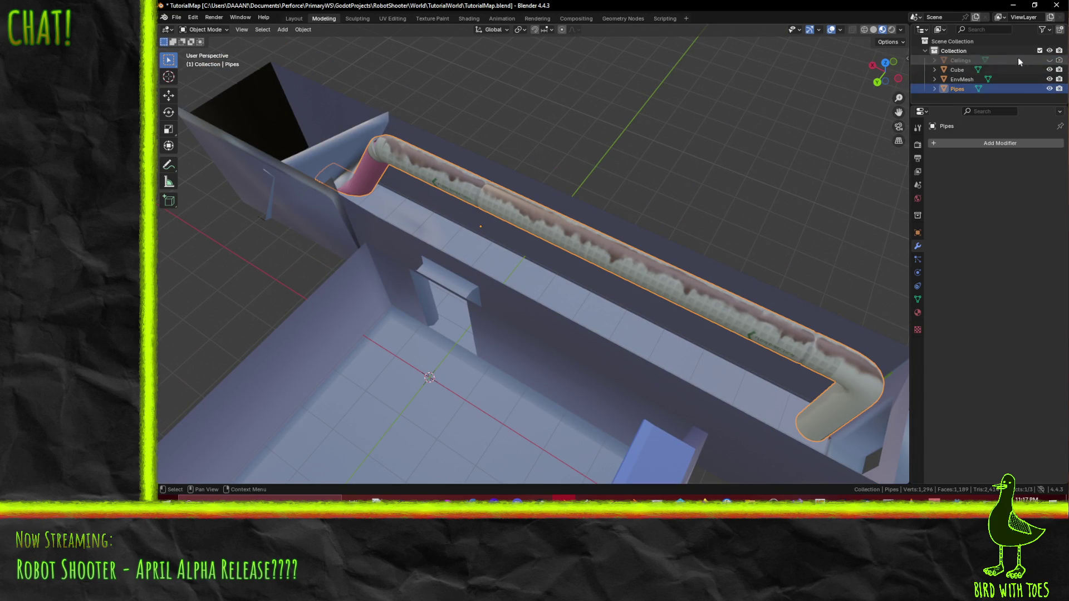
key(h)
Step: Select the Cube object and enter Edit Mode on its pipe and rack geometry
click(952, 70)
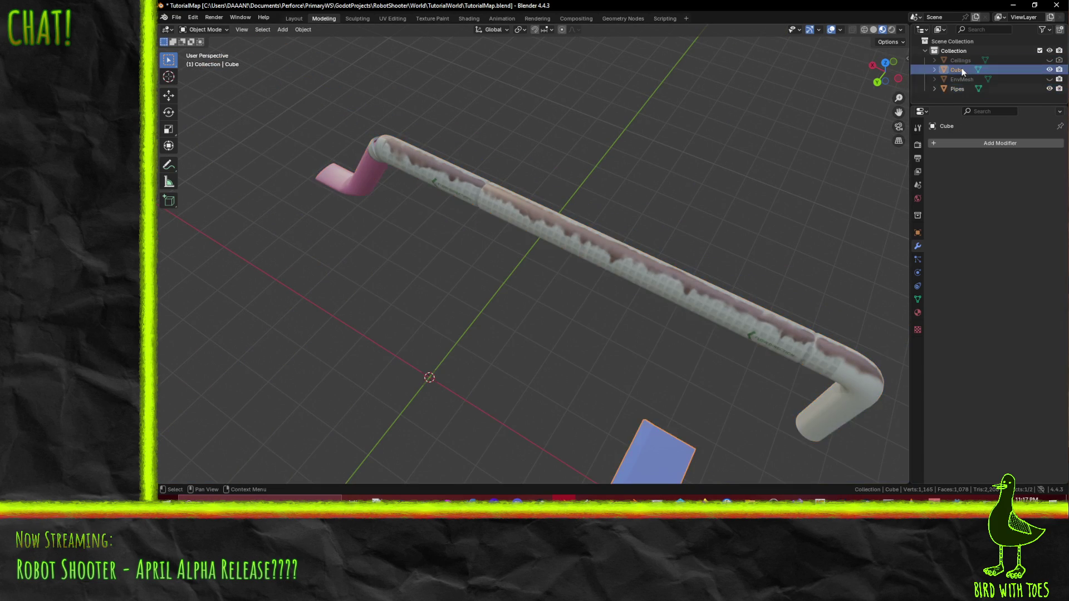
middle_drag(503, 228, 589, 200)
key(Tab)
middle_drag(457, 274, 512, 240)
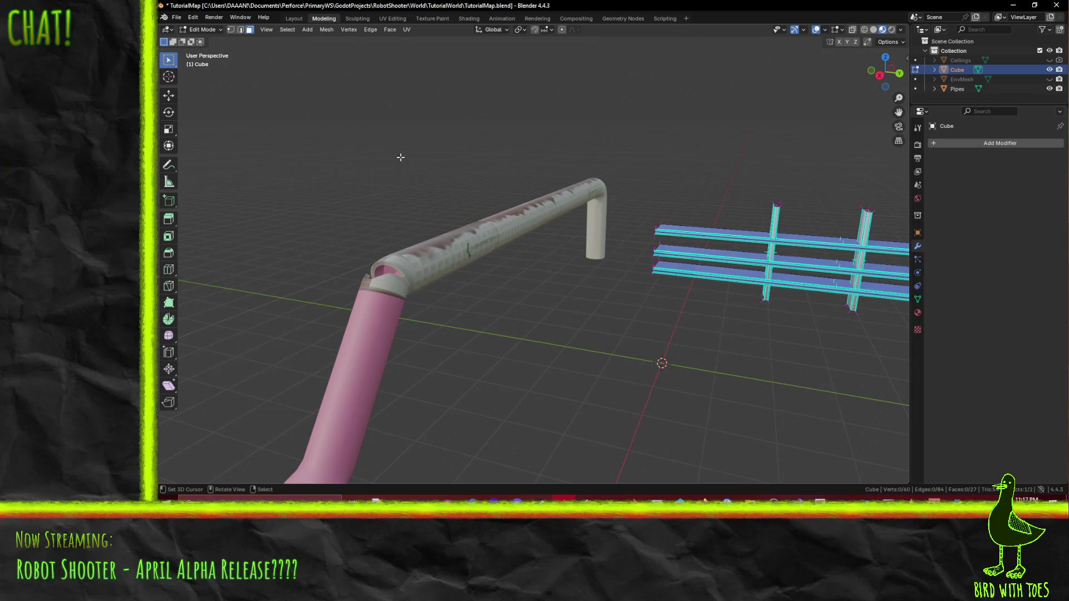
Step: Enter Edit Mode on the Pipes mesh and switch to the UV Editing workspace
key(Tab)
click(485, 236)
key(Tab)
mouse_move(485, 236)
middle_down()
mouse_move(524, 257)
mouse_move(557, 248)
mouse_move(537, 227)
mouse_move(520, 239)
mouse_move(565, 226)
mouse_move(477, 220)
mouse_move(582, 186)
mouse_move(510, 174)
mouse_move(577, 172)
mouse_move(530, 202)
middle_up()
scroll(556, 249, up, 3)
scroll(537, 227, up, 4)
scroll(551, 188, down, 5)
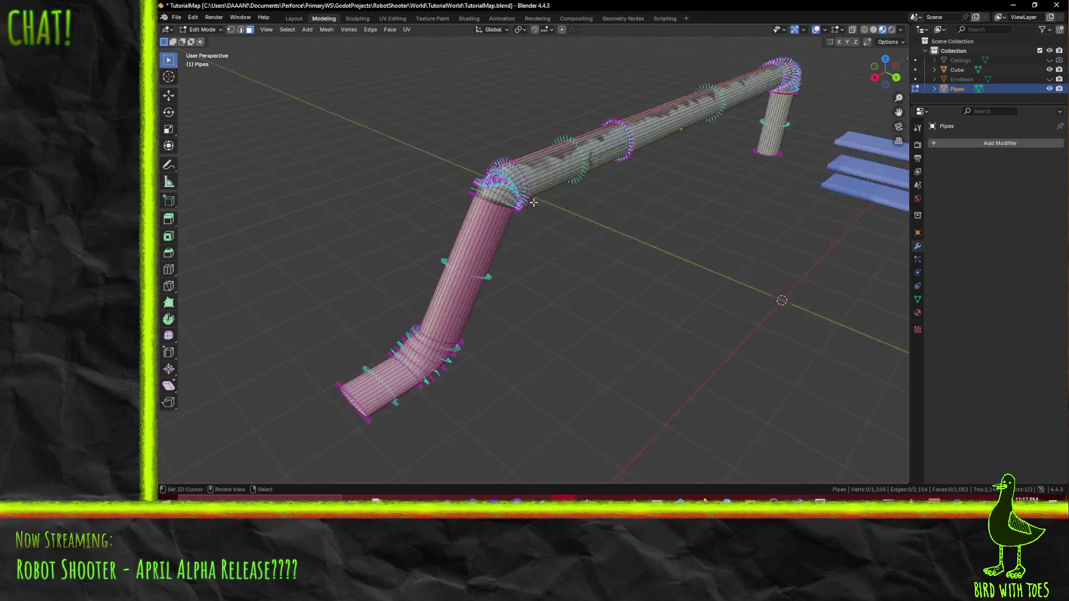
click(393, 17)
mouse_move(724, 205)
middle_down()
mouse_move(719, 217)
mouse_move(734, 153)
middle_up()
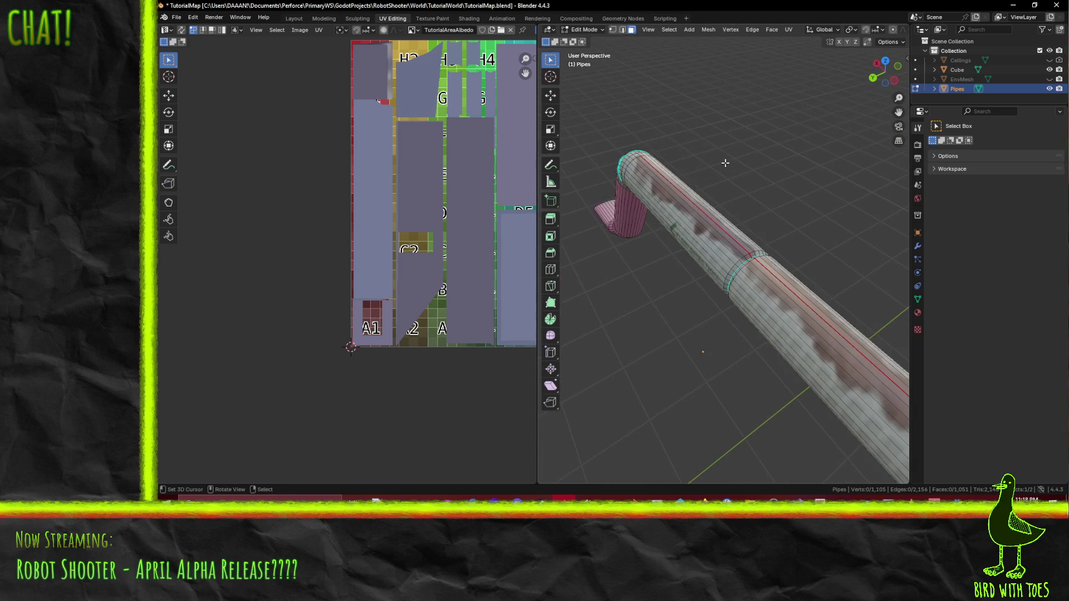
Step: Pan to the pipe tiles and select the whole Pipes mesh so its UVs overlay TutorialAreaPipeAlbedo
click(706, 220)
click(666, 233)
mouse_move(666, 233)
middle_down()
mouse_move(754, 232)
mouse_move(629, 231)
mouse_move(719, 183)
middle_up()
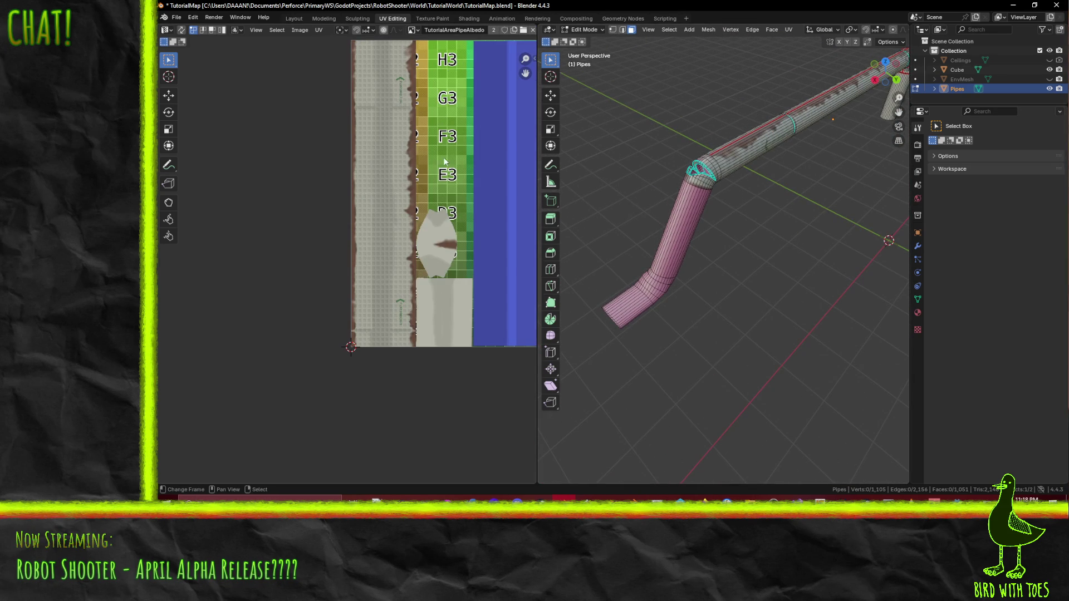
scroll(444, 157, down, 3)
scroll(431, 161, up, 1)
middle_drag(439, 167, 379, 193)
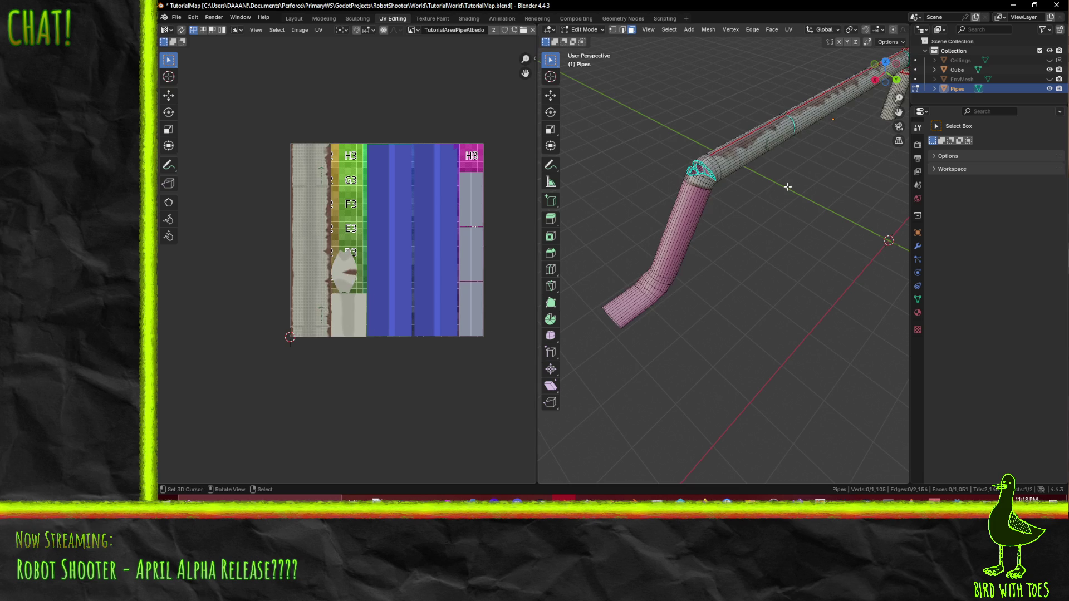
key(a)
key(alt+a)
scroll(728, 214, up, 2)
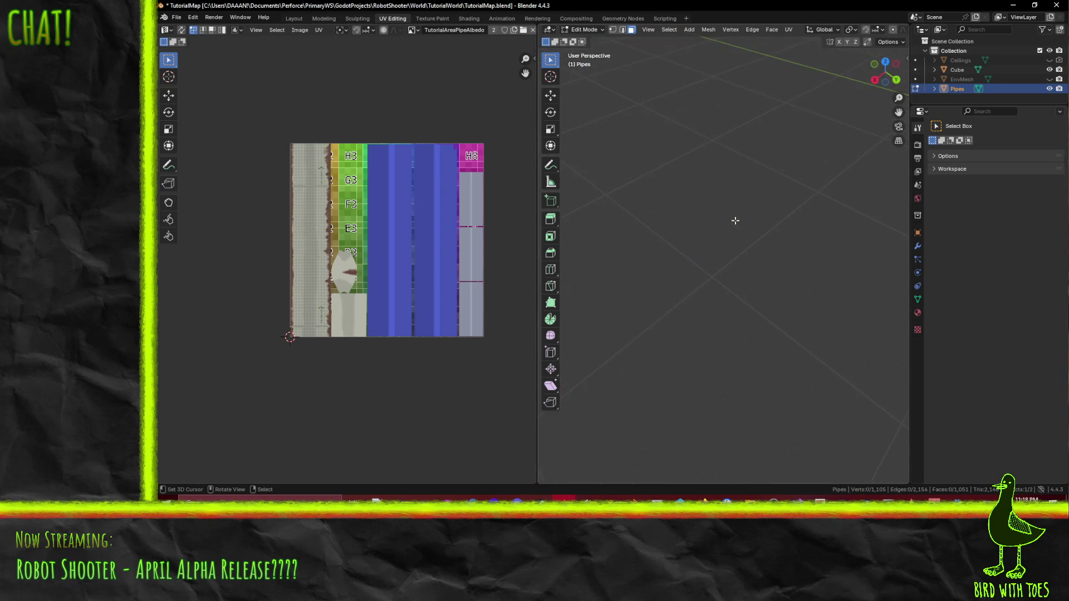
scroll(725, 209, up, 3)
middle_drag(726, 210, 719, 222)
key(a)
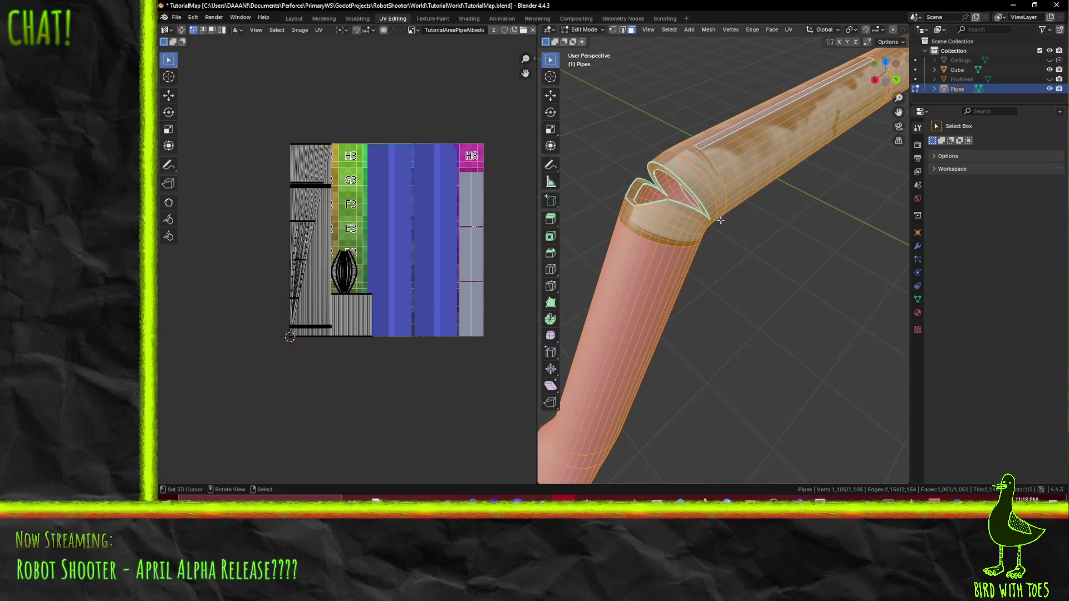
scroll(720, 221, up, 2)
scroll(735, 224, up, 2)
scroll(750, 227, up, 2)
Step: Select both edge loops around the pipe joint's openings and run a command on them from operator search
key(2)
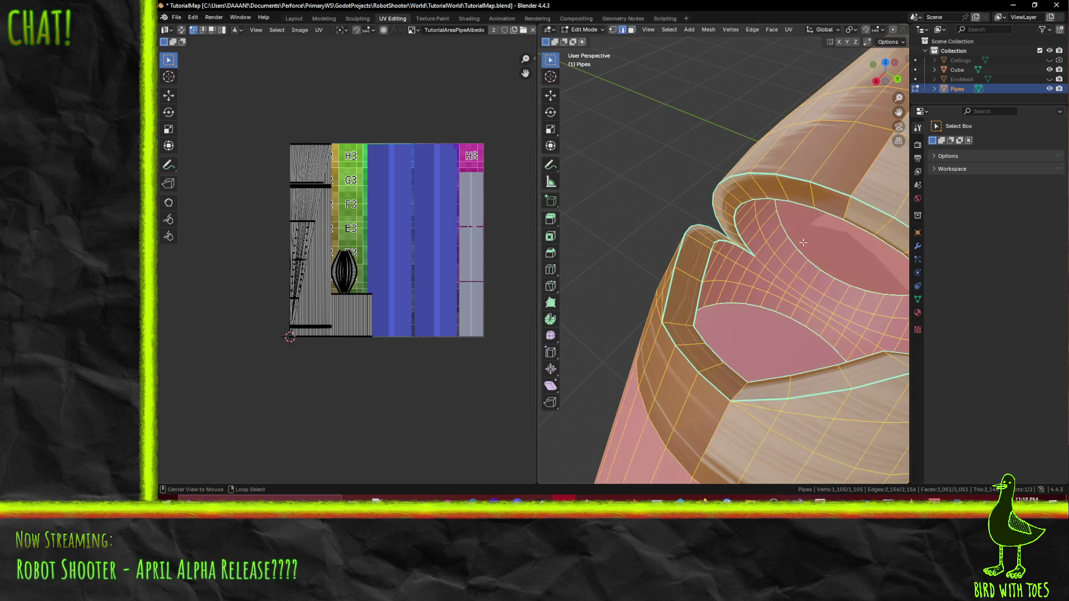
alt+click(805, 255)
middle_drag(790, 309, 683, 316)
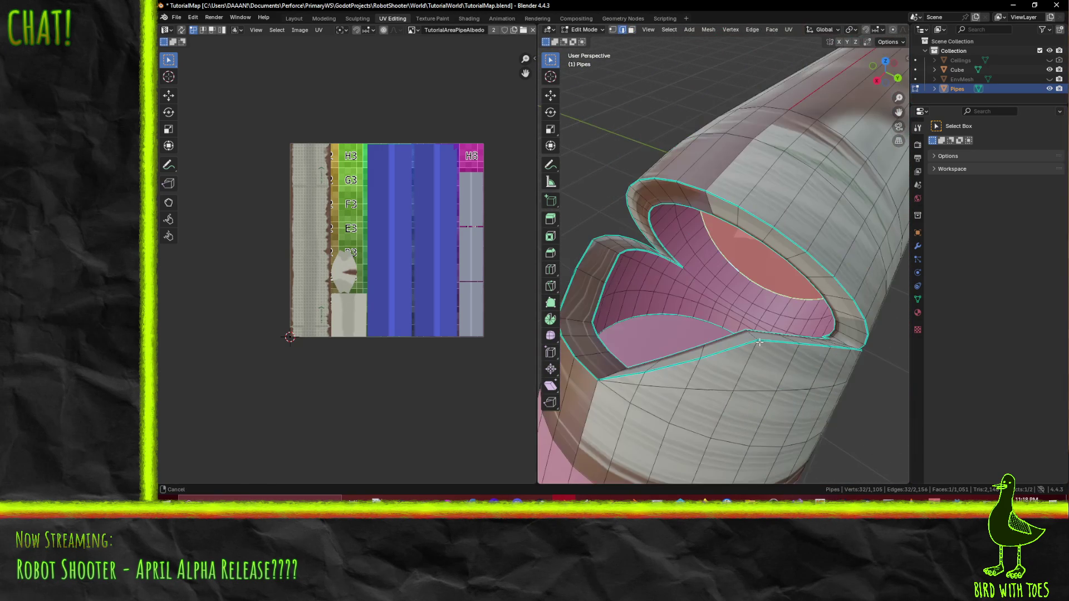
alt+shift+click(683, 315)
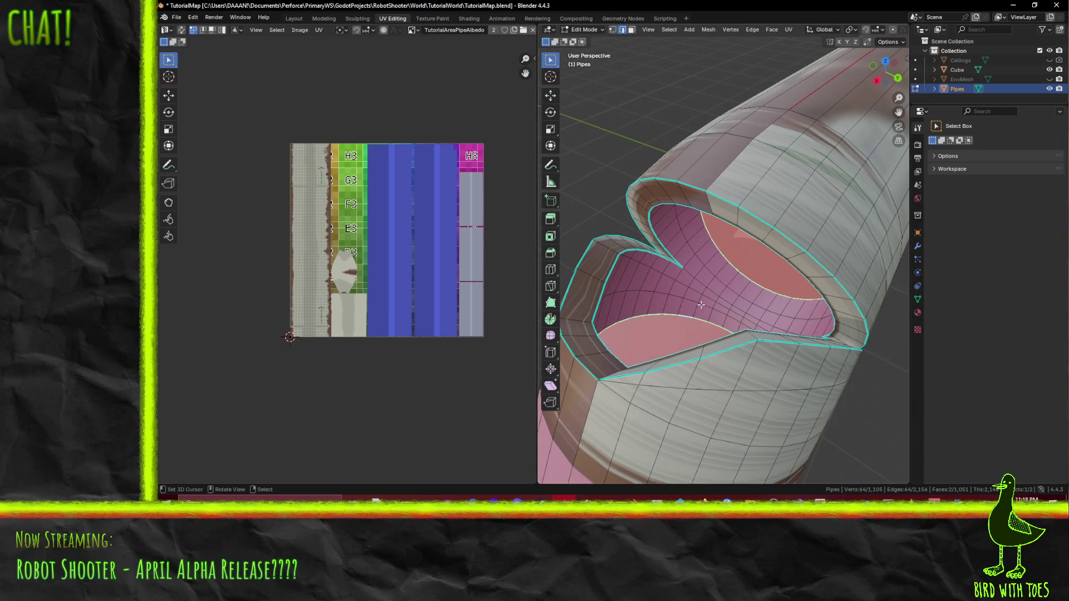
key(F3)
click(815, 332)
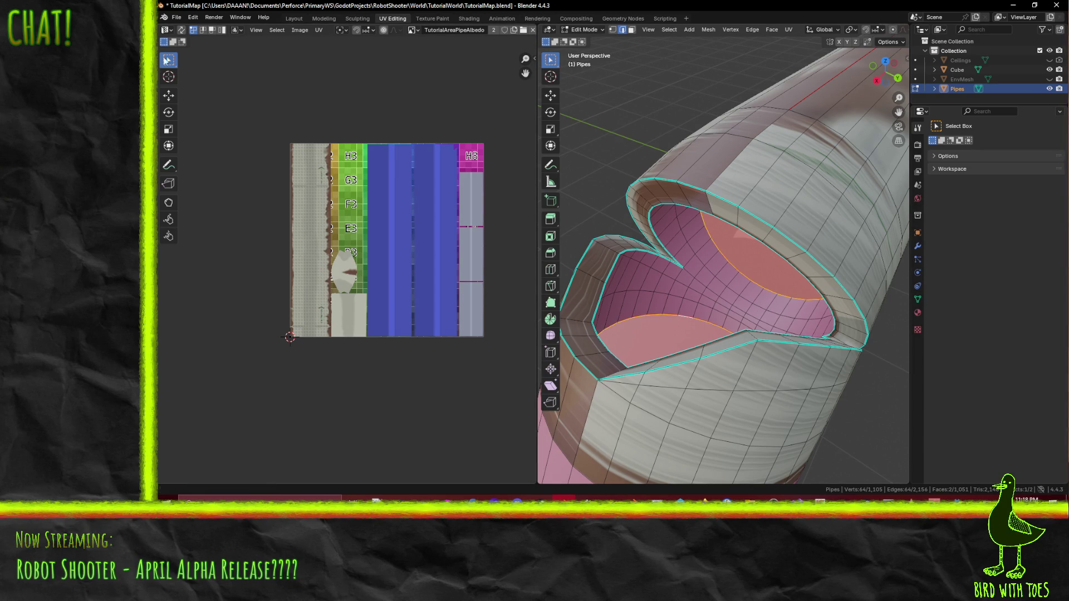
Step: Select the upper and lower inner cap faces and bring up the unwrap options
click(749, 262)
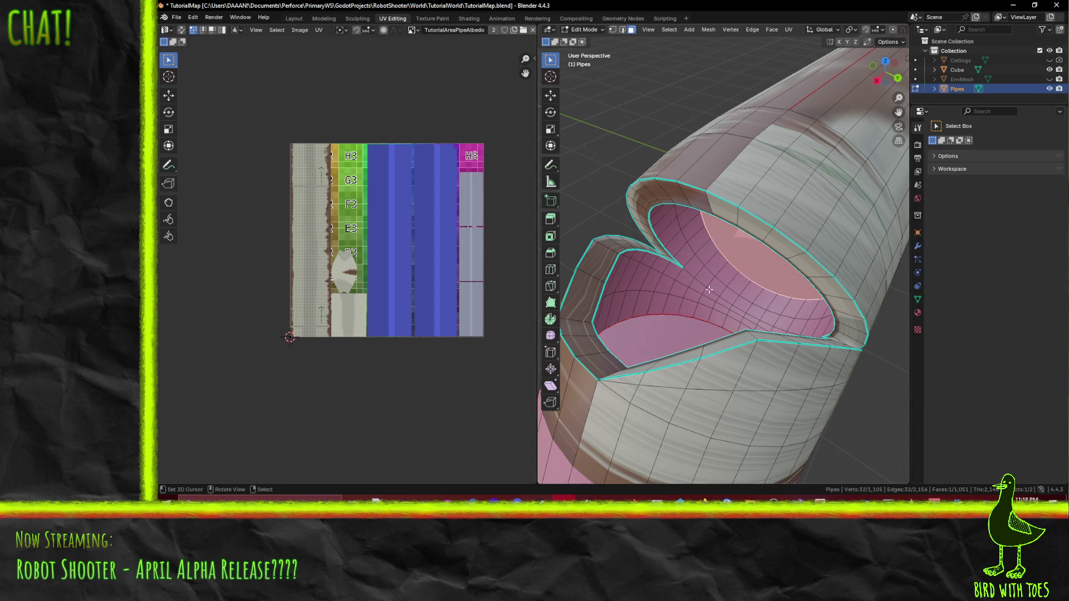
shift+click(659, 340)
key(u)
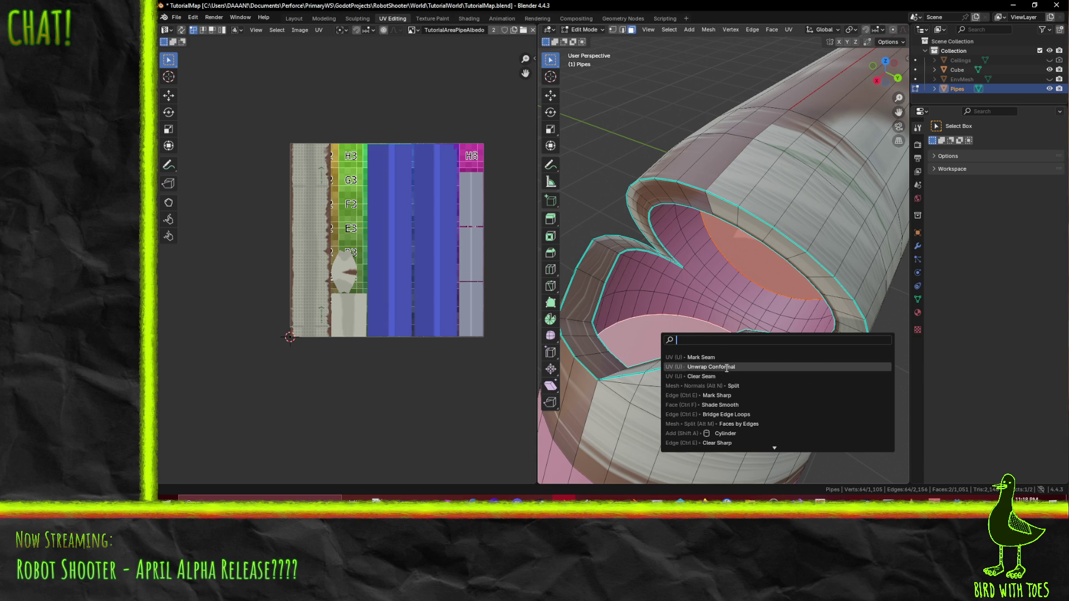
click(701, 363)
click(385, 251)
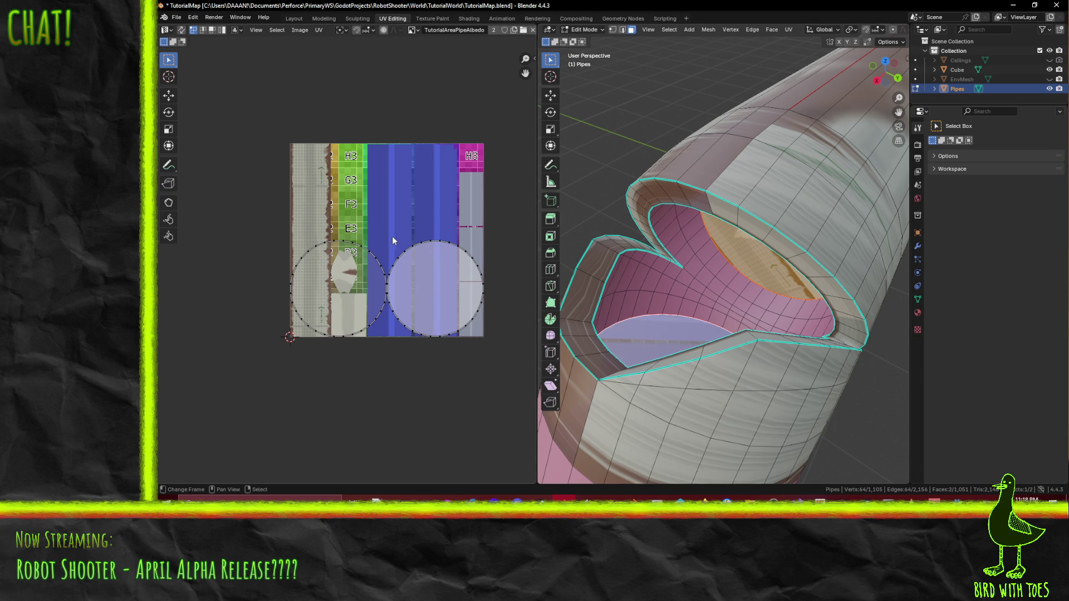
alt+click(754, 276)
key(F3)
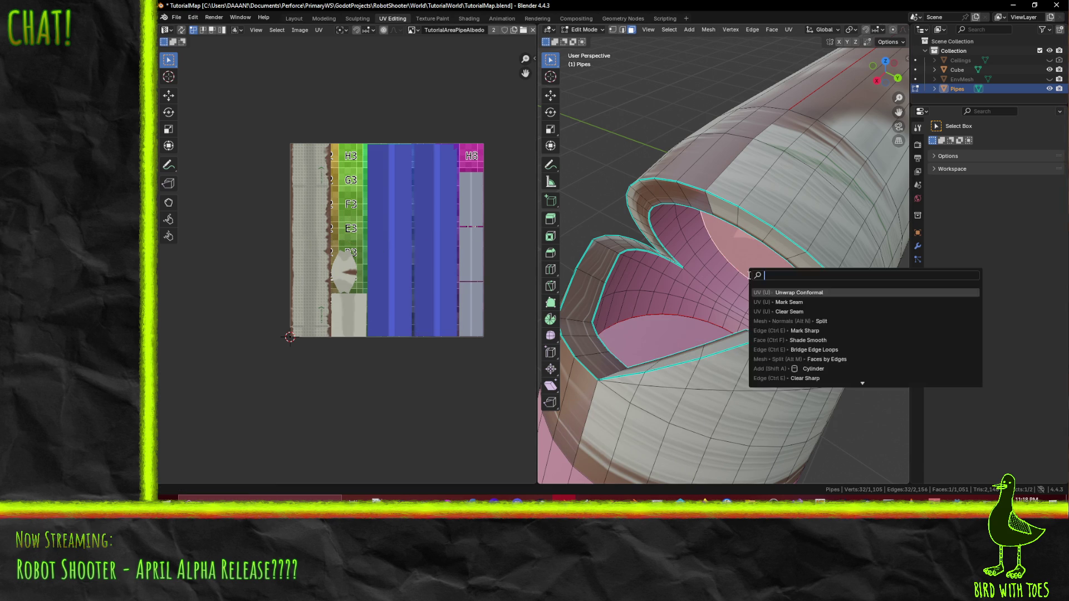
click(800, 300)
key(F3)
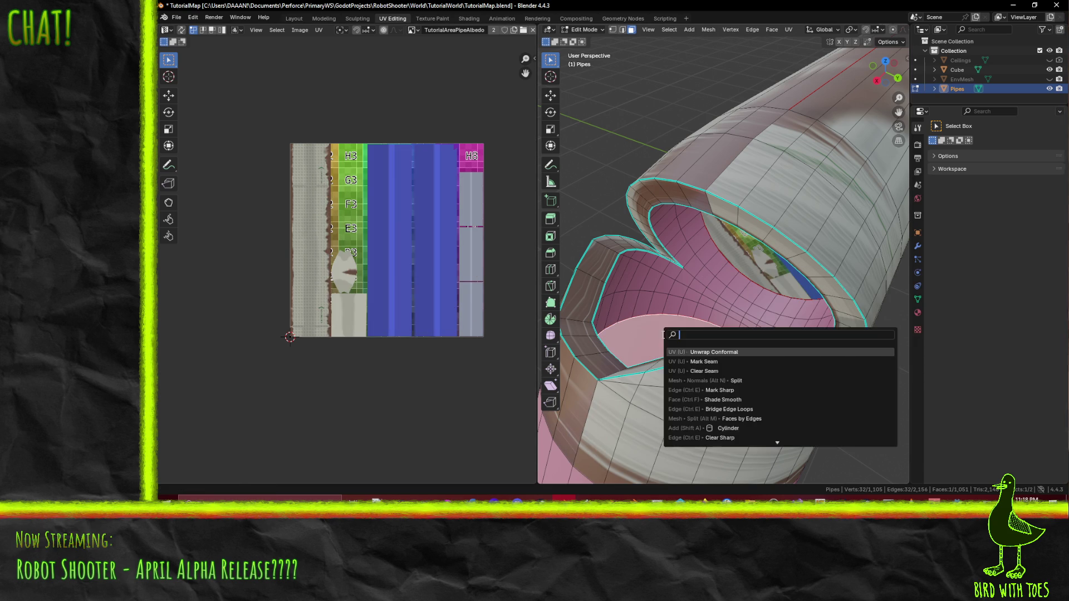
click(705, 353)
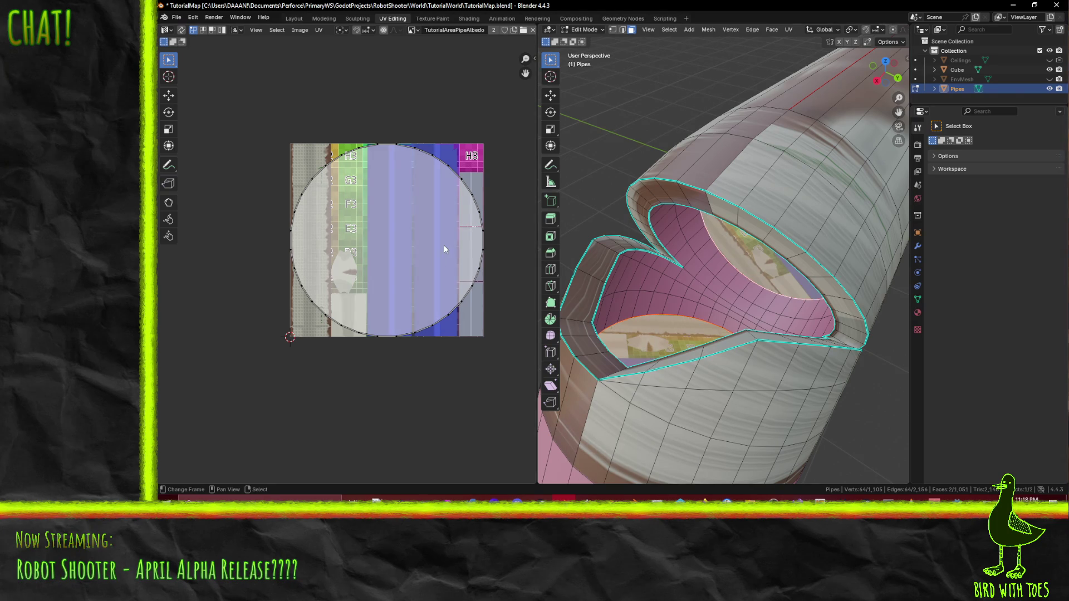
key(s)
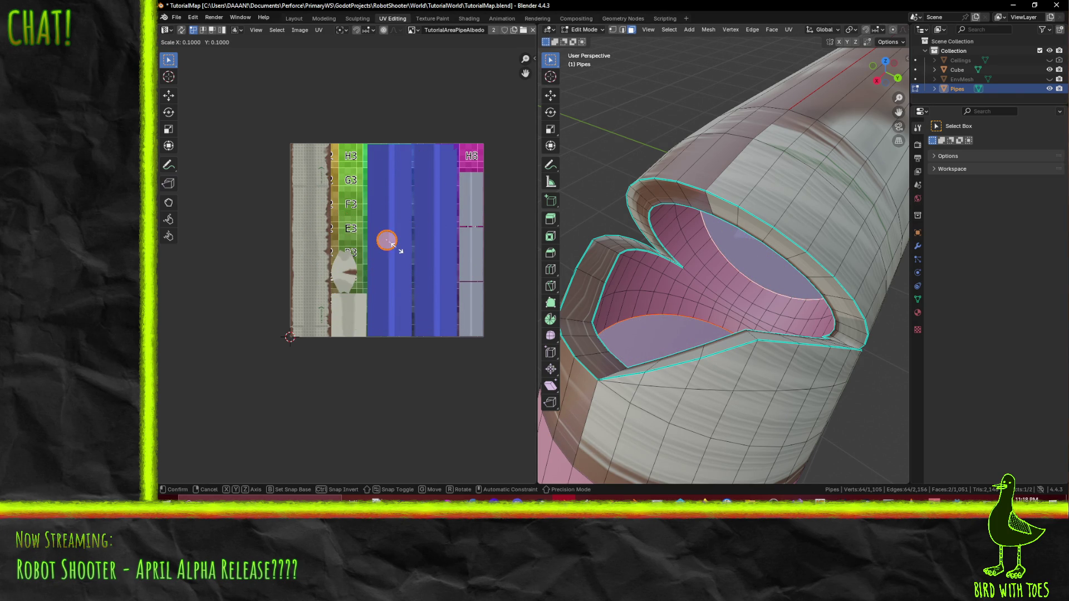
click(399, 251)
key(s)
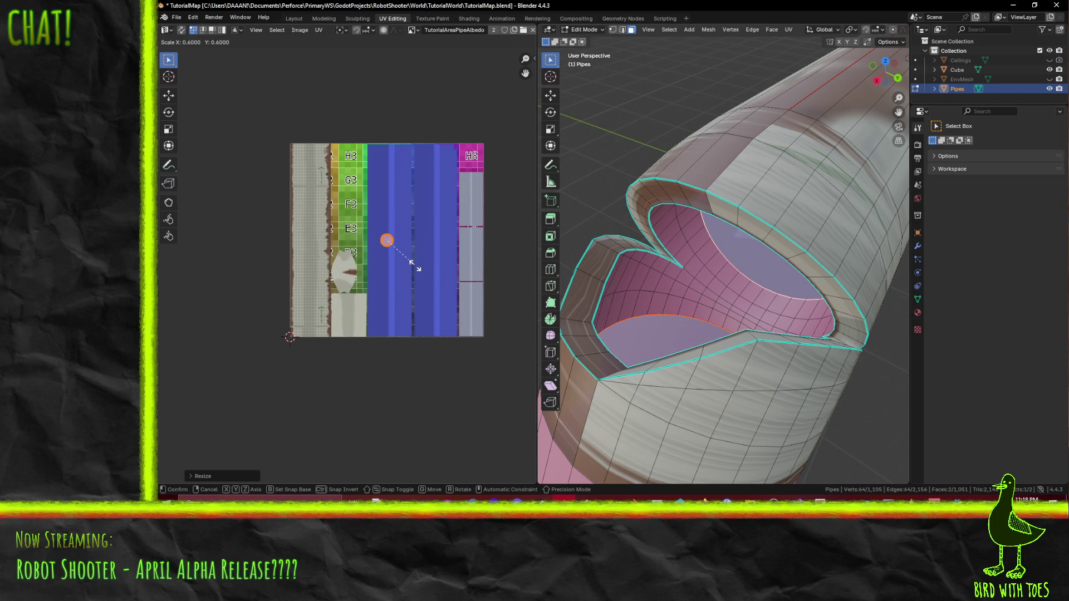
click(411, 263)
key(g)
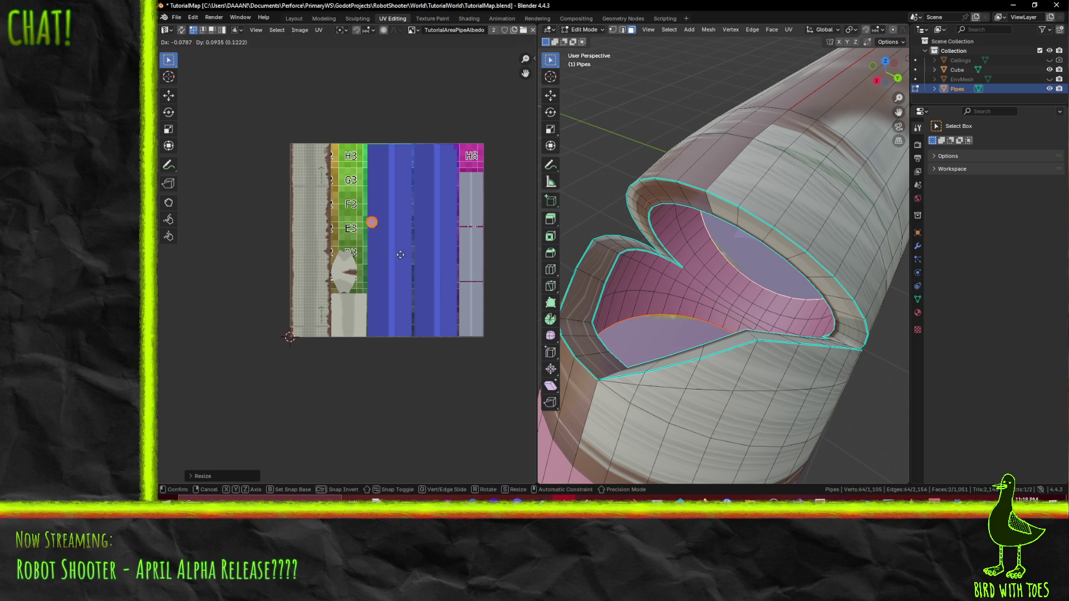
click(519, 191)
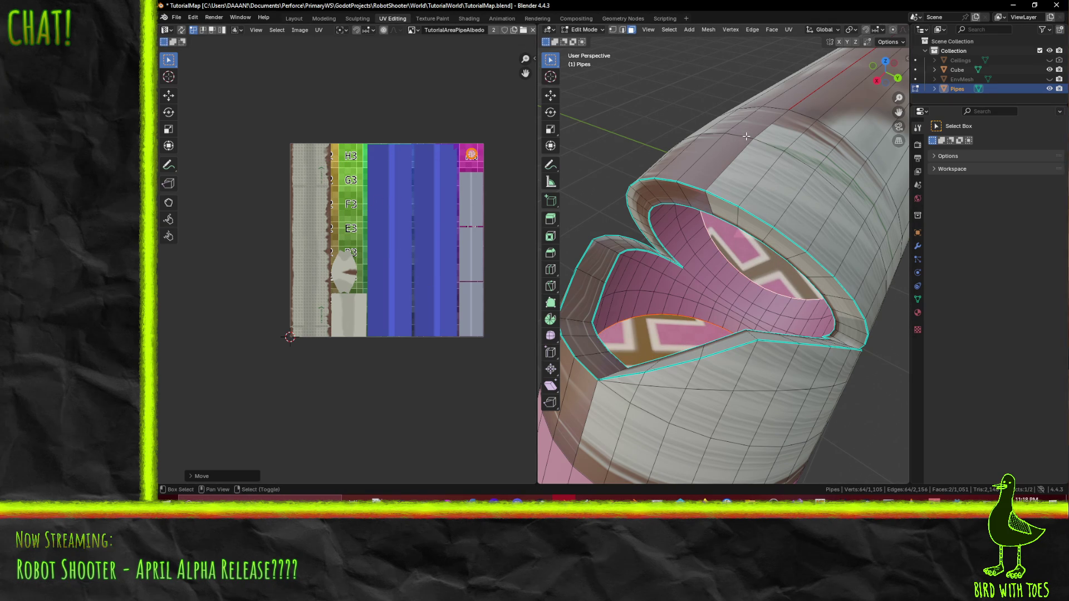
scroll(451, 202, up, 2)
scroll(460, 172, down, 1)
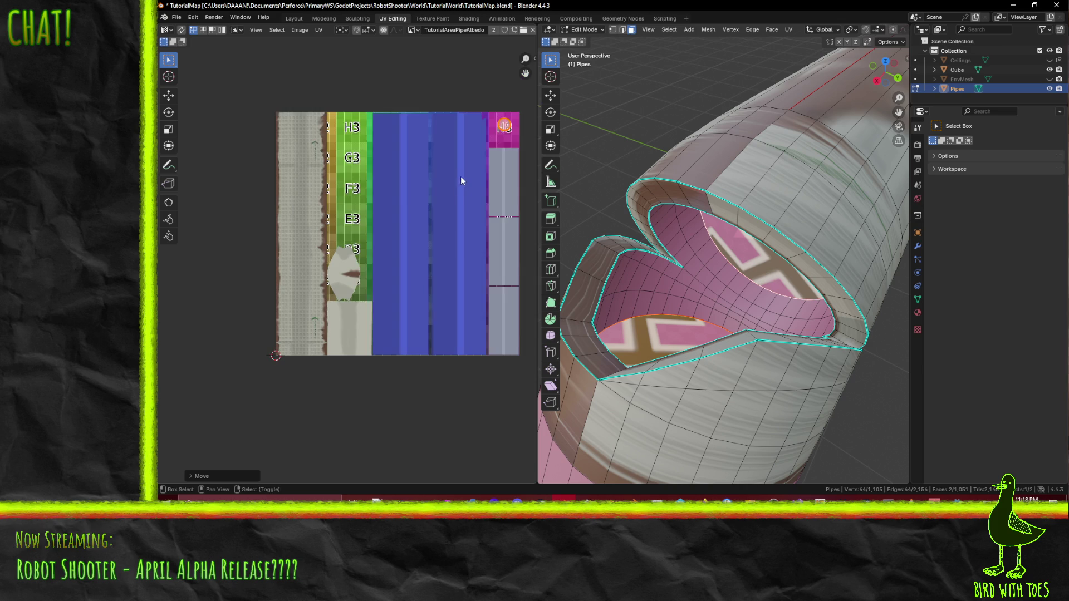
scroll(684, 212, down, 4)
key(KP_Decimal)
Step: Select the inner ring and outer rim edge loops around the pipe's cut opening
mouse_move(585, 218)
middle_down()
mouse_move(775, 252)
mouse_move(764, 259)
middle_up()
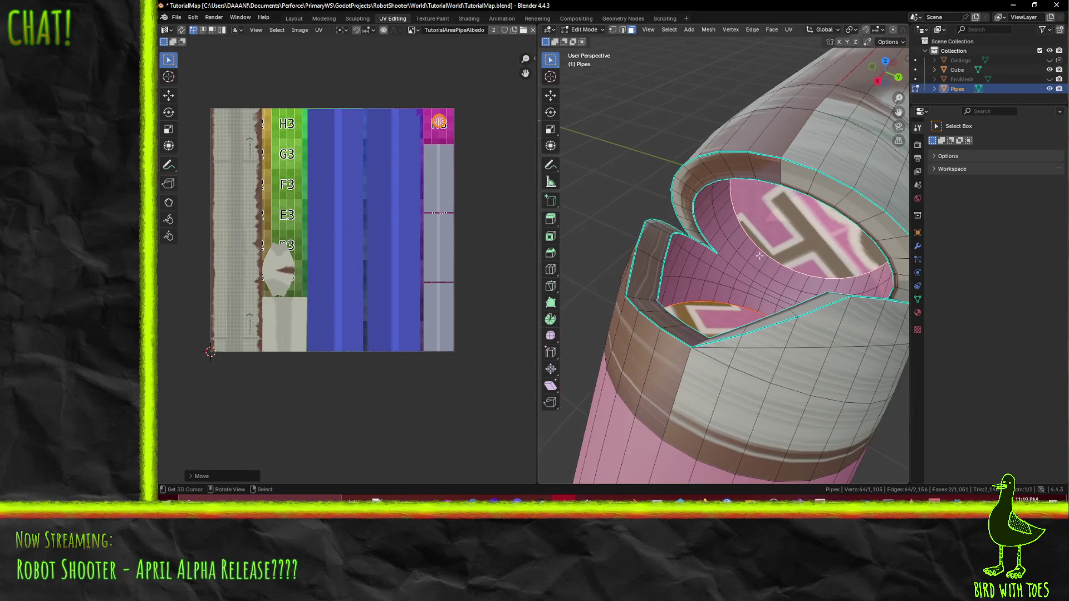
alt+click(702, 234)
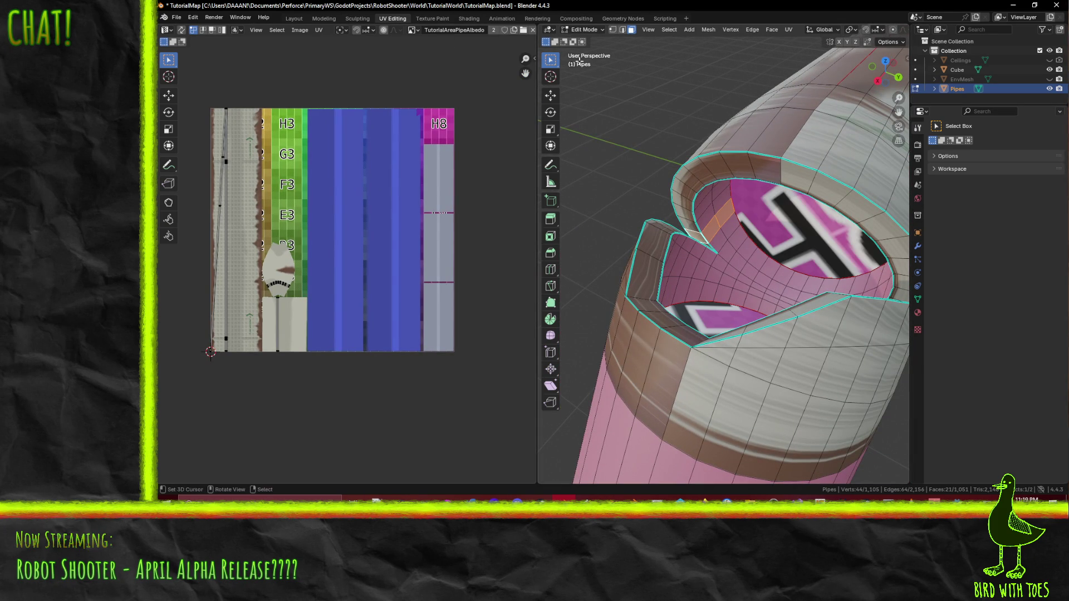
click(623, 29)
click(716, 246)
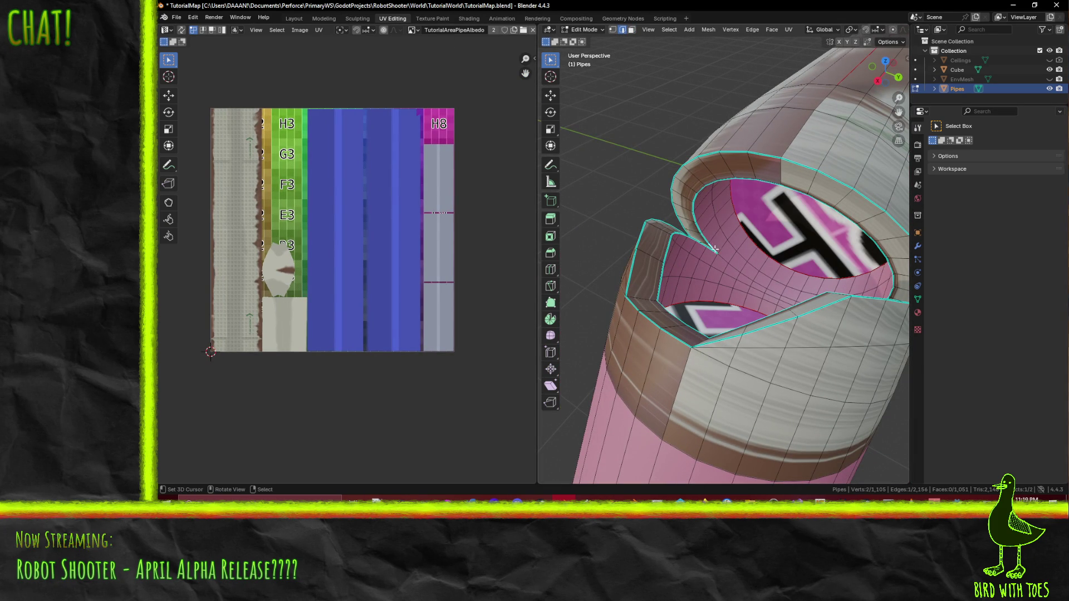
alt+click(704, 238)
alt+shift+click(677, 173)
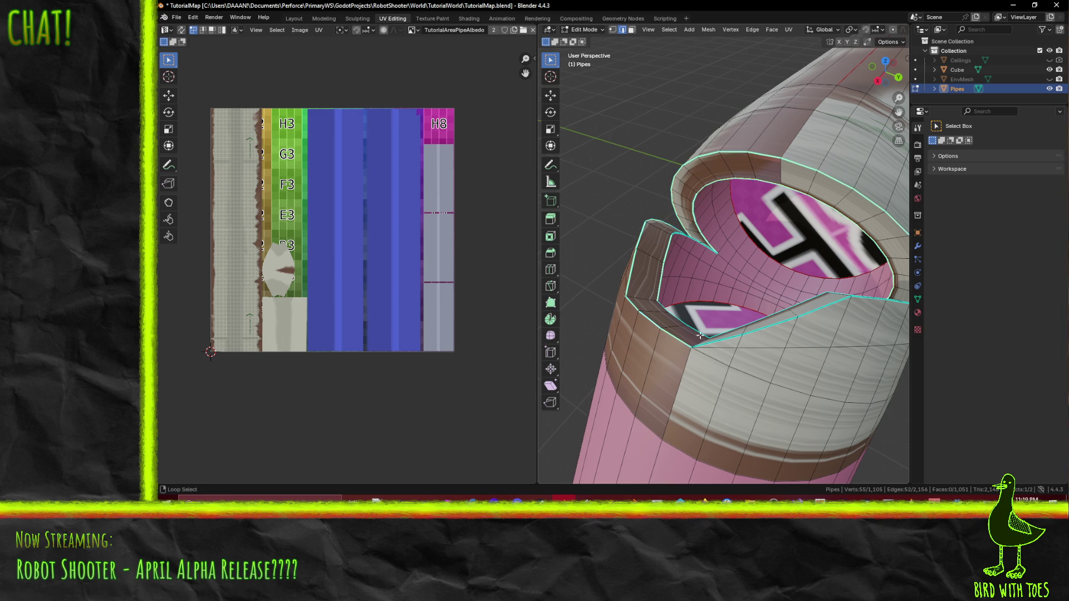
Step: Swap to the neighbouring edge loop and bring up the operator search for seam marking
alt+shift+click(716, 345)
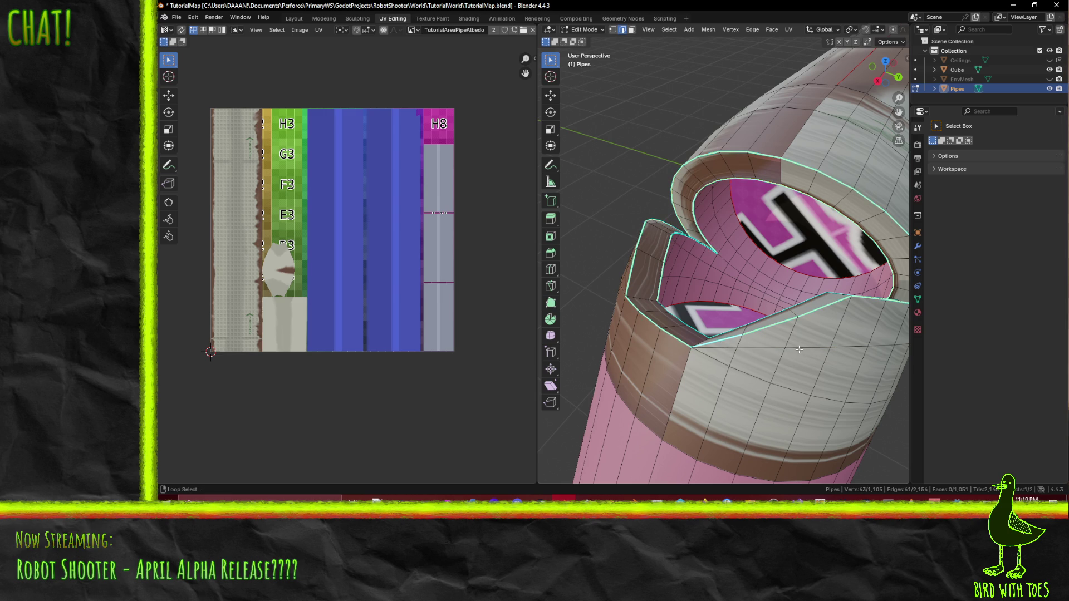
mouse_move(799, 349)
middle_down()
mouse_move(658, 384)
mouse_move(709, 394)
mouse_move(805, 350)
middle_up()
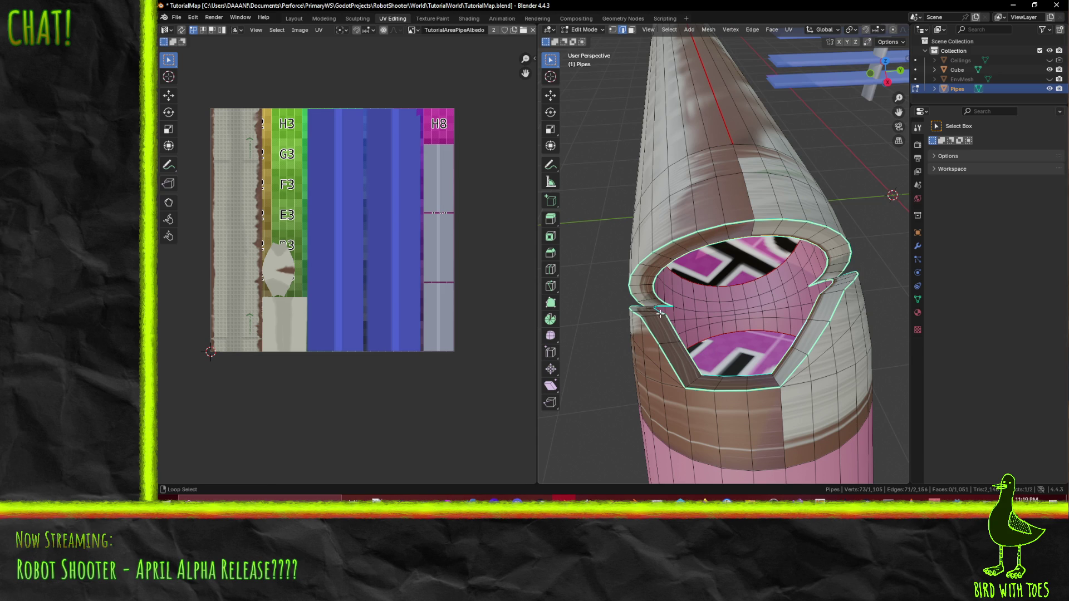
key(F3)
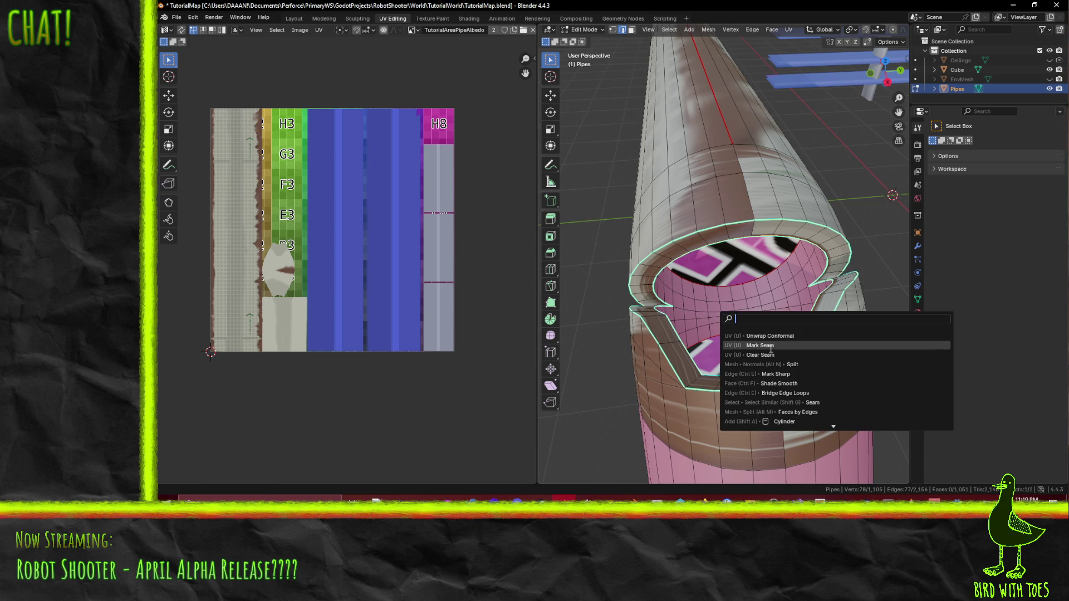
Step: Mark the selected rim loops as UV seams and switch the viewport to wireframe
click(768, 344)
mouse_move(814, 347)
middle_down()
mouse_move(815, 324)
mouse_move(740, 369)
mouse_move(775, 365)
mouse_move(775, 374)
middle_up()
key(z)
click(691, 377)
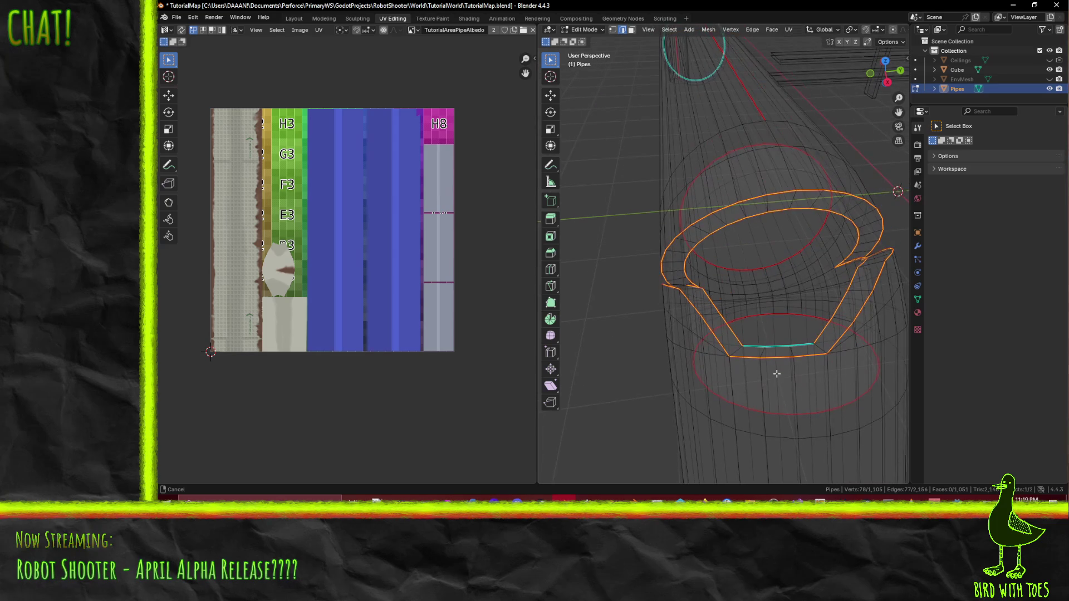
Step: Mark each short edge across the joint gap as a seam, one at a time via Mark Seam
click(769, 347)
key(F3)
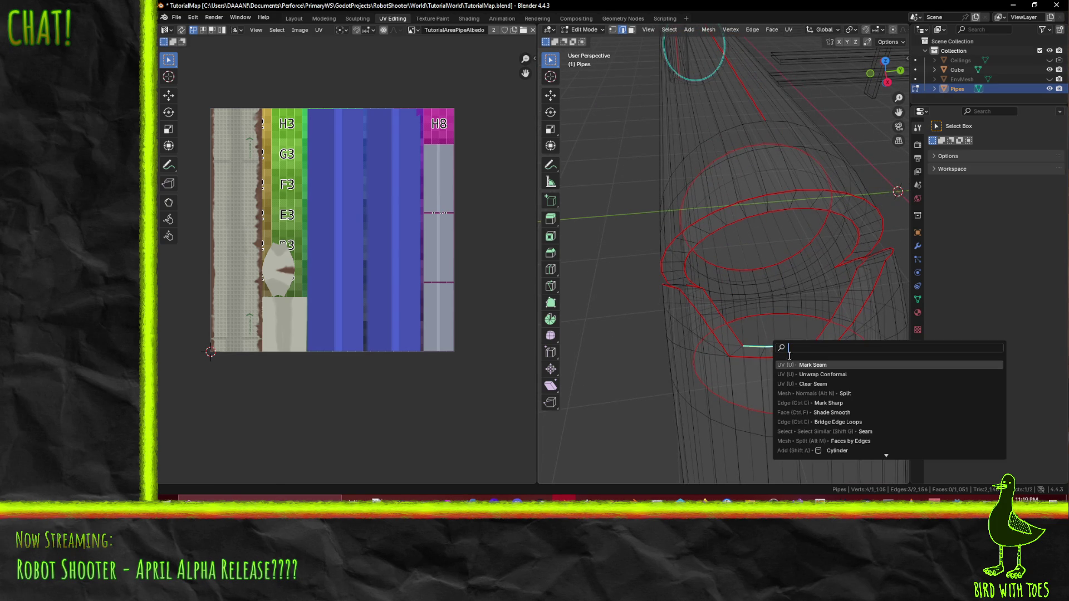
key(Return)
middle_drag(744, 312, 744, 318)
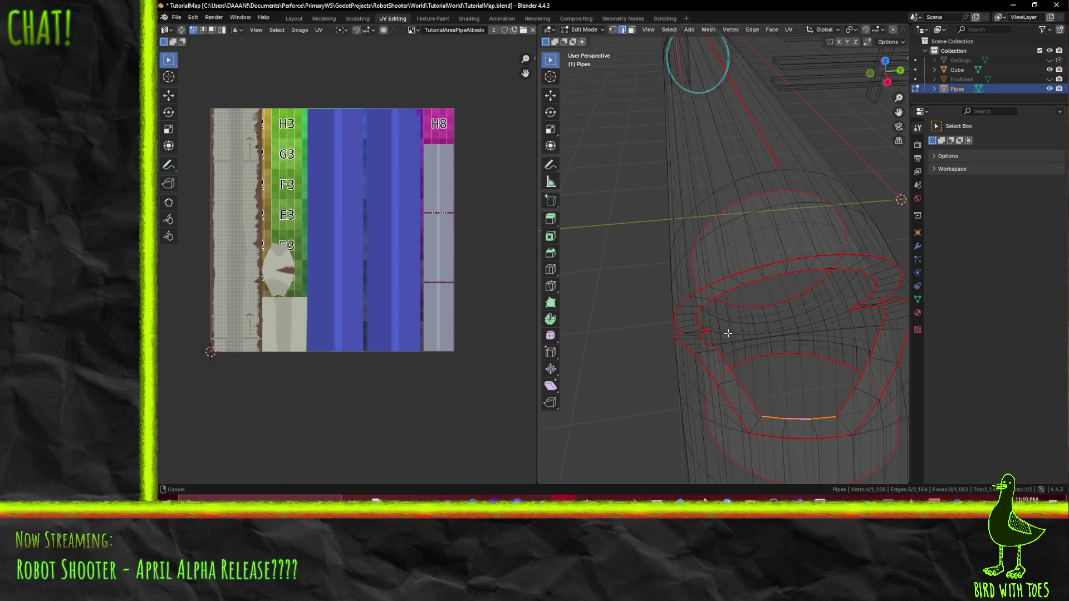
scroll(724, 329, up, 3)
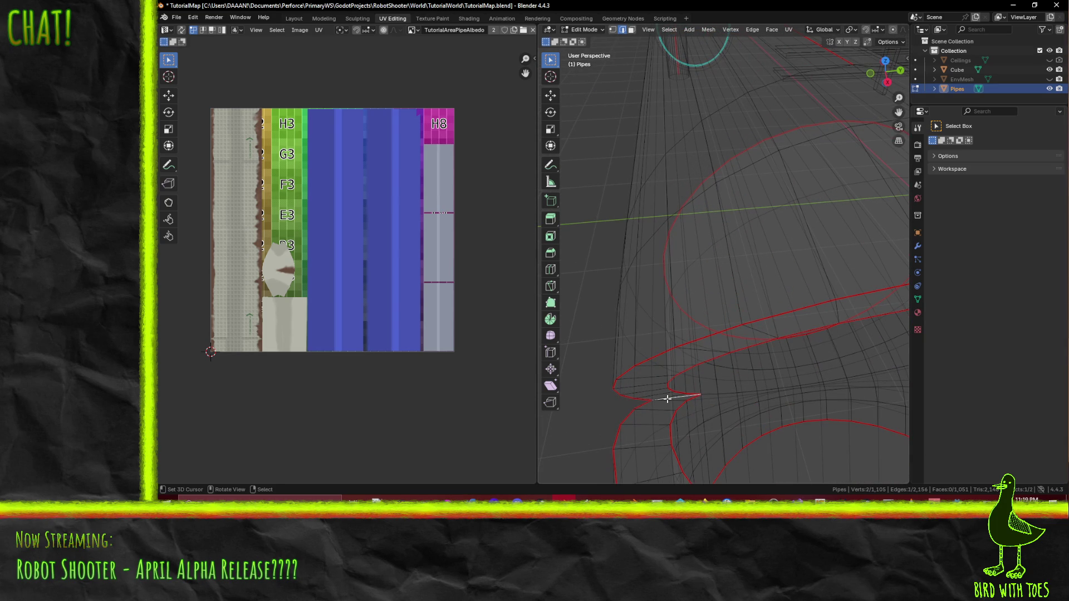
key(F3)
key(Return)
middle_drag(783, 401, 692, 370)
click(695, 345)
key(F3)
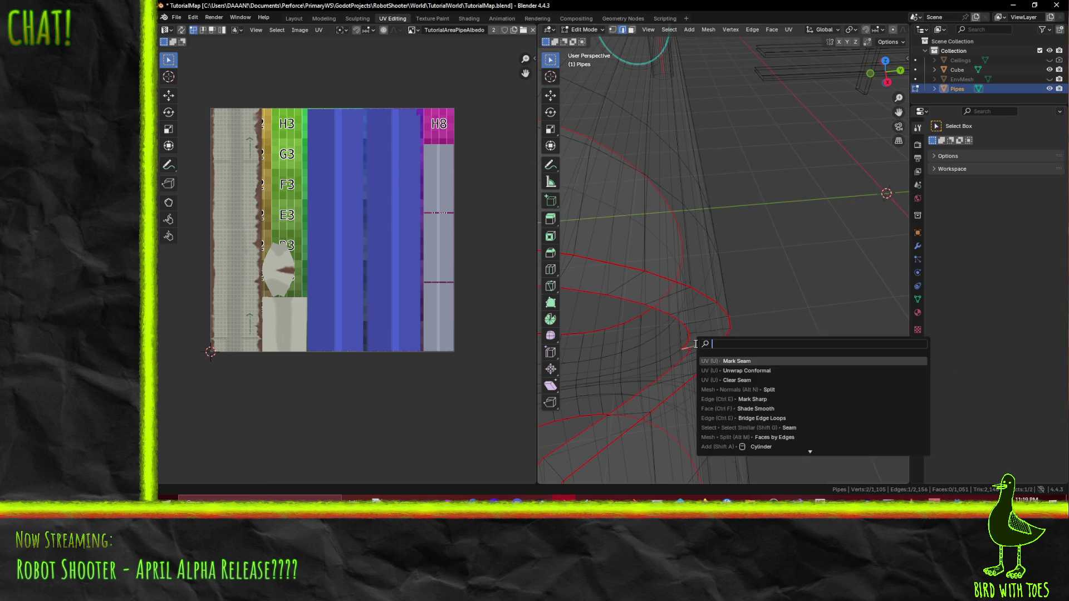
key(Return)
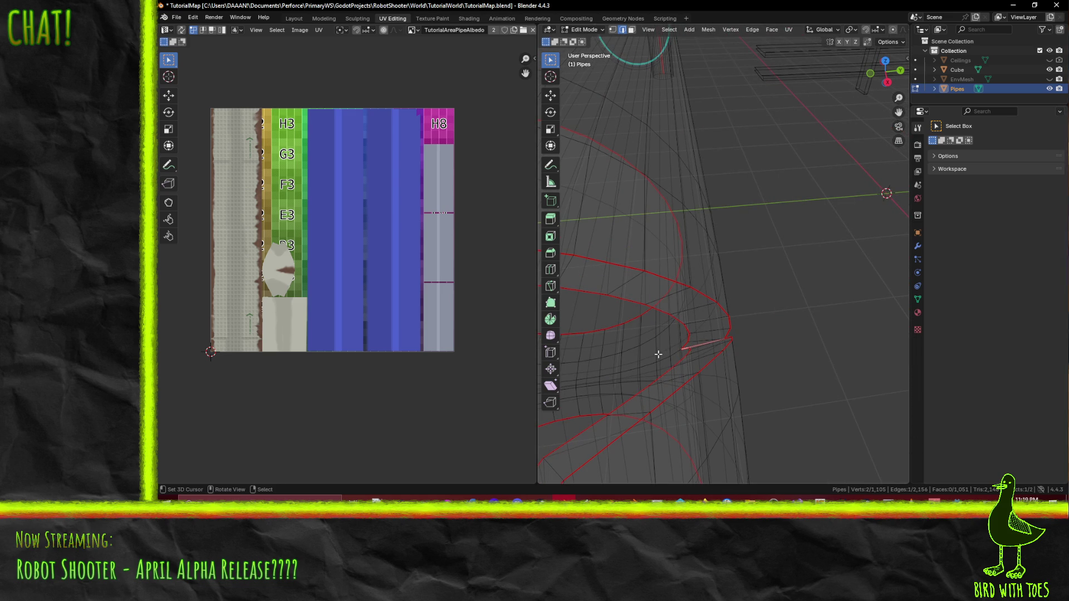
mouse_move(653, 376)
middle_down()
mouse_move(656, 363)
mouse_move(676, 363)
mouse_move(661, 360)
middle_up()
scroll(661, 360, down, 5)
scroll(764, 319, up, 5)
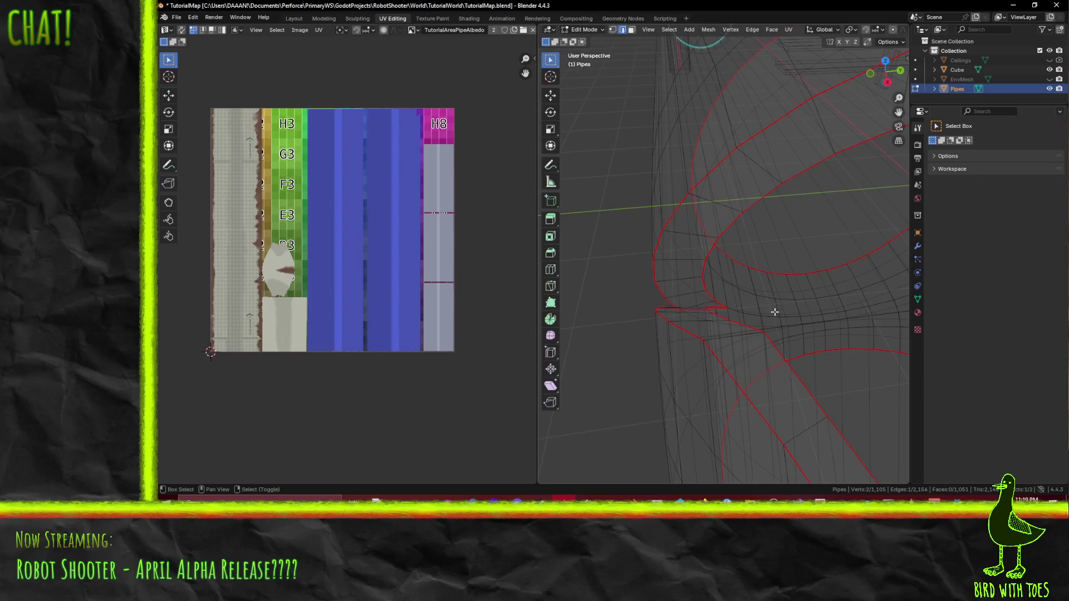
scroll(776, 311, down, 5)
scroll(773, 297, up, 5)
Step: Return to solid shading and select the face loop along the pipe rim
click(632, 29)
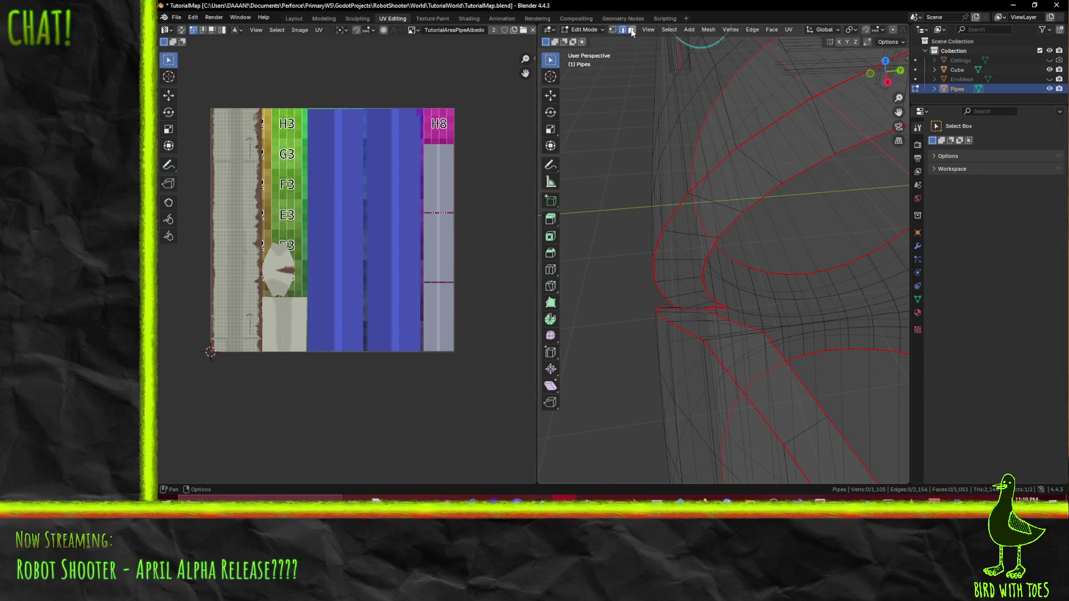
click(689, 300)
key(z)
click(716, 208)
alt+click(685, 262)
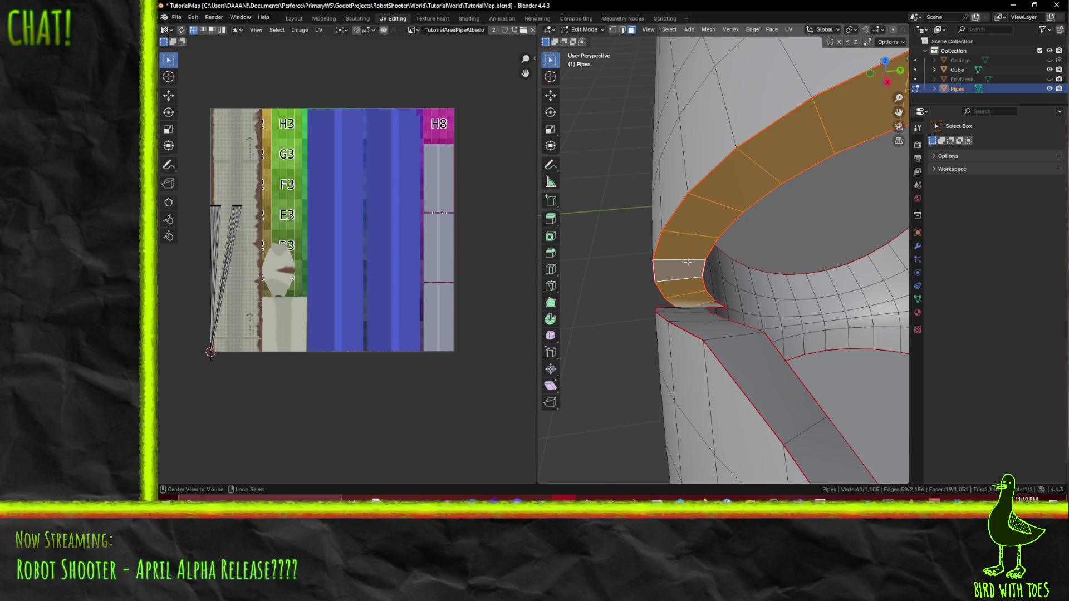
middle_drag(721, 312, 768, 312)
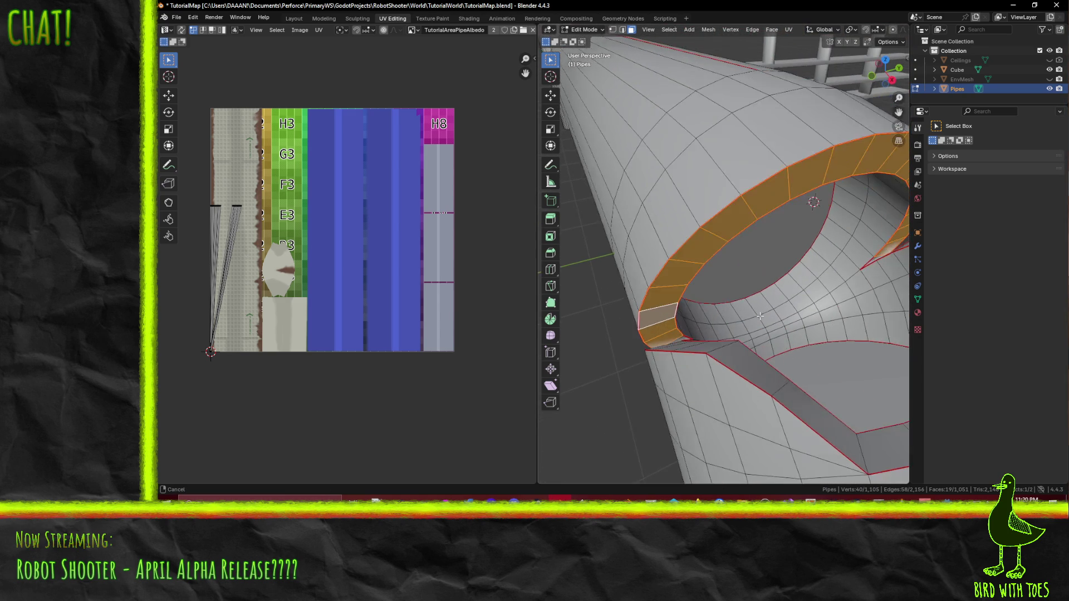
Step: Orbit into the joint gap and clear the current selection
middle_drag(768, 312, 752, 333)
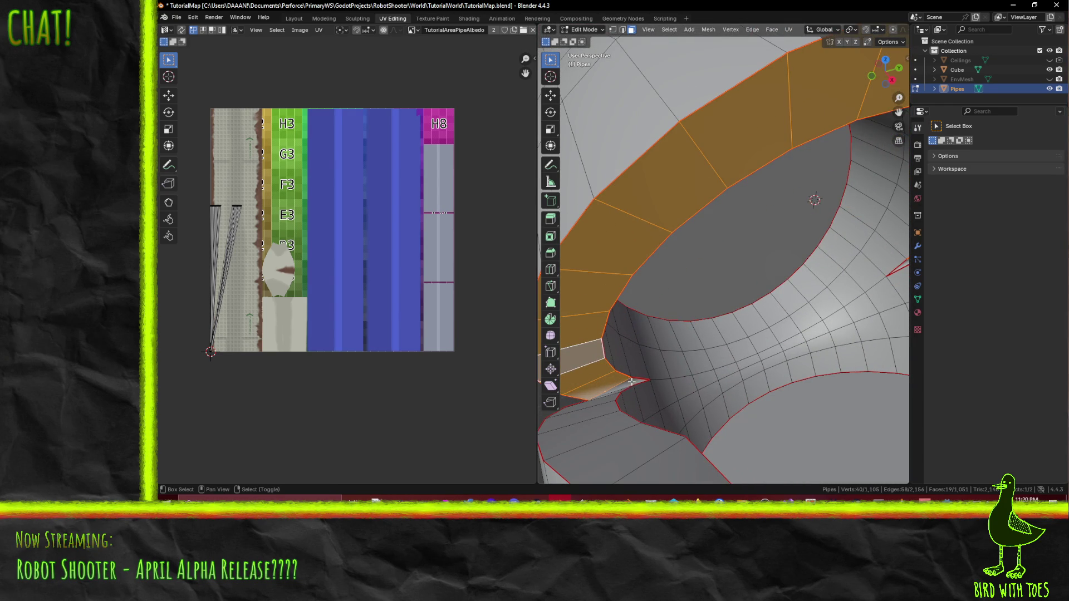
mouse_move(696, 390)
middle_down()
mouse_move(757, 391)
mouse_move(768, 359)
mouse_move(727, 358)
middle_up()
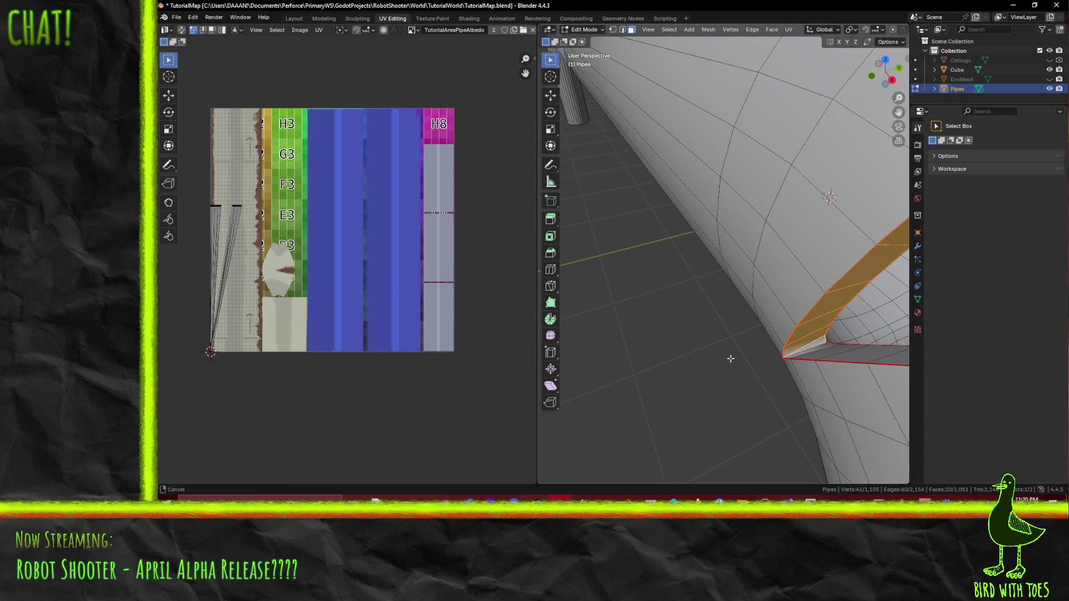
scroll(728, 358, up, 1)
key(alt+a)
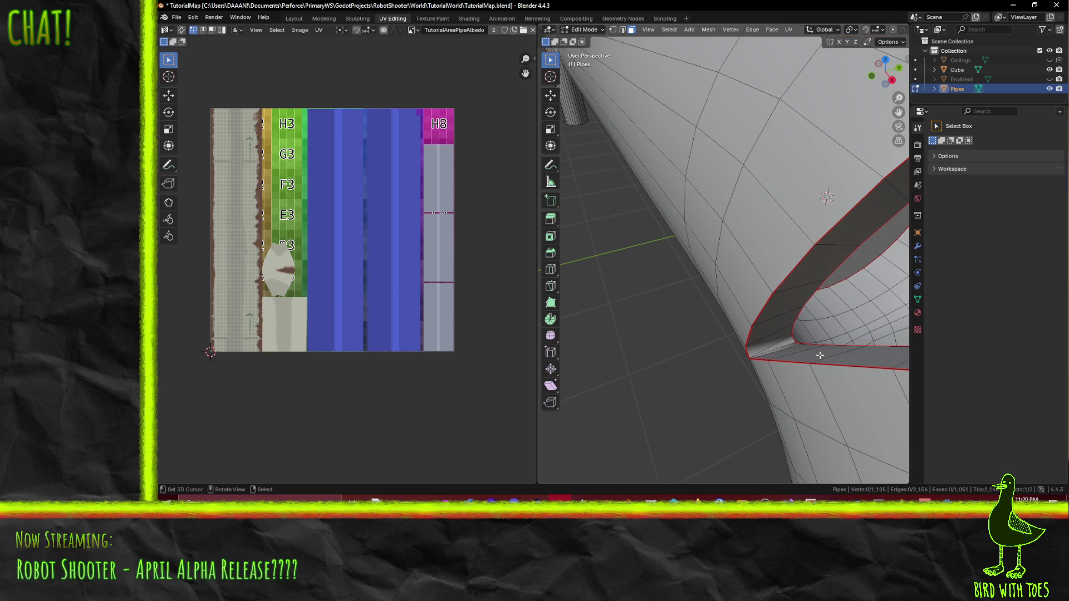
middle_drag(820, 355, 824, 352)
Step: Select the two thin sliver triangles inside the gap and bring up the delete options
alt+click(799, 367)
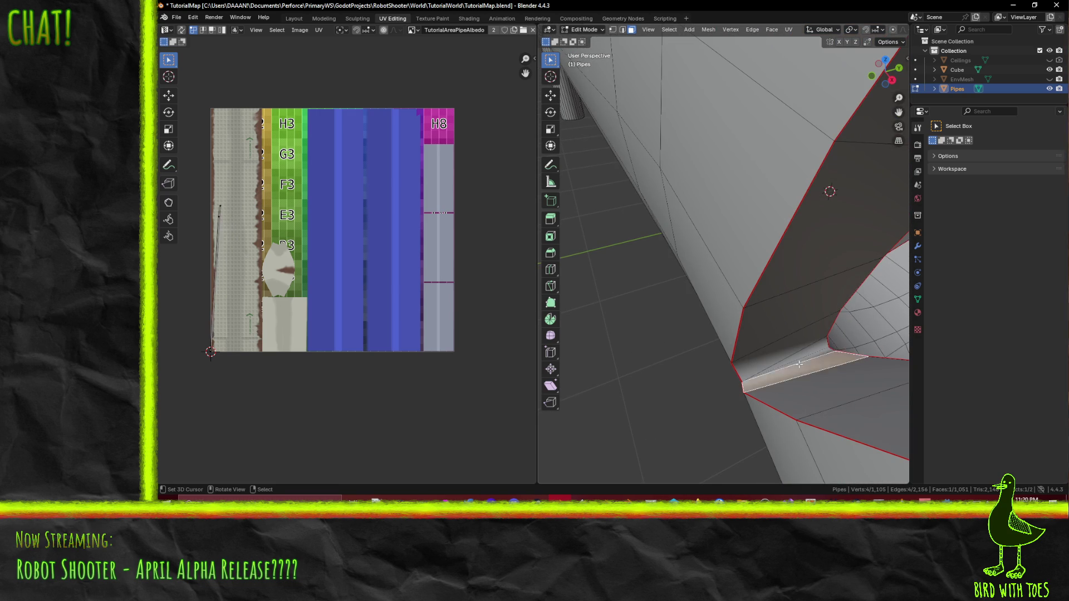
alt+click(802, 350)
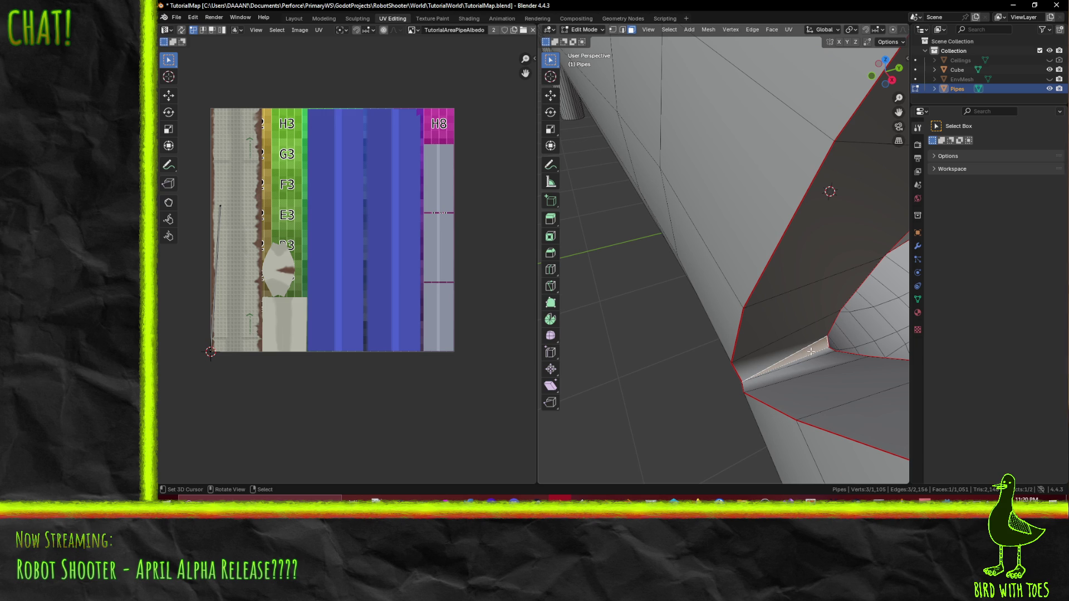
alt+click(824, 352)
alt+click(819, 350)
middle_drag(815, 339, 749, 352)
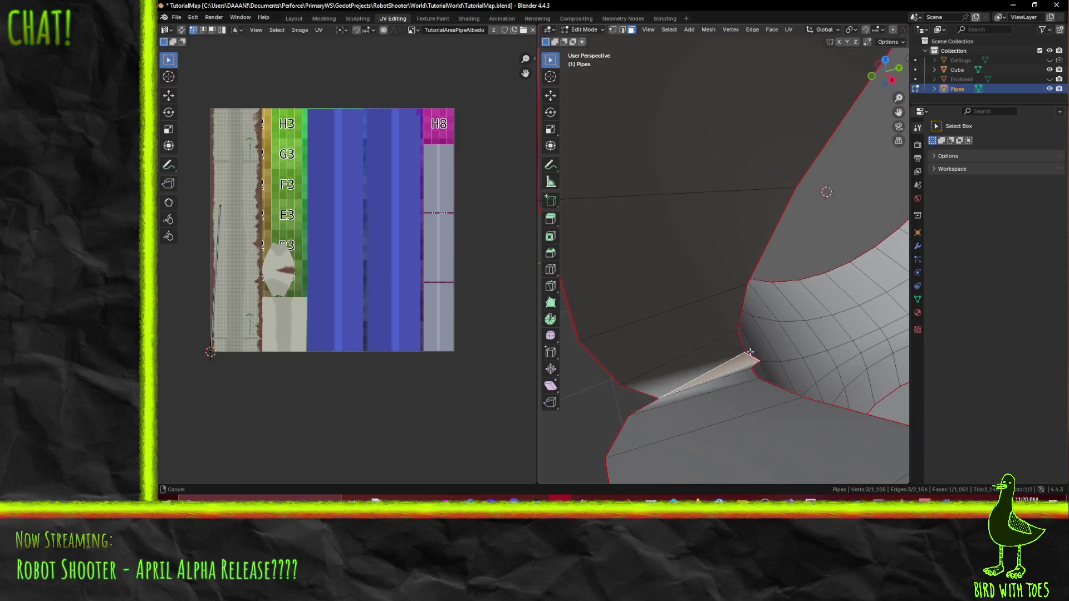
shift+click(749, 365)
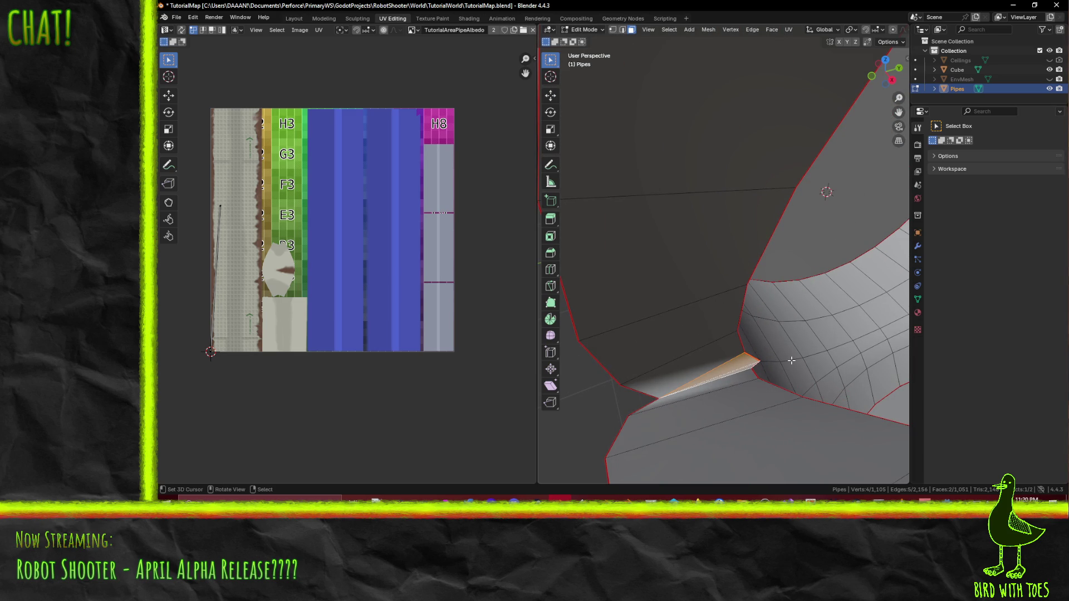
key(x)
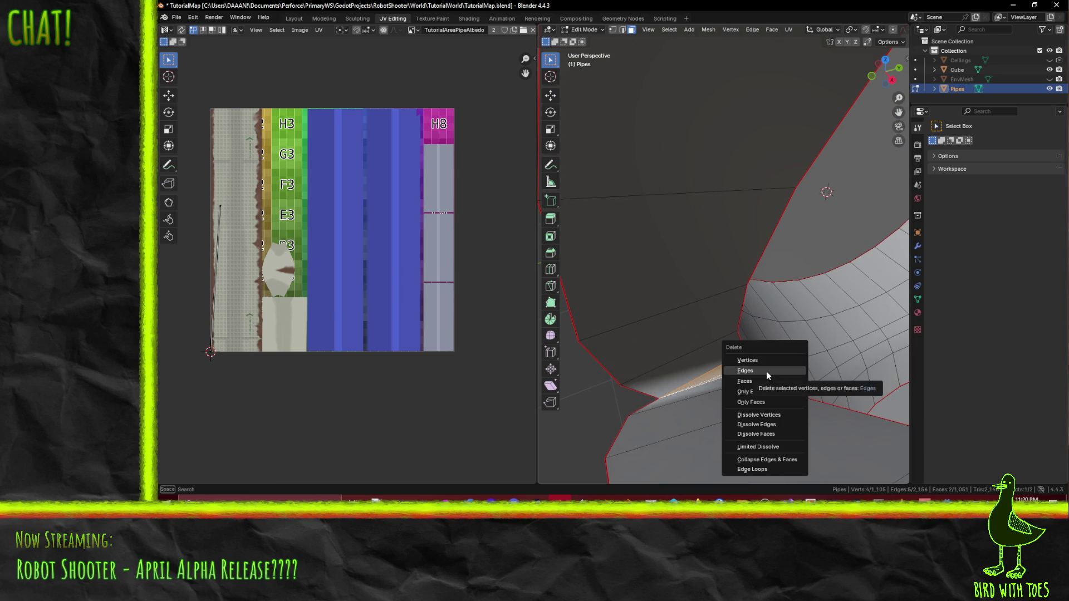
Step: Delete the sliver faces, try filling the hole from its edges, then undo the fill
click(771, 379)
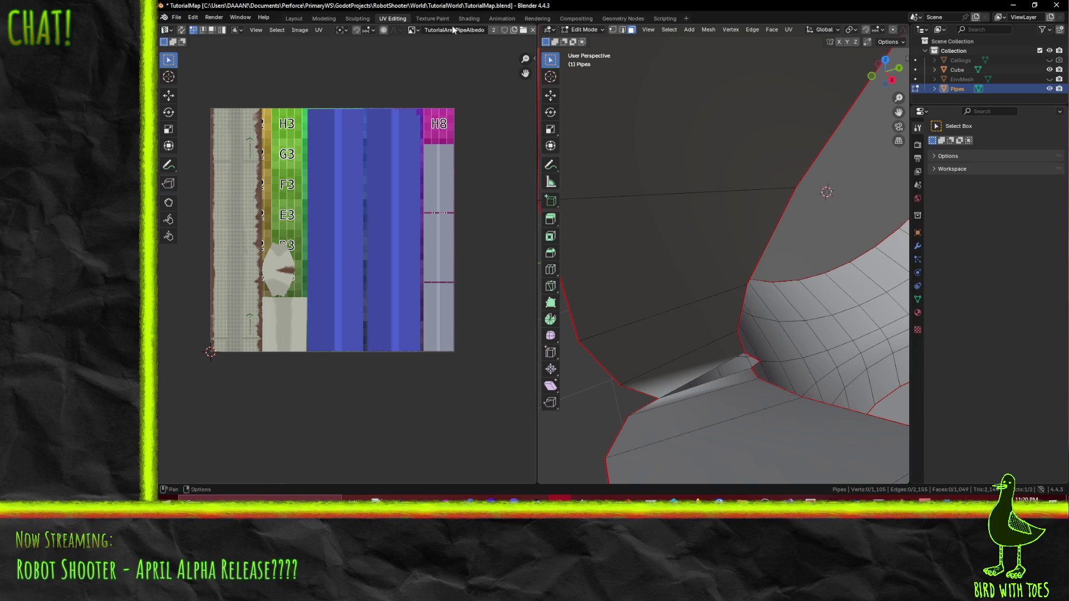
click(623, 29)
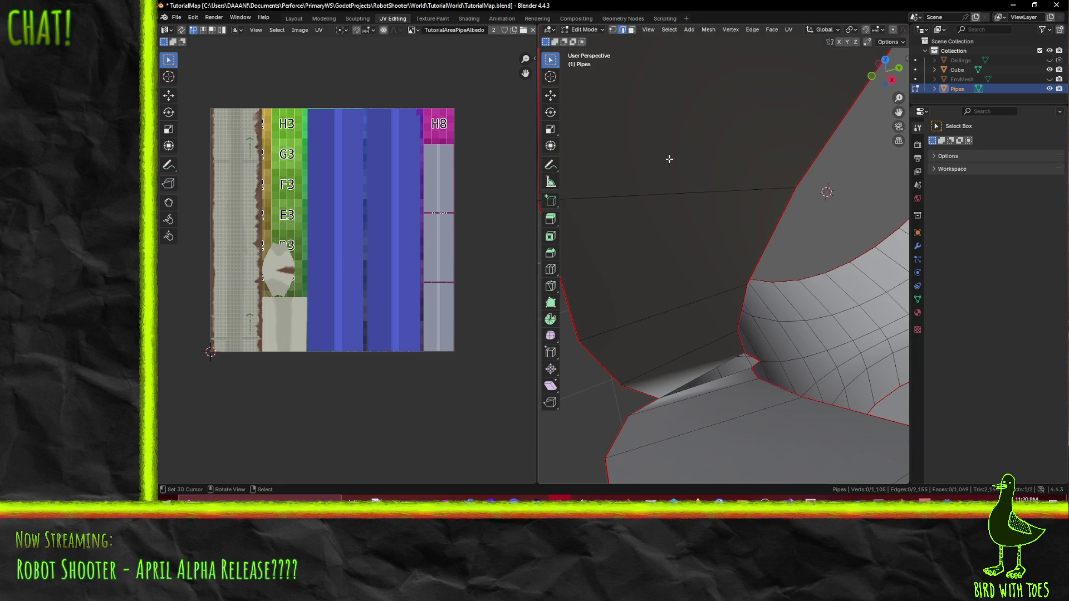
alt+click(721, 368)
key(f)
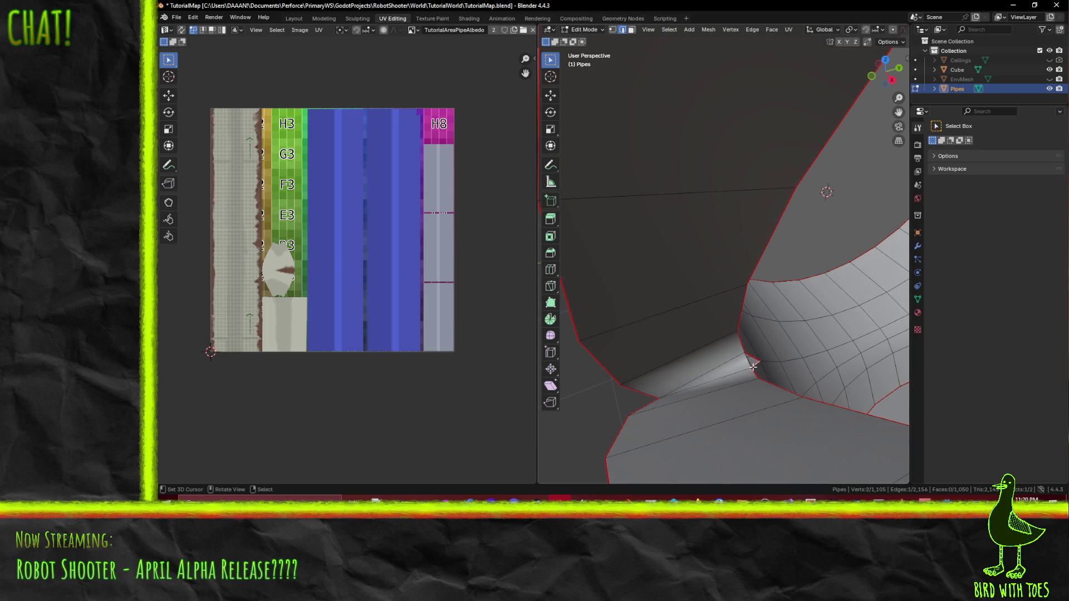
key(ctrl+z)
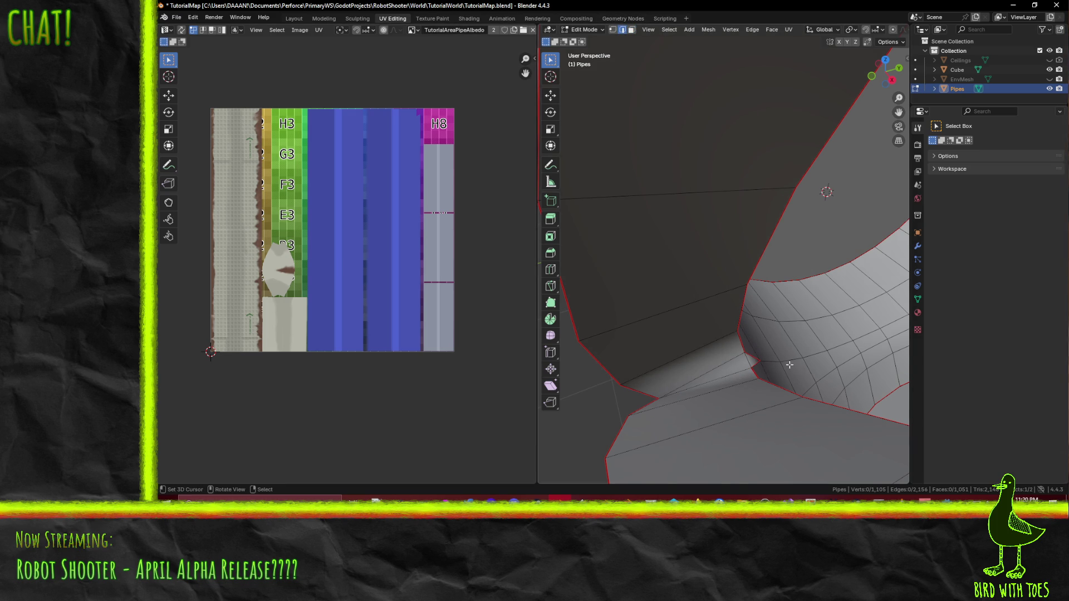
mouse_move(777, 362)
middle_down()
mouse_move(798, 366)
mouse_move(800, 401)
mouse_move(596, 55)
middle_up()
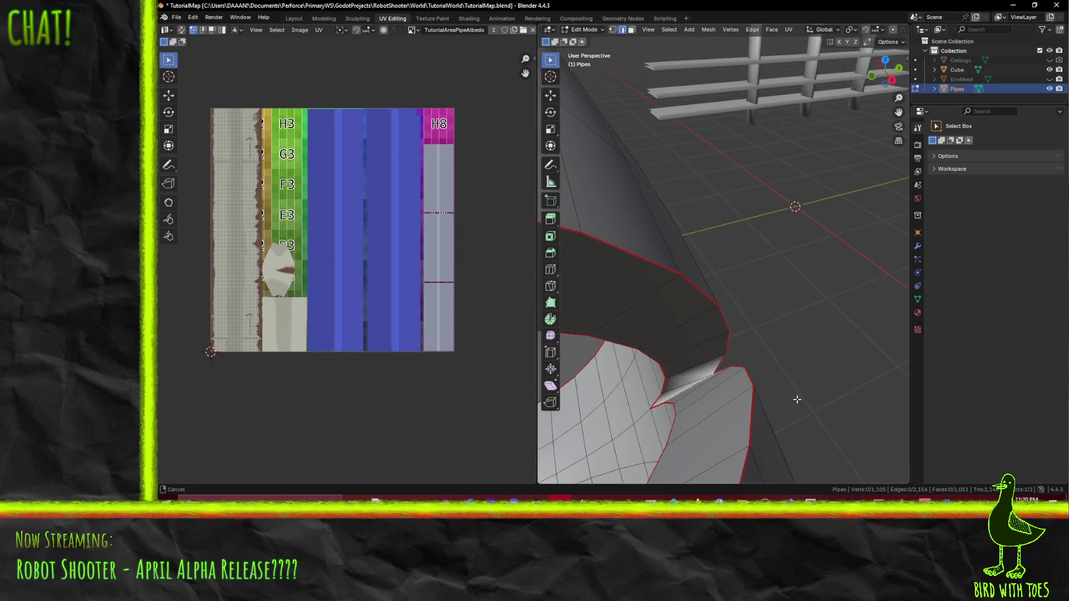
Step: Select the faces bridging the joint gap and delete them
click(631, 31)
click(723, 380)
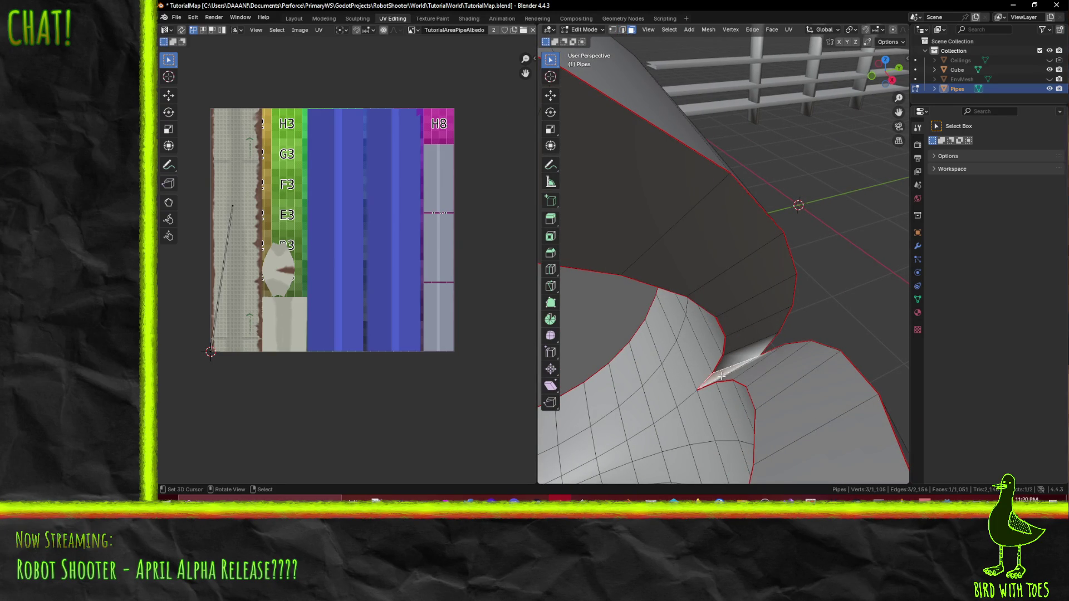
key(g)
key(Escape)
middle_drag(771, 395, 772, 385)
scroll(771, 386, up, 3)
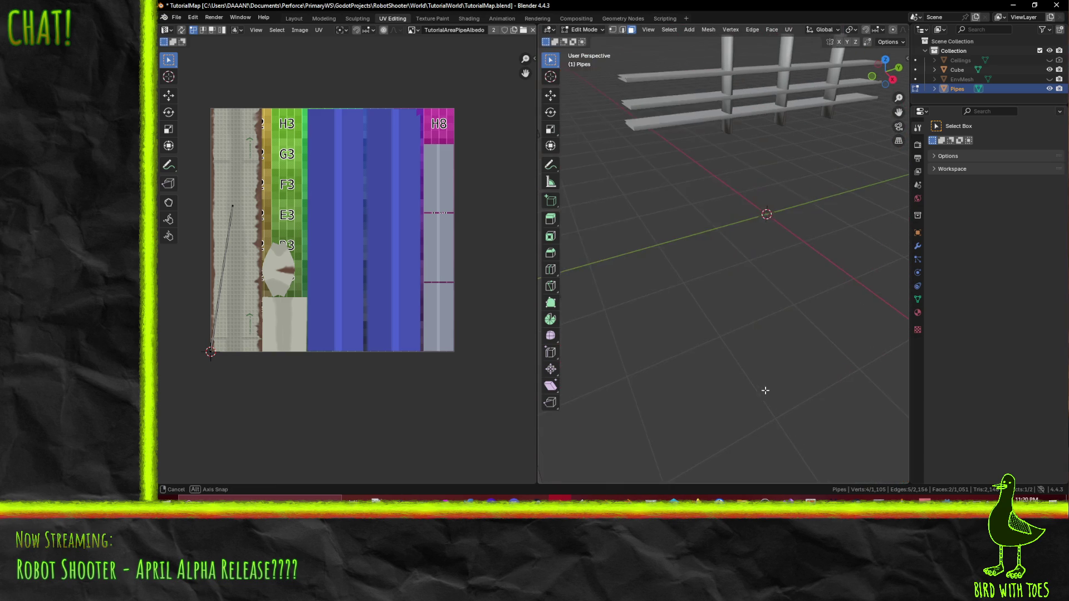
scroll(769, 385, down, 3)
scroll(768, 388, up, 2)
scroll(767, 391, down, 3)
scroll(767, 392, down, 2)
key(x)
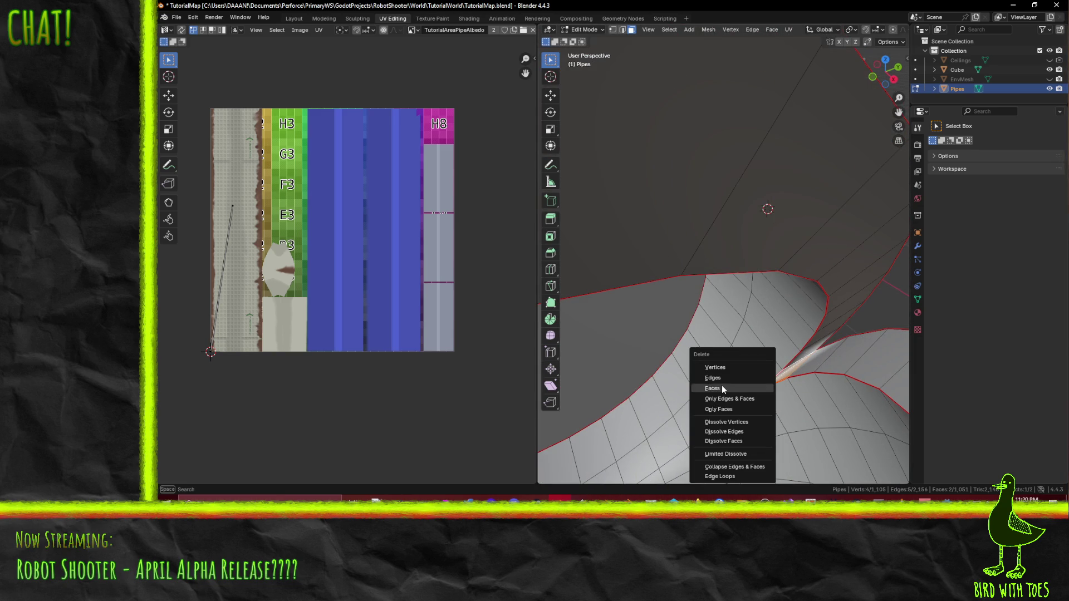
click(720, 387)
Step: Fill the sliver gap with two new faces from the surrounding edges
click(622, 29)
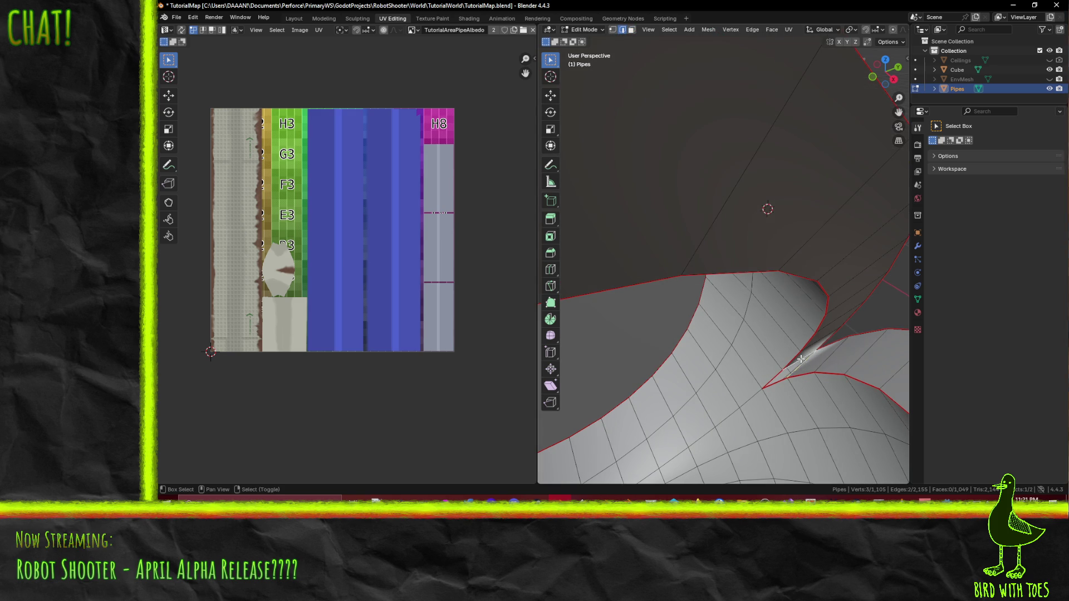
key(f)
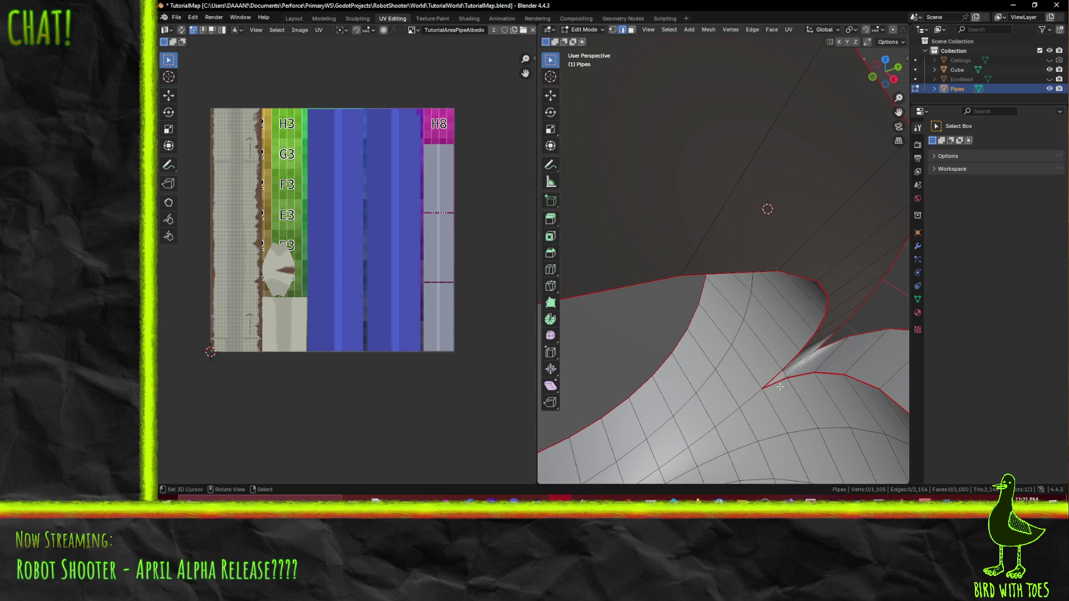
key(f)
Step: Clear the seam and sharp markings from the joint edges
click(785, 380)
key(F3)
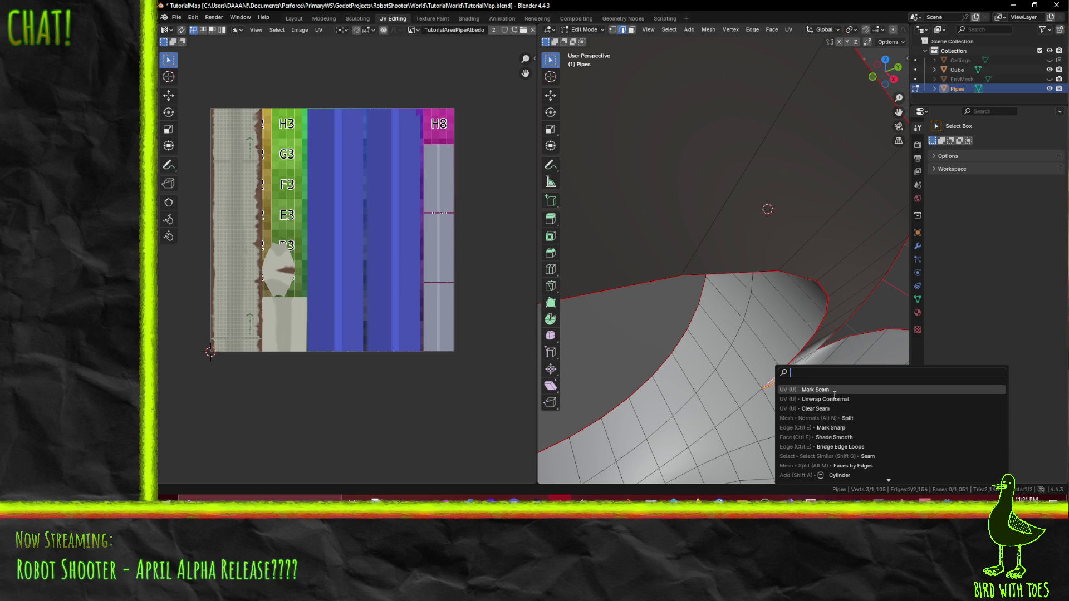
click(815, 392)
shift+click(785, 388)
key(F3)
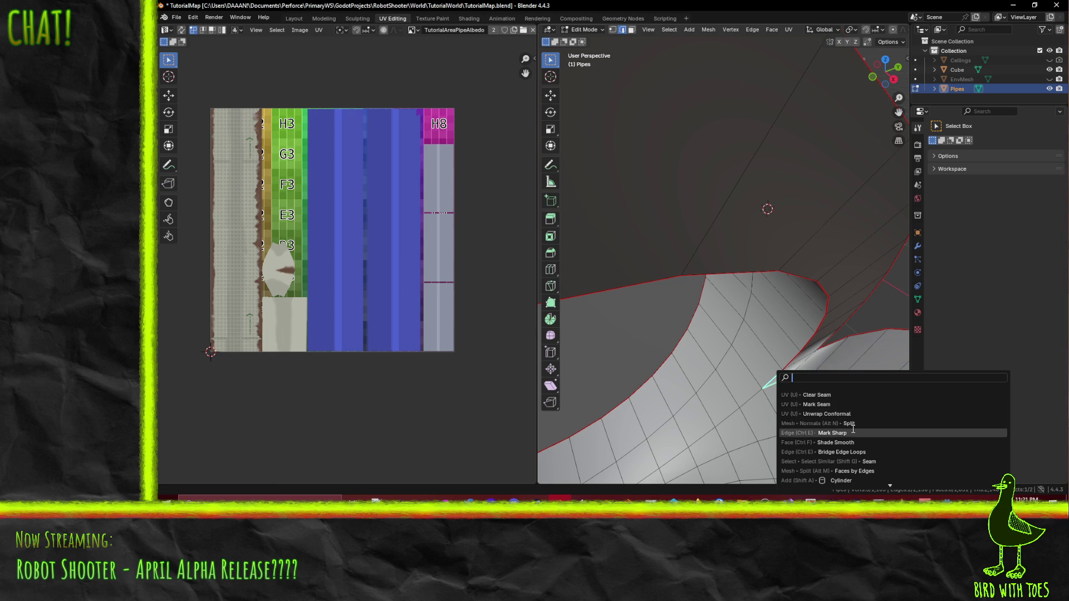
text(clear sh)
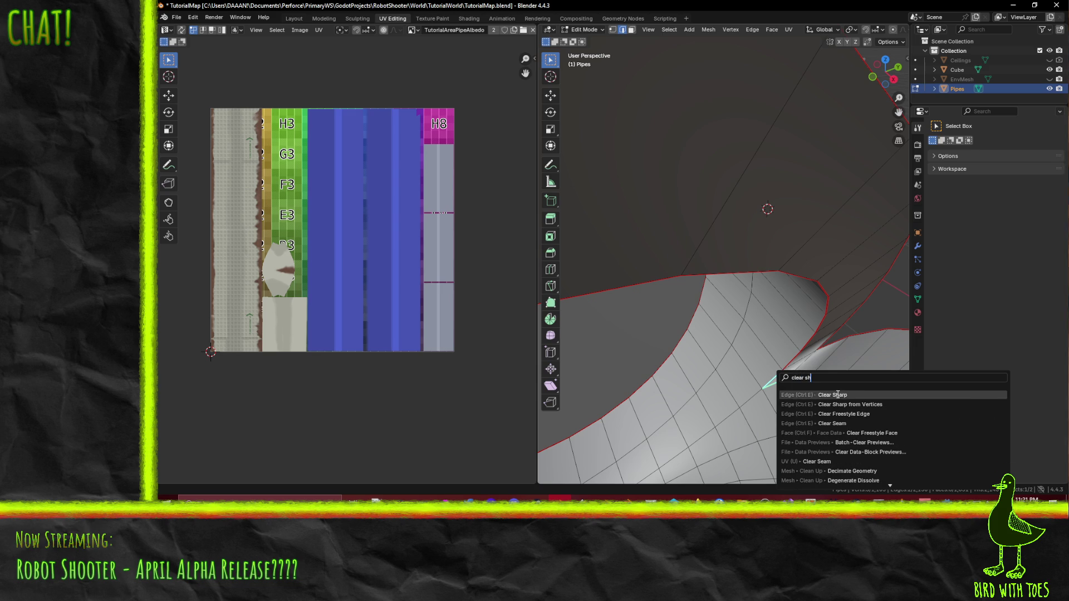
click(831, 414)
click(793, 375)
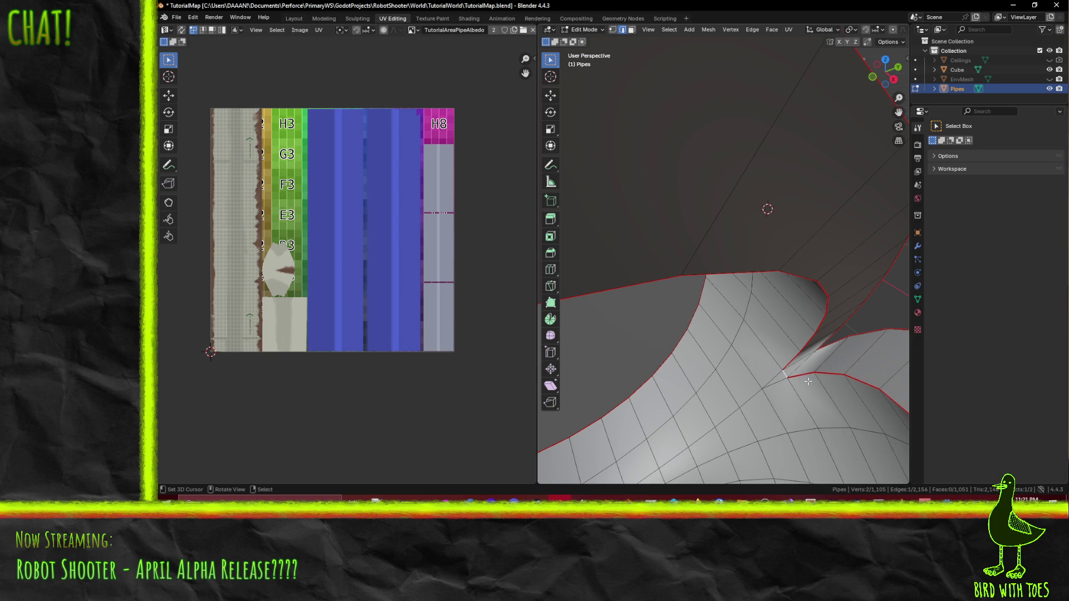
middle_drag(807, 382, 810, 375)
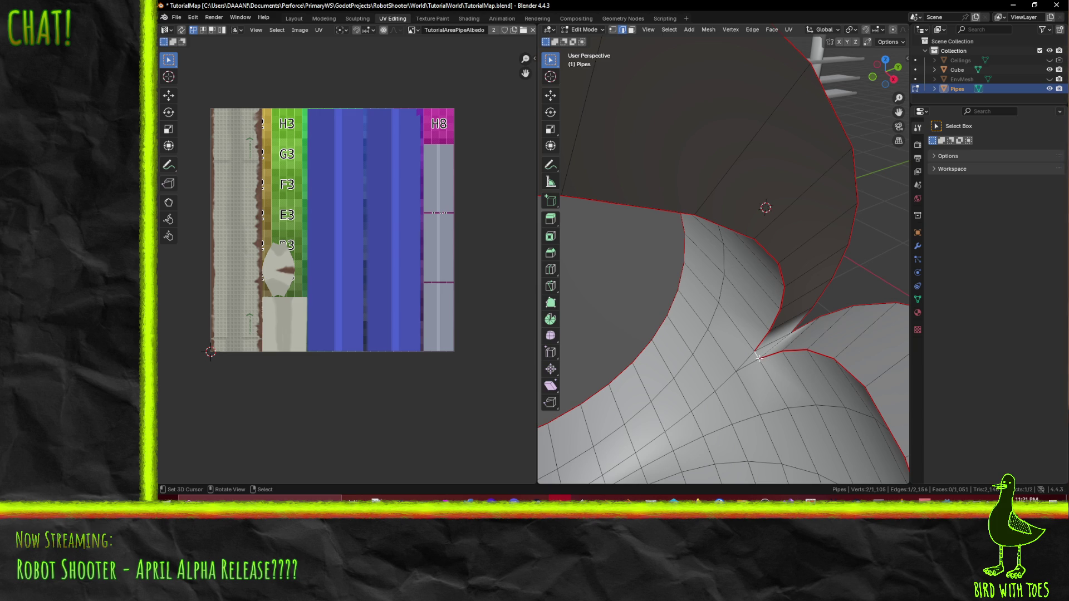
Step: Dissolve the selected gap edges, after undoing a mistaken vertex dissolve
key(F3)
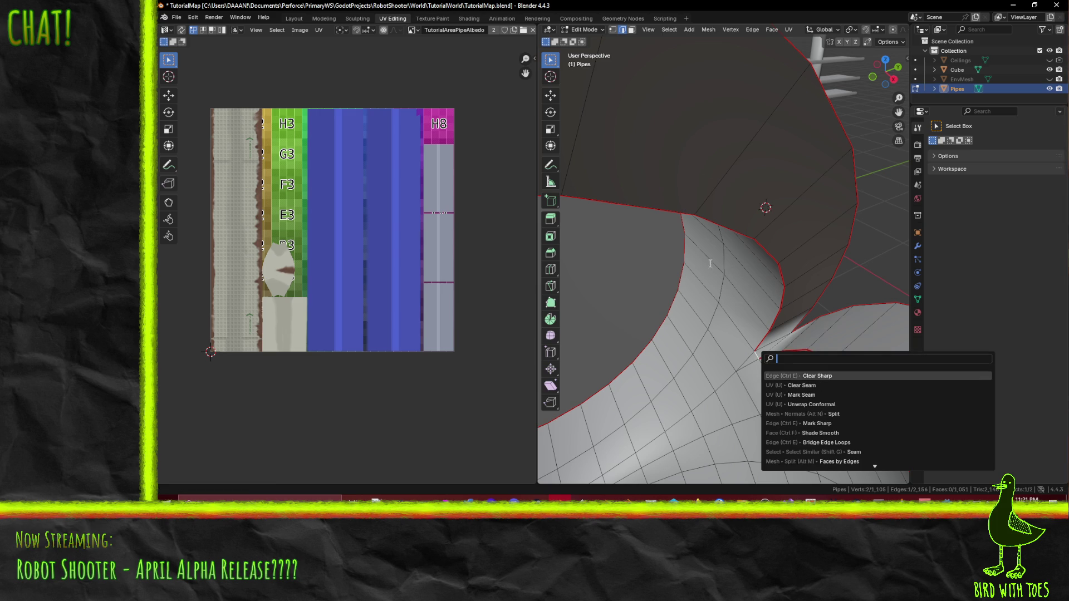
key(Escape)
key(x)
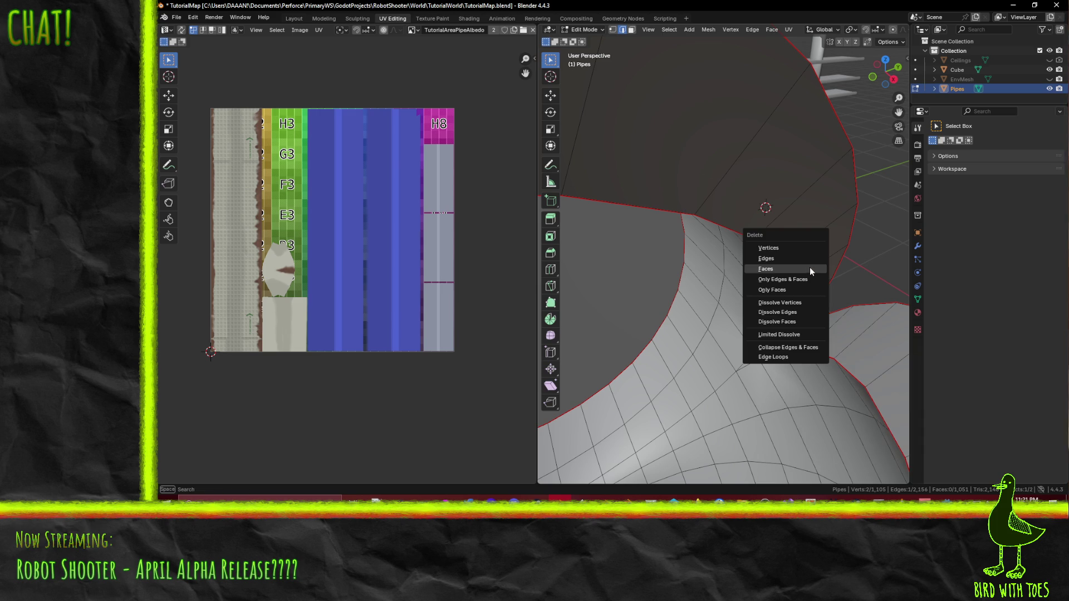
click(813, 302)
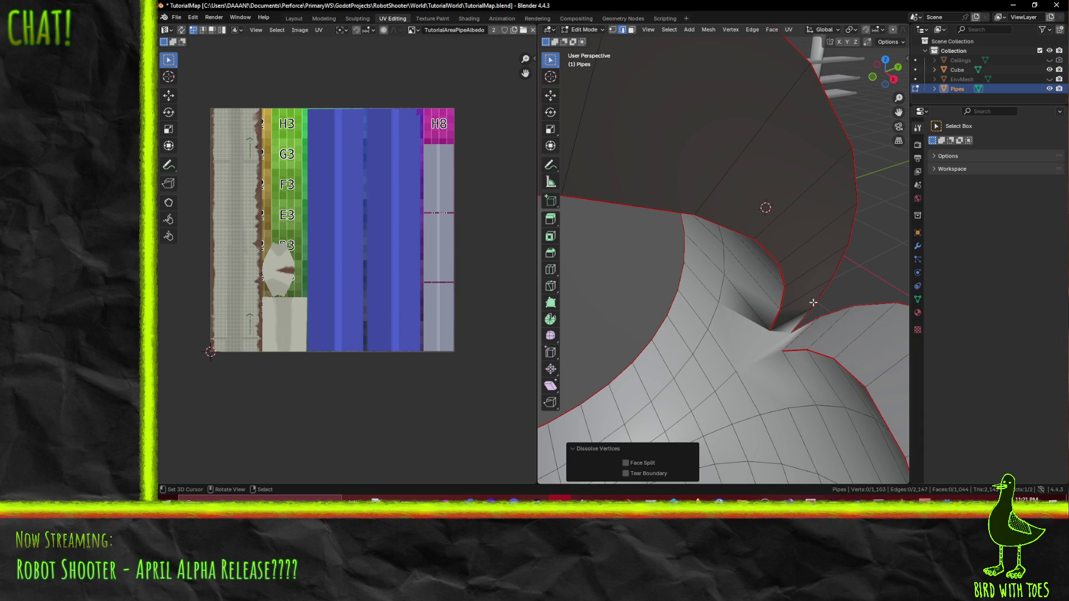
key(ctrl+z)
key(x)
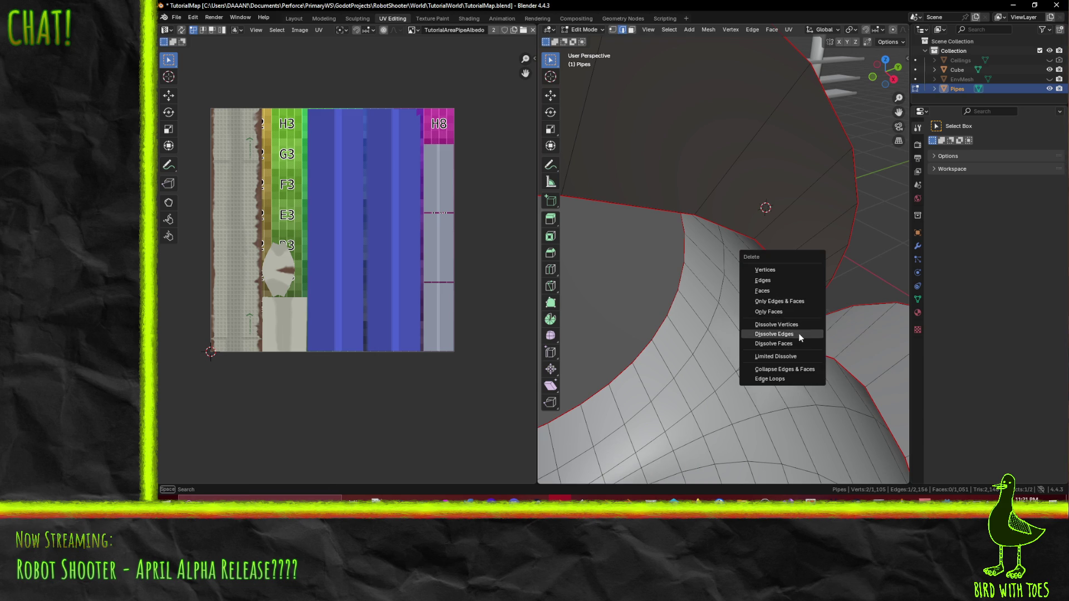
click(798, 333)
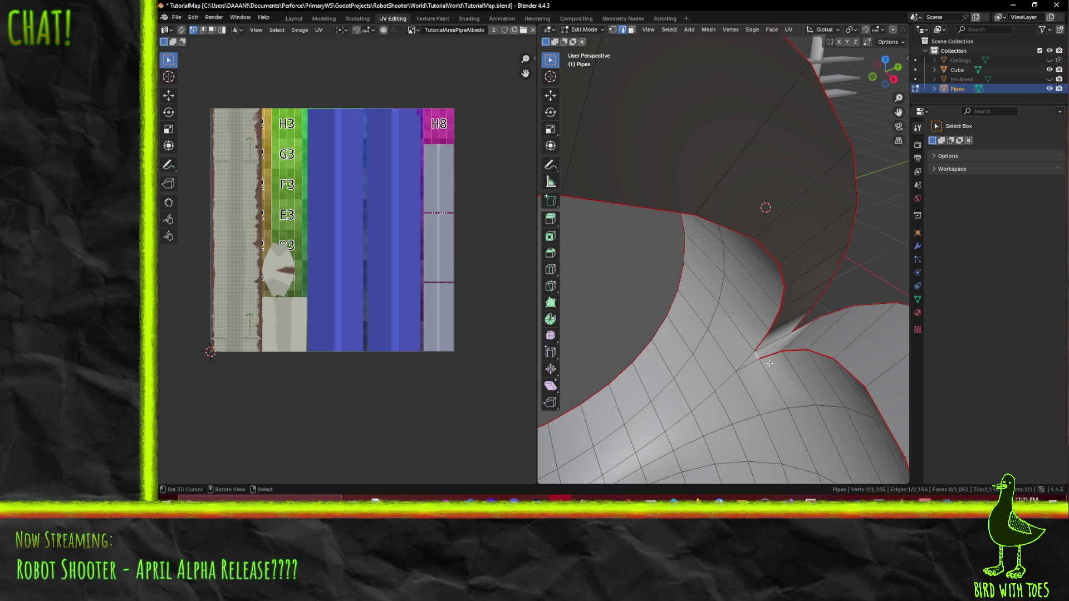
Step: Merge the gap's two vertices at their center and return to edge select
key(1)
key(F3)
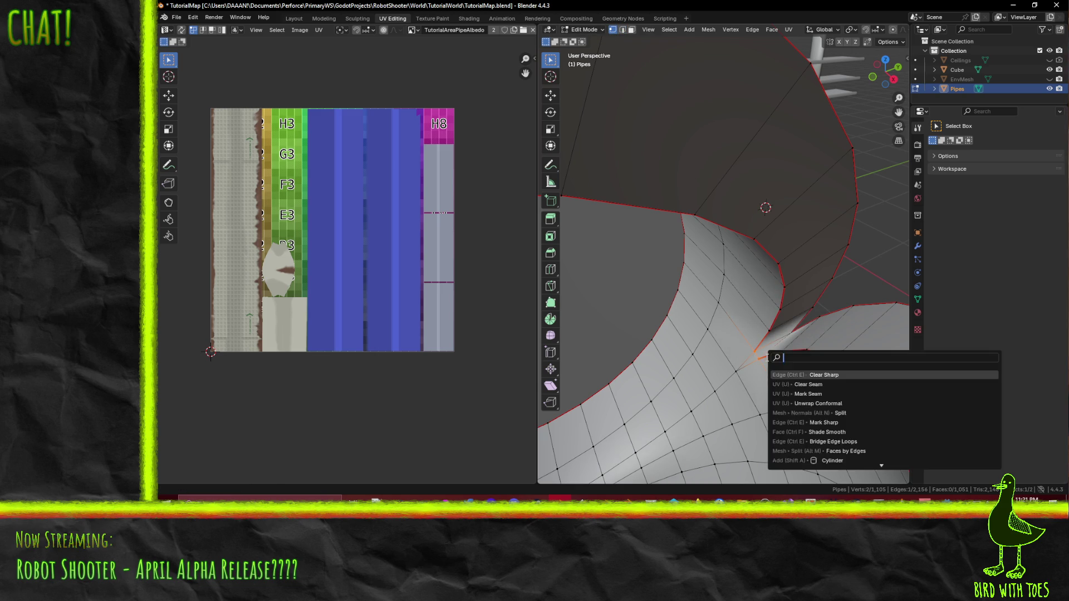
text(merge)
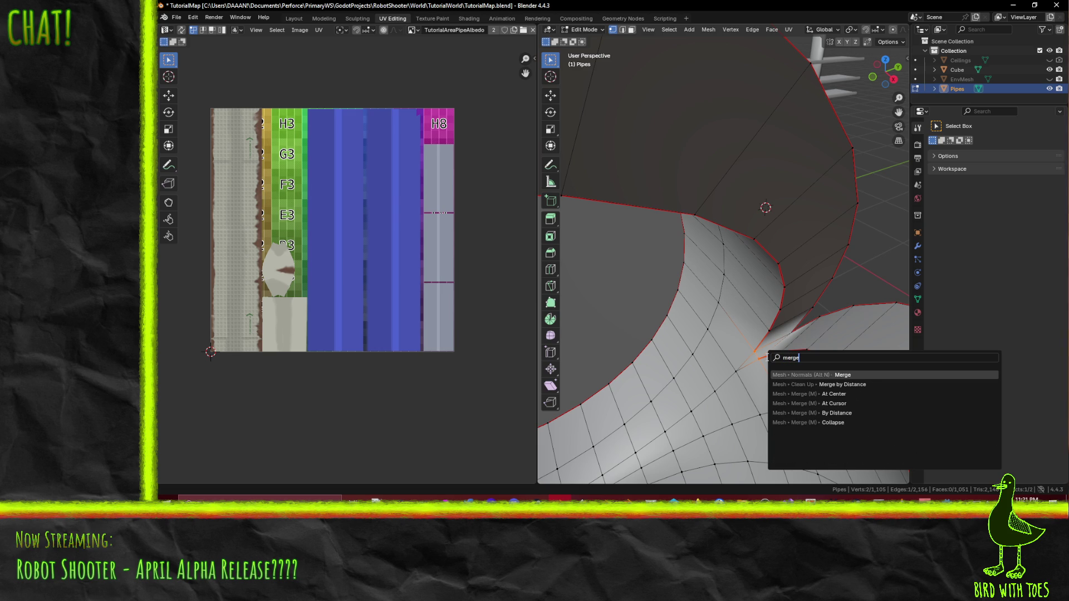
click(866, 393)
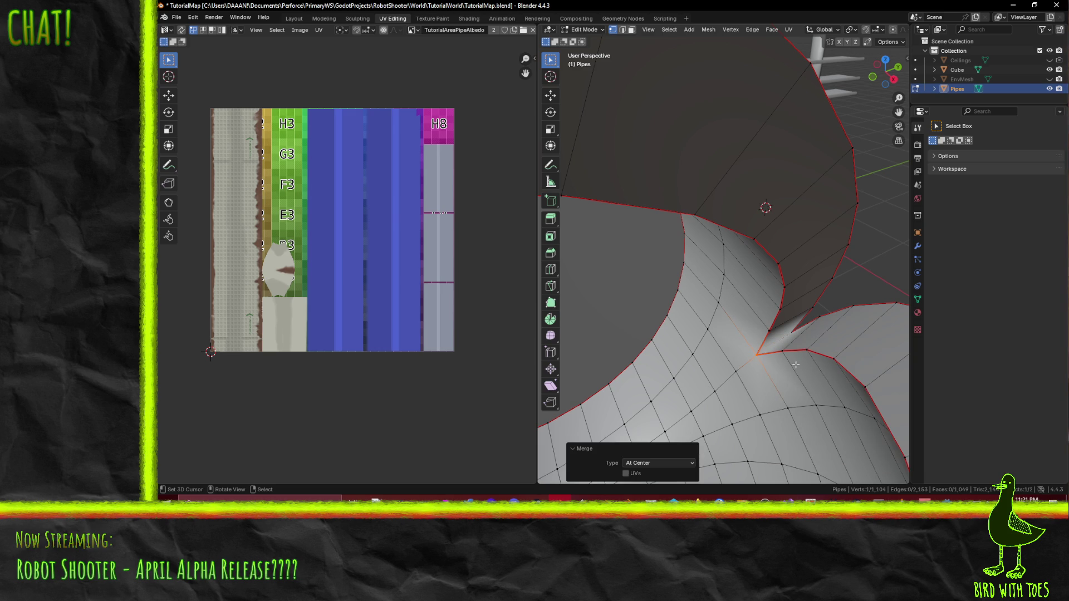
click(779, 351)
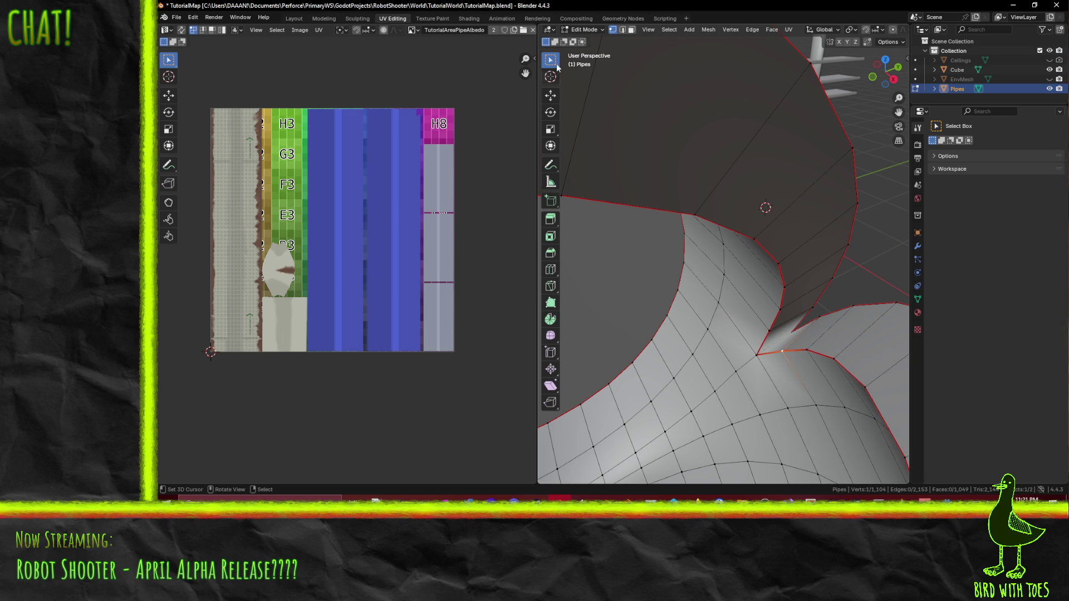
click(622, 29)
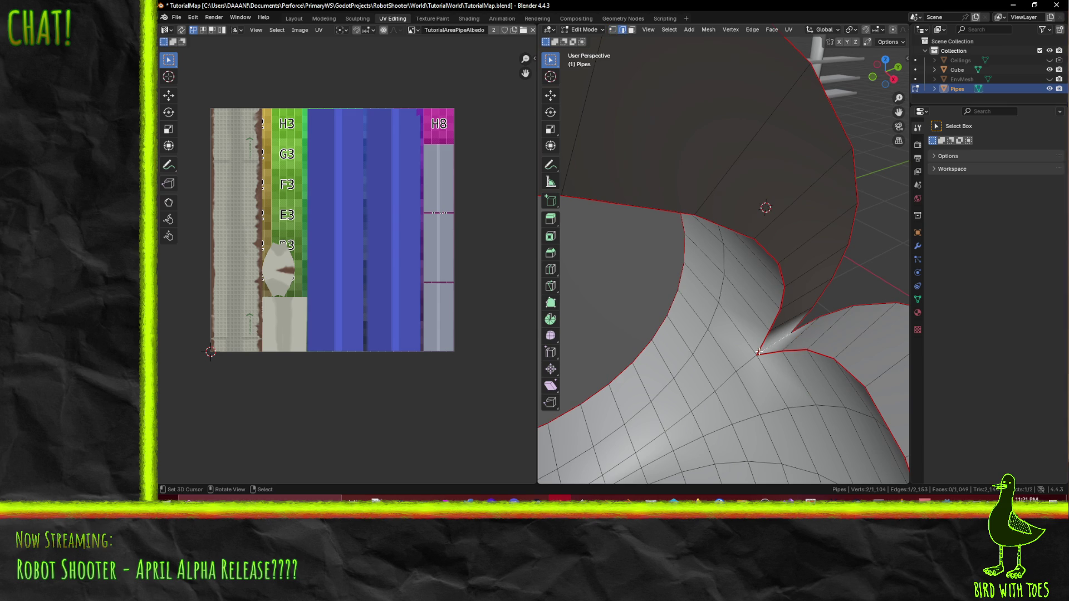
Step: Mark the joint edges as seam and sharp, then split their normals
key(F3)
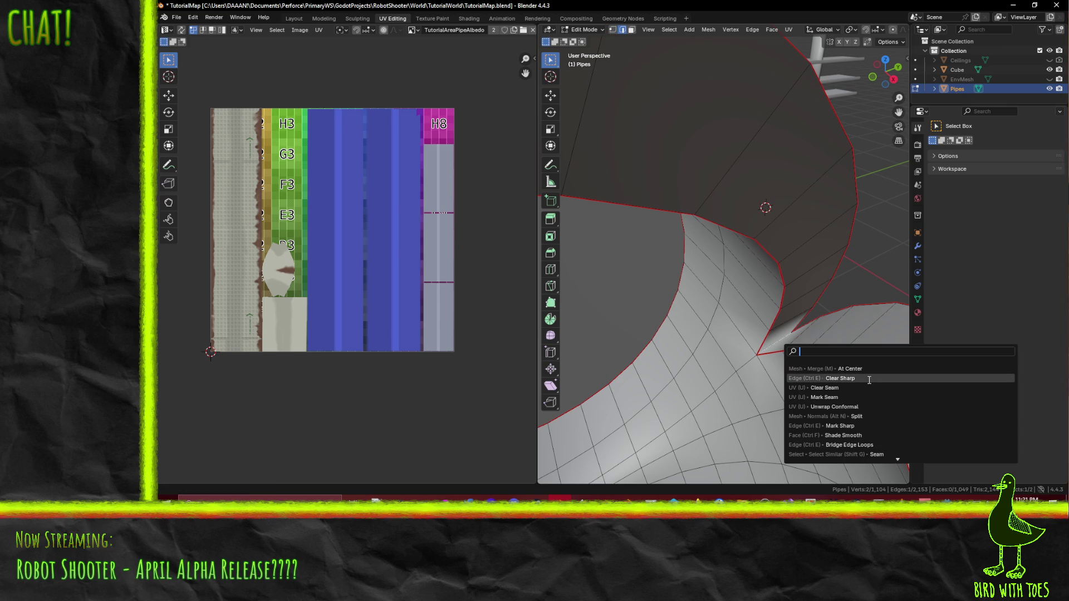
click(854, 397)
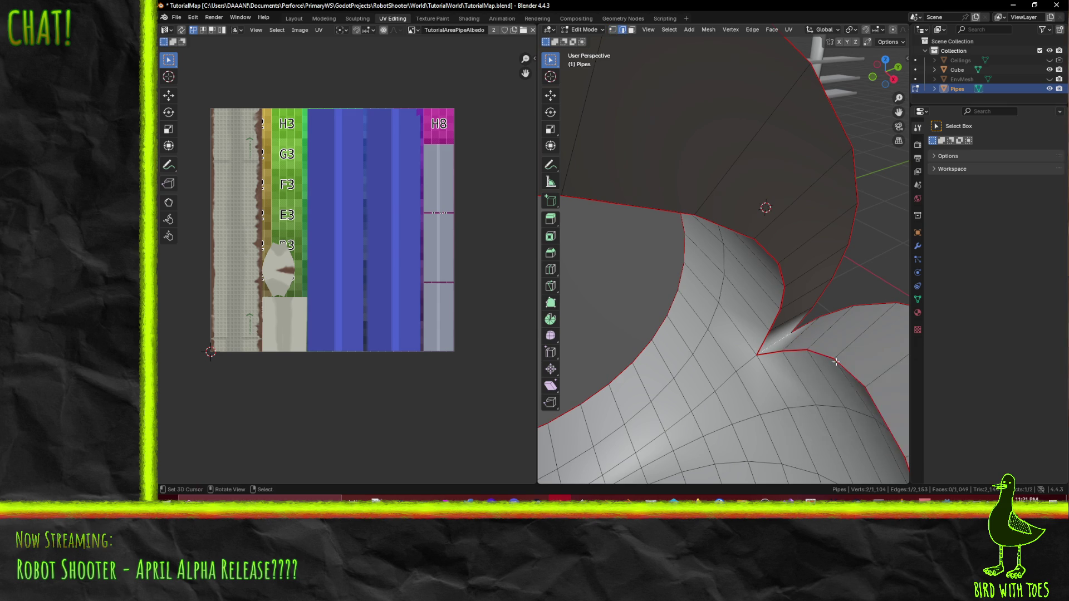
key(F3)
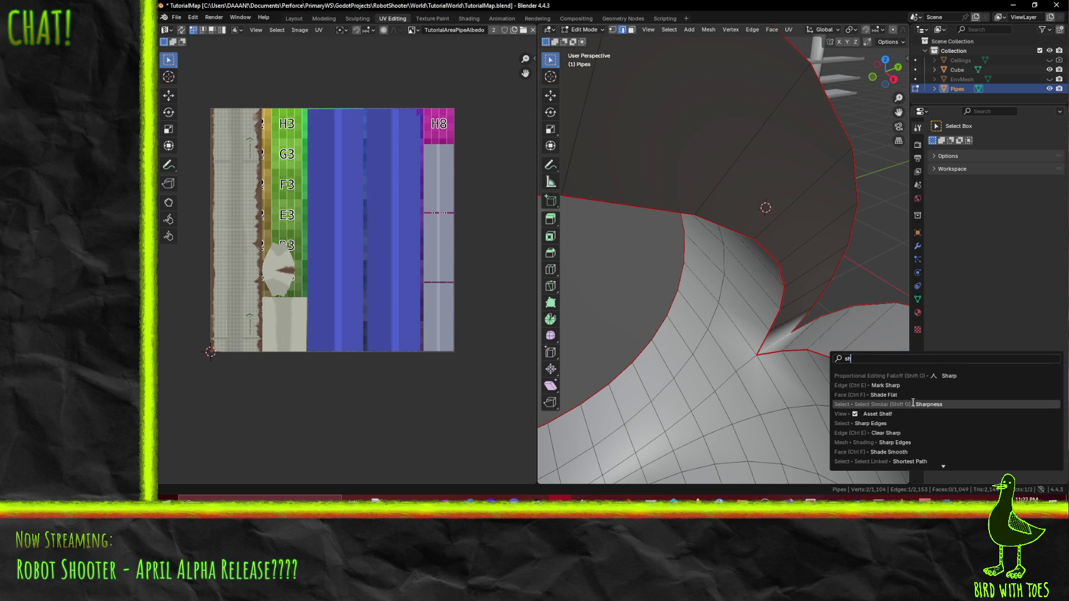
text(sharp)
key(Return)
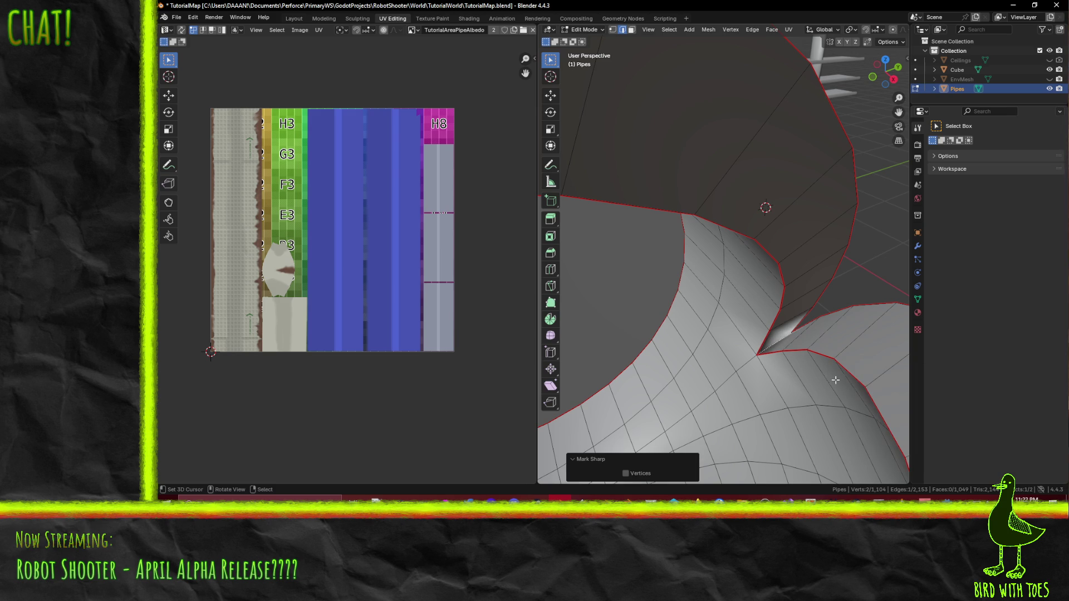
key(F3)
text(split)
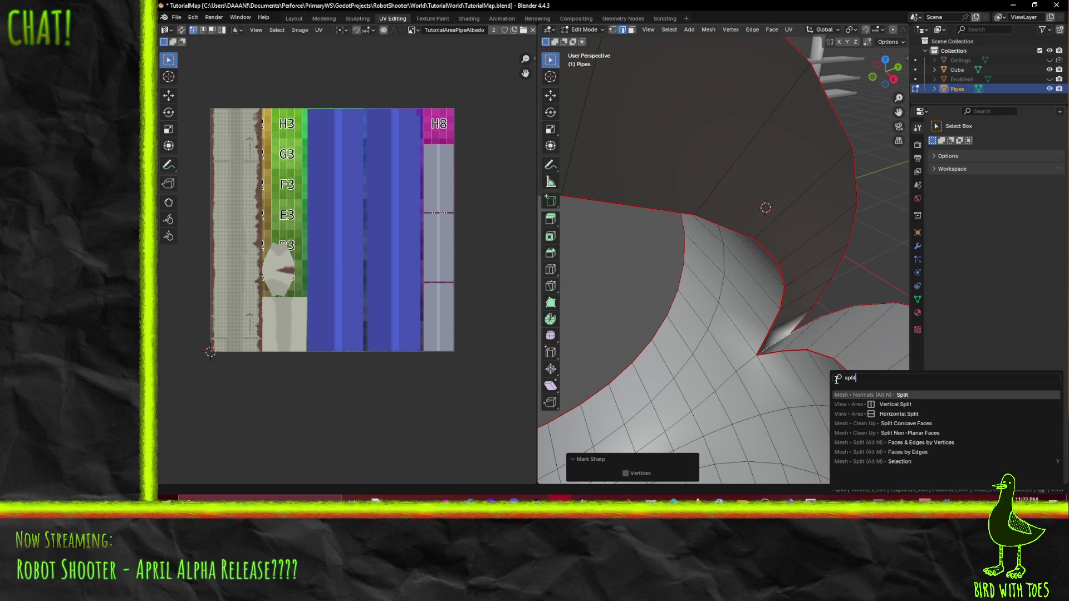
key(Return)
mouse_move(809, 359)
middle_down()
mouse_move(722, 356)
mouse_move(817, 378)
mouse_move(745, 352)
middle_up()
scroll(818, 378, up, 2)
scroll(817, 377, up, 2)
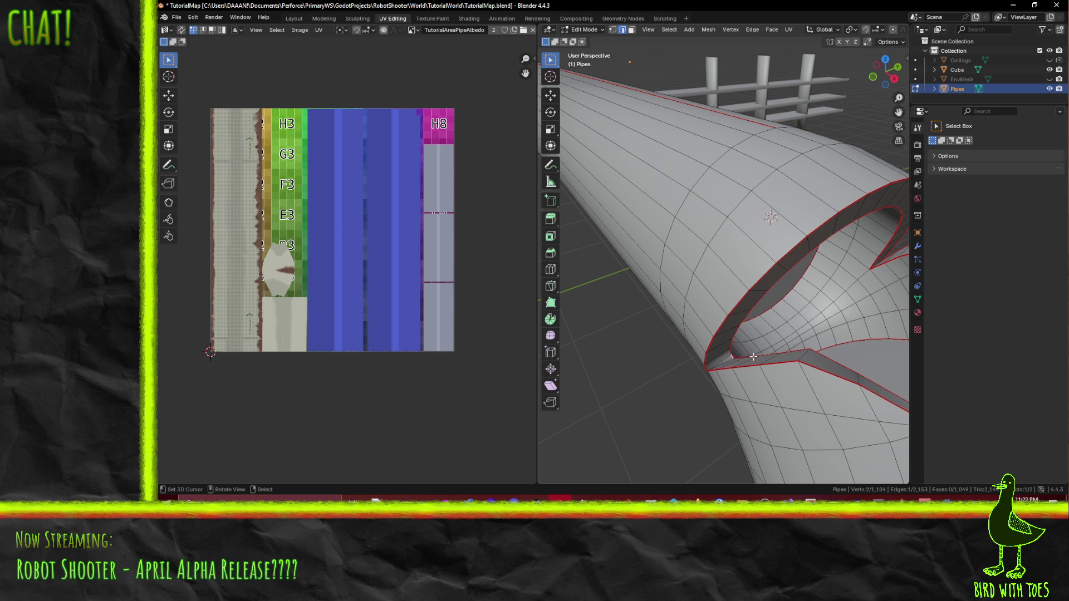
key(F3)
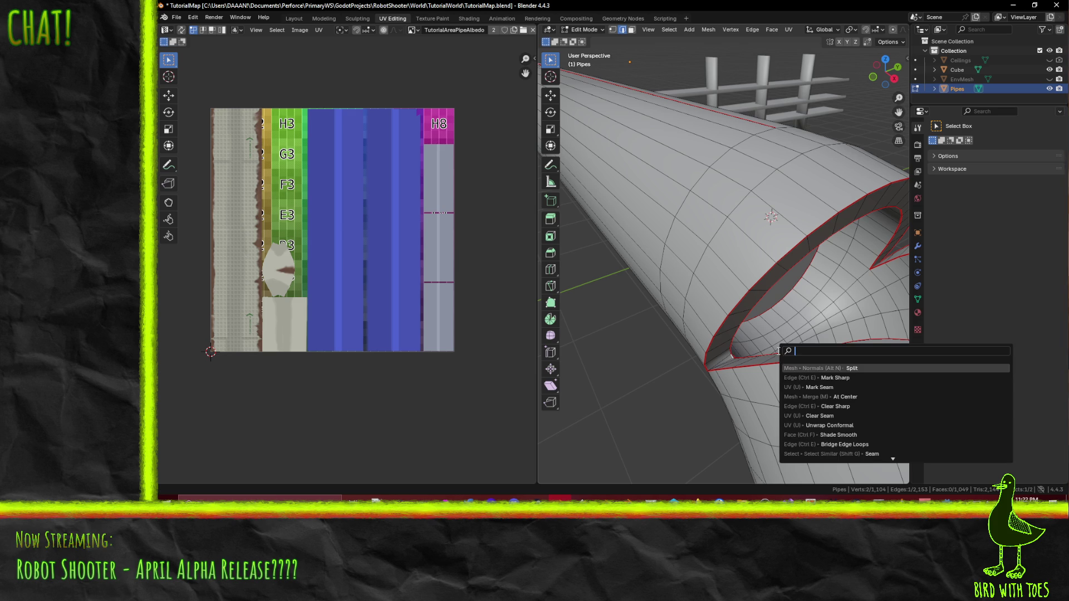